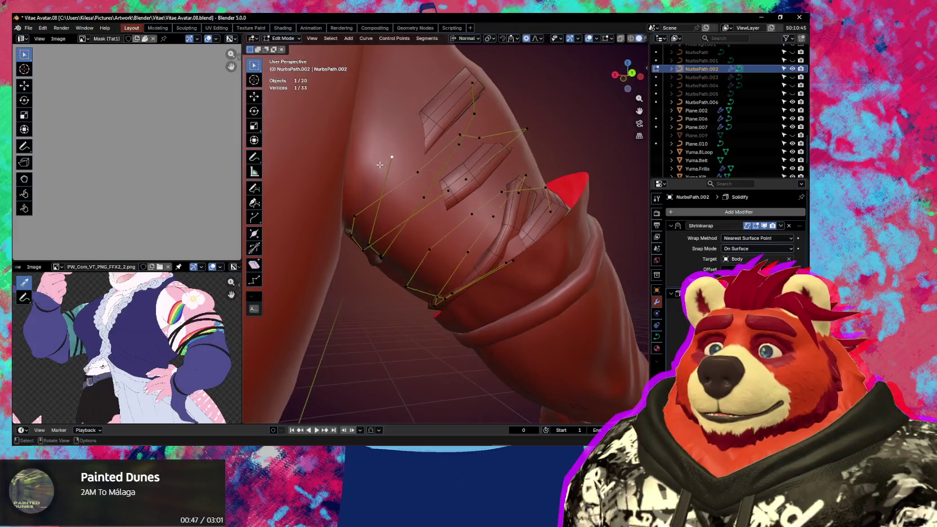
Step: Move the selected strap control point along the upper arm in two adjustments
key(g)
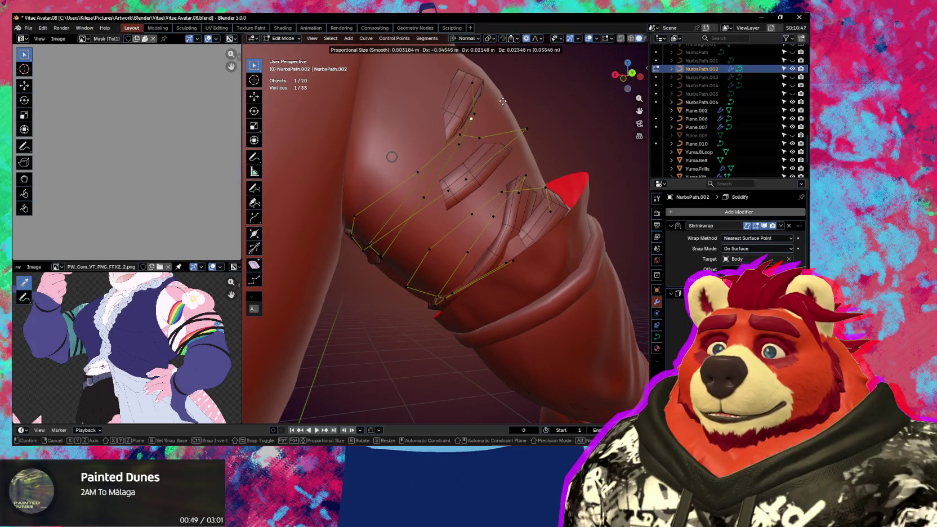
key(Escape)
key(g)
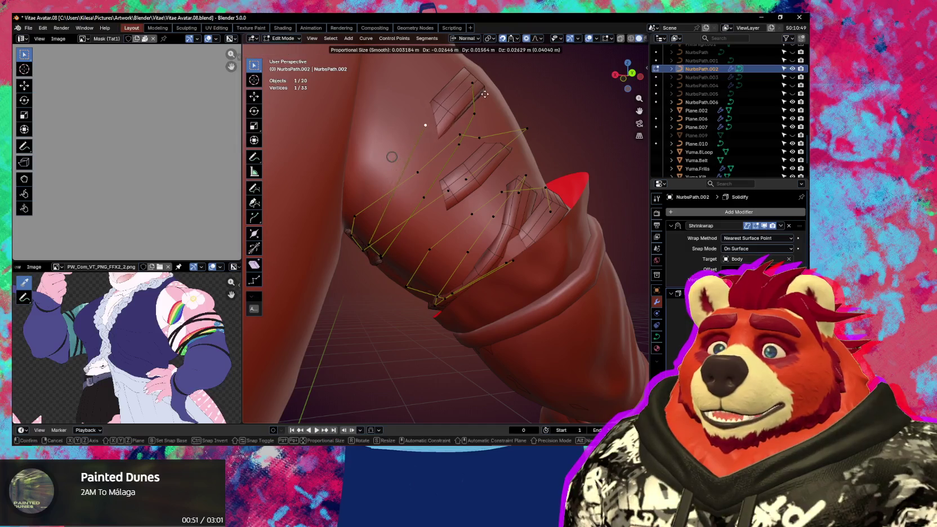
click(442, 133)
mouse_move(442, 133)
middle_down()
mouse_move(479, 90)
mouse_move(363, 129)
middle_up()
key(g)
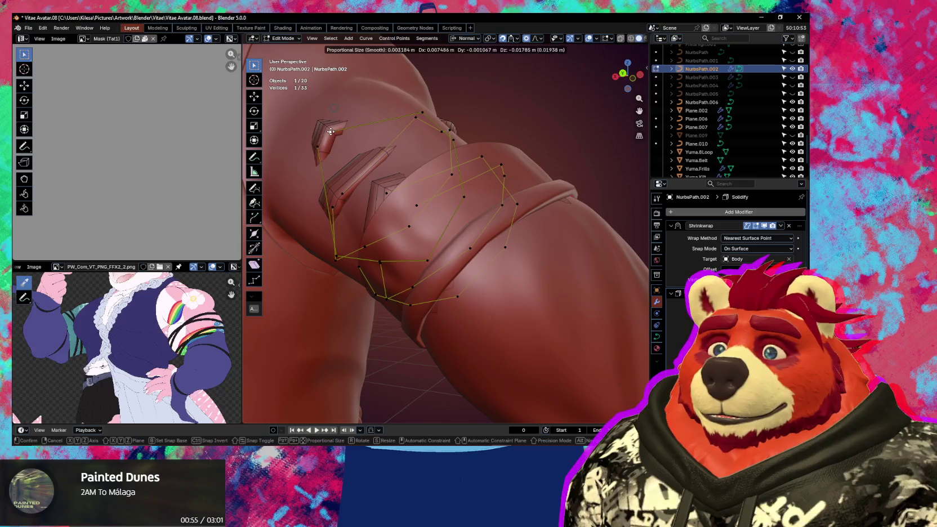
click(329, 127)
Step: Select a second control point and scale both down to 0.891
shift+click(325, 145)
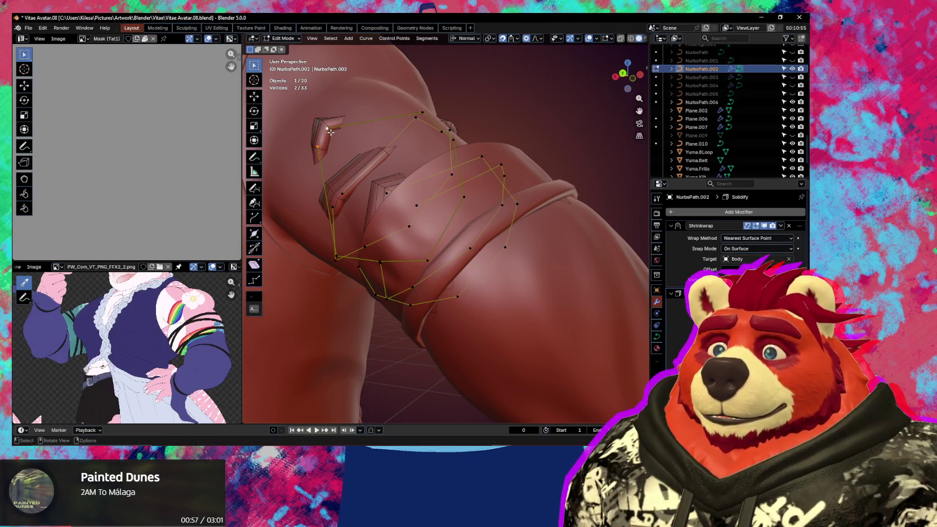
key(s)
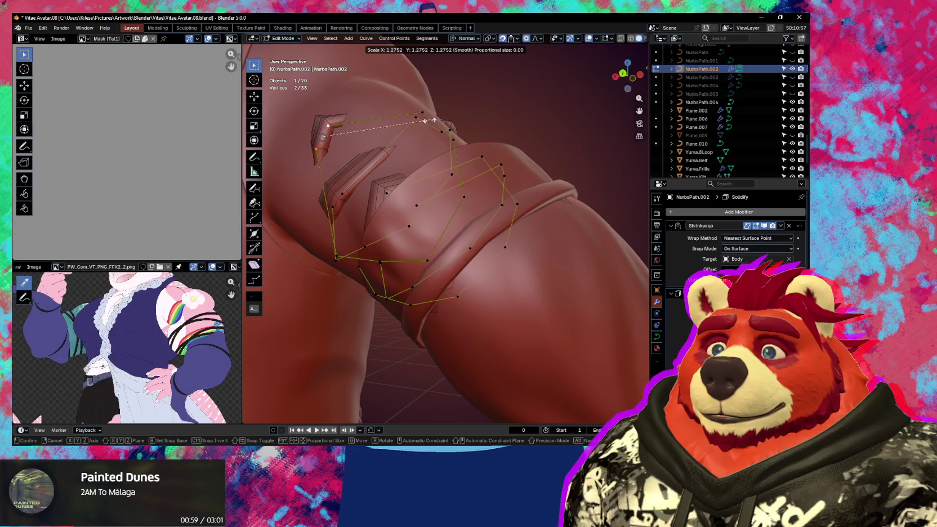
click(399, 130)
middle_drag(399, 130, 417, 153)
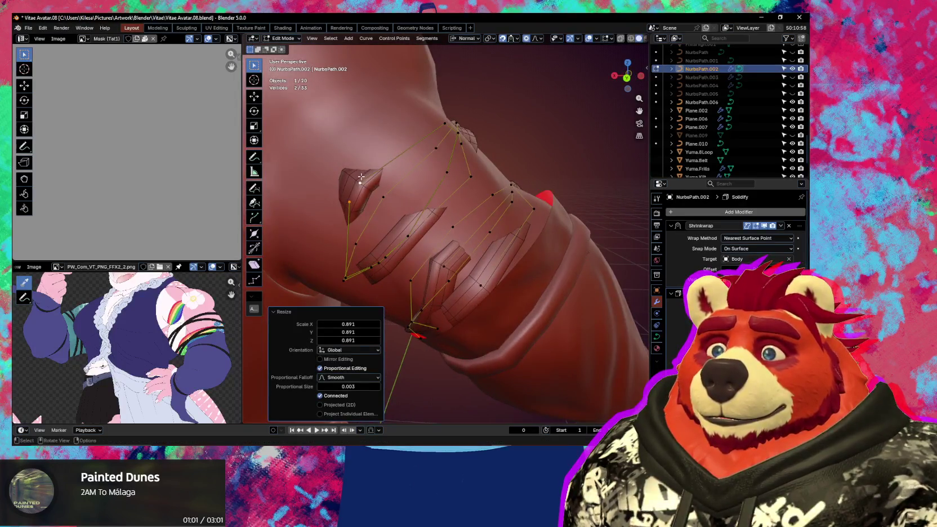
middle_drag(361, 177, 366, 141)
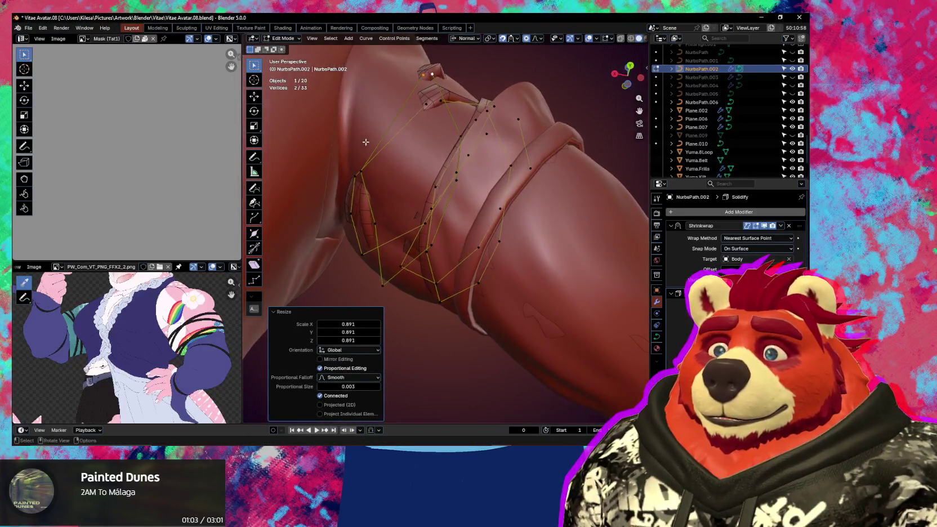
Step: Reposition two more individual strap control points so the strap hugs the arm
click(358, 164)
key(g)
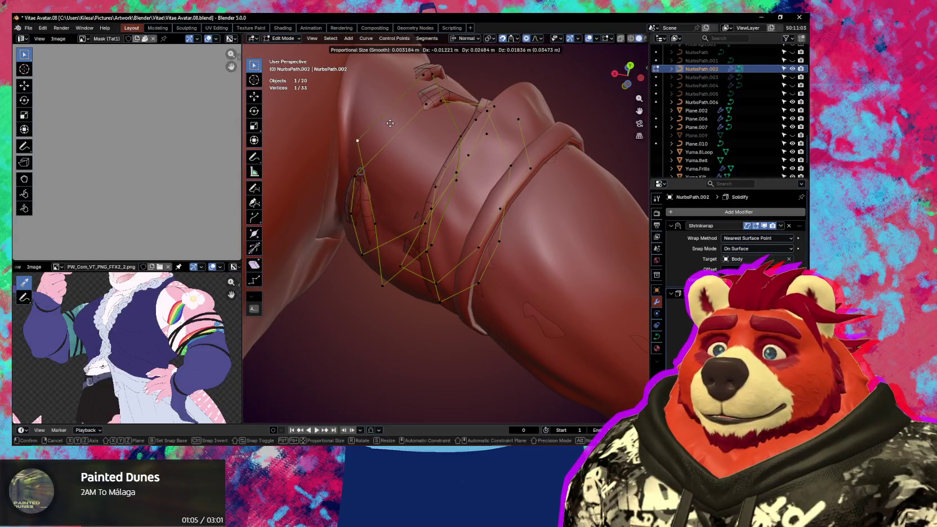
click(405, 83)
mouse_move(404, 83)
middle_down()
mouse_move(424, 123)
mouse_move(364, 136)
mouse_move(377, 143)
mouse_move(435, 136)
mouse_move(445, 124)
mouse_move(535, 135)
middle_up()
key(g)
click(319, 150)
click(435, 135)
key(g)
click(414, 118)
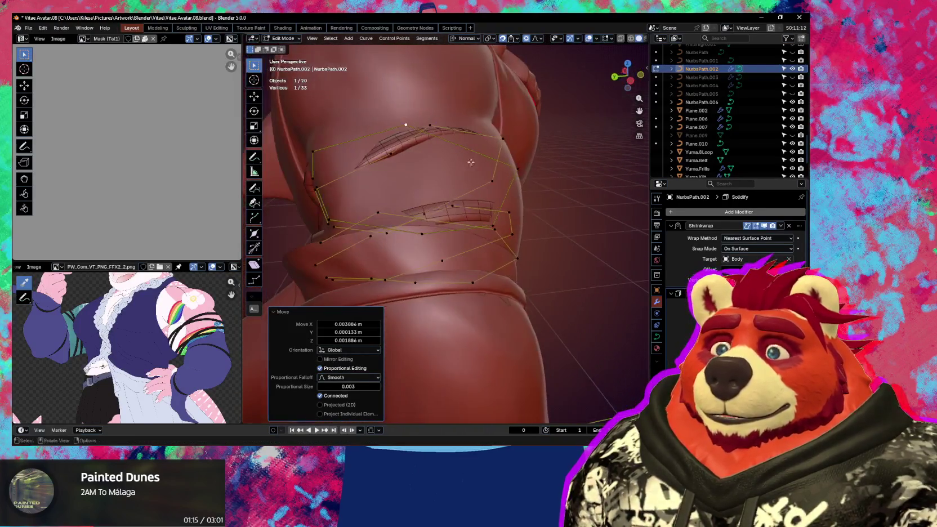
Step: Set the curve's Resolution Preview U to 5 and move a control point onto the arm
click(658, 337)
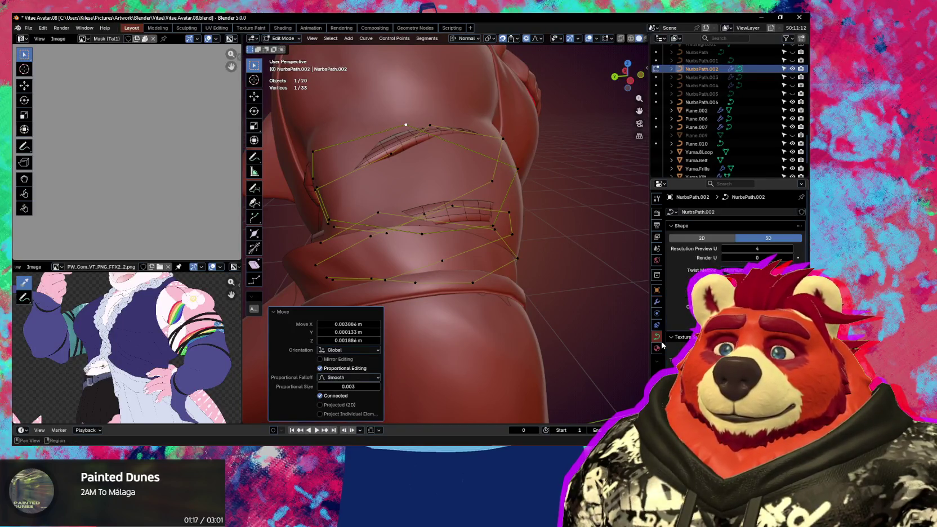
click(791, 250)
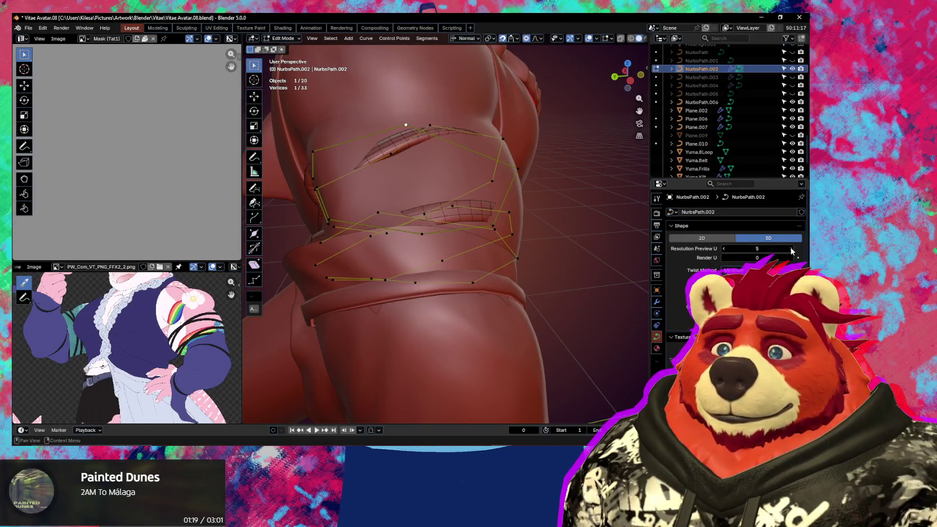
middle_drag(585, 186, 523, 176)
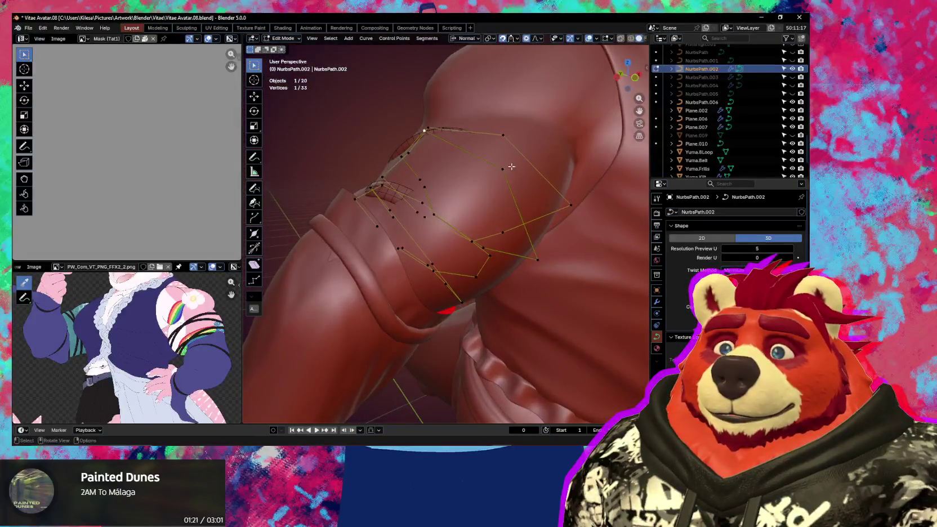
key(g)
click(493, 137)
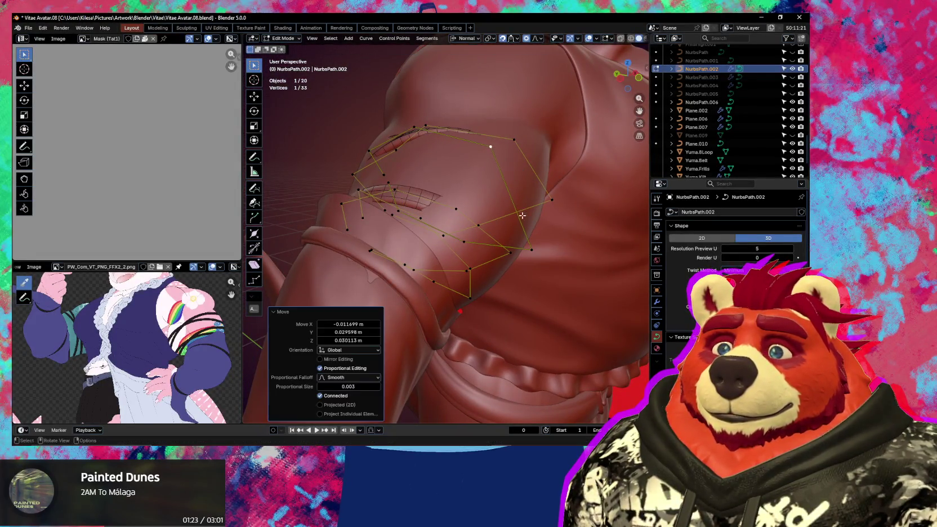
Step: Nudge the selected strap control points into place from several viewing angles
middle_drag(523, 216, 527, 185)
key(g)
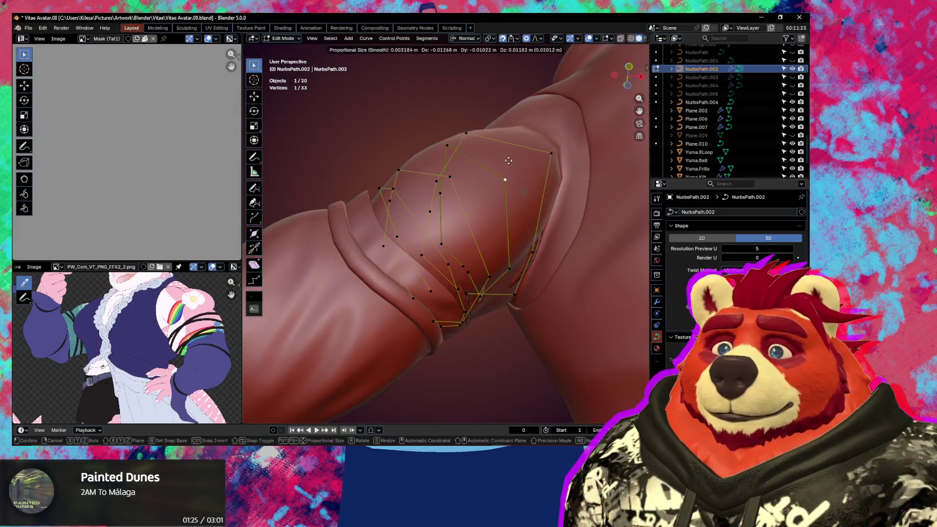
click(507, 158)
mouse_move(507, 163)
middle_down()
mouse_move(524, 230)
mouse_move(512, 194)
middle_up()
key(g)
click(523, 206)
key(g)
click(522, 202)
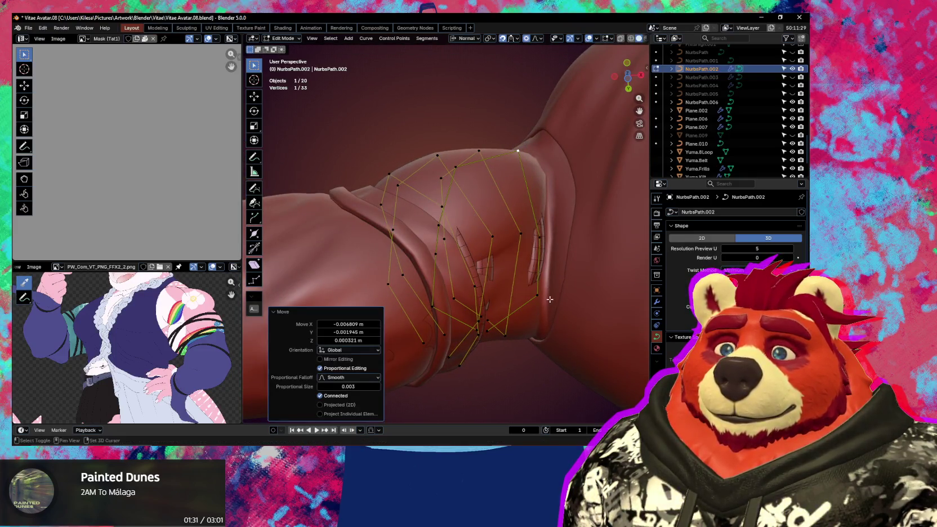
middle_drag(550, 299, 521, 135)
Step: Move three more individually selected control points closer to the arm
click(470, 225)
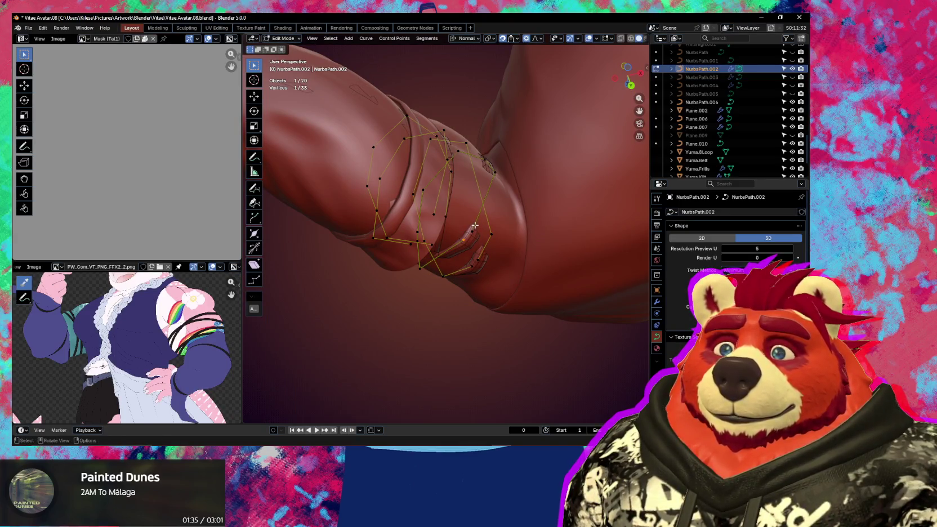
key(g)
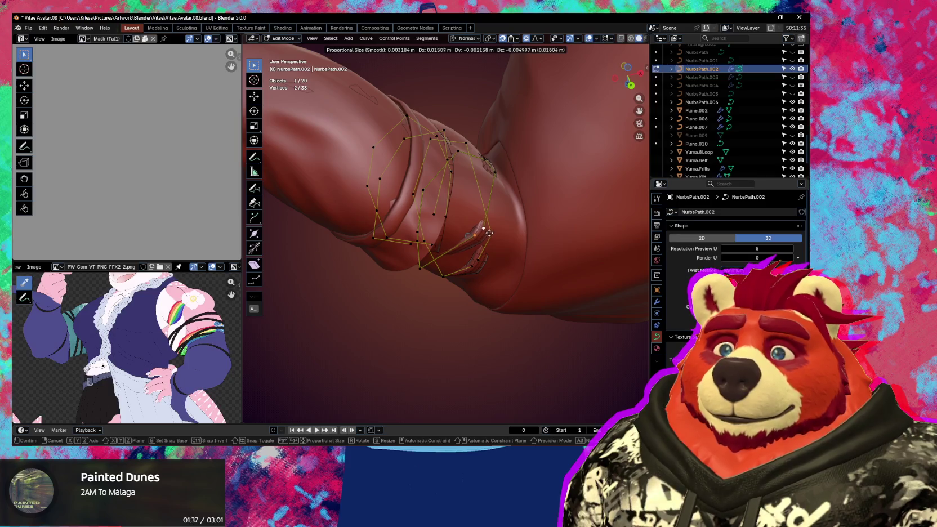
click(494, 228)
mouse_move(493, 228)
middle_down()
mouse_move(513, 158)
mouse_move(434, 295)
mouse_move(445, 282)
middle_up()
click(511, 176)
key(g)
click(515, 212)
click(435, 292)
key(g)
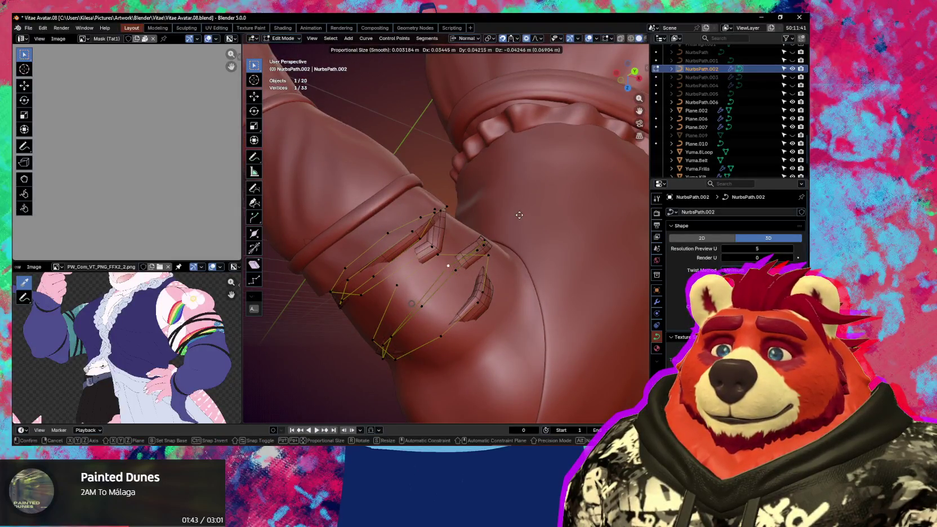
click(519, 215)
mouse_move(520, 215)
middle_down()
mouse_move(482, 294)
mouse_move(460, 313)
mouse_move(530, 192)
mouse_move(428, 214)
middle_up()
Step: Pull another control point in against the arm, then frame the upper arm strap
click(460, 314)
key(g)
click(484, 321)
key(g)
click(490, 270)
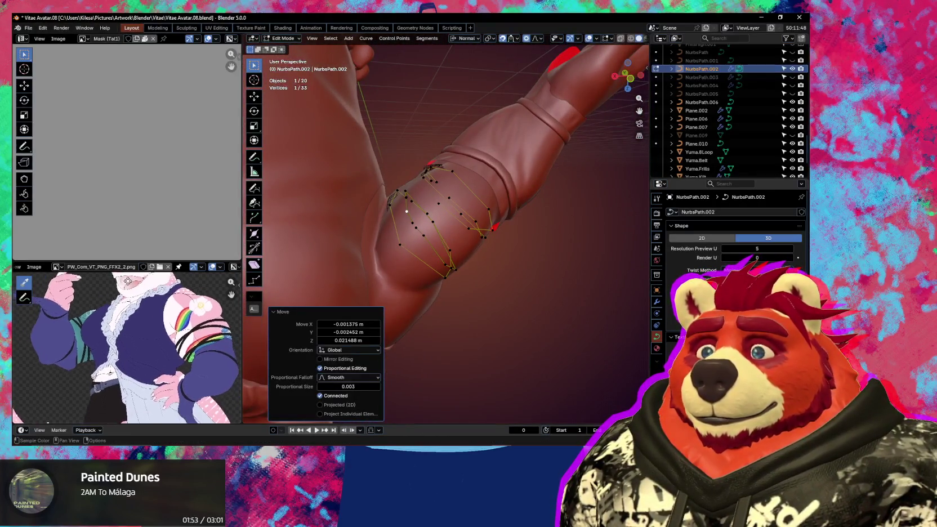
mouse_move(454, 394)
middle_down()
mouse_move(391, 396)
mouse_move(415, 246)
mouse_move(383, 193)
middle_up()
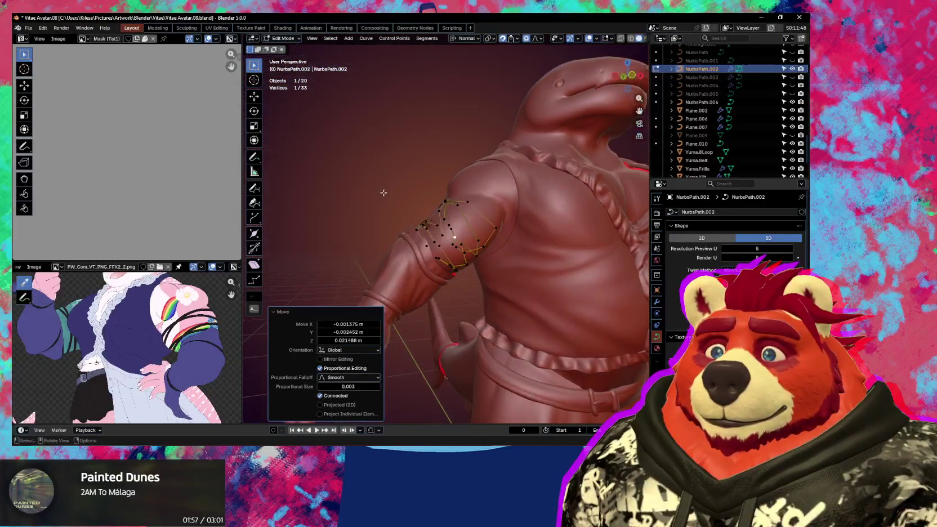
mouse_move(462, 255)
middle_down()
mouse_move(490, 276)
mouse_move(448, 240)
mouse_move(466, 177)
middle_up()
scroll(507, 293, up, 5)
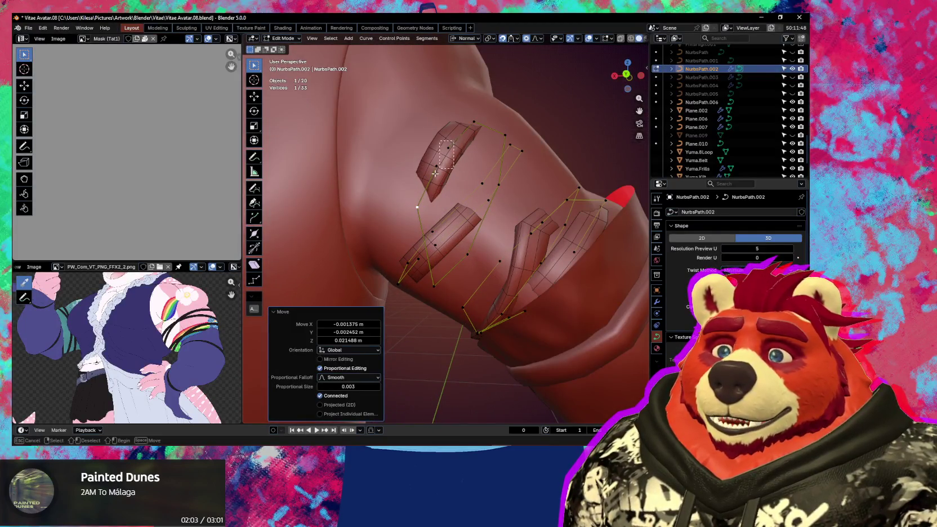
Step: Box-select two strap control points and move them snug against the arm
drag(435, 173, 435, 175)
key(g)
click(436, 172)
mouse_move(436, 172)
middle_down()
mouse_move(461, 153)
mouse_move(473, 161)
middle_up()
key(g)
click(476, 162)
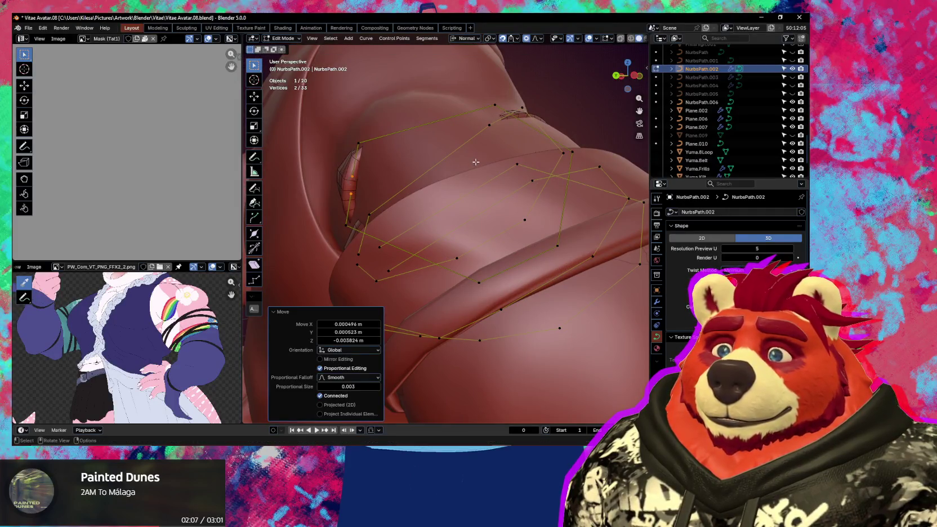
Step: Reposition a single control point and tilt it 20.51° to follow the arm
click(373, 135)
key(g)
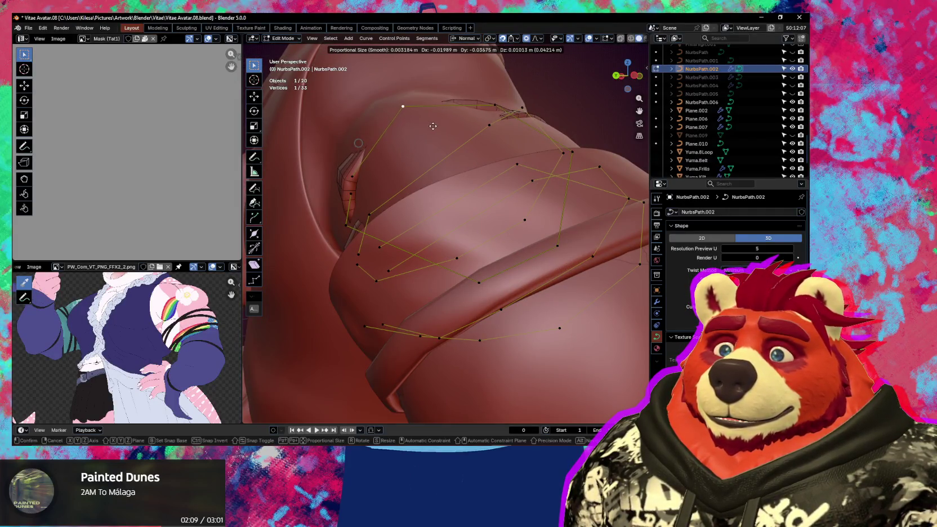
click(432, 126)
middle_drag(433, 126, 545, 203)
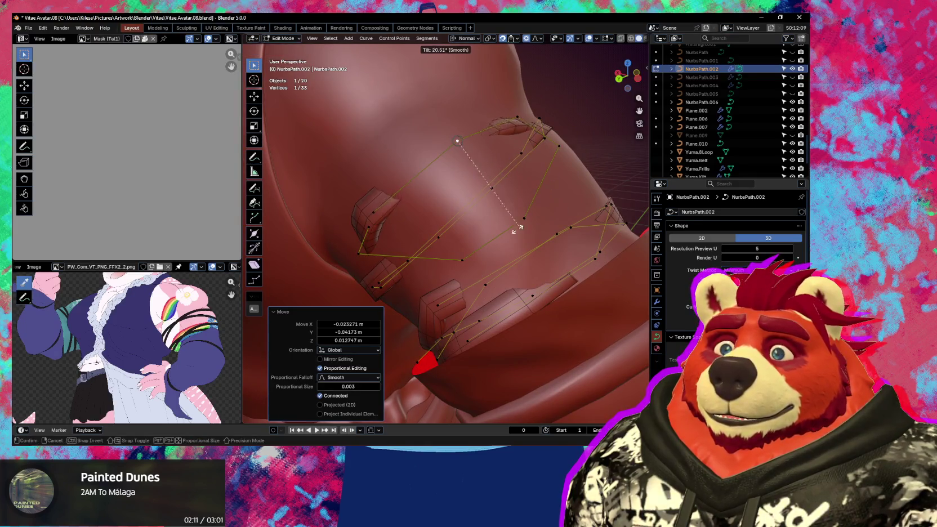
click(431, 224)
middle_drag(431, 224, 462, 182)
key(g)
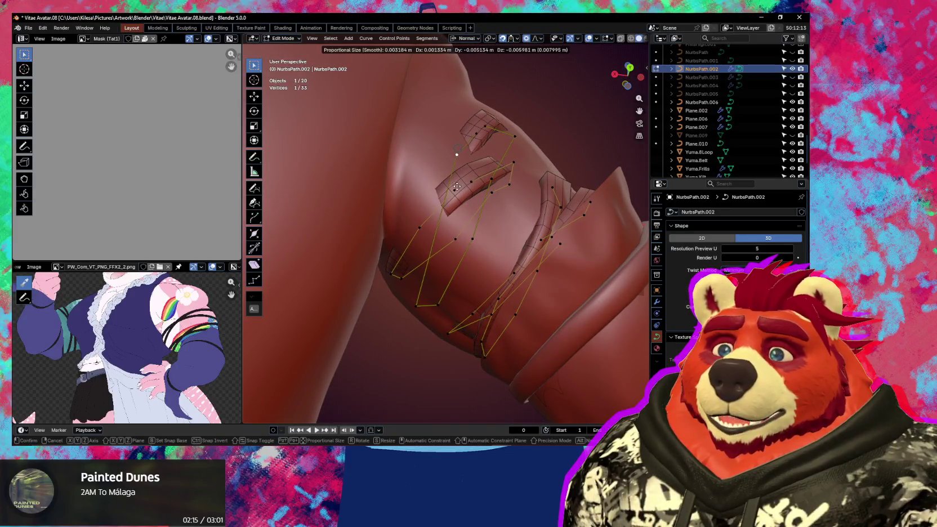
click(457, 186)
Step: Subdivide between two neighbouring points and move the new control point onto the arm
middle_drag(434, 282, 440, 256)
shift+click(404, 302)
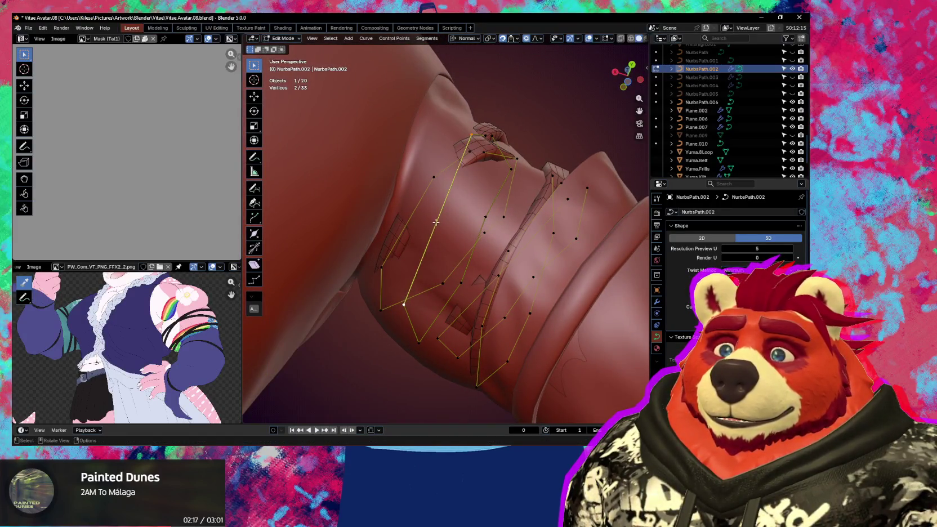
right_click(436, 221)
click(437, 219)
click(438, 220)
key(g)
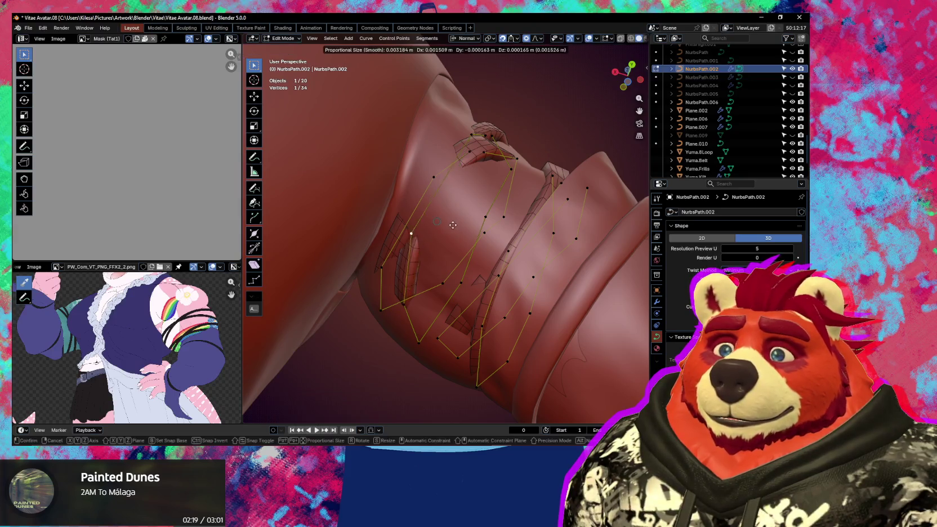
click(470, 201)
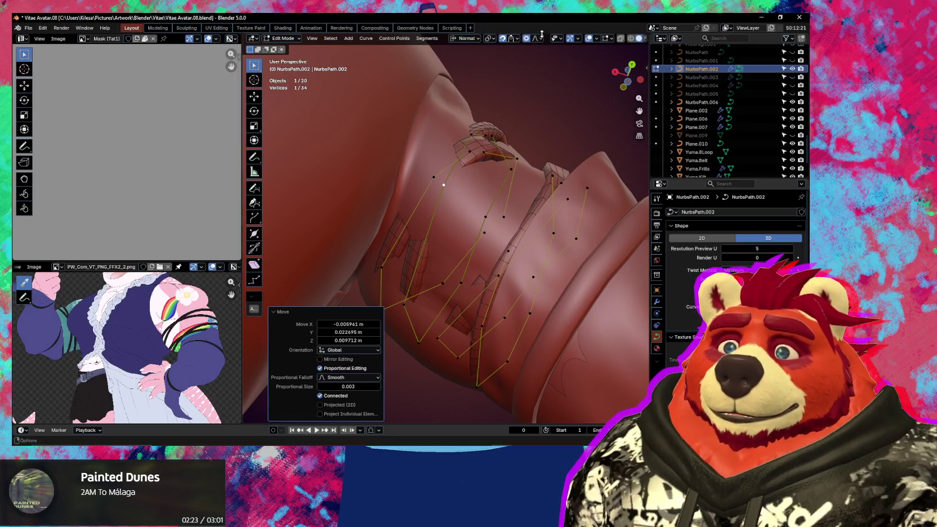
click(541, 37)
Step: Set face snapping to Face Project and return the strap curve to Object Mode
click(509, 39)
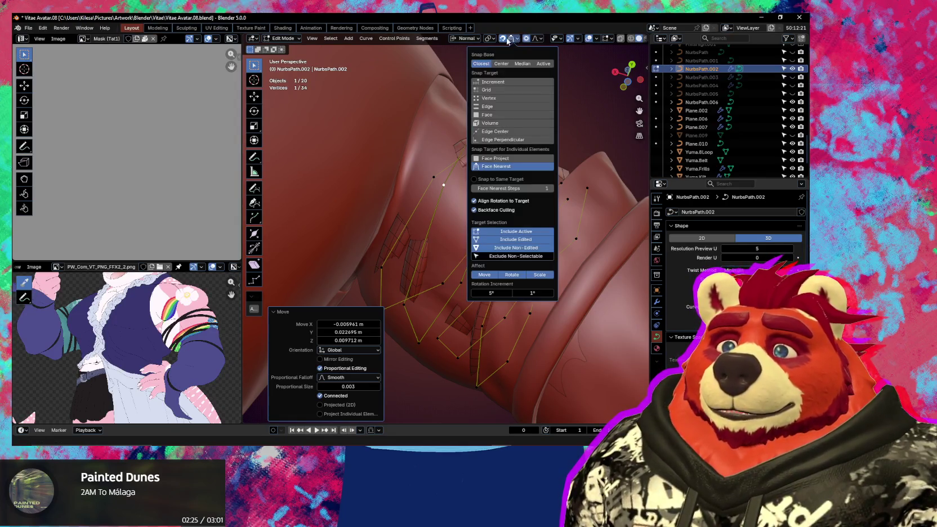
click(498, 159)
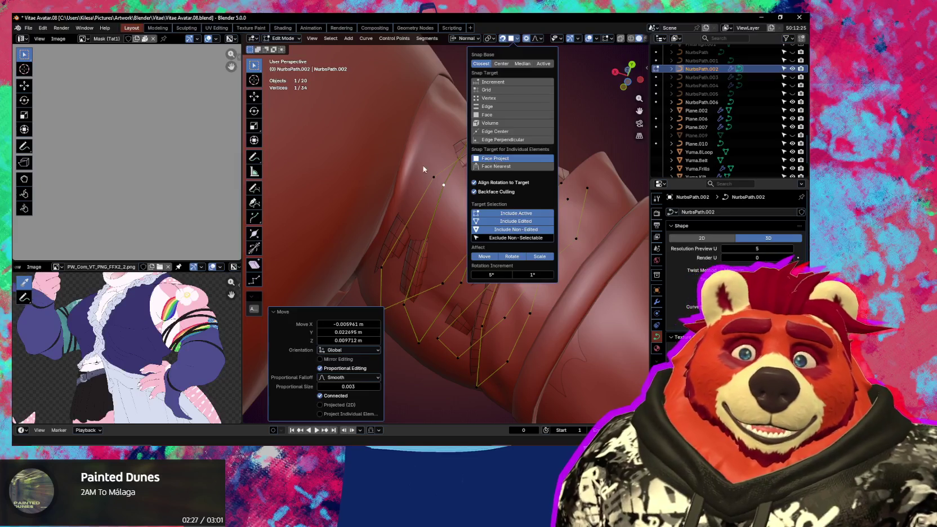
mouse_move(423, 169)
middle_down()
mouse_move(569, 312)
mouse_move(626, 318)
middle_up()
key(ctrl+Tab)
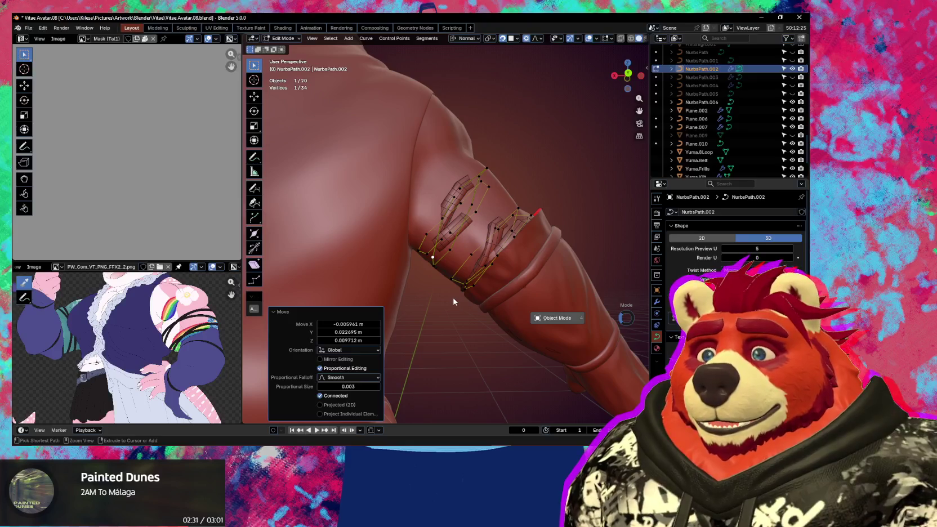
click(431, 260)
Step: Isolate the shark body in Local View, frame the upper arm, and select NurbsPath.002
click(441, 150)
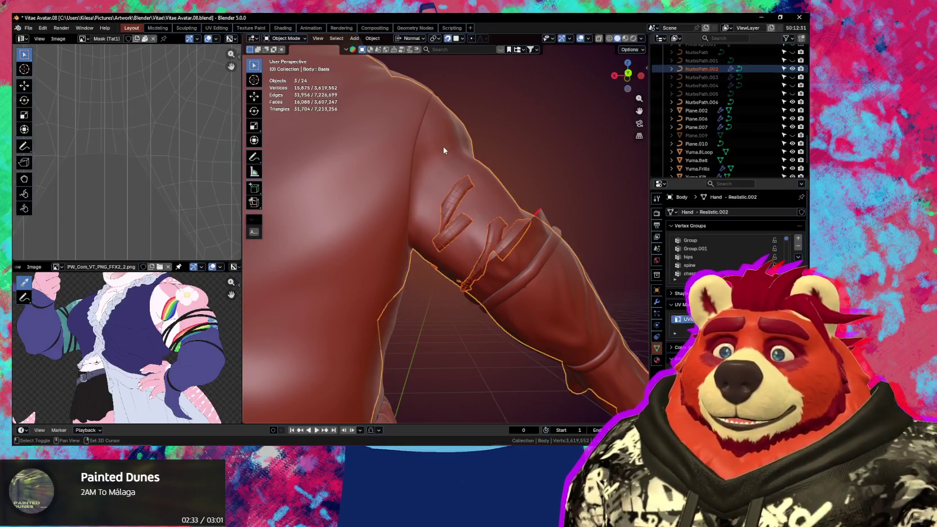
key(KP_Divide)
middle_drag(457, 225, 468, 236)
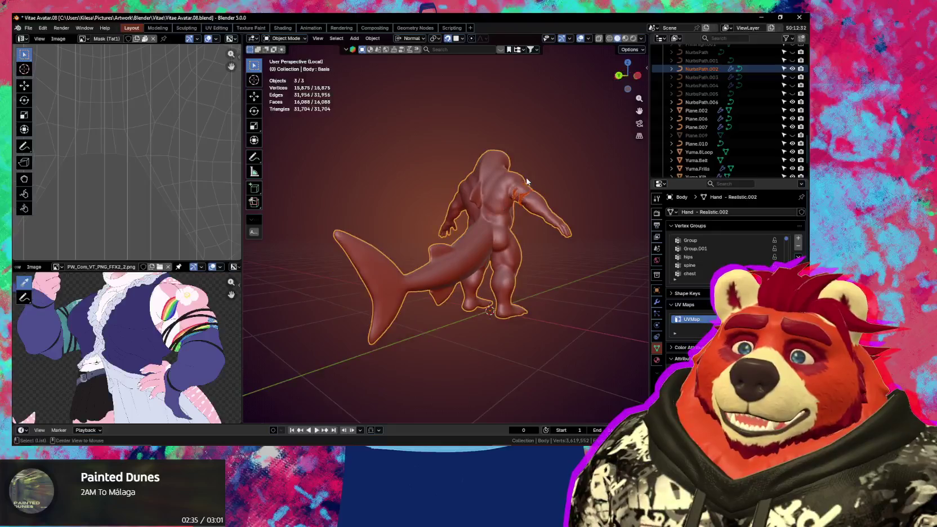
scroll(464, 254, up, 3)
scroll(464, 271, up, 3)
mouse_move(463, 271)
middle_down()
mouse_move(422, 288)
mouse_move(490, 248)
mouse_move(455, 184)
mouse_move(393, 213)
mouse_move(478, 185)
mouse_move(509, 153)
mouse_move(481, 168)
middle_up()
click(456, 183)
Step: In Edit Mode, box-select two strap control points and move them
key(Tab)
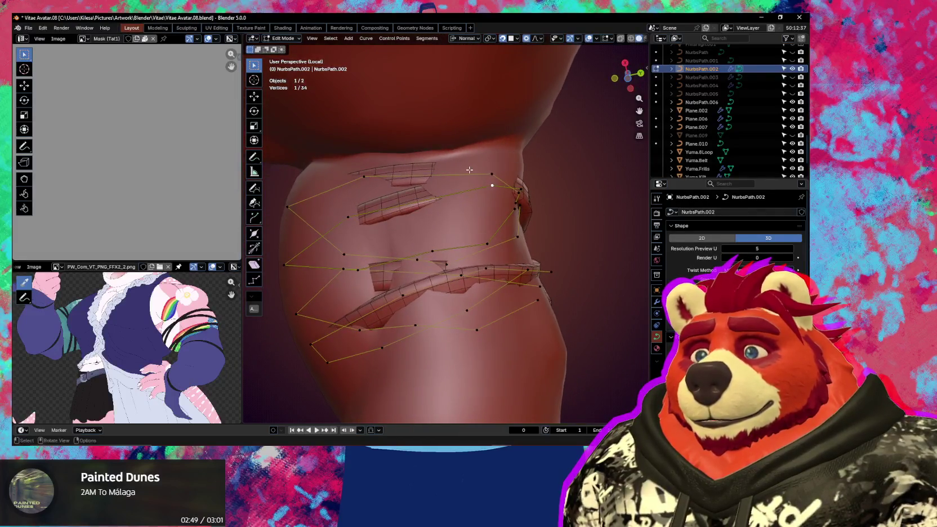
drag(335, 213, 337, 214)
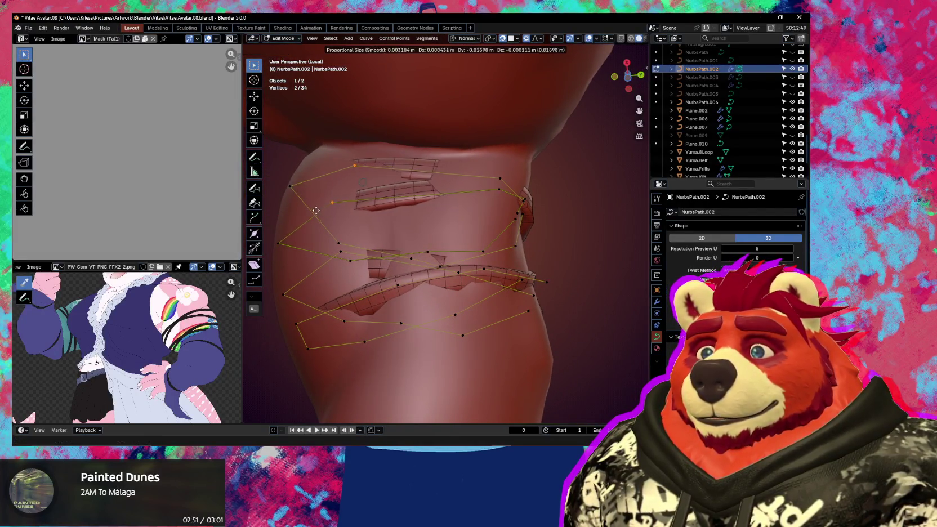
key(g)
click(343, 217)
middle_drag(343, 217, 410, 225)
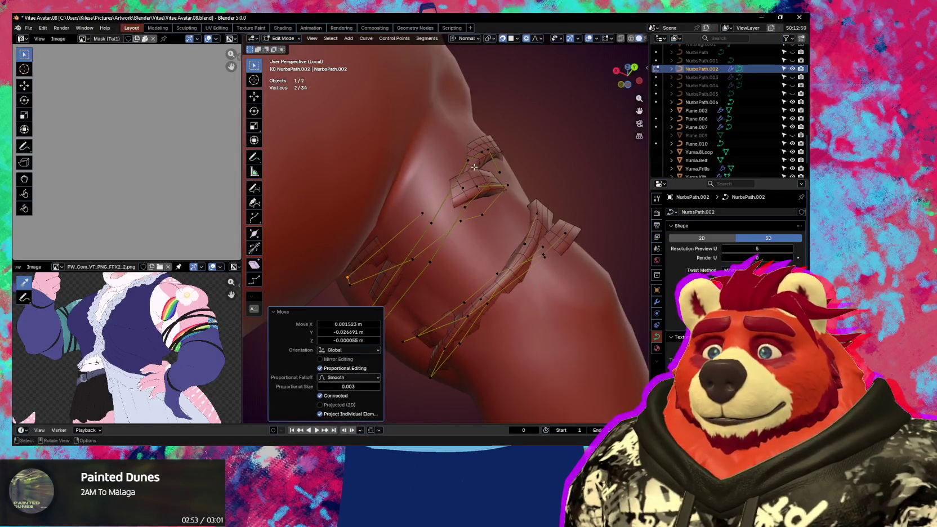
Step: Select five strap control points and pull them in against the arm
drag(400, 234, 400, 234)
key(g)
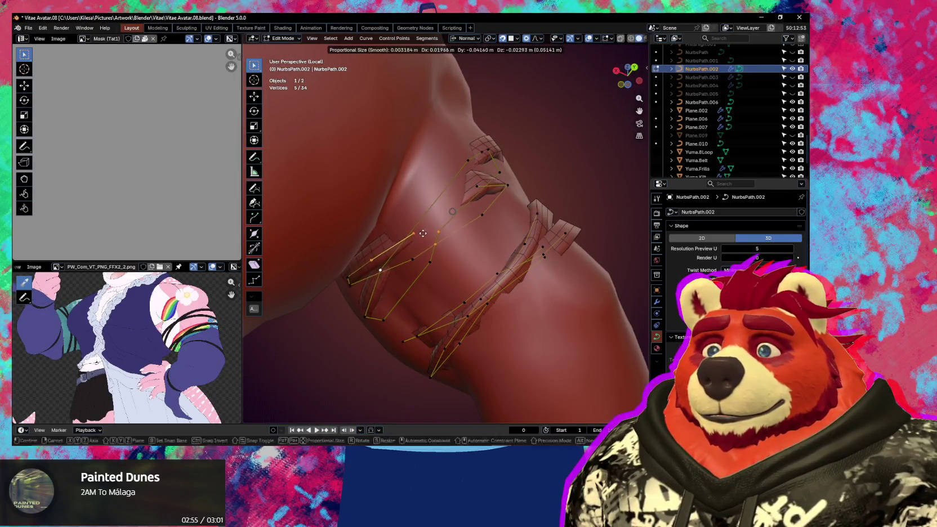
click(470, 190)
mouse_move(470, 190)
middle_down()
mouse_move(476, 200)
mouse_move(426, 242)
middle_up()
key(g)
click(451, 220)
Step: Move a single control point closer to the arm and tilt it 52.6°
click(467, 206)
mouse_move(467, 206)
middle_down()
mouse_move(461, 198)
mouse_move(522, 165)
middle_up()
key(g)
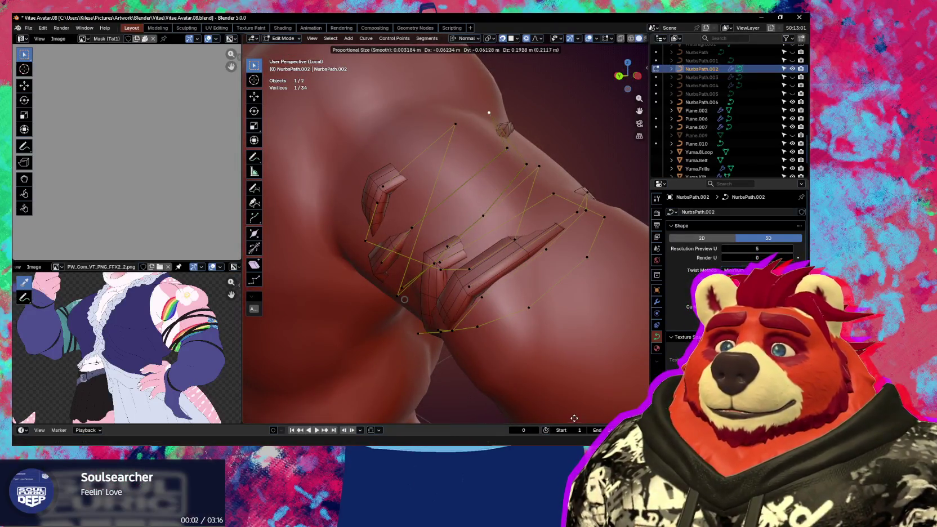
click(570, 50)
middle_drag(570, 51, 551, 110)
key(g)
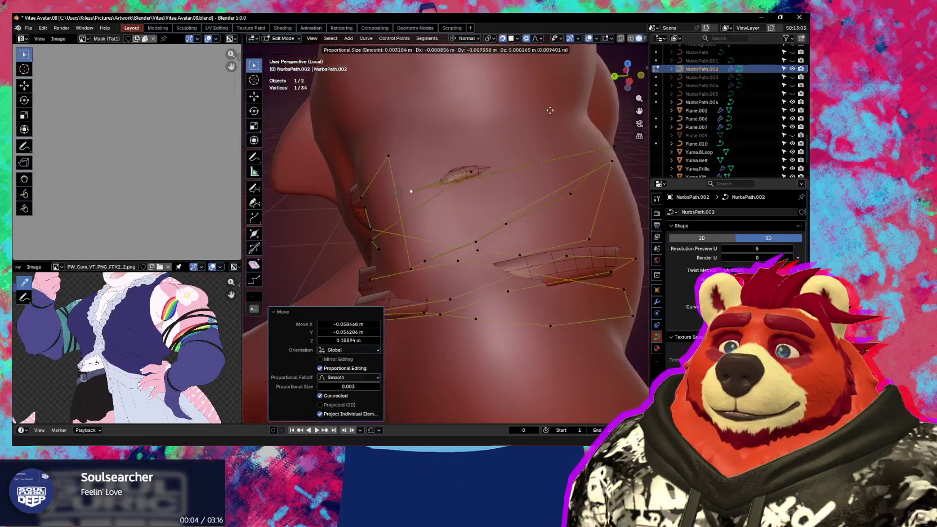
click(285, 60)
mouse_move(285, 60)
middle_down()
mouse_move(417, 147)
mouse_move(473, 200)
mouse_move(553, 207)
middle_up()
key(g)
click(422, 151)
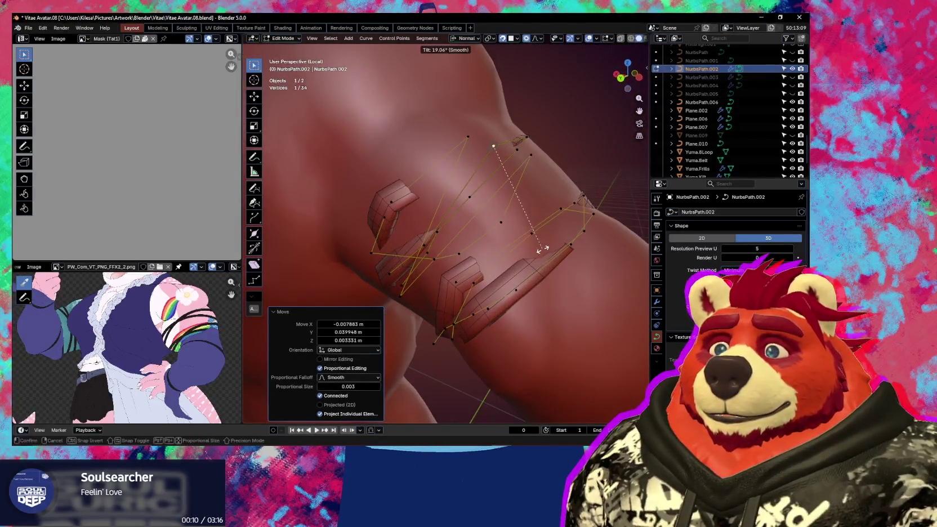
click(501, 259)
middle_drag(501, 259, 491, 218)
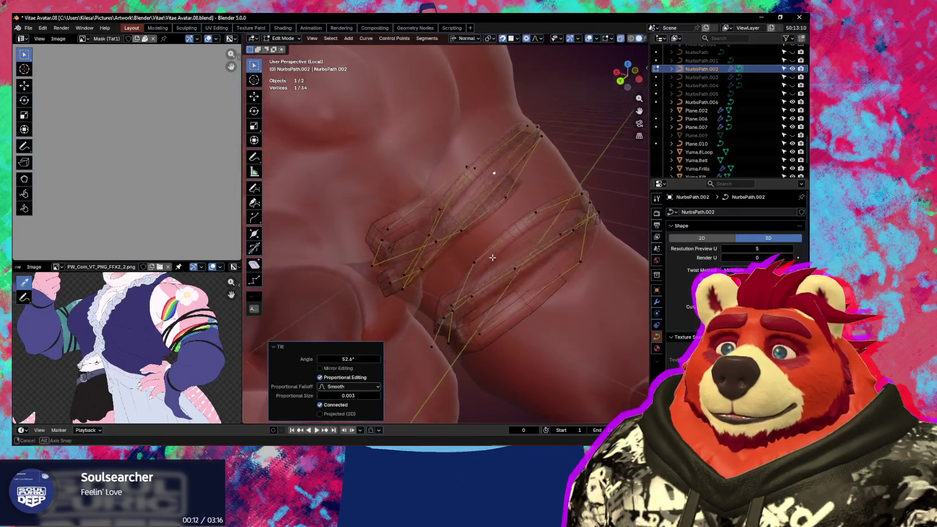
Step: Reposition a NurbsPath.002 control point and tilt another by 10.9°
click(485, 226)
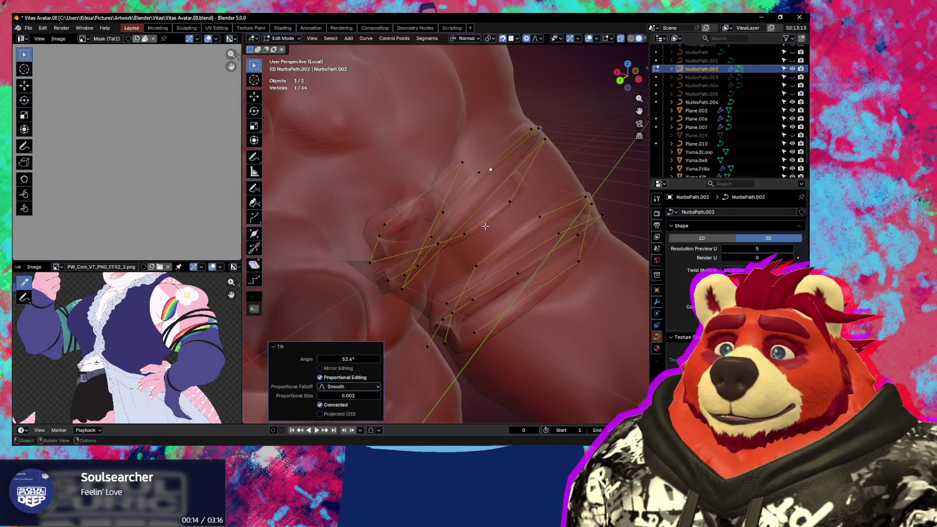
mouse_move(485, 225)
middle_down()
mouse_move(463, 205)
mouse_move(418, 202)
mouse_move(499, 201)
mouse_move(526, 219)
mouse_move(561, 196)
mouse_move(549, 171)
mouse_move(562, 163)
mouse_move(511, 211)
mouse_move(390, 250)
middle_up()
click(399, 205)
key(g)
key(ctrl+t)
click(557, 209)
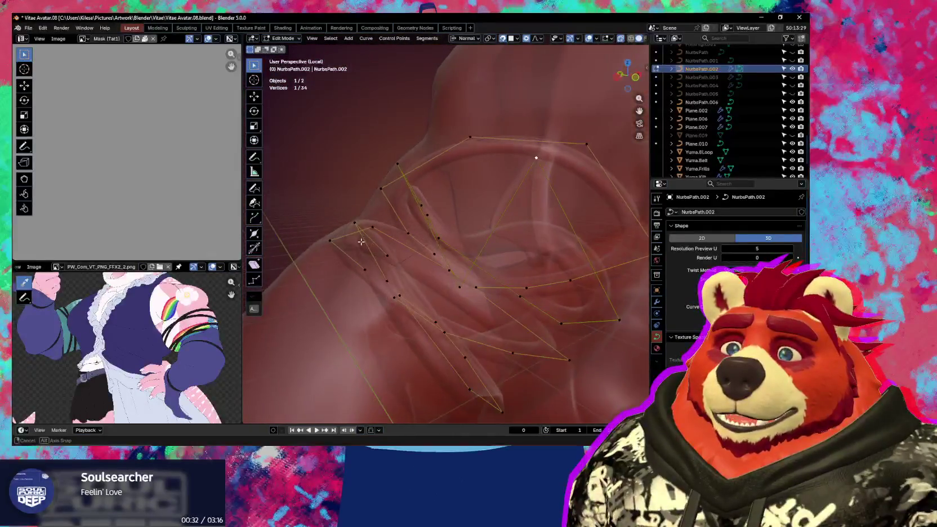
Step: Pull more strap control points in toward the upper arm
mouse_move(390, 250)
middle_down()
mouse_move(405, 283)
mouse_move(462, 264)
middle_up()
click(572, 67)
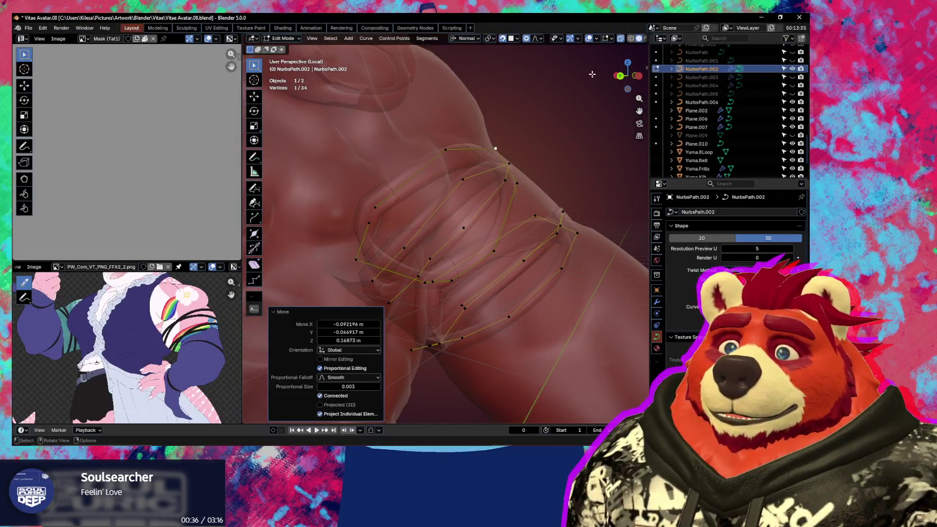
mouse_move(572, 68)
middle_down()
mouse_move(508, 147)
mouse_move(507, 175)
mouse_move(511, 142)
middle_up()
key(g)
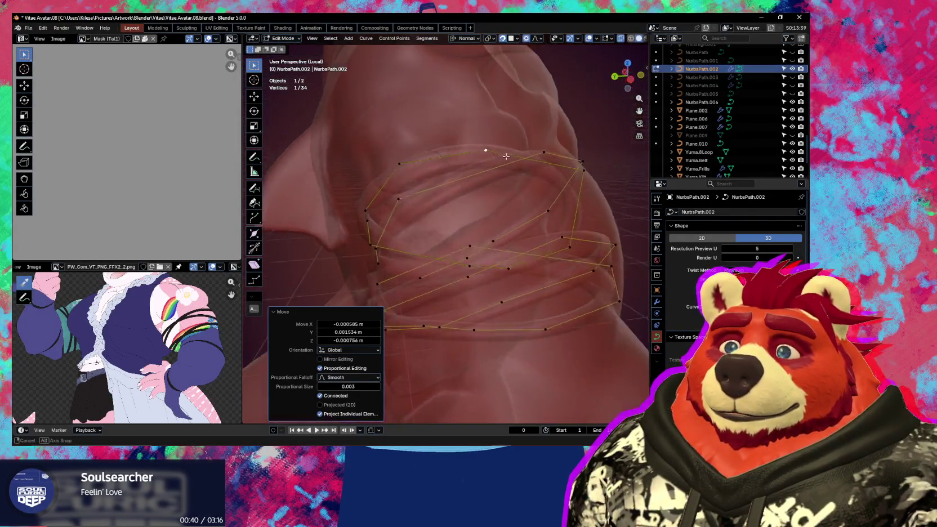
middle_drag(407, 168, 542, 146)
key(g)
click(429, 183)
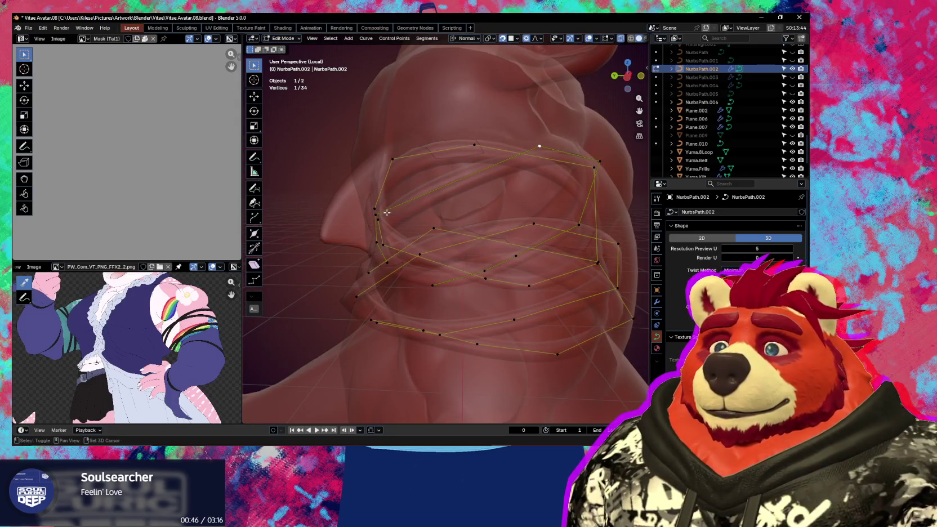
Step: Subdivide a strap segment and drag the new midpoint onto the arm
right_click(437, 192)
click(428, 192)
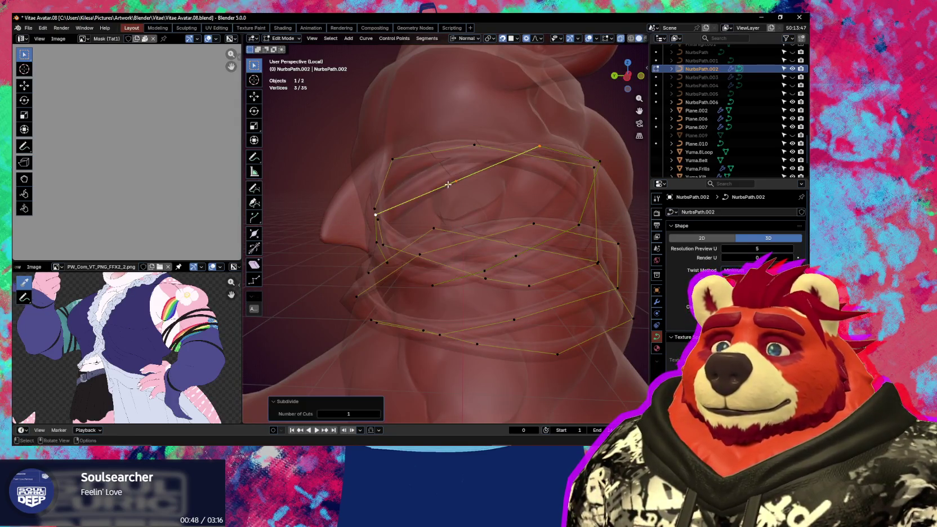
click(457, 183)
key(g)
click(439, 167)
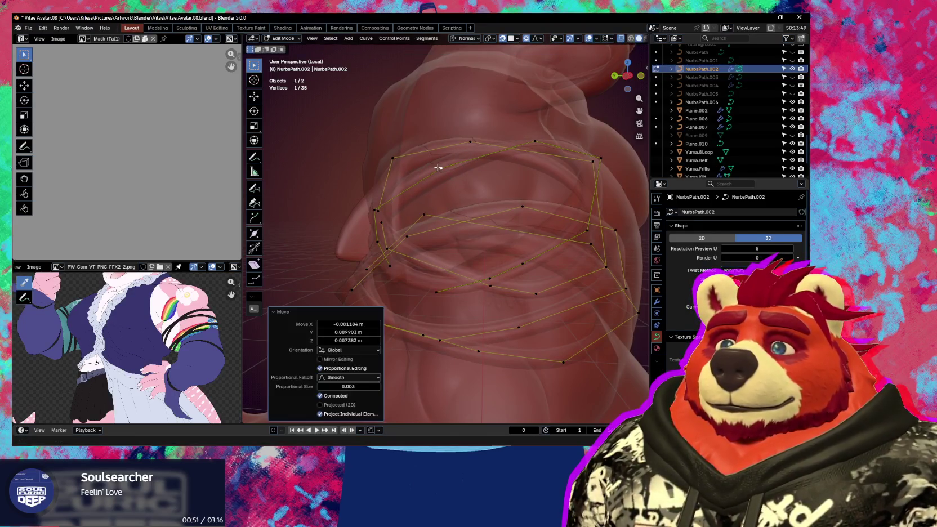
mouse_move(439, 167)
middle_down()
mouse_move(431, 206)
mouse_move(461, 164)
mouse_move(535, 175)
middle_up()
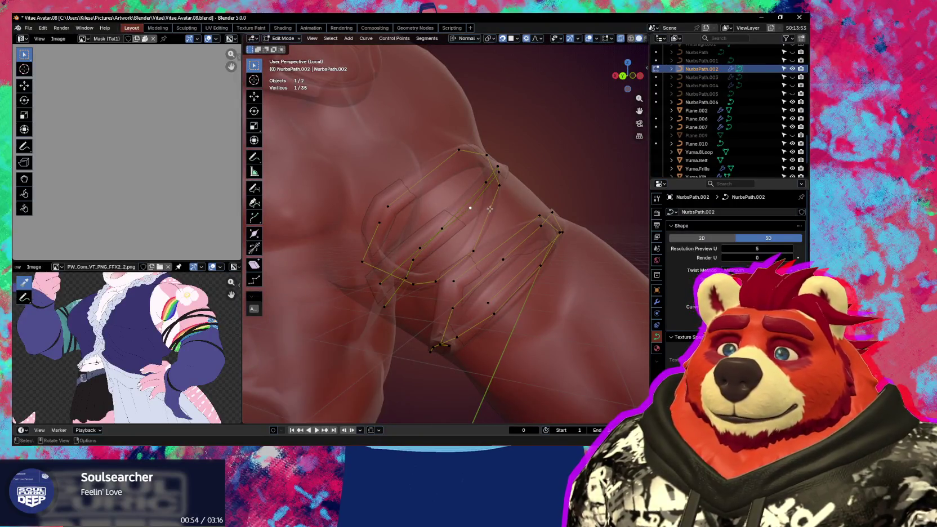
Step: Nudge two more strap control points tighter against the arm
mouse_move(468, 194)
middle_down()
mouse_move(501, 183)
mouse_move(503, 147)
mouse_move(487, 165)
middle_up()
key(g)
click(501, 181)
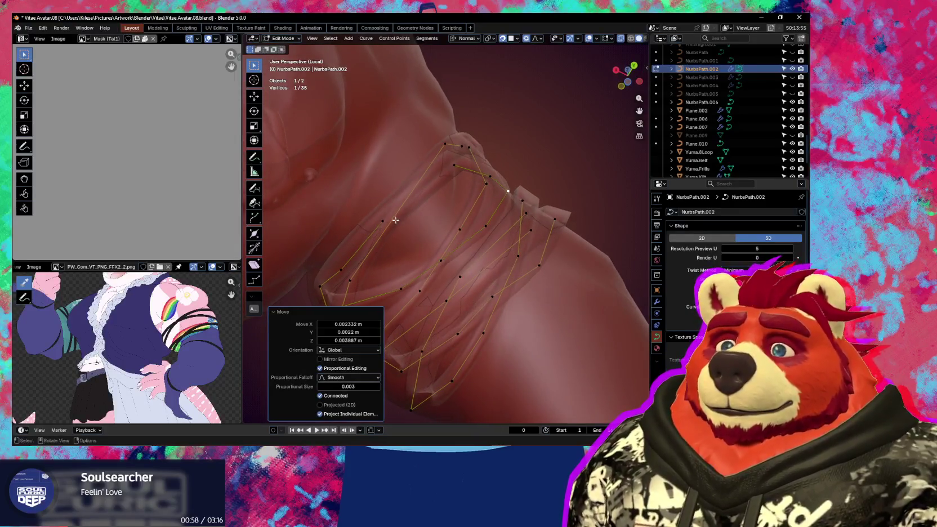
click(387, 222)
key(g)
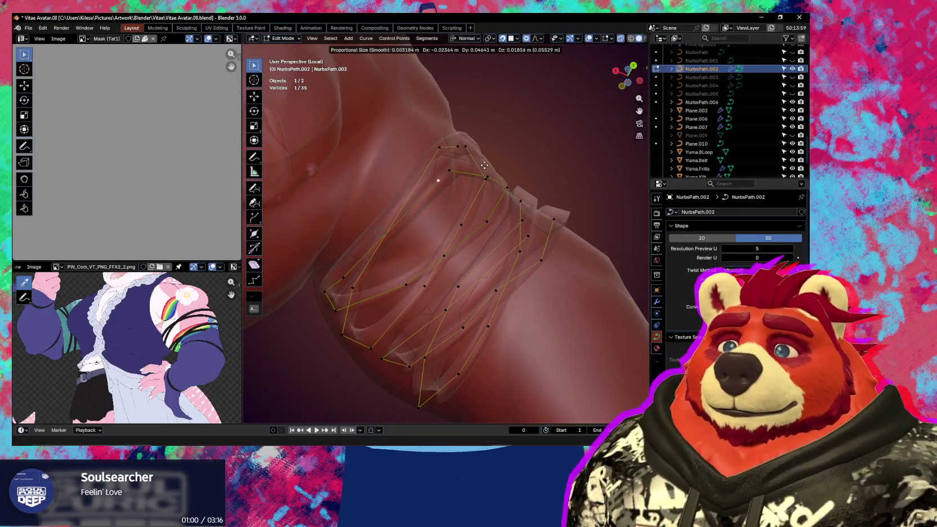
click(486, 162)
Step: Move another strap control point closer to the upper arm
middle_drag(486, 162, 443, 201)
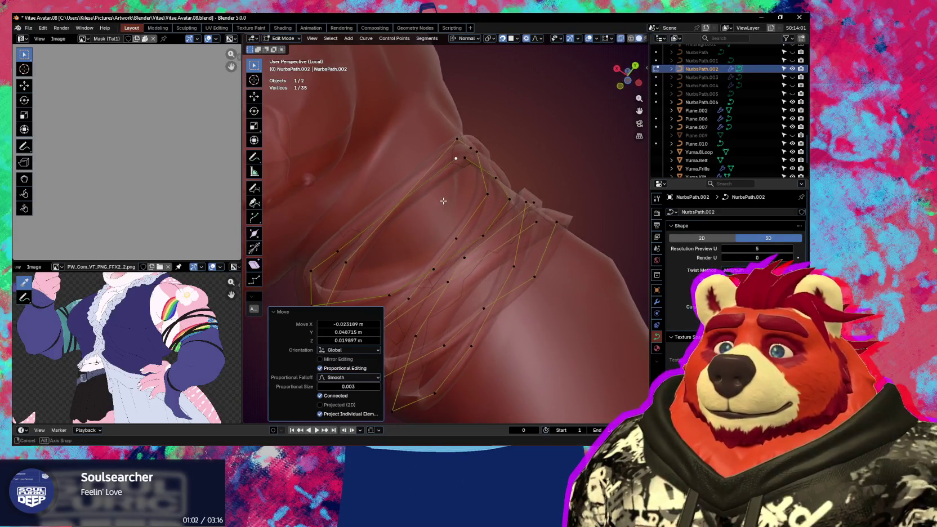
click(330, 256)
middle_drag(330, 256, 390, 240)
key(g)
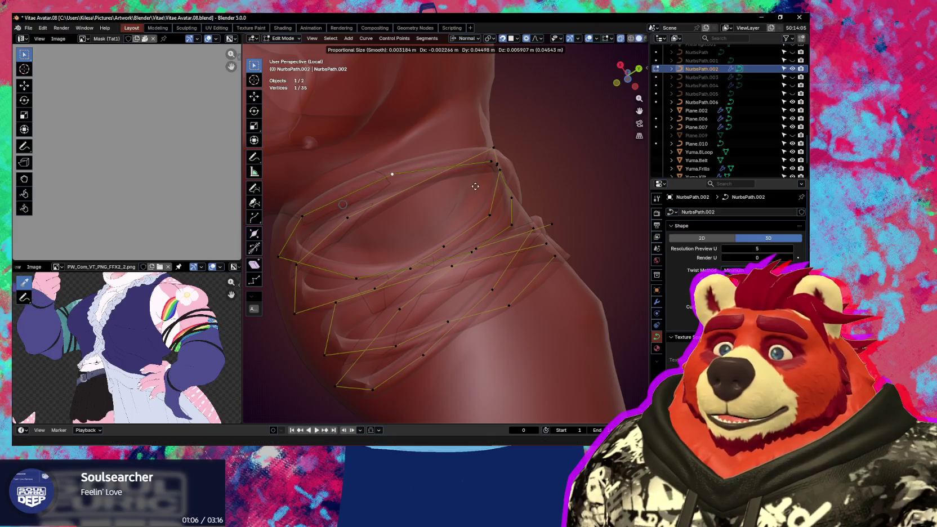
click(451, 196)
Step: Subdivide between two selected points, press the new midpoint against the arm, then adjust another point
shift+click(491, 161)
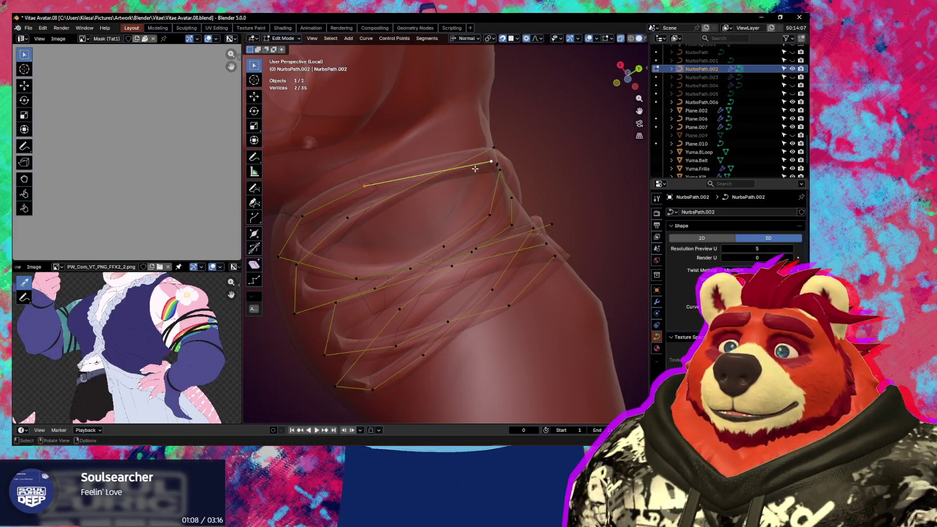
right_click(477, 161)
click(465, 179)
middle_drag(465, 179, 449, 192)
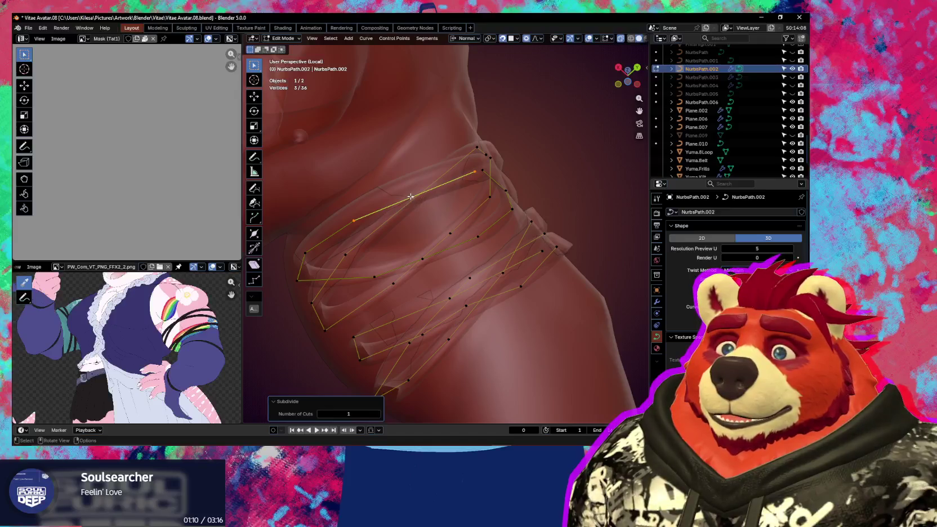
key(g)
click(443, 229)
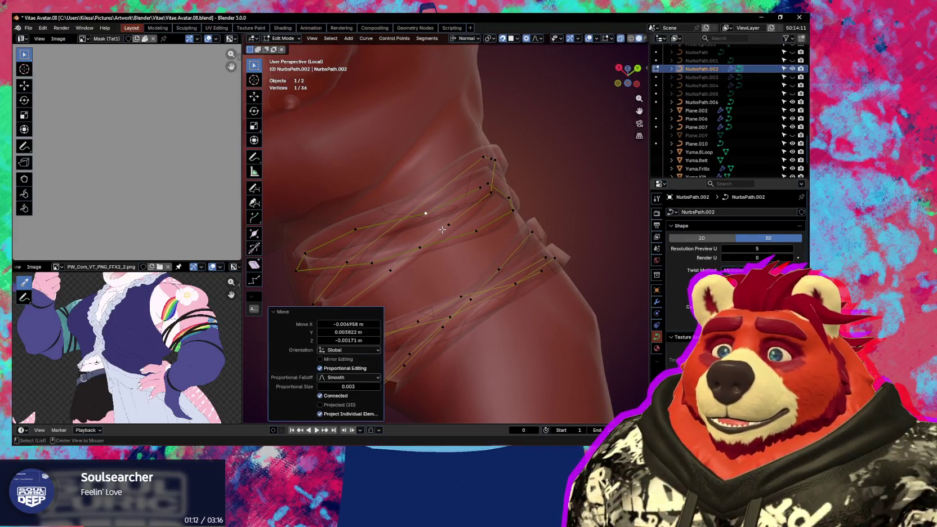
mouse_move(442, 229)
middle_down()
mouse_move(453, 236)
mouse_move(434, 258)
mouse_move(443, 270)
mouse_move(411, 220)
mouse_move(535, 166)
middle_up()
key(g)
click(428, 246)
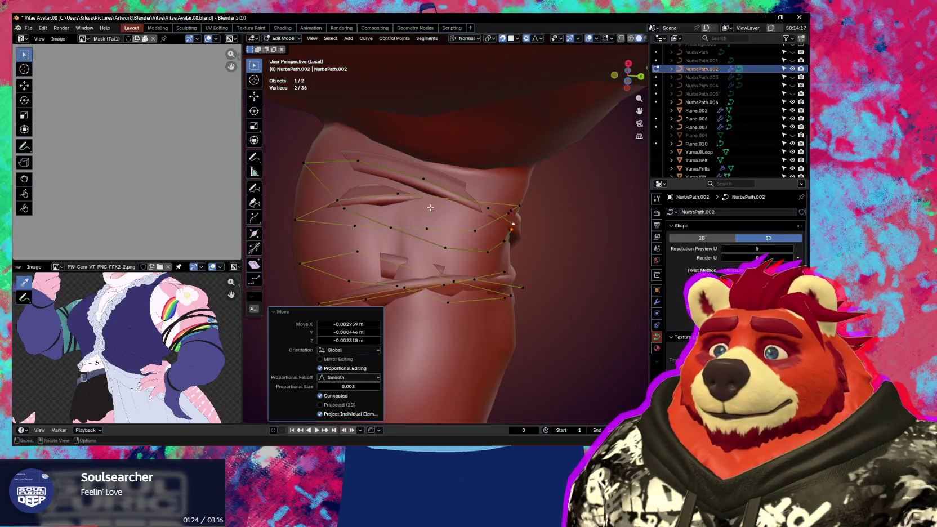
Step: Nudge two NurbsPath.002 control points repeatedly until they hug the upper arm
middle_drag(430, 208, 448, 198)
click(453, 193)
key(g)
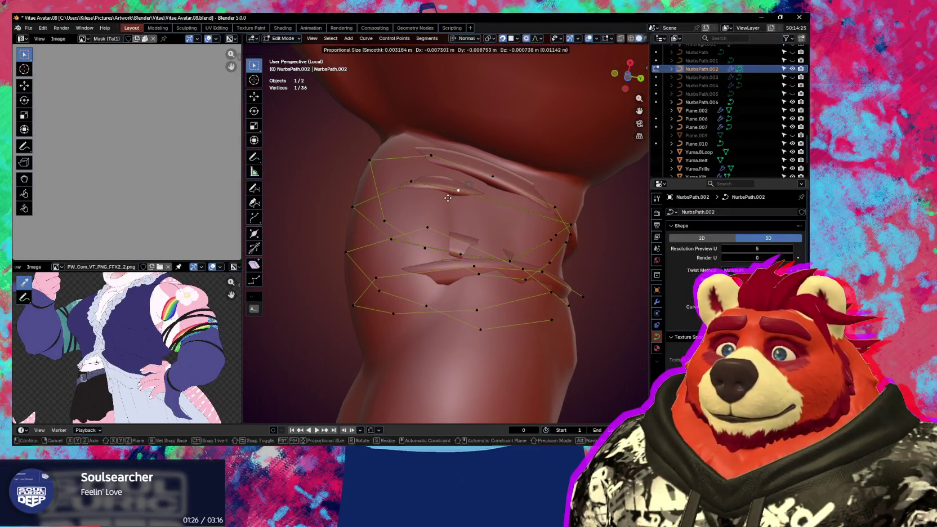
click(448, 198)
mouse_move(448, 197)
middle_down()
mouse_move(438, 193)
mouse_move(529, 171)
middle_up()
click(541, 179)
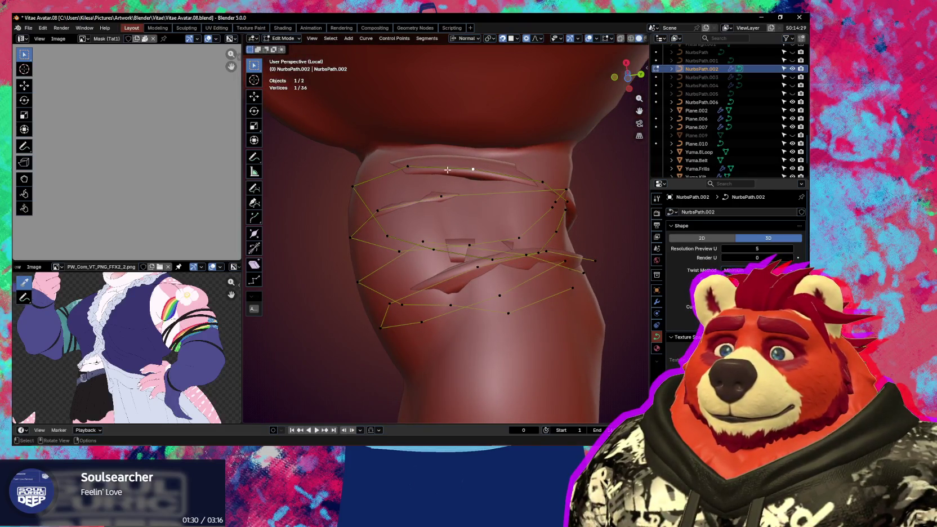
key(g)
click(411, 166)
key(g)
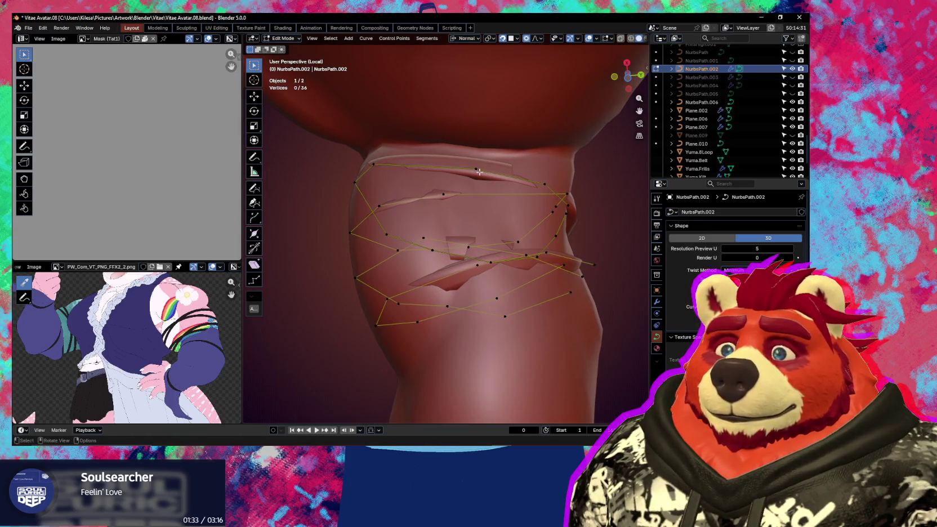
click(408, 166)
key(g)
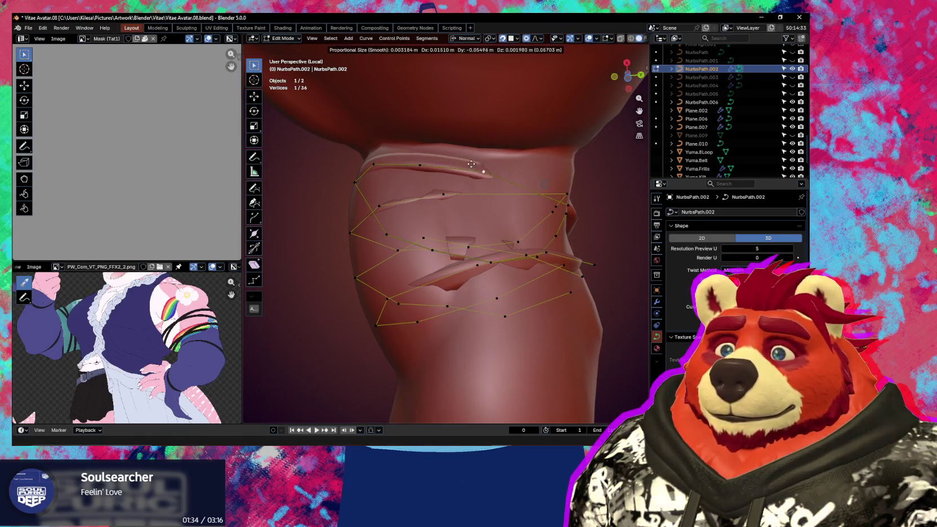
click(451, 162)
Step: Move the next strap point, then shift two points together with smooth proportional falloff
click(444, 194)
key(g)
click(409, 197)
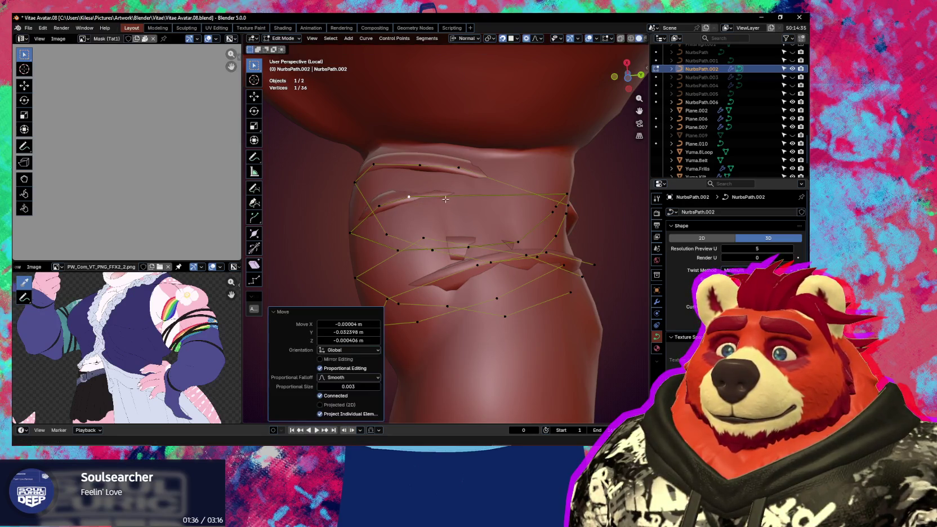
click(568, 196)
middle_drag(569, 195, 529, 212)
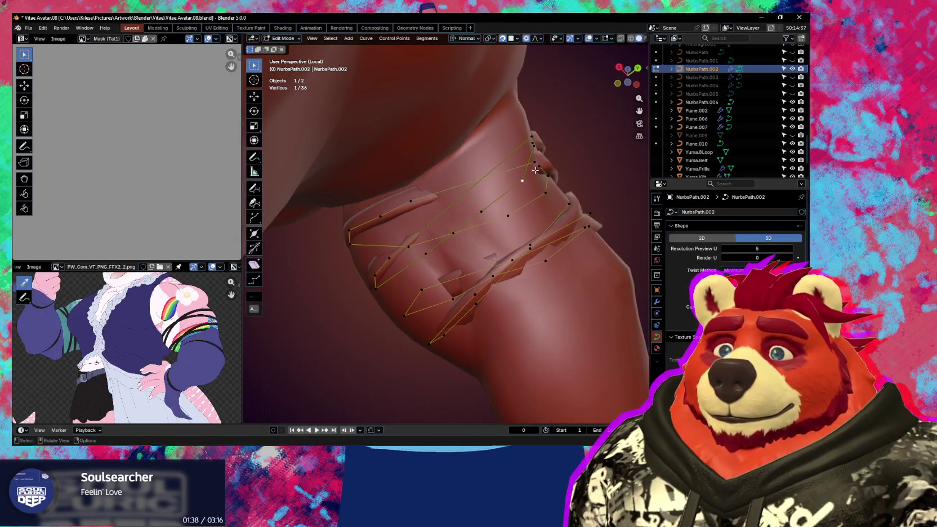
mouse_move(536, 170)
middle_down()
mouse_move(502, 190)
mouse_move(462, 163)
middle_up()
shift+click(462, 164)
key(g)
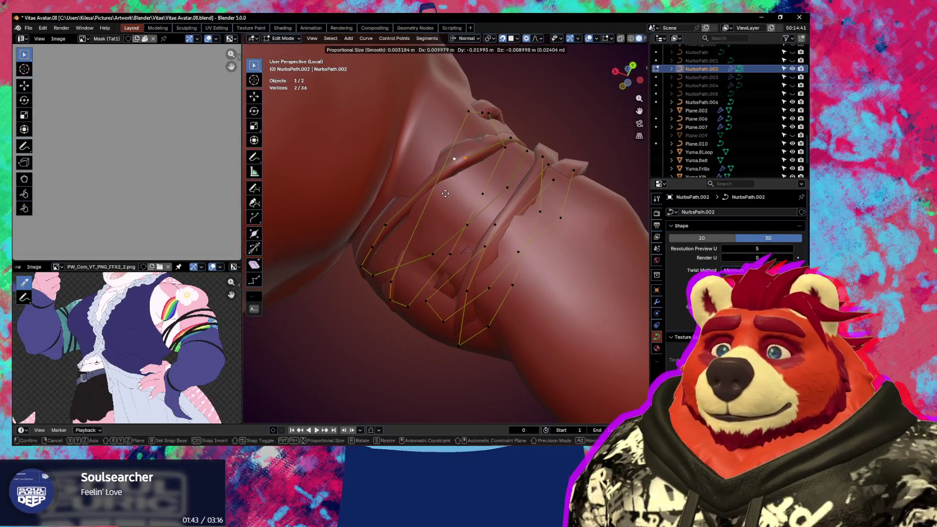
click(448, 198)
Step: Subdivide to add one control point and move it onto the arm
click(397, 291)
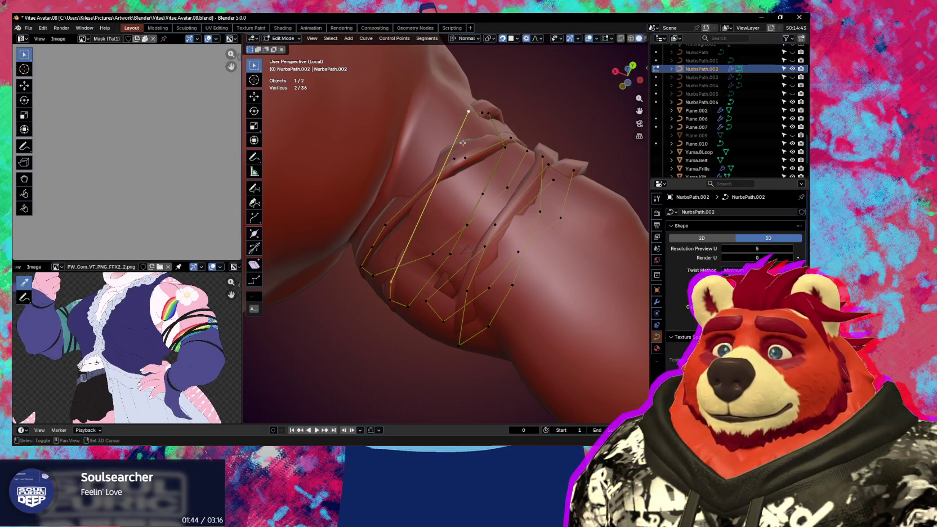
mouse_move(463, 142)
middle_down()
mouse_move(444, 187)
mouse_move(500, 181)
middle_up()
right_click(444, 187)
click(444, 187)
click(437, 208)
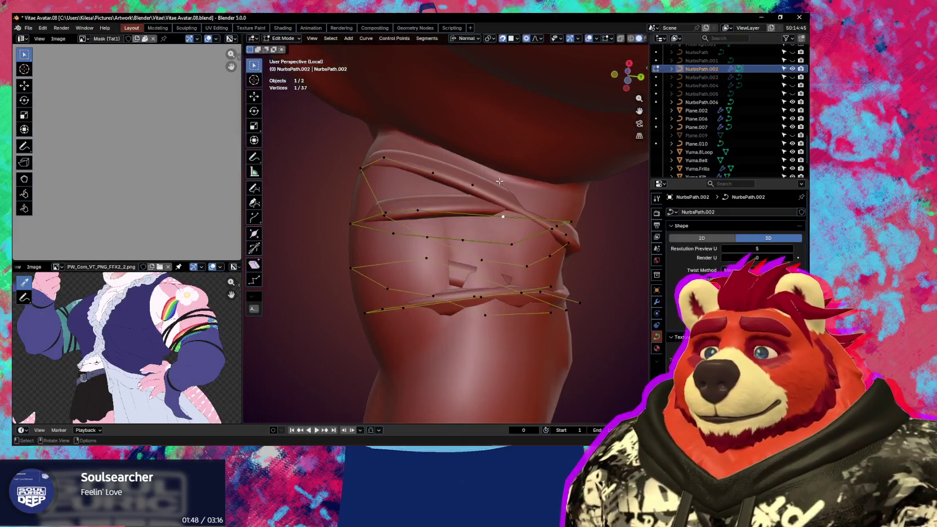
key(g)
click(489, 180)
Step: Reposition another strap control point and tilt a point to 42°
shift+click(472, 185)
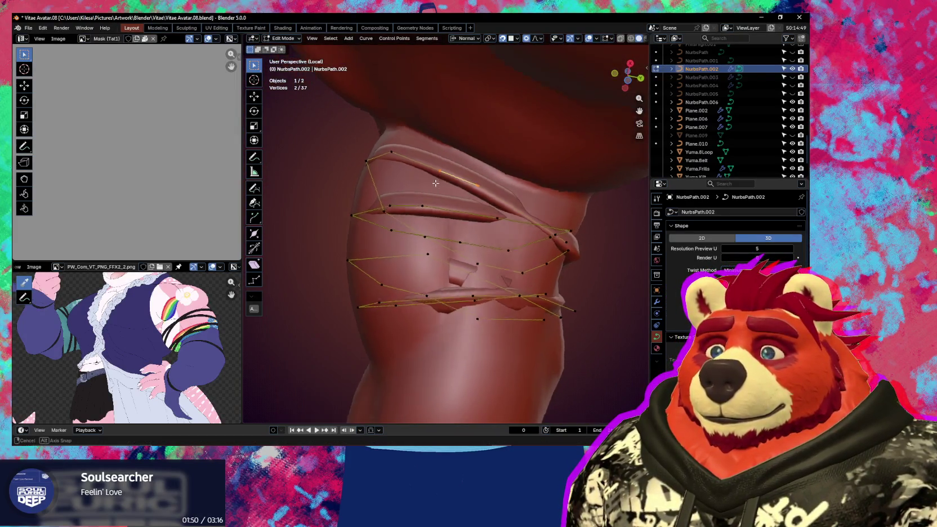
mouse_move(472, 185)
middle_down()
mouse_move(452, 172)
mouse_move(497, 220)
mouse_move(488, 169)
mouse_move(455, 148)
mouse_move(453, 200)
mouse_move(501, 217)
mouse_move(517, 208)
middle_up()
key(g)
click(475, 158)
key(g)
click(455, 148)
key(g)
click(453, 200)
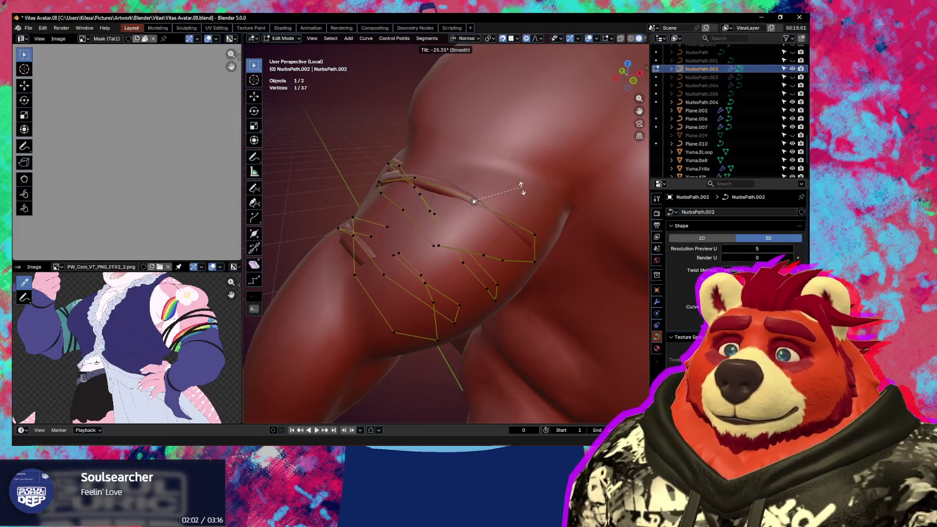
click(494, 225)
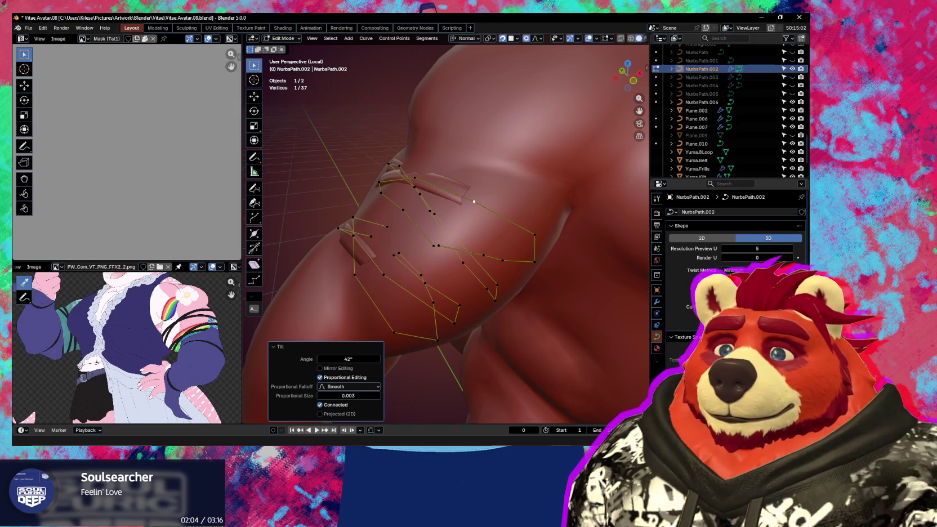
Step: Like 'Feelin' Love' in YouTube Music, then return to the Blender arm-strap view
key(alt+Tab)
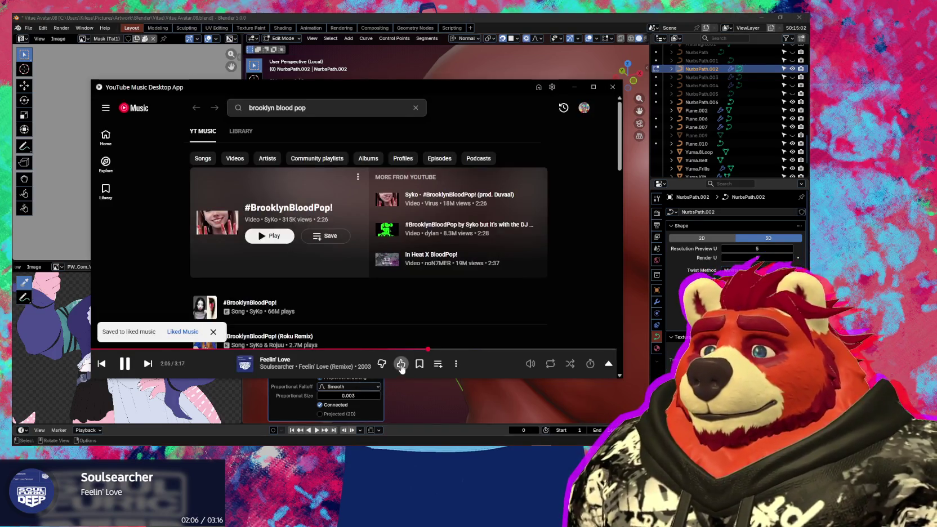
key(alt+Tab)
mouse_move(429, 399)
middle_down()
mouse_move(491, 274)
mouse_move(381, 204)
middle_up()
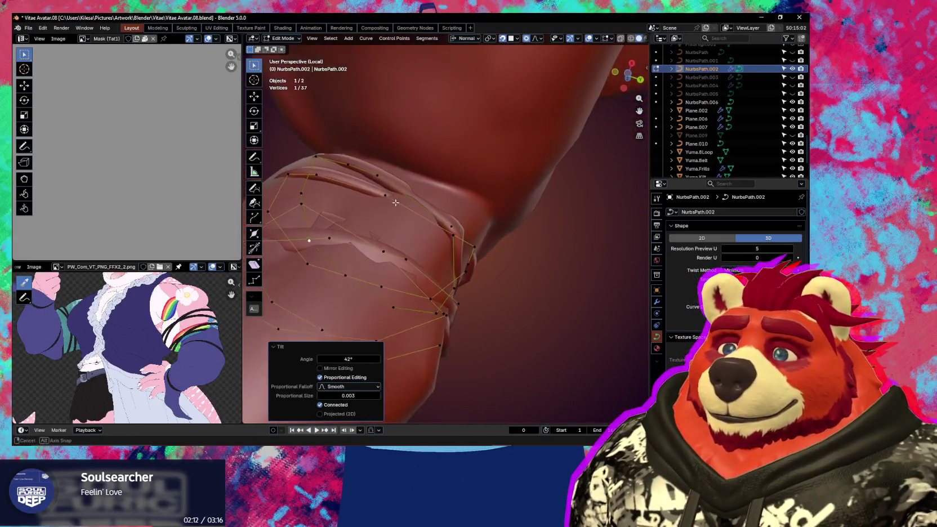
Step: Move a strap control point and tilt strap points, one to 30.3°
mouse_move(381, 204)
middle_down()
mouse_move(469, 255)
mouse_move(466, 226)
mouse_move(473, 270)
mouse_move(512, 269)
middle_up()
key(g)
click(454, 248)
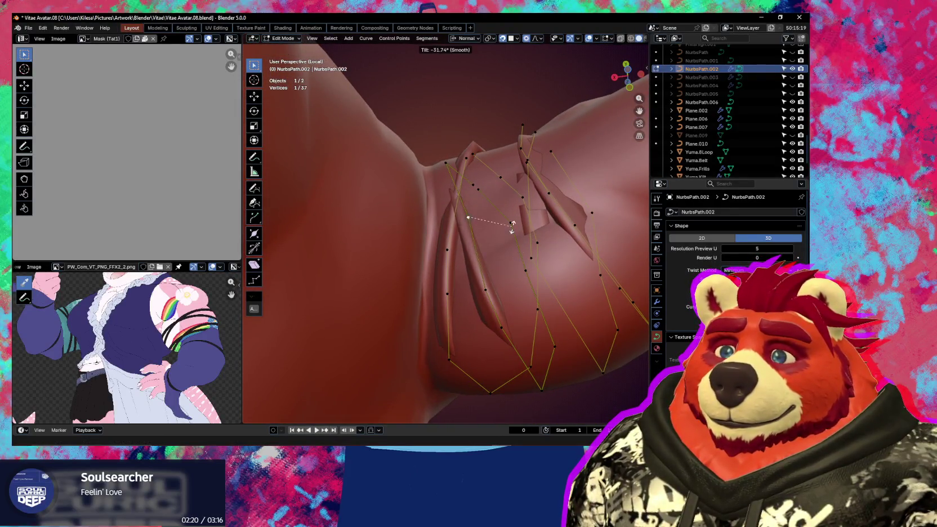
click(423, 272)
click(485, 290)
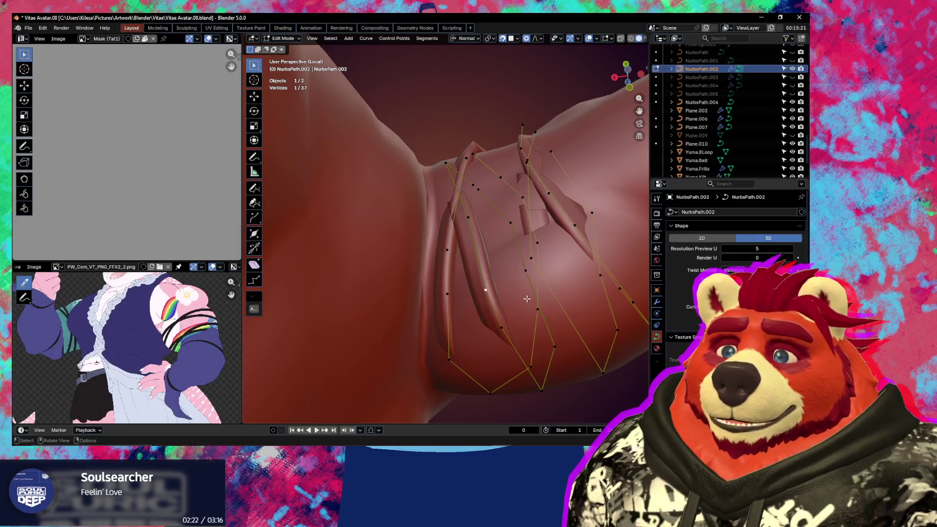
click(507, 302)
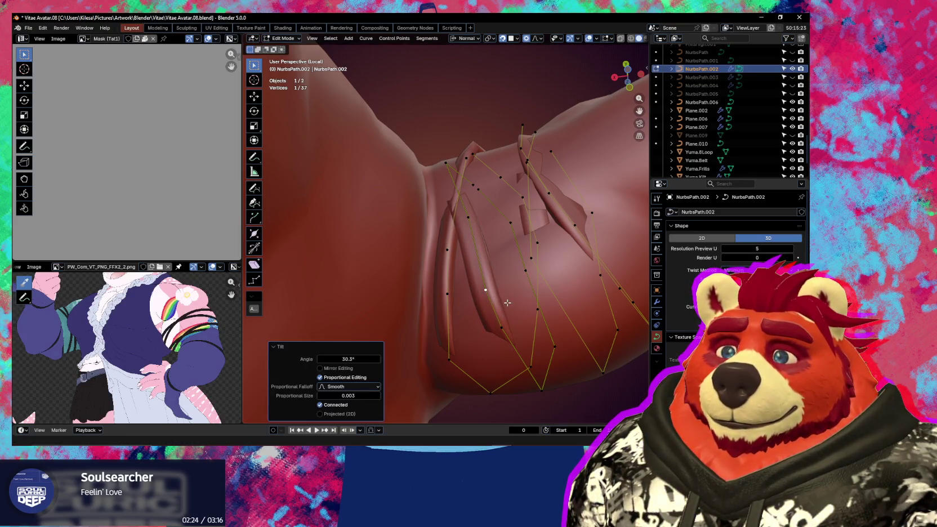
Step: Tilt the next point, then nudge another about 0.0016 m with smooth proportional size 0.003
click(498, 222)
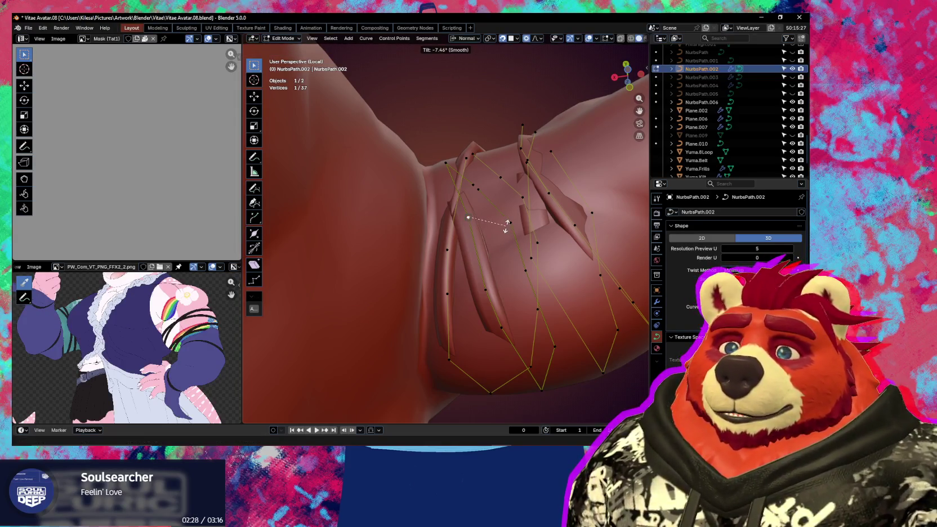
click(508, 221)
middle_drag(507, 220, 492, 297)
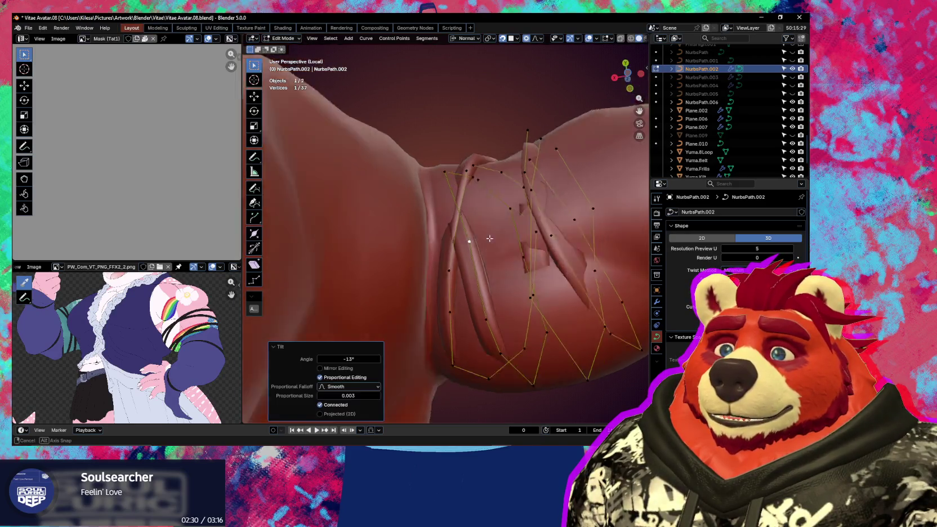
middle_drag(482, 261, 485, 260)
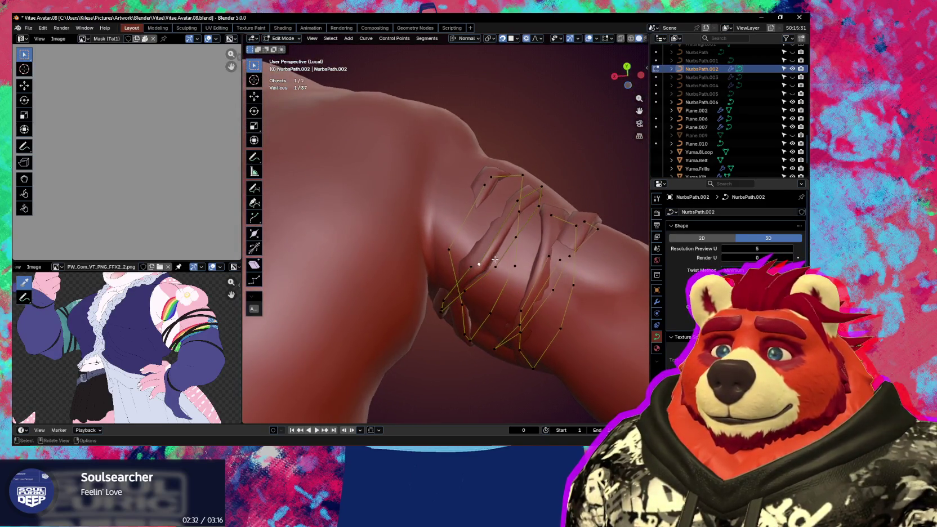
key(g)
click(491, 255)
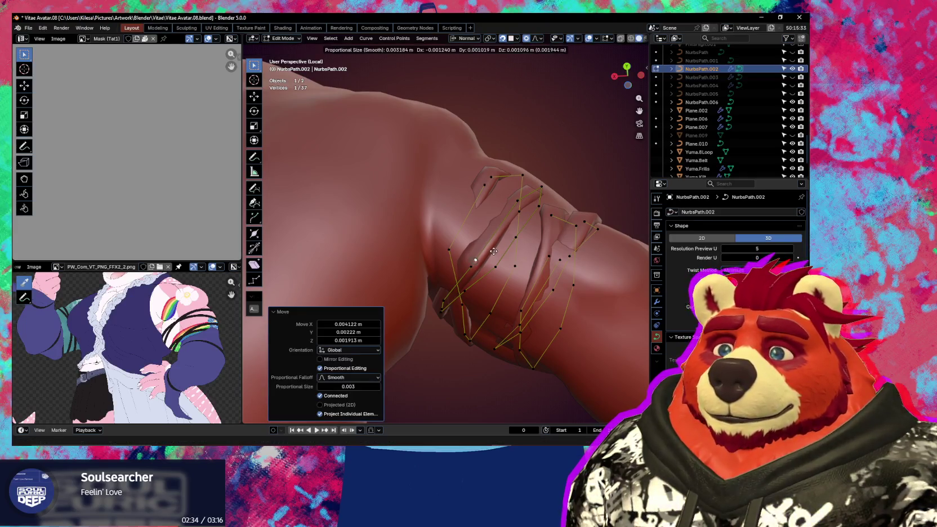
click(494, 251)
mouse_move(493, 251)
middle_down()
mouse_move(448, 311)
mouse_move(456, 279)
mouse_move(562, 277)
mouse_move(574, 267)
mouse_move(505, 274)
mouse_move(497, 289)
mouse_move(539, 293)
middle_up()
scroll(497, 289, up, 2)
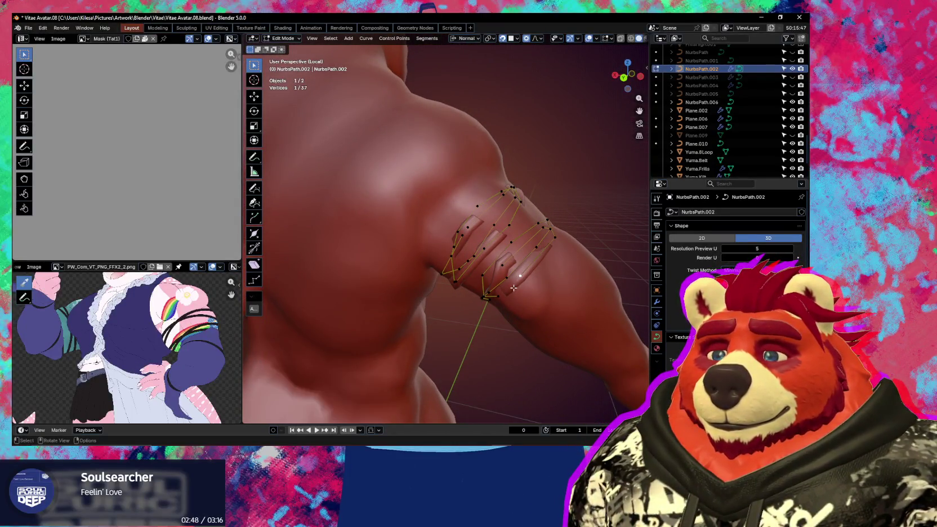
Step: Move a strap control point, then rotate two selected points by -12.9°
middle_drag(524, 273, 545, 281)
key(g)
click(549, 251)
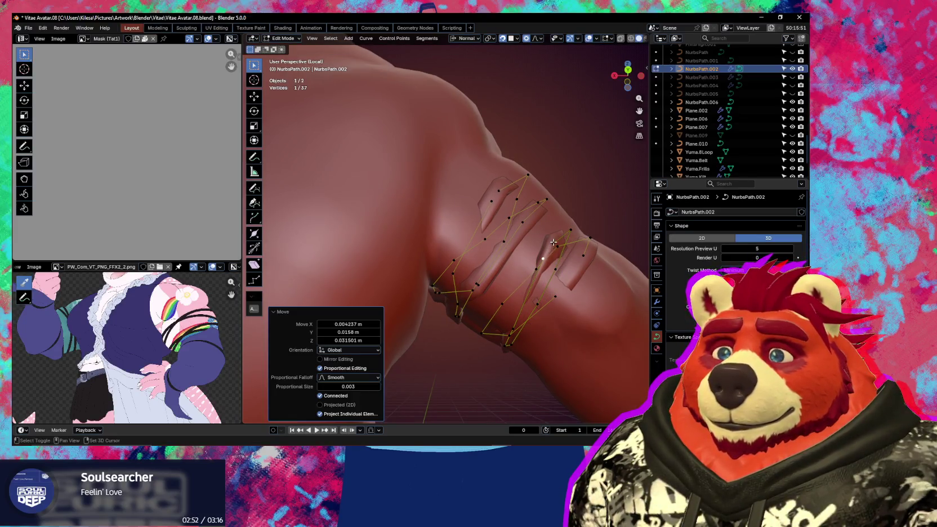
shift+click(553, 243)
click(582, 232)
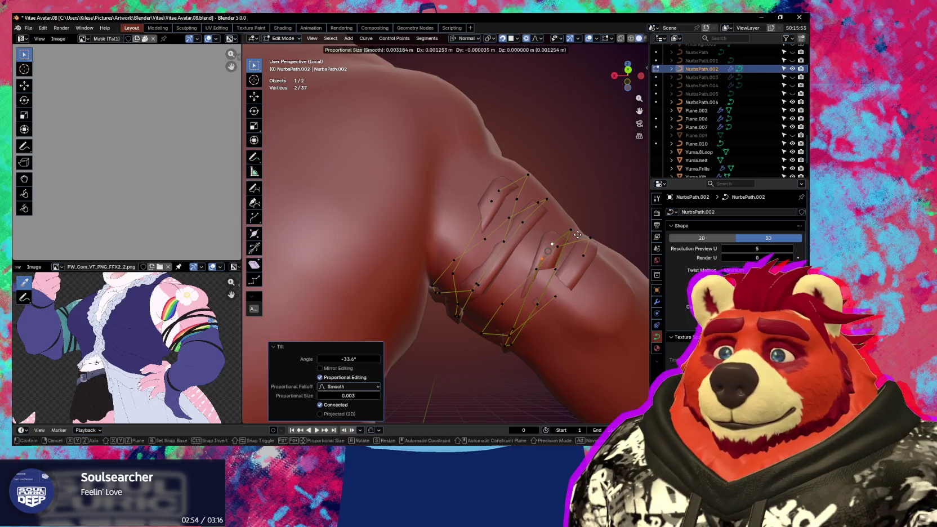
key(r)
click(587, 247)
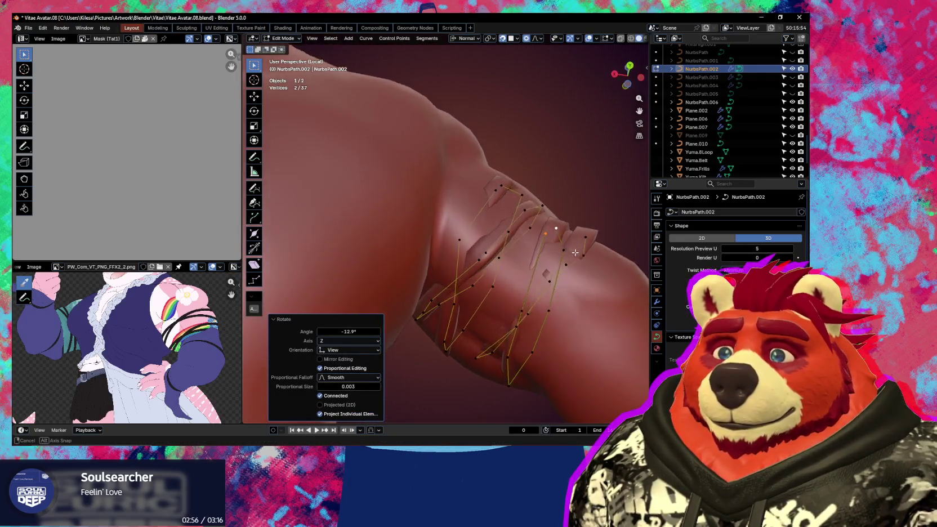
Step: Reposition a single strap control point and tilt a point to 21.3°
mouse_move(586, 248)
middle_down()
mouse_move(544, 272)
mouse_move(539, 312)
mouse_move(537, 257)
middle_up()
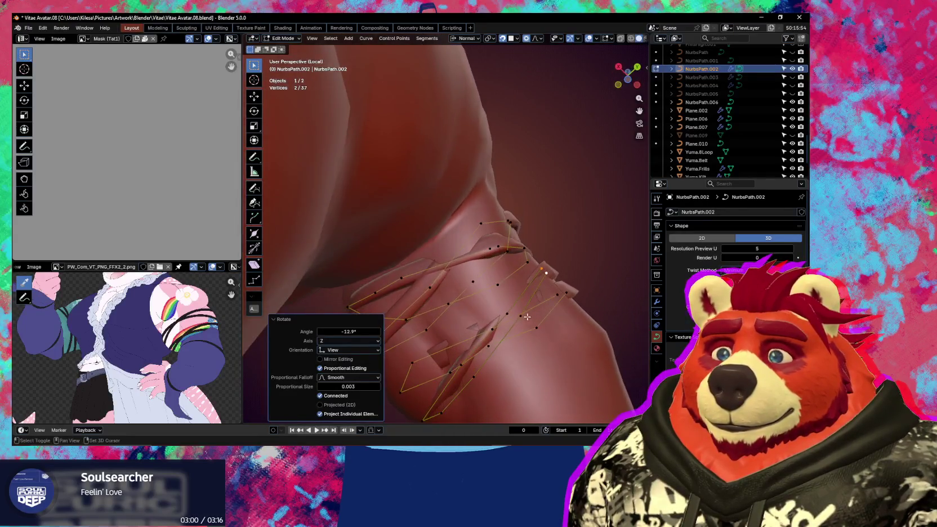
click(486, 276)
key(g)
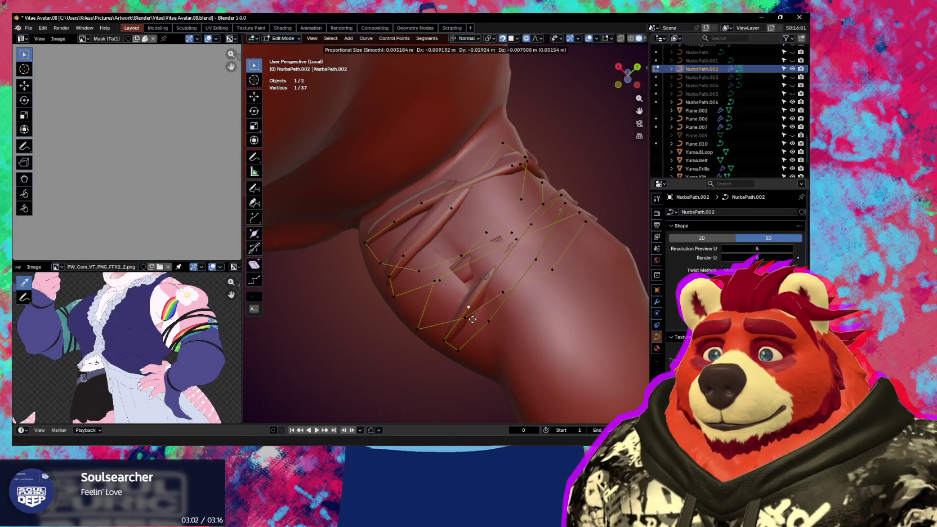
click(495, 295)
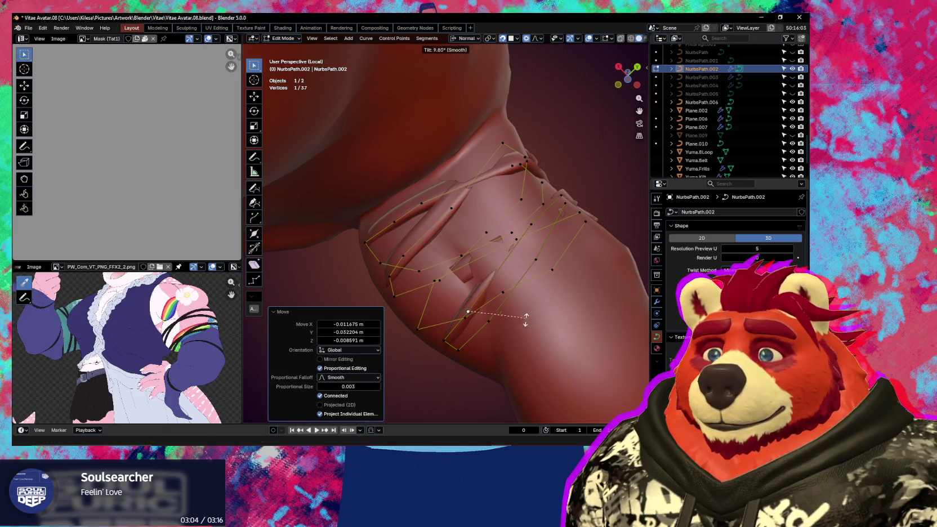
click(499, 222)
middle_drag(500, 223, 509, 271)
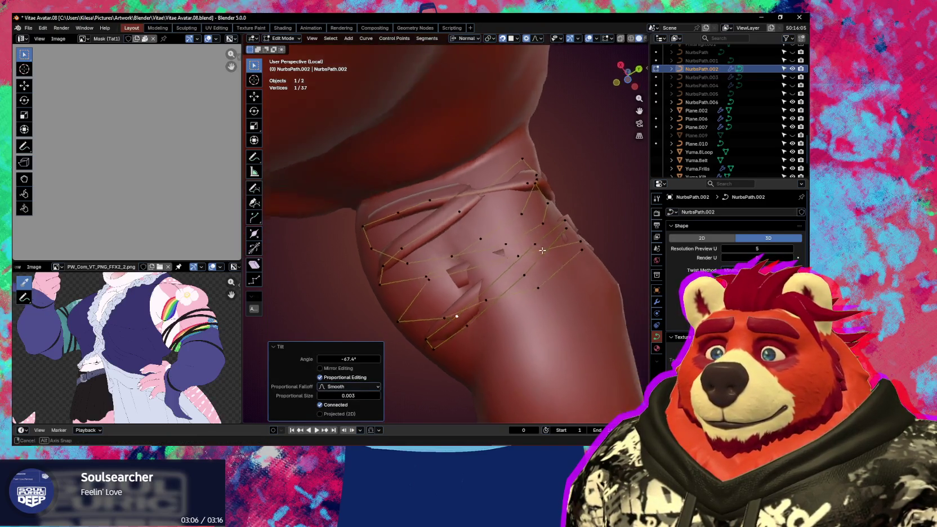
key(g)
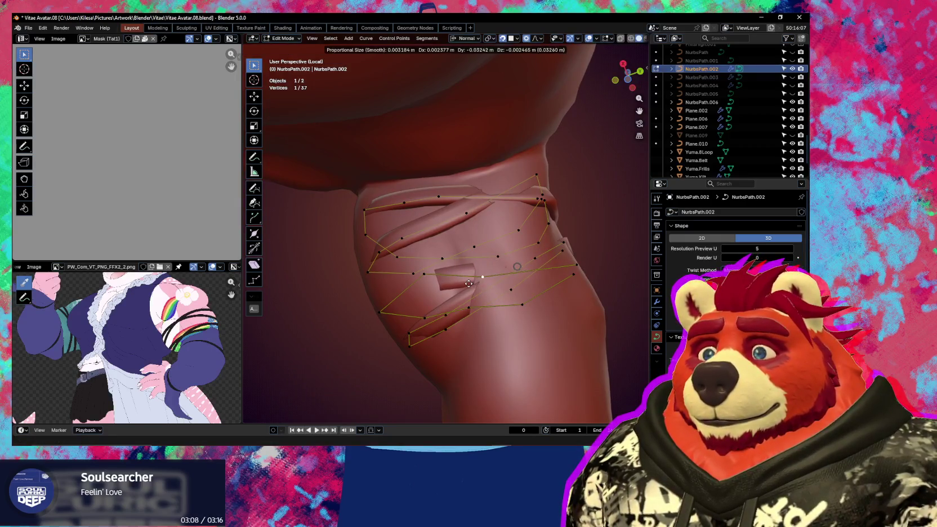
click(467, 282)
Step: Shift three more cage control points, raising one, to tighten the strap
click(425, 275)
key(g)
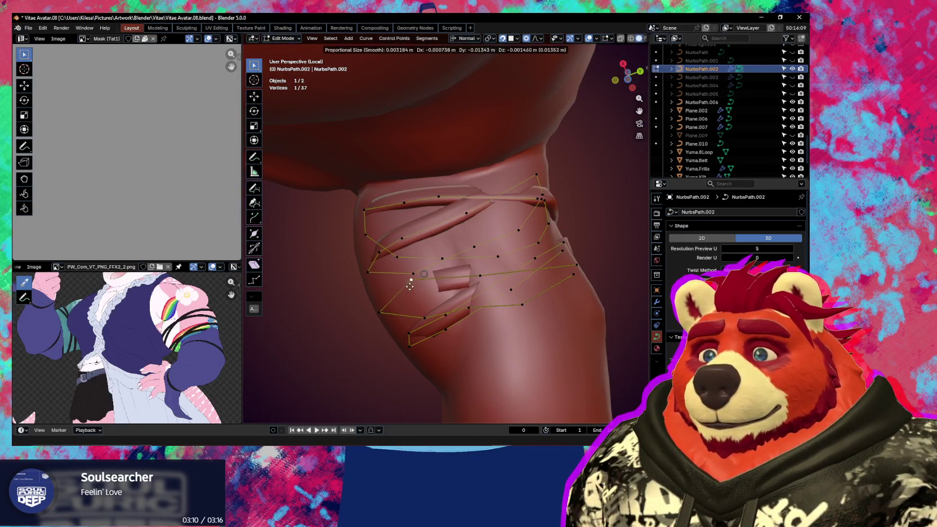
click(426, 277)
middle_drag(427, 278, 508, 281)
key(g)
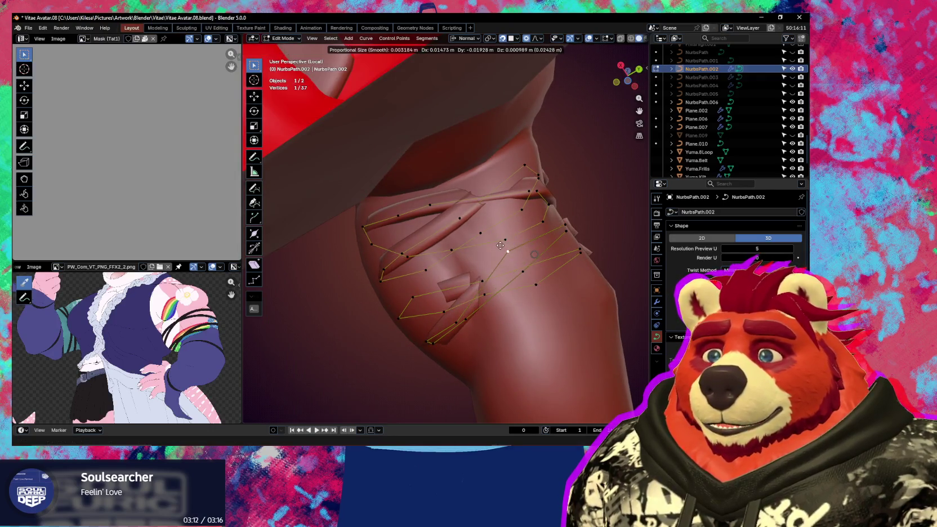
click(509, 253)
click(580, 252)
key(g)
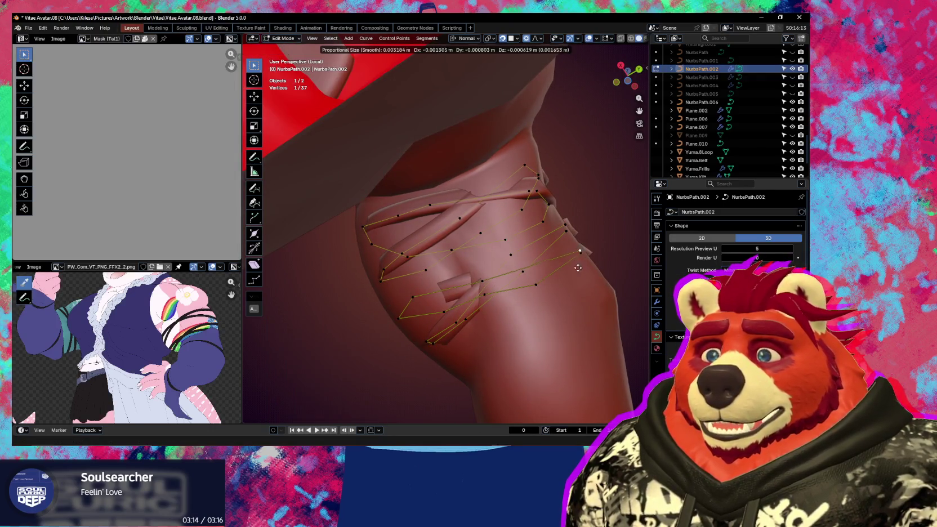
click(577, 276)
Step: Move the selected strap points together, then cancel the final adjustment
mouse_move(577, 275)
middle_down()
mouse_move(501, 221)
mouse_move(491, 184)
middle_up()
key(g)
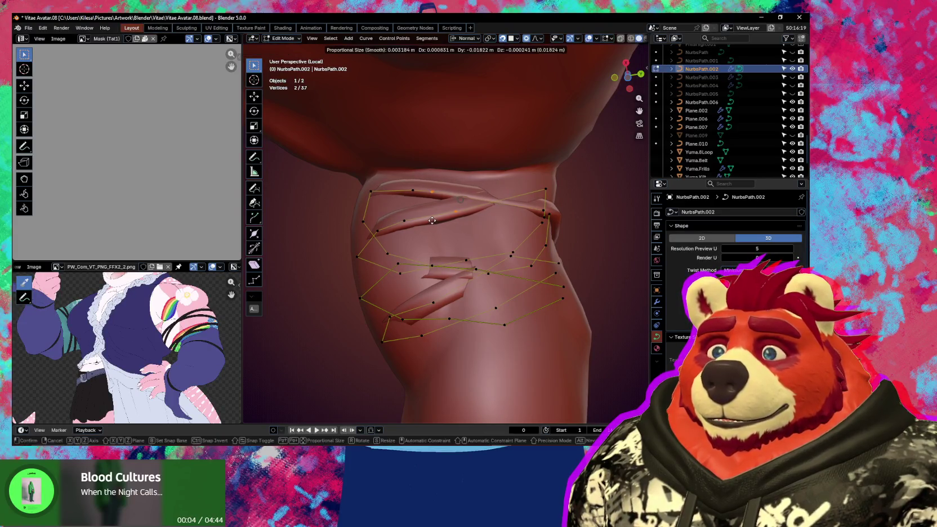
click(442, 219)
mouse_move(442, 219)
middle_down()
mouse_move(445, 288)
mouse_move(411, 263)
middle_up()
mouse_move(468, 214)
middle_down()
mouse_move(461, 249)
mouse_move(426, 277)
mouse_move(474, 220)
mouse_move(501, 221)
mouse_move(465, 203)
mouse_move(457, 181)
middle_up()
key(Escape)
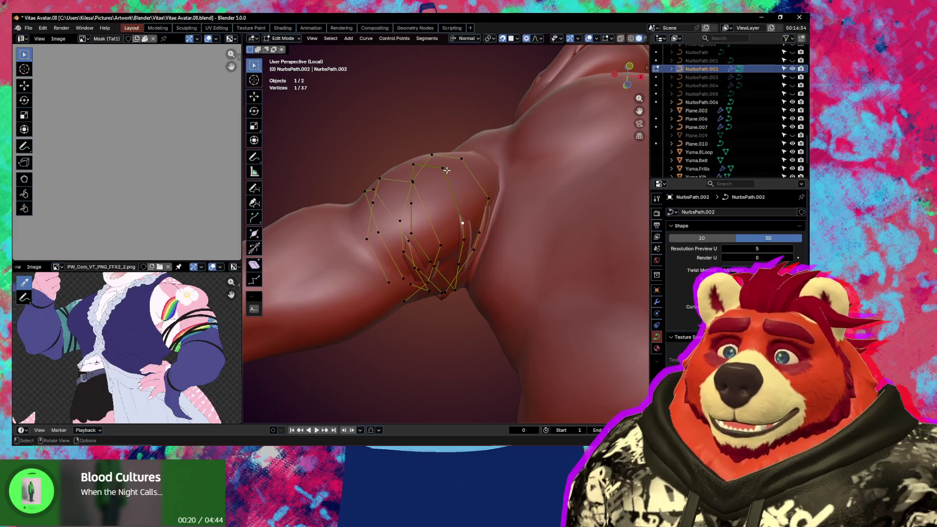
Step: Add a third control point to the selection and bring up the Curve context menu
middle_drag(445, 171, 442, 182)
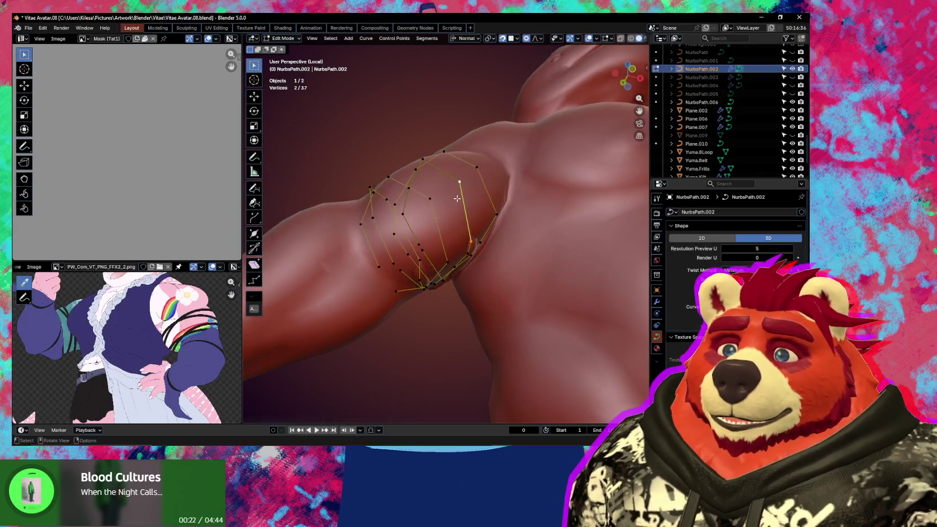
shift+click(440, 181)
right_click(442, 204)
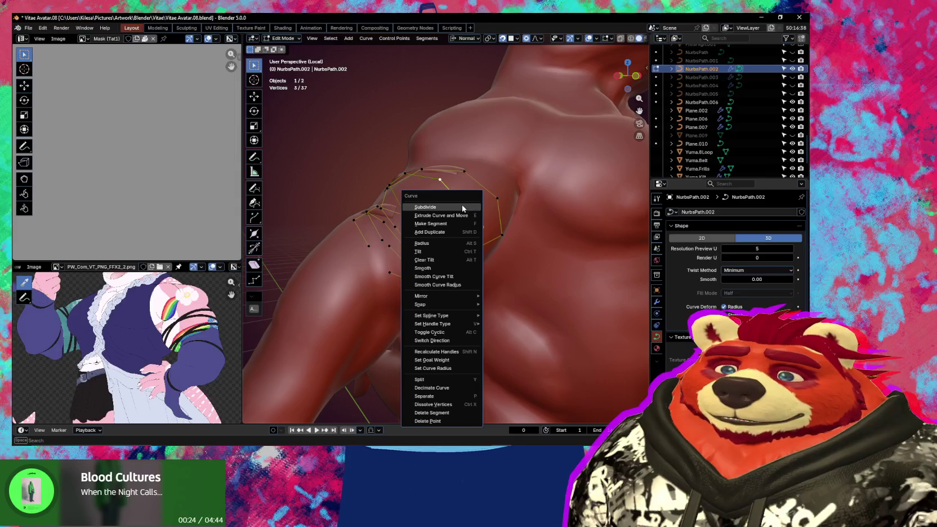
Step: Subdivide the selected strap segments and tilt the new control points
click(462, 207)
middle_drag(463, 208, 525, 220)
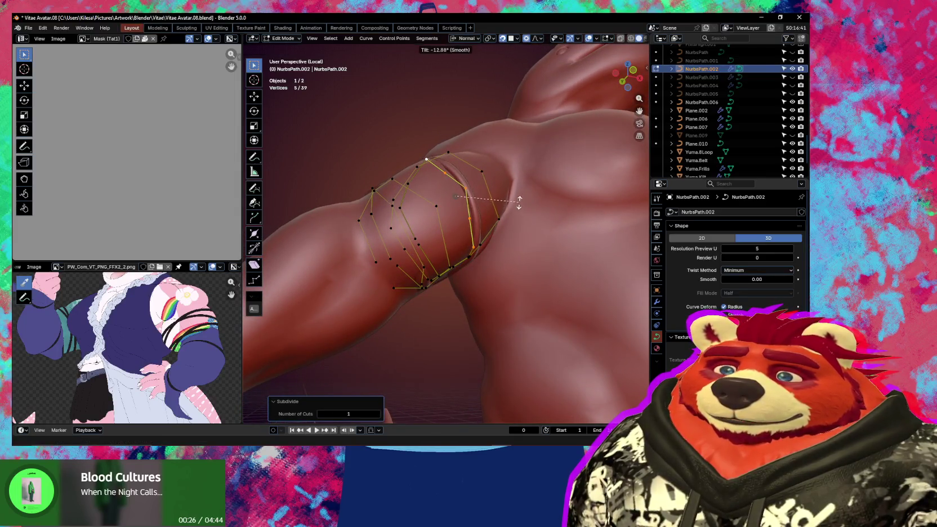
click(498, 223)
click(444, 173)
middle_drag(444, 173, 460, 189)
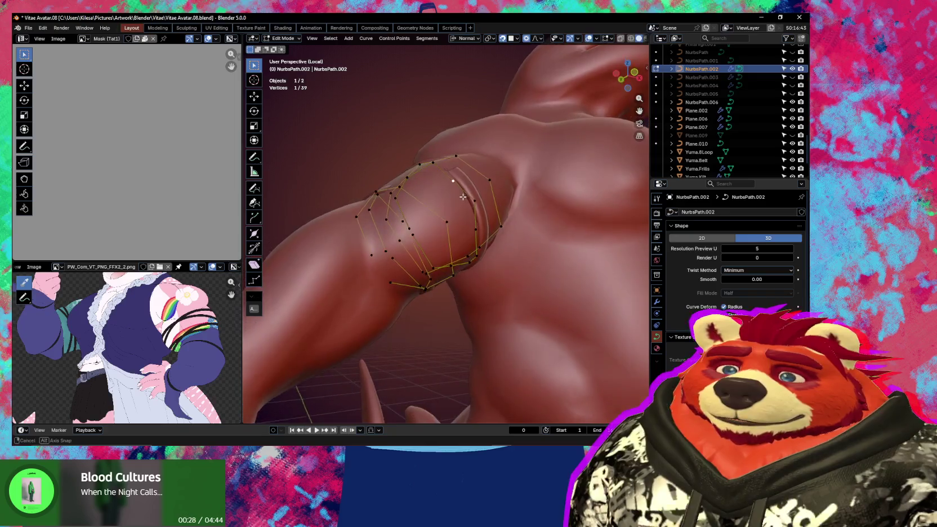
Step: Move strap control points closer to the arm with proportional falloff, undoing one move
key(g)
click(467, 190)
key(g)
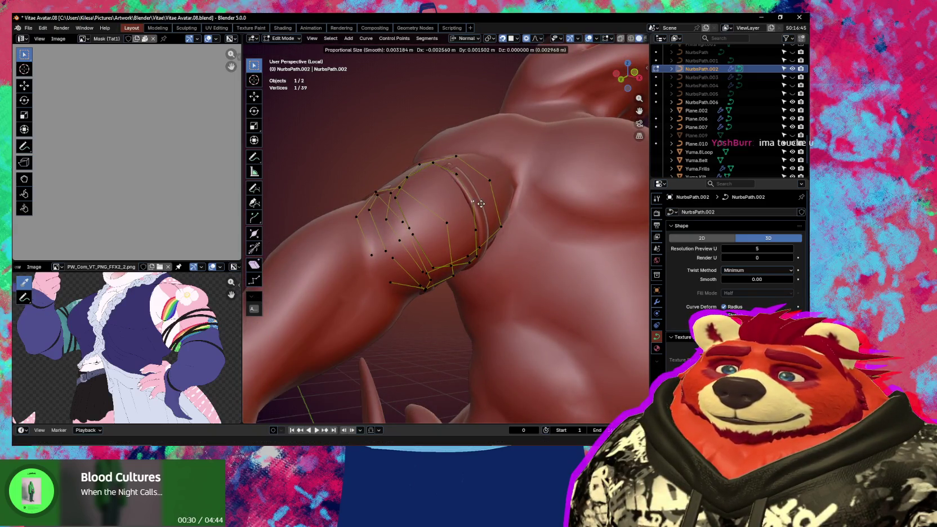
click(502, 213)
click(489, 215)
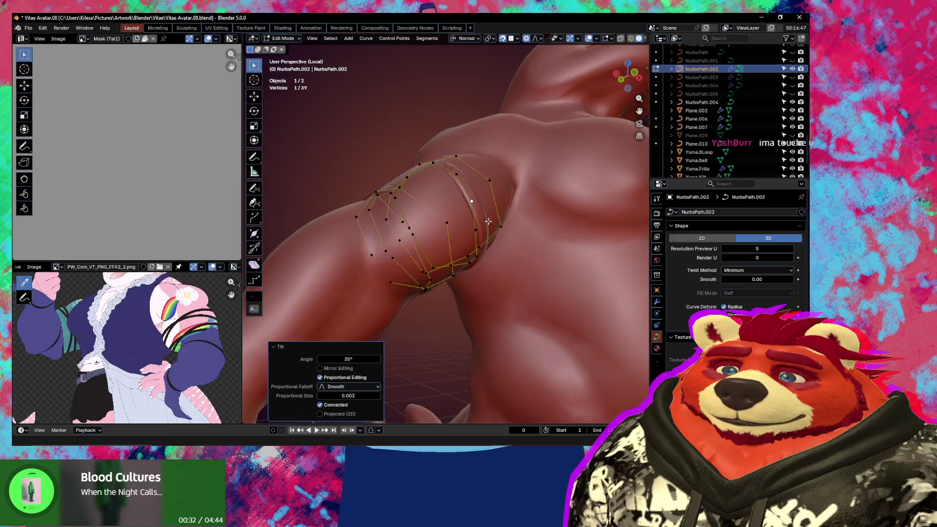
mouse_move(489, 215)
middle_down()
mouse_move(516, 238)
mouse_move(450, 198)
mouse_move(471, 230)
middle_up()
key(ctrl+z)
key(g)
Step: Nudge another strap point (about 0.0044, -0.0060, -0.0017 m) and show the strap's modifiers
click(496, 225)
click(451, 198)
key(g)
click(454, 200)
key(g)
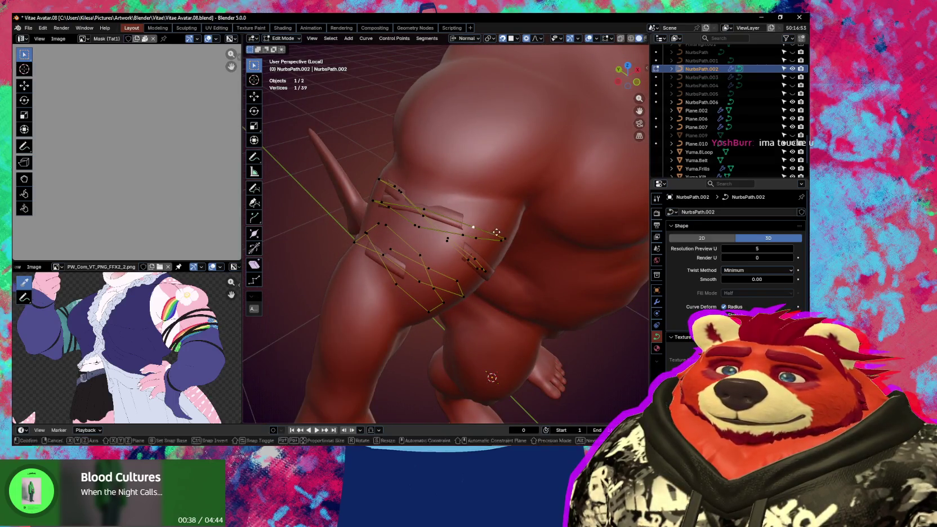
click(502, 234)
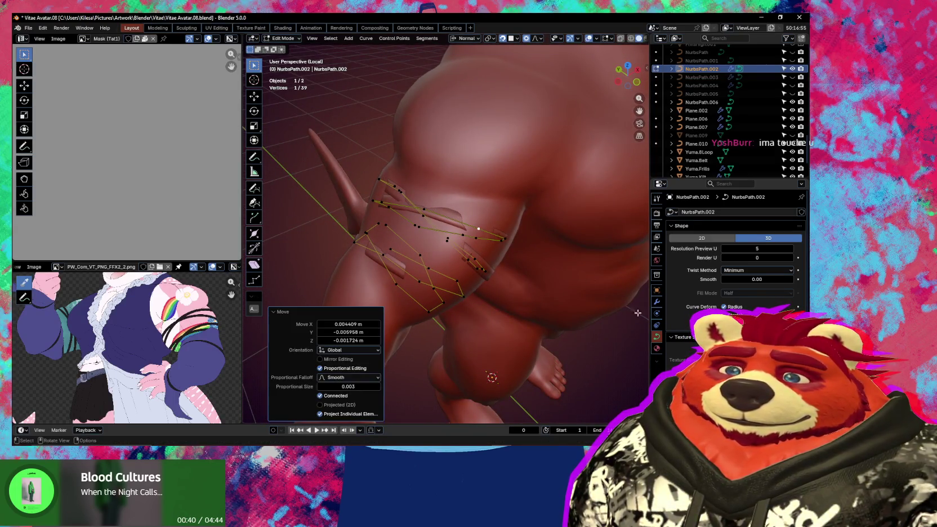
click(656, 303)
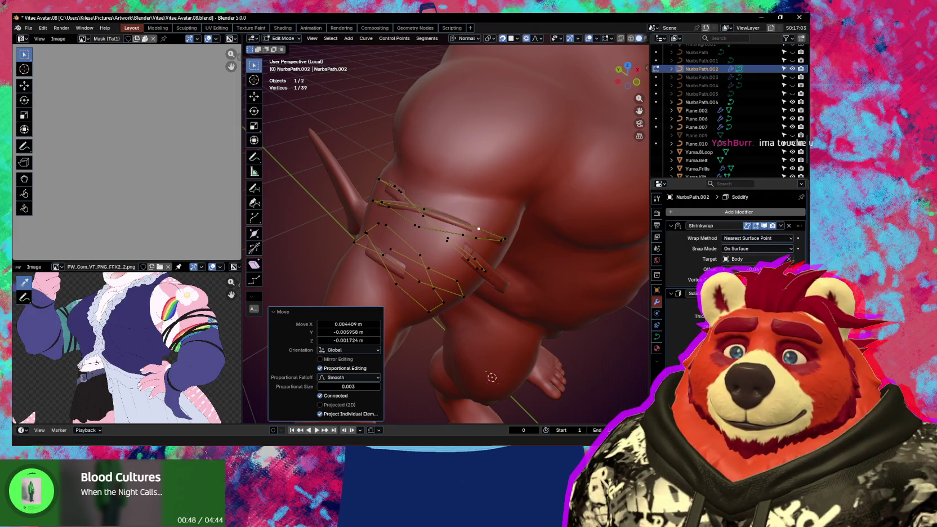
Step: Adjust the Shrinkwrap offset with Above Surface snapping, then orbit to inspect the arm straps
drag(755, 270, 772, 269)
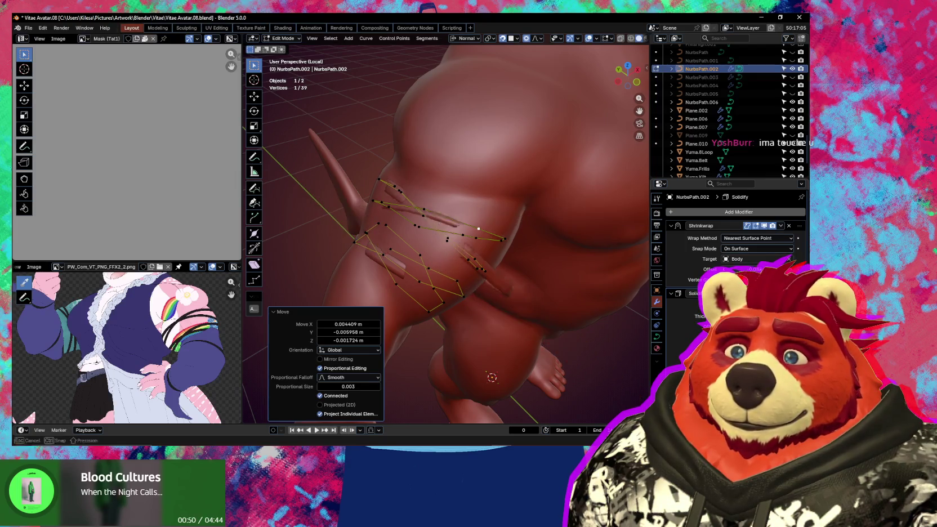
key(ctrl+z)
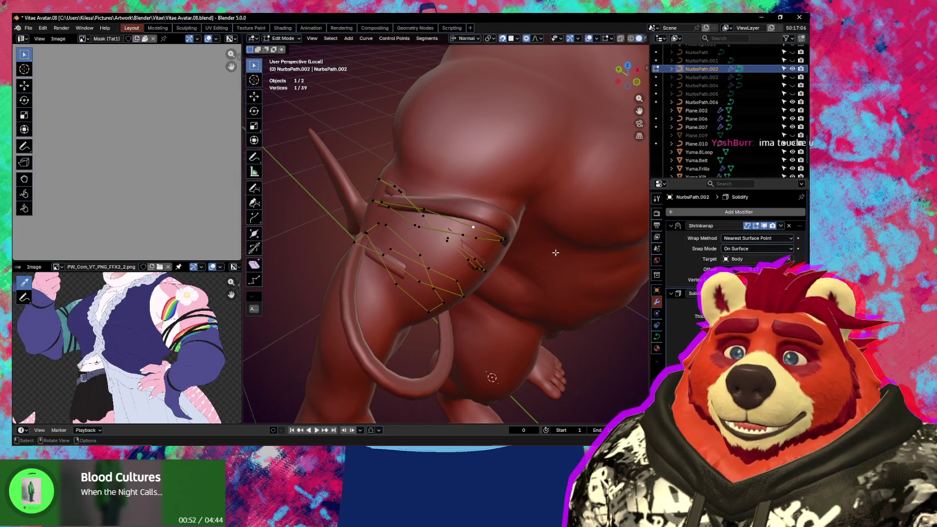
middle_drag(556, 253, 734, 246)
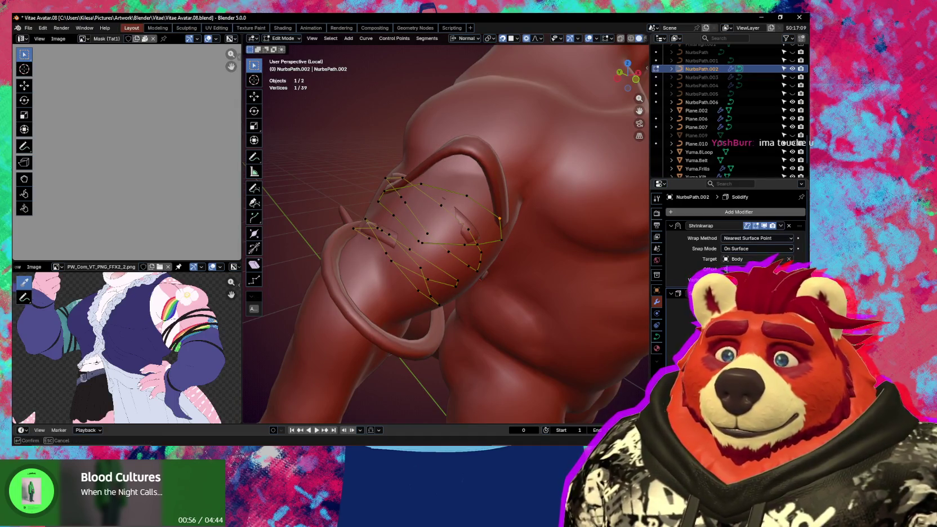
key(Return)
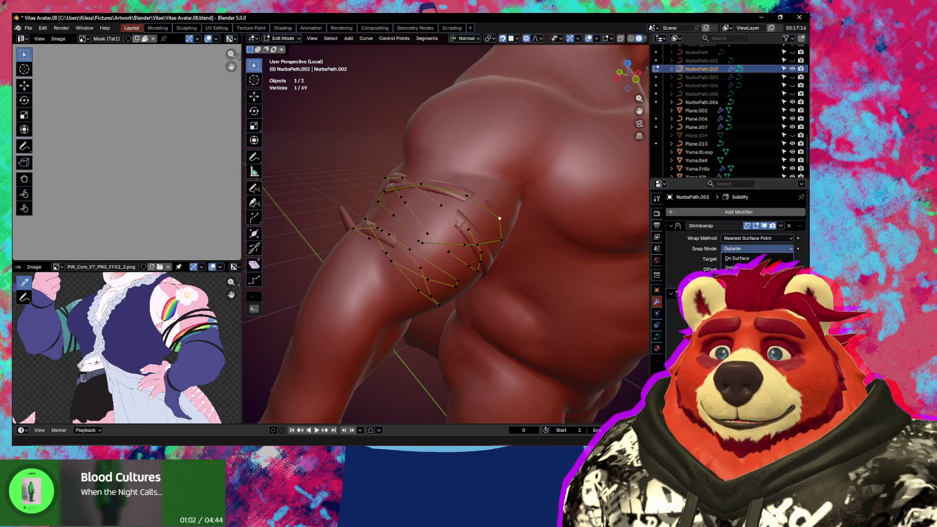
middle_drag(525, 243, 538, 226)
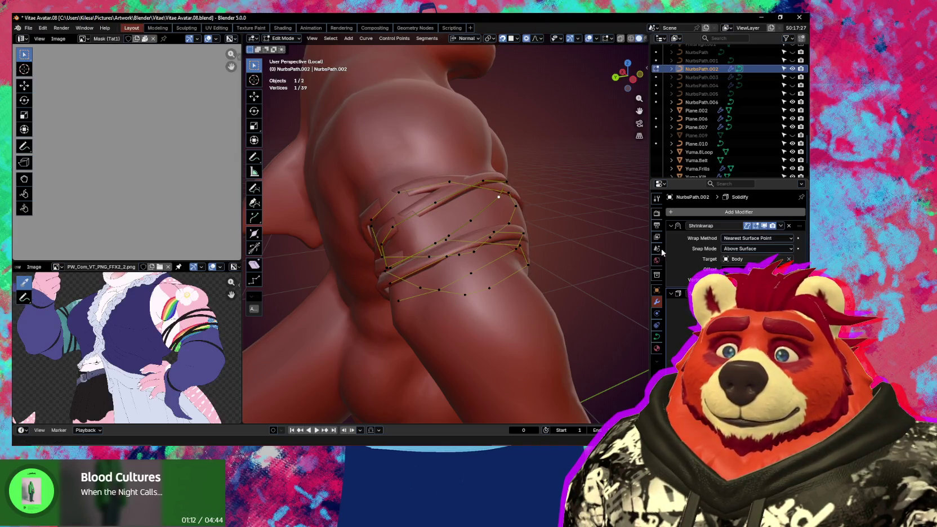
mouse_move(631, 248)
middle_down()
mouse_move(555, 187)
mouse_move(427, 187)
mouse_move(423, 168)
mouse_move(411, 181)
middle_up()
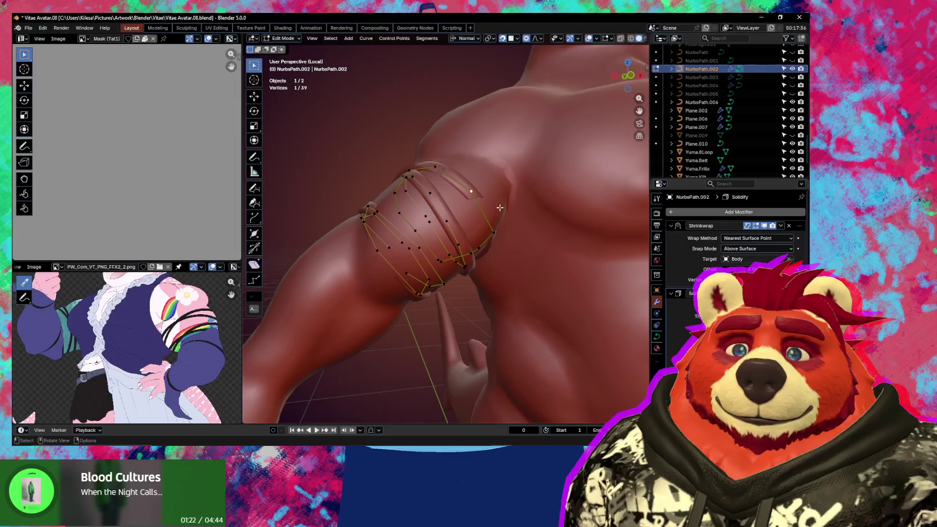
Step: Move and tilt a strap control point, undoing the tilt and repositioning it
middle_drag(500, 208, 486, 219)
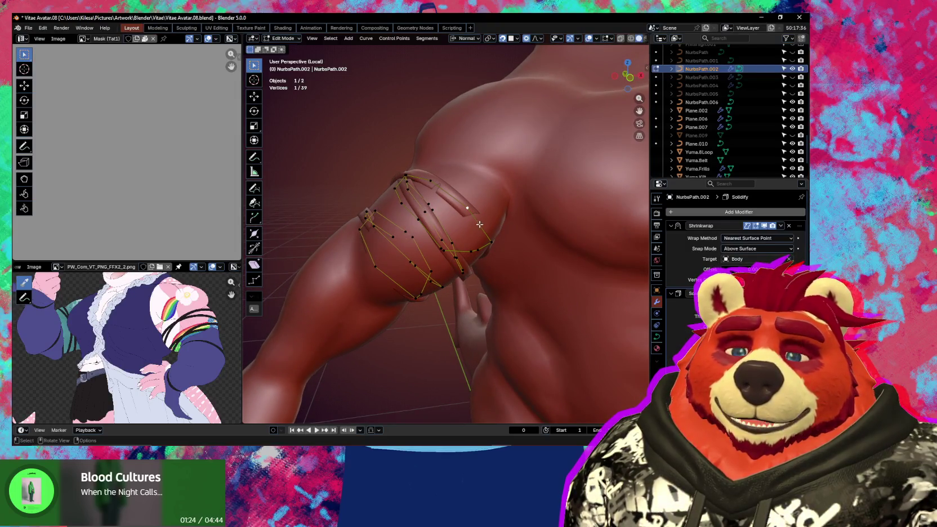
mouse_move(479, 227)
middle_down()
mouse_move(504, 135)
mouse_move(512, 165)
middle_up()
key(g)
click(503, 122)
key(ctrl+t)
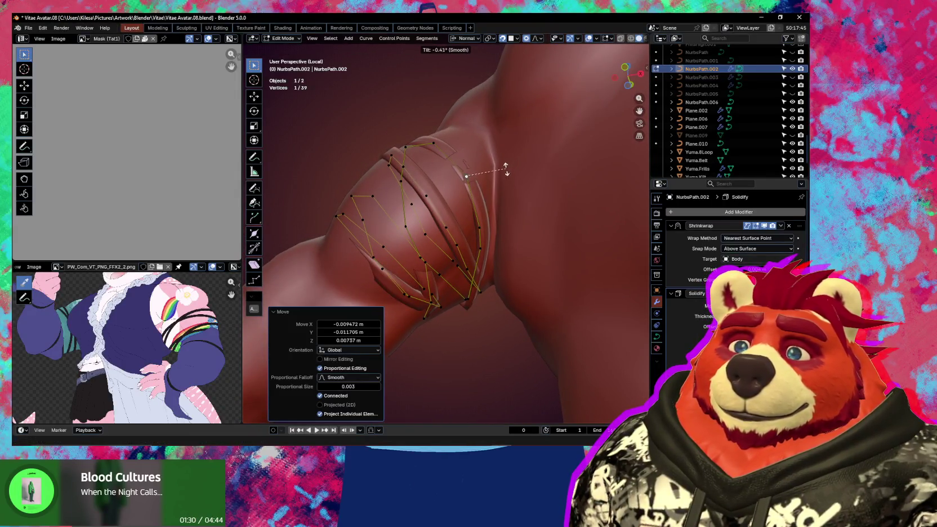
click(506, 169)
key(ctrl+z)
key(ctrl+z)
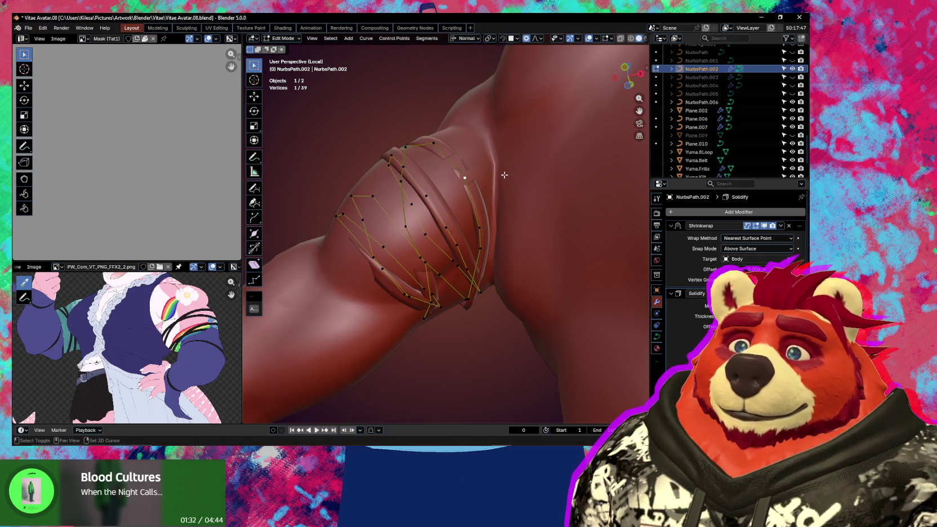
mouse_move(505, 175)
middle_down()
mouse_move(541, 209)
mouse_move(500, 212)
mouse_move(456, 185)
mouse_move(470, 235)
mouse_move(452, 251)
mouse_move(412, 189)
middle_up()
key(g)
click(556, 223)
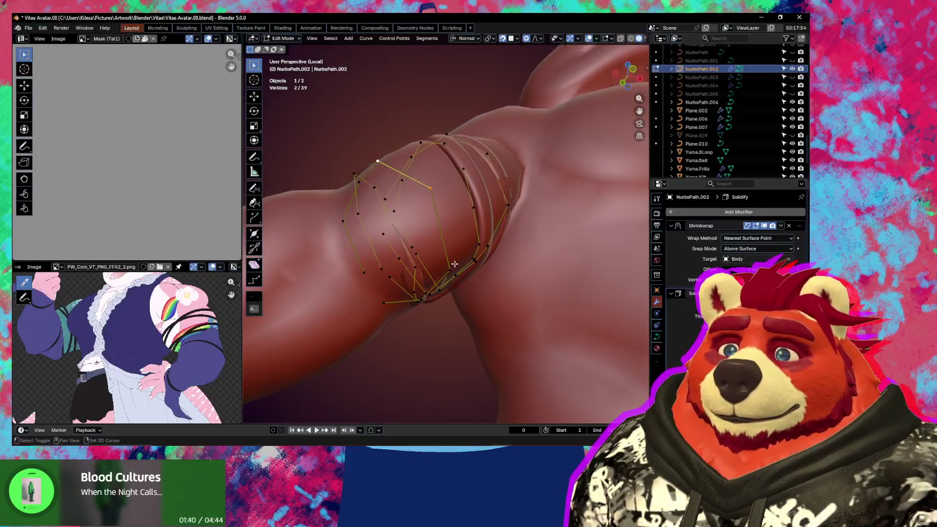
Step: Subdivide the strap segments, then select and slightly nudge a new control point
right_click(448, 231)
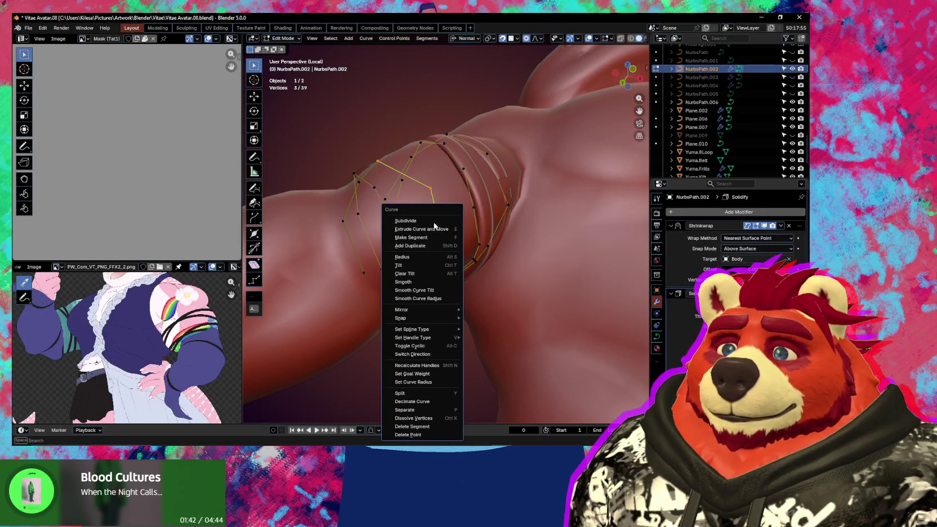
click(434, 222)
mouse_move(434, 224)
middle_down()
mouse_move(461, 230)
mouse_move(464, 248)
middle_up()
middle_drag(422, 195, 439, 215)
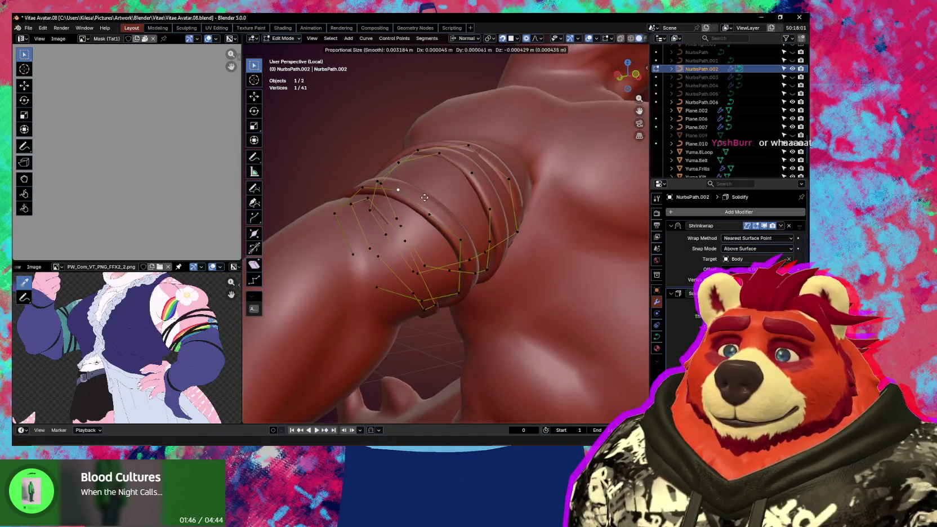
click(439, 214)
drag(439, 214, 441, 212)
middle_drag(441, 211, 450, 160)
click(399, 148)
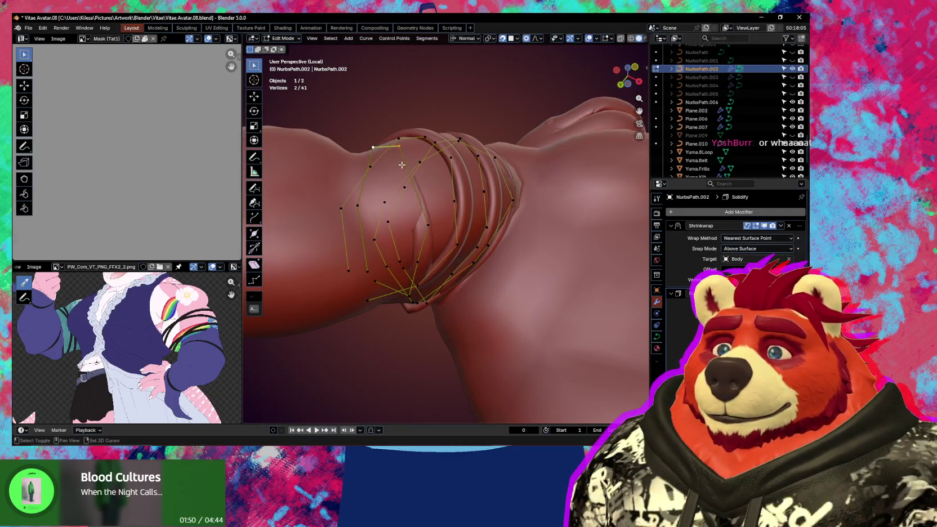
Step: Subdivide the strap again and tilt the new points by -22.9°
right_click(431, 221)
click(420, 210)
middle_drag(420, 210, 427, 241)
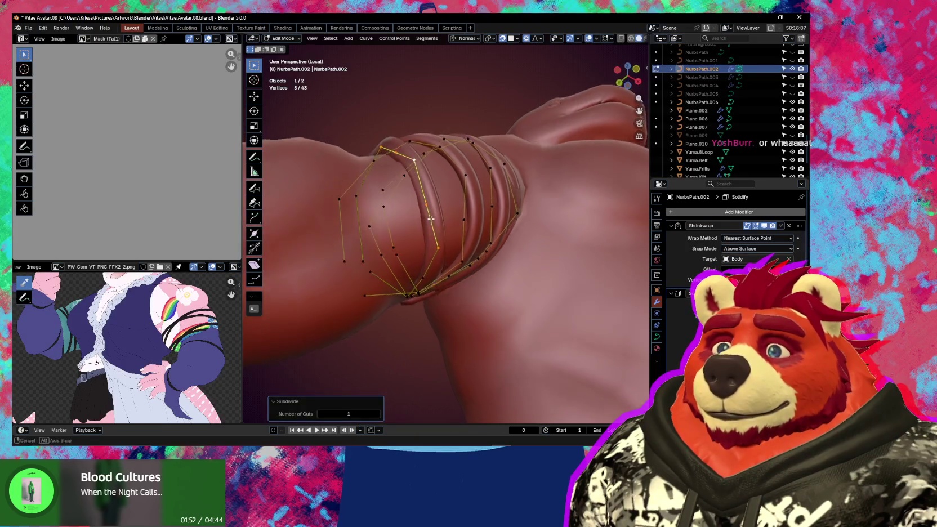
key(ctrl+t)
click(478, 209)
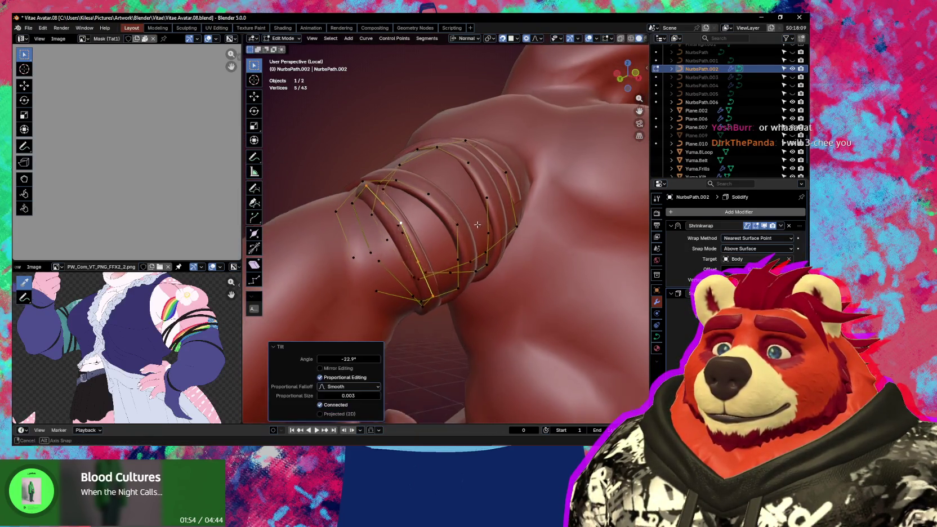
middle_drag(478, 210, 448, 241)
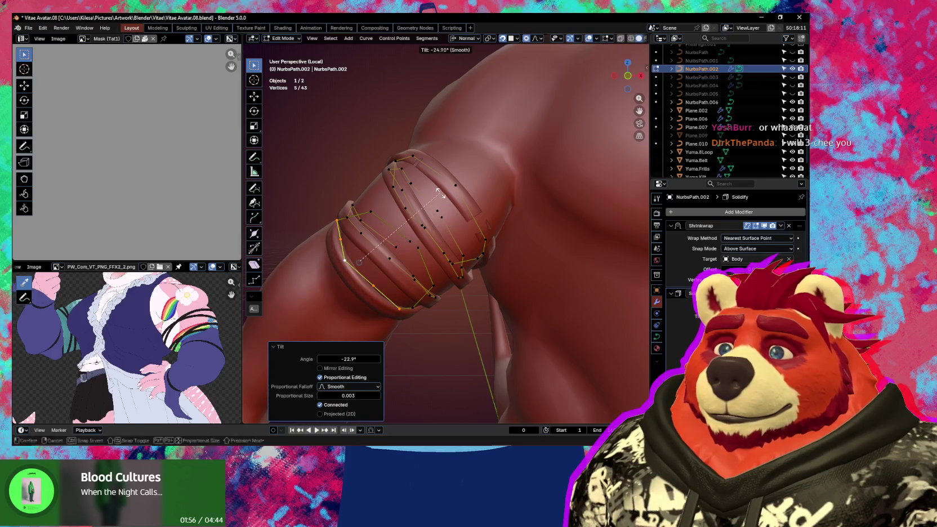
middle_drag(437, 202, 468, 258)
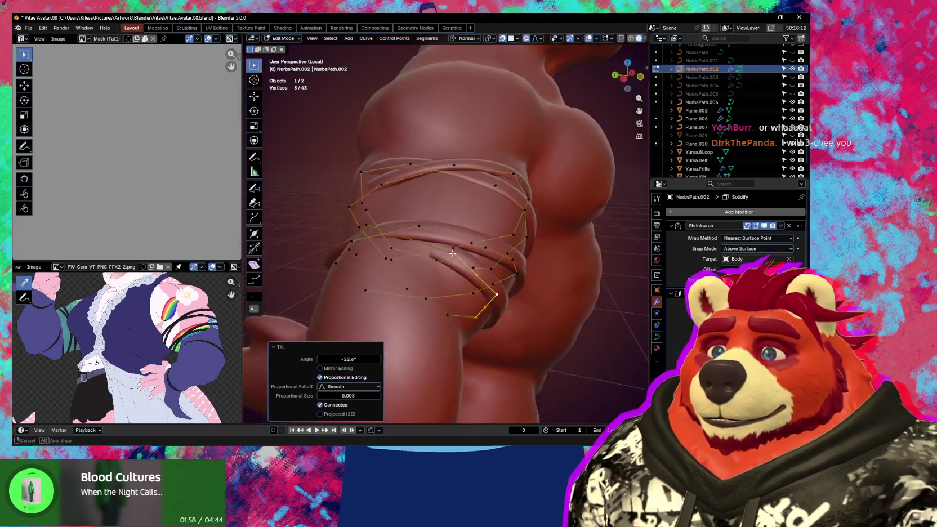
mouse_move(467, 258)
middle_down()
mouse_move(490, 263)
mouse_move(481, 255)
middle_up()
click(483, 256)
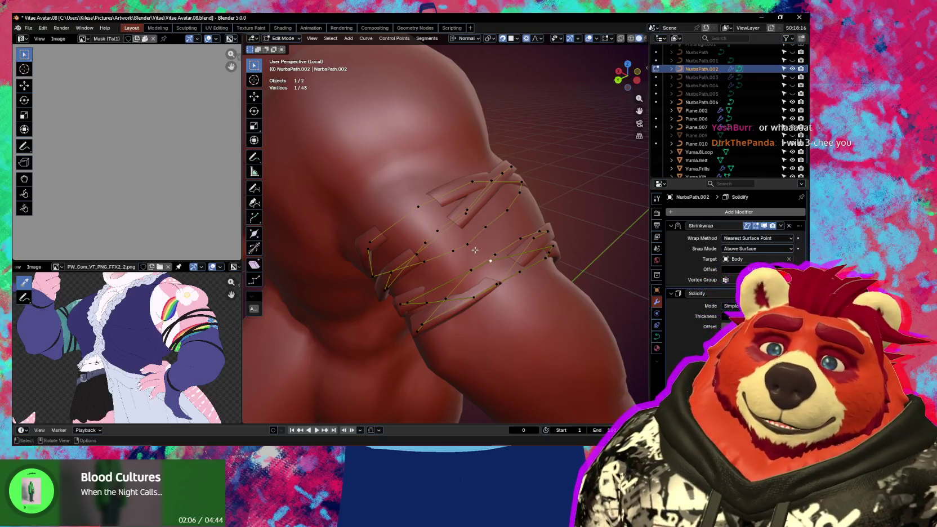
Step: Move and slightly rotate the selected strap points to close gaps between straps
middle_drag(469, 258, 484, 272)
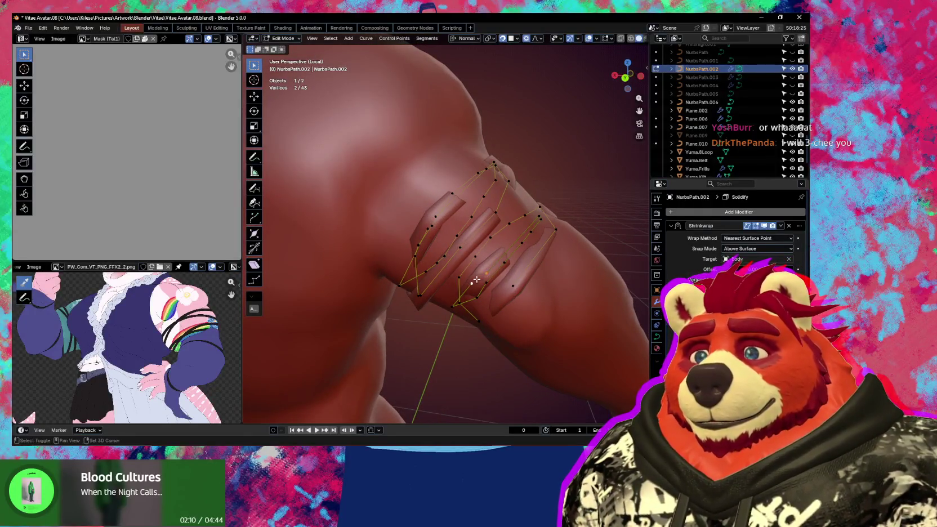
drag(477, 280, 490, 254)
mouse_move(490, 254)
middle_down()
mouse_move(541, 243)
mouse_move(524, 225)
middle_up()
key(r)
click(564, 230)
Step: Insert a new control point between two selected strap points and position it
click(574, 245)
click(517, 219)
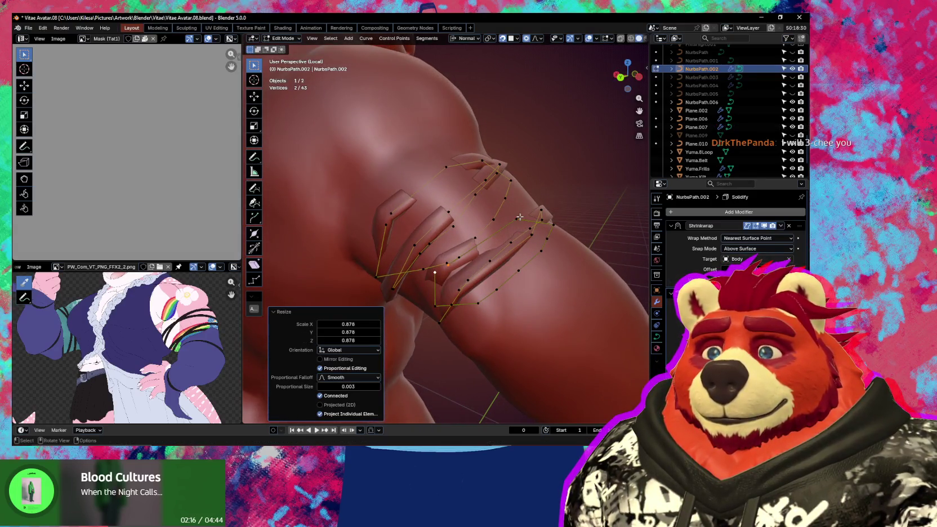
shift+click(449, 267)
right_click(494, 246)
click(484, 225)
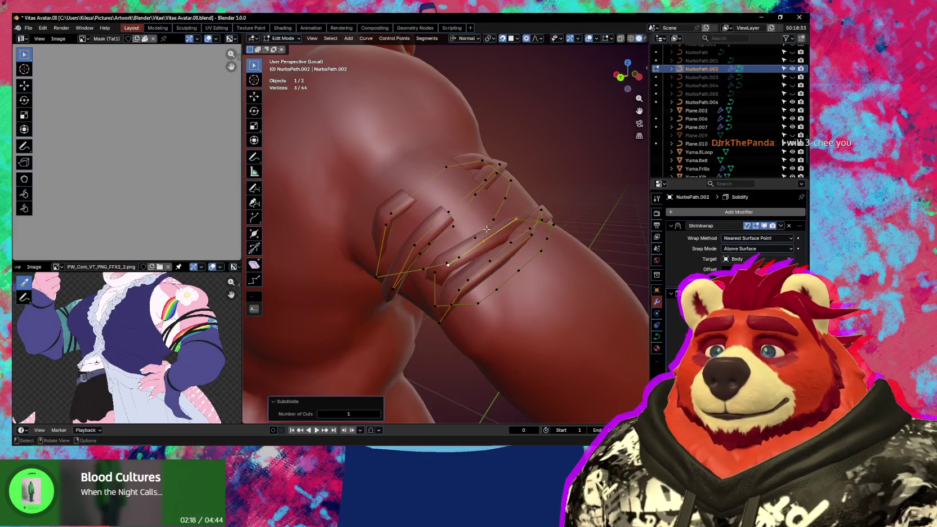
key(g)
mouse_move(485, 225)
middle_down()
mouse_move(501, 232)
mouse_move(428, 215)
middle_up()
click(503, 231)
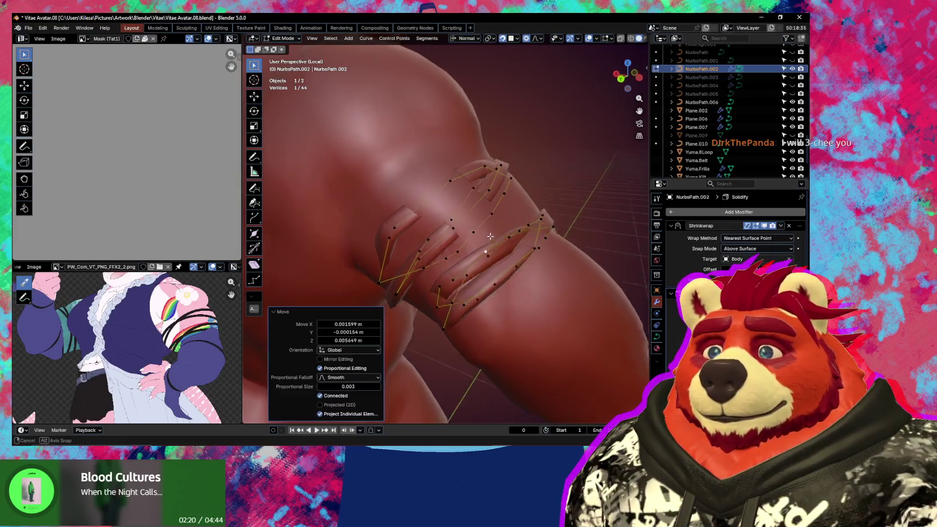
Step: Pull more control points tighter to the arm, the last by about -0.0061, -0.0046, 0.0115 m
key(g)
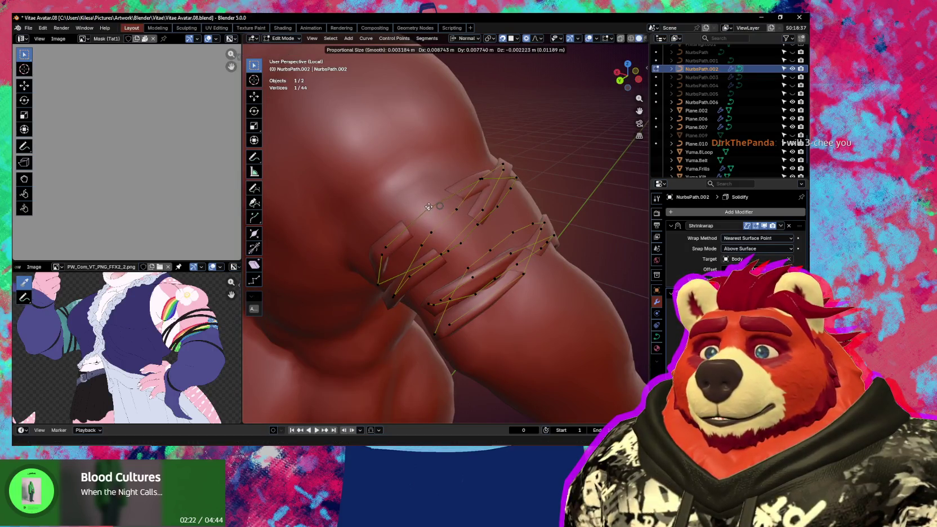
click(422, 211)
middle_drag(422, 211, 442, 190)
key(g)
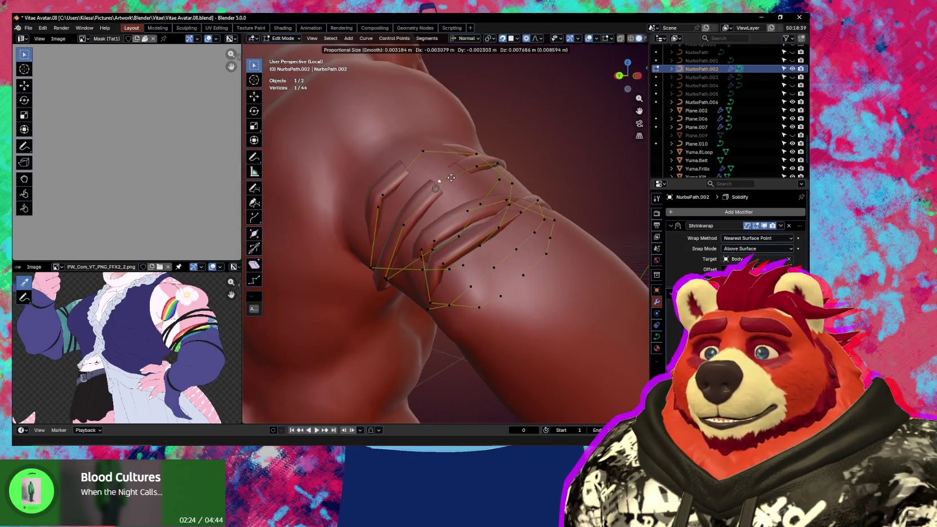
click(458, 168)
mouse_move(458, 167)
middle_down()
mouse_move(427, 226)
mouse_move(466, 192)
mouse_move(480, 118)
middle_up()
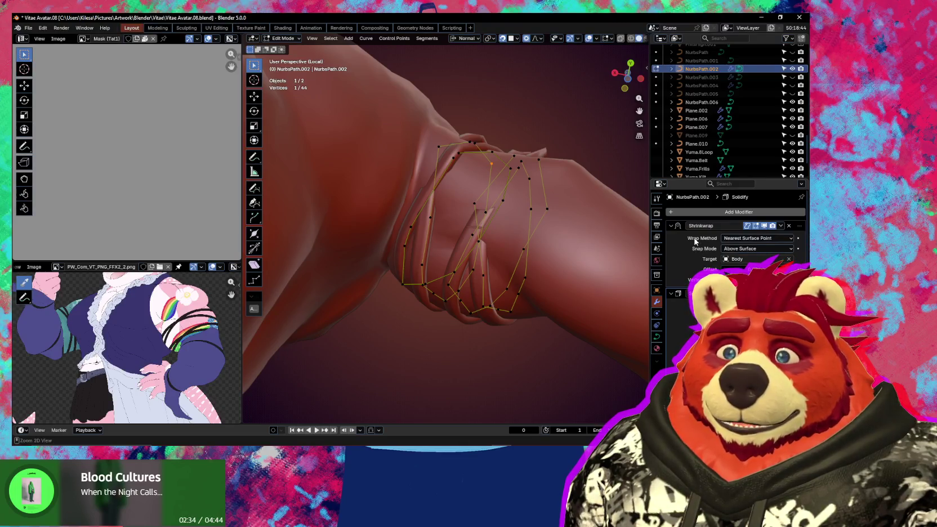
middle_drag(625, 251, 605, 268)
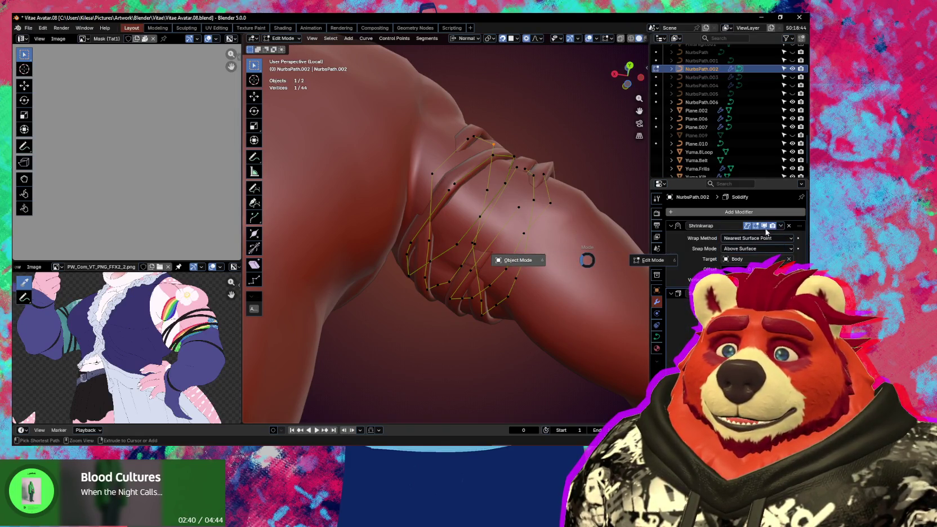
Step: Apply the Shrinkwrap in Object Mode, leaving Solidify, and return to curve Edit Mode
click(518, 260)
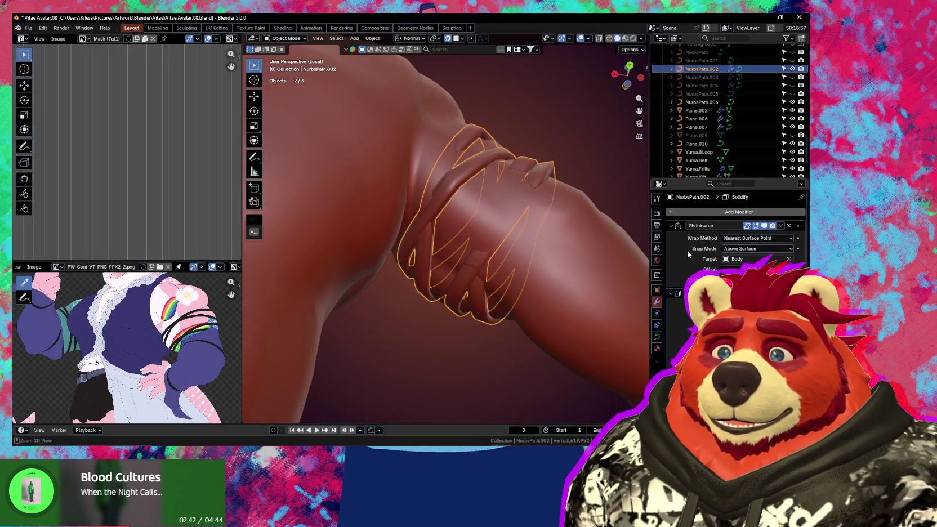
mouse_move(491, 234)
middle_down()
mouse_move(457, 280)
mouse_move(479, 268)
mouse_move(450, 208)
mouse_move(422, 177)
middle_up()
key(Tab)
key(g)
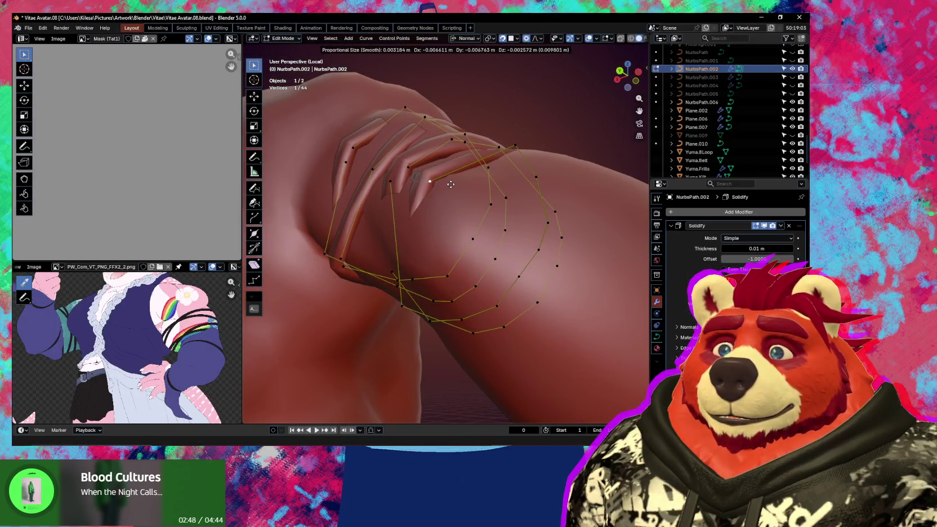
right_click(451, 184)
Step: Move two control points toward the arm (about -0.030, 0.020, 0.039 m) and select two neighbours
key(g)
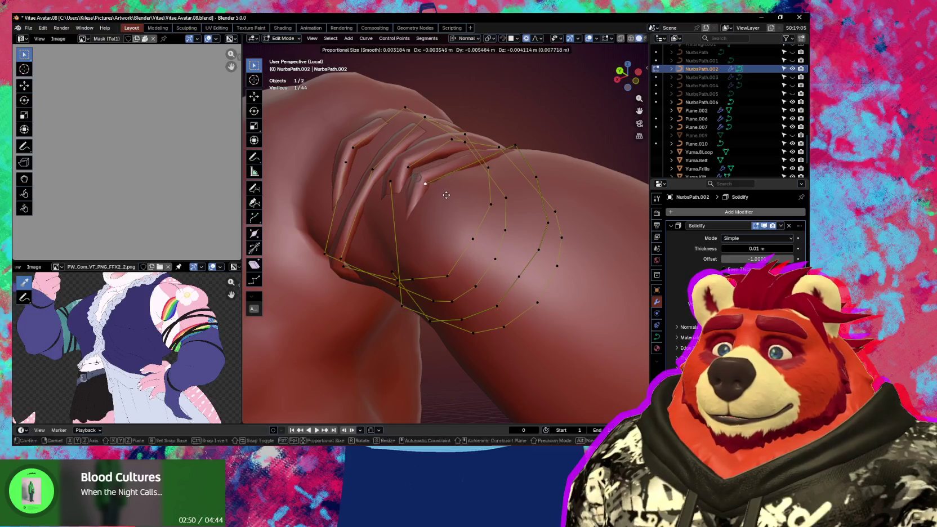
click(442, 187)
middle_drag(443, 187, 456, 183)
click(455, 185)
key(g)
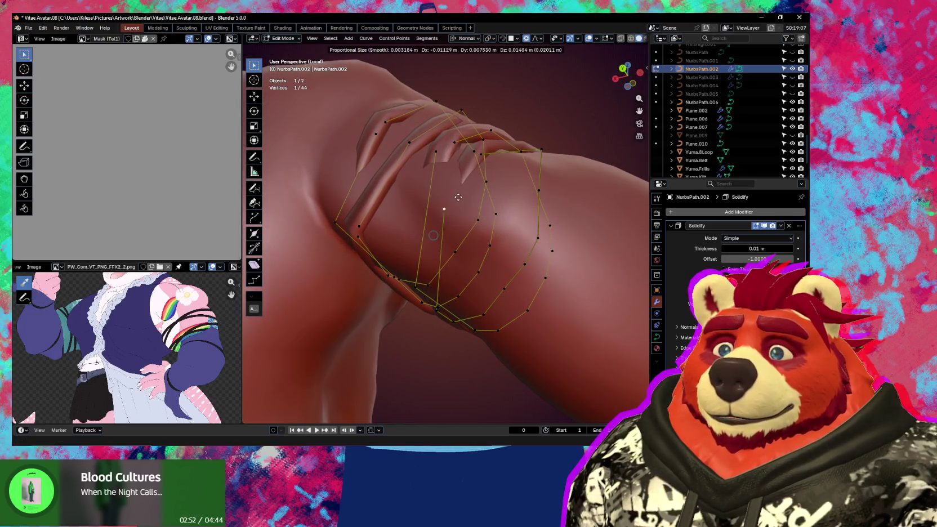
click(475, 156)
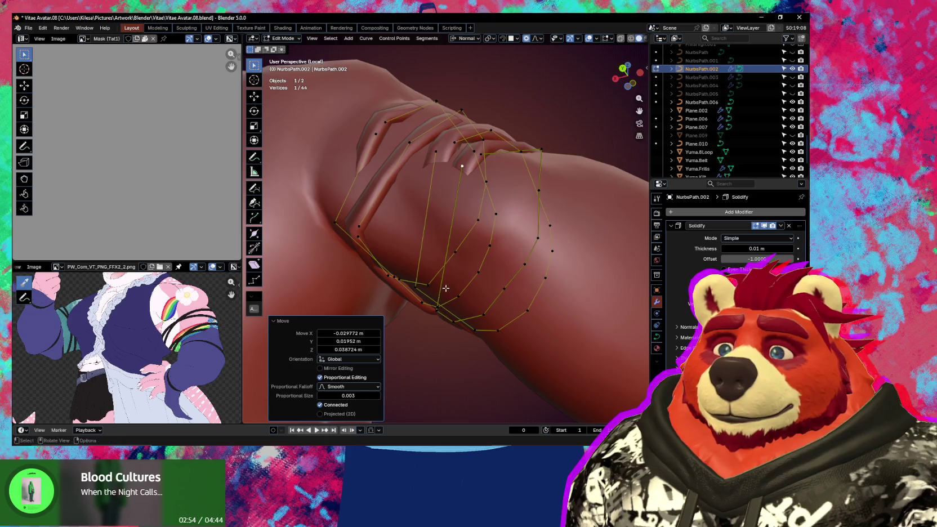
middle_drag(446, 288, 439, 276)
shift+click(438, 280)
right_click(459, 214)
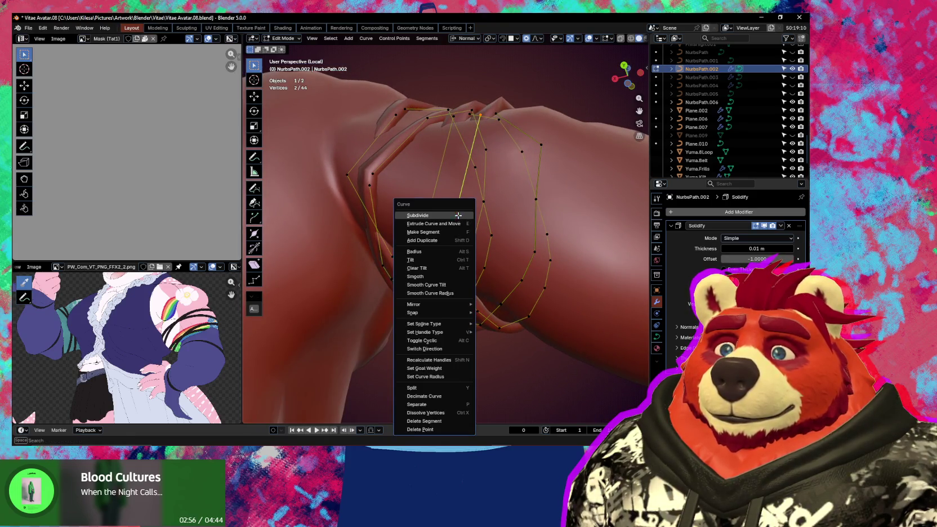
Step: Subdivide between the two selected points and move the new control point into place
click(458, 215)
mouse_move(450, 237)
middle_down()
mouse_move(417, 242)
mouse_move(438, 321)
mouse_move(554, 231)
mouse_move(551, 238)
middle_up()
click(396, 248)
key(g)
click(414, 237)
key(g)
click(457, 284)
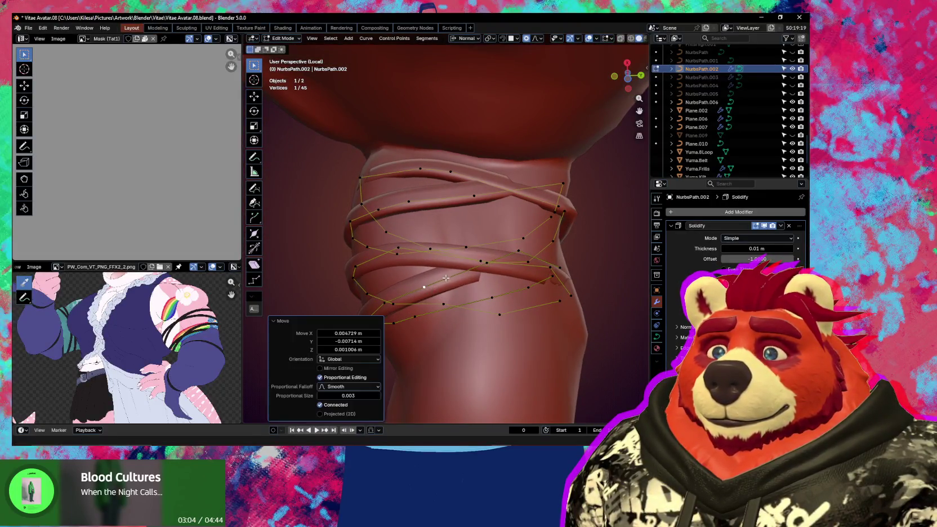
mouse_move(458, 284)
middle_down()
mouse_move(479, 283)
mouse_move(481, 264)
mouse_move(516, 254)
mouse_move(550, 271)
mouse_move(528, 290)
mouse_move(520, 322)
middle_up()
Step: Reposition more strap control points, moving a pair together against the arm
key(g)
click(538, 266)
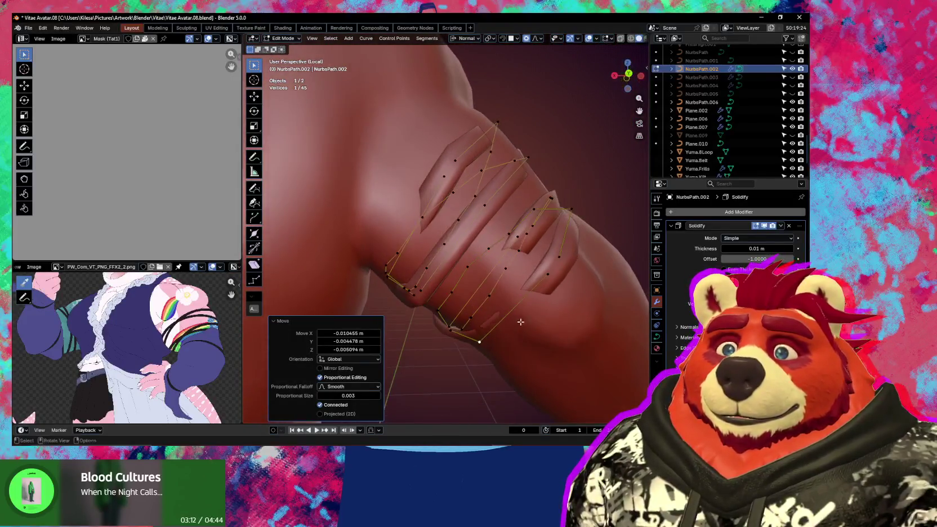
click(547, 275)
middle_drag(559, 255, 587, 262)
shift+click(569, 266)
key(g)
click(579, 286)
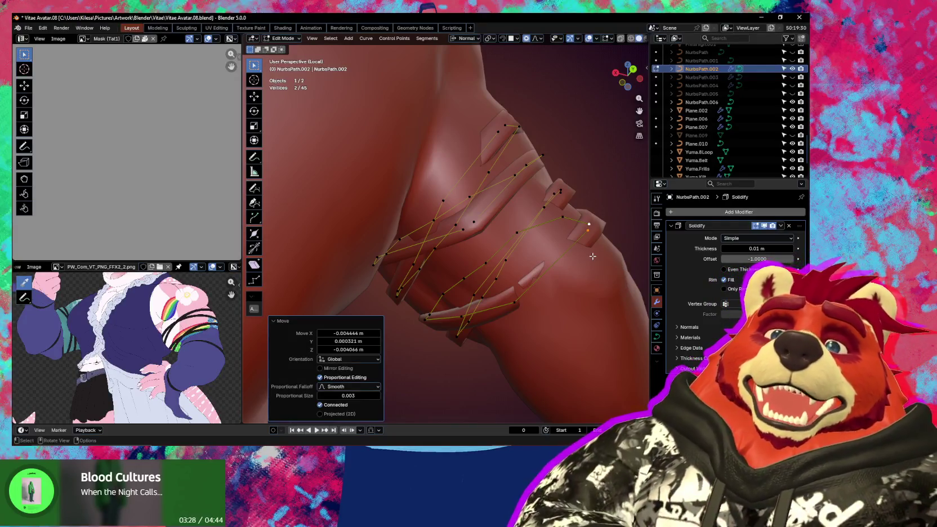
mouse_move(540, 129)
middle_down()
mouse_move(563, 193)
mouse_move(453, 271)
middle_up()
Step: Tilt strap points to -36° and -23.3° and nudge one closer to the arm
click(418, 262)
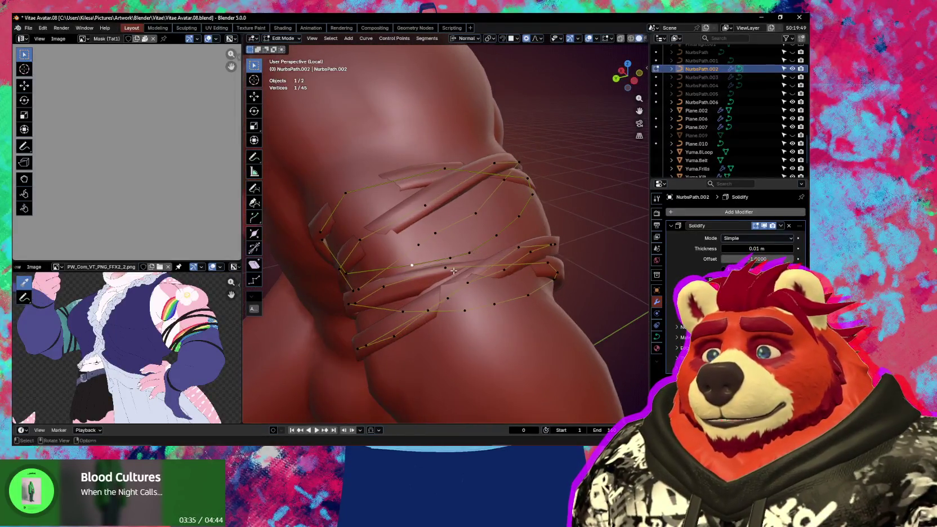
click(499, 239)
mouse_move(500, 239)
middle_down()
mouse_move(573, 244)
mouse_move(572, 269)
mouse_move(550, 273)
middle_up()
key(g)
click(573, 269)
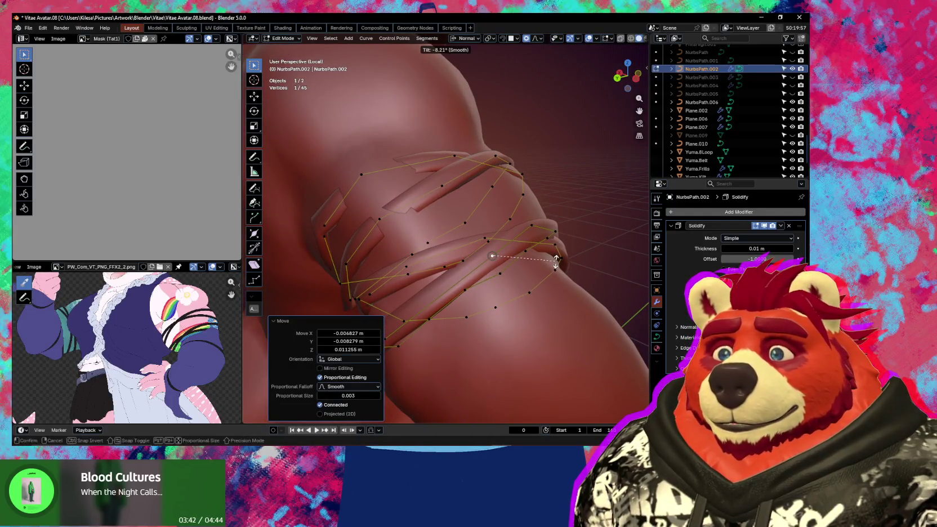
click(556, 260)
mouse_move(556, 260)
middle_down()
mouse_move(573, 238)
mouse_move(487, 202)
mouse_move(431, 228)
middle_up()
key(ctrl+t)
click(574, 236)
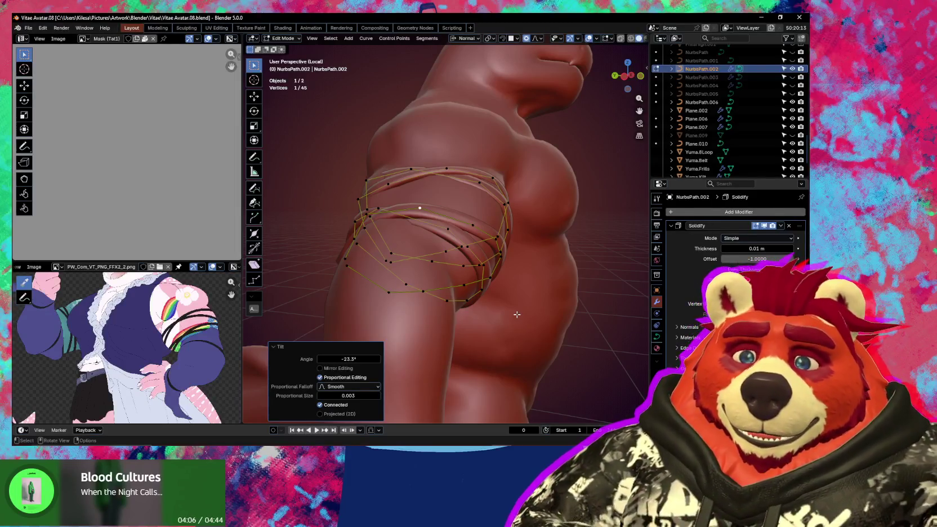
middle_drag(517, 315, 518, 246)
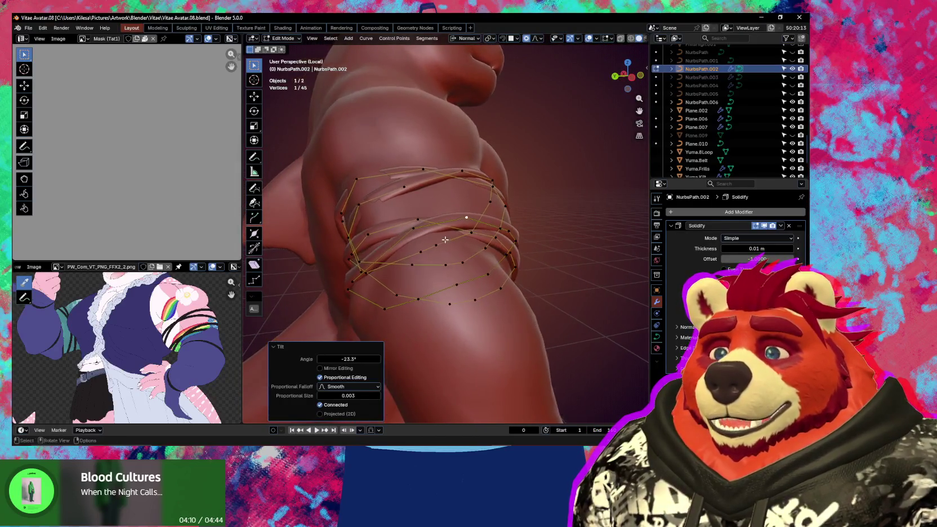
mouse_move(397, 229)
middle_down()
mouse_move(454, 268)
mouse_move(433, 214)
mouse_move(403, 206)
middle_up()
click(439, 217)
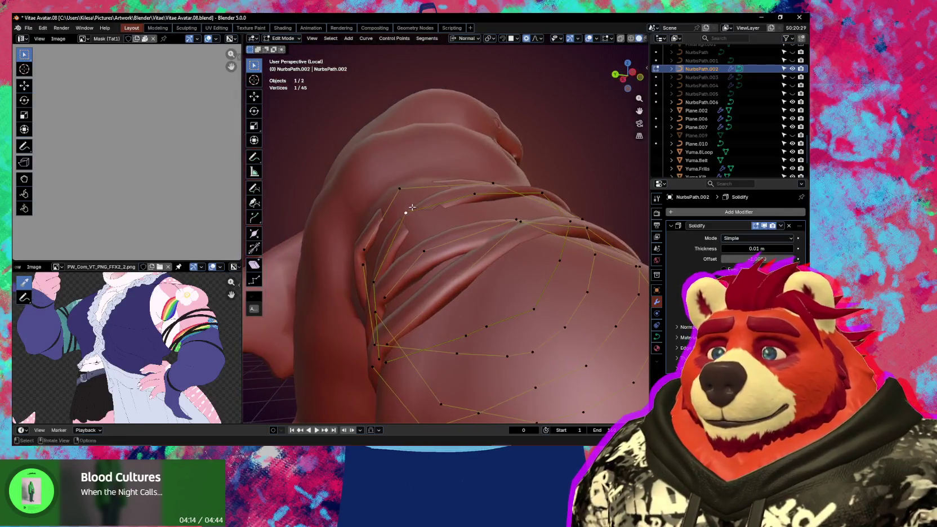
Step: Nudge selected NurbsPath.002 control points onto the shark's upper arm with proportional moves
key(g)
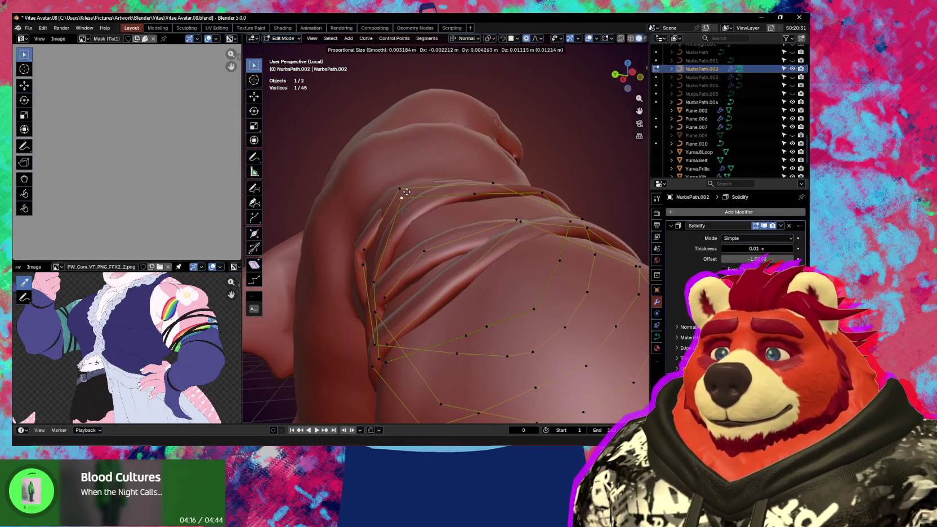
click(406, 192)
mouse_move(407, 192)
middle_down()
mouse_move(499, 248)
mouse_move(482, 228)
mouse_move(465, 276)
mouse_move(519, 227)
mouse_move(545, 237)
mouse_move(505, 240)
middle_up()
key(g)
click(490, 239)
key(g)
click(480, 225)
Step: Move another strap control point closer to the arm surface
click(528, 221)
click(514, 232)
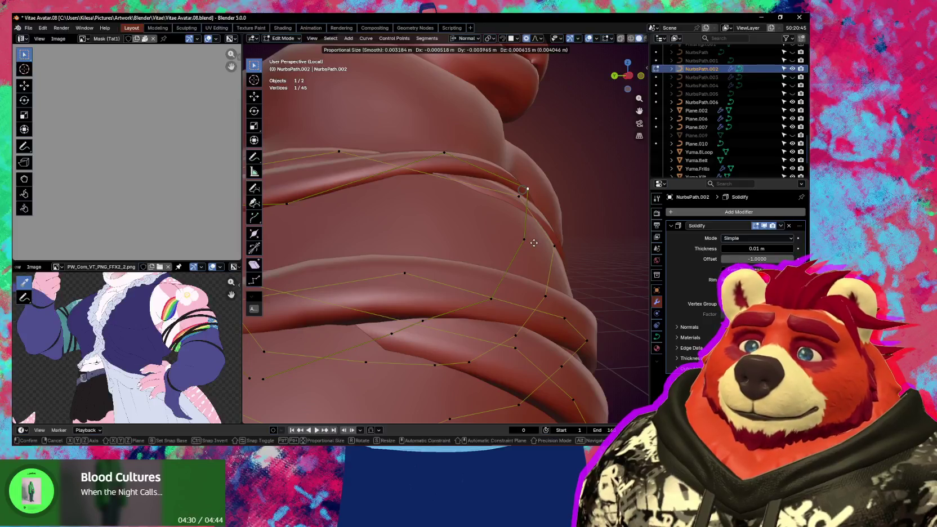
click(534, 243)
mouse_move(534, 243)
middle_down()
mouse_move(435, 245)
mouse_move(496, 292)
mouse_move(477, 258)
mouse_move(463, 296)
mouse_move(479, 202)
middle_up()
key(g)
click(503, 300)
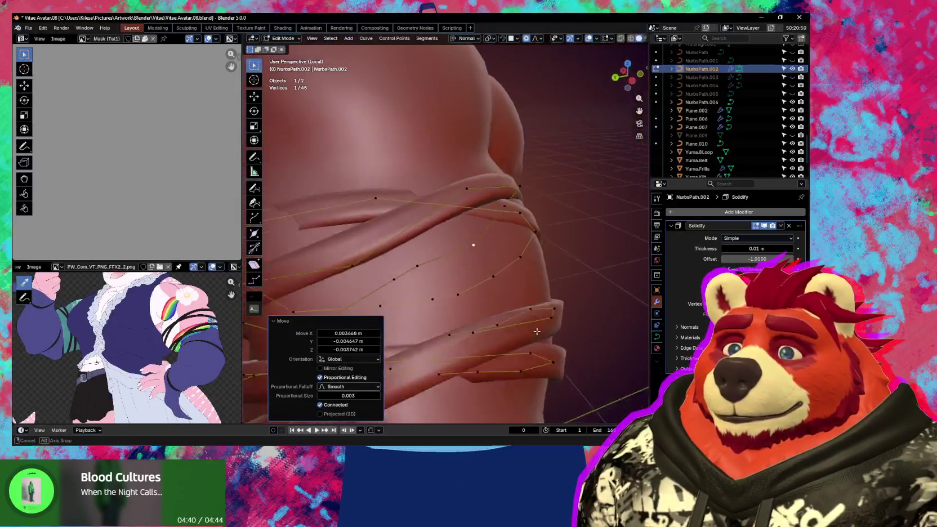
Step: Select a different strap point, nudge it, and tilt it 13.4°
click(479, 199)
click(500, 210)
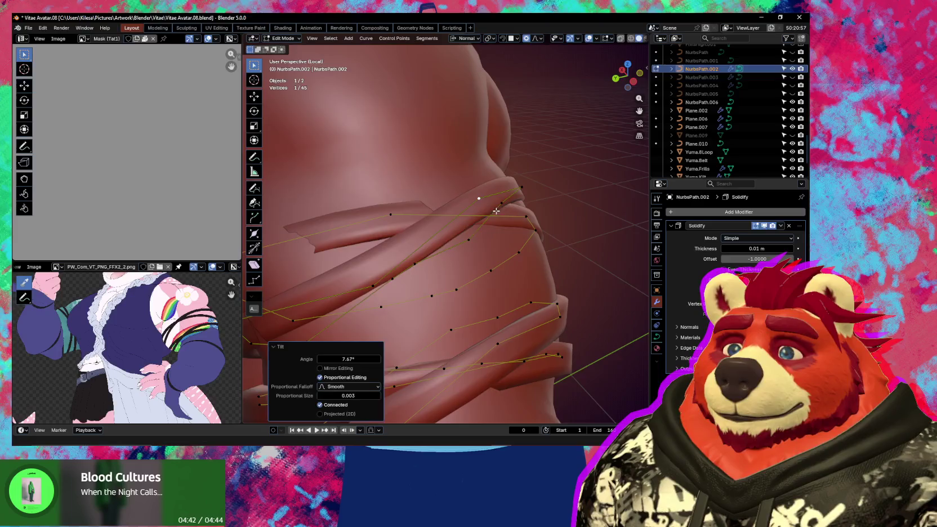
mouse_move(499, 210)
middle_down()
mouse_move(510, 248)
mouse_move(569, 241)
mouse_move(552, 242)
middle_up()
key(g)
click(570, 240)
click(589, 263)
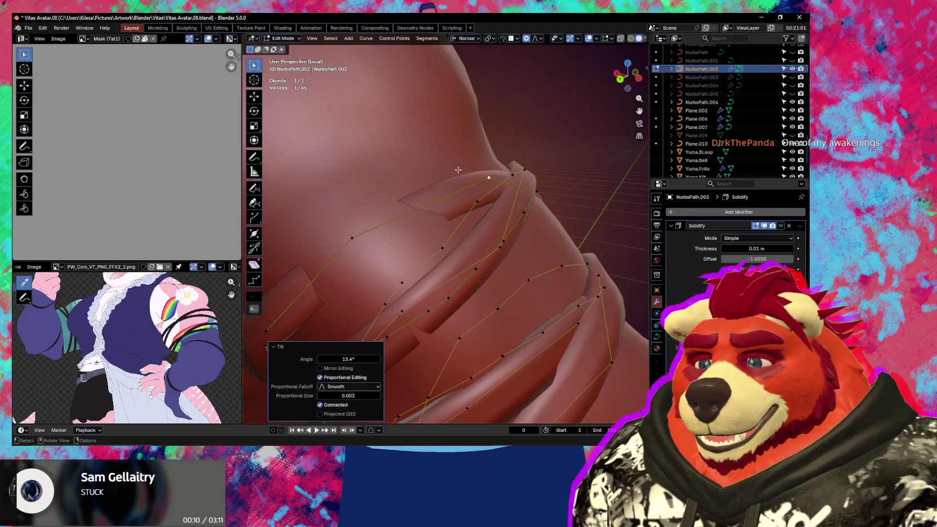
Step: Inspect the bands from new angles and reposition another strap control point
middle_drag(336, 248, 377, 208)
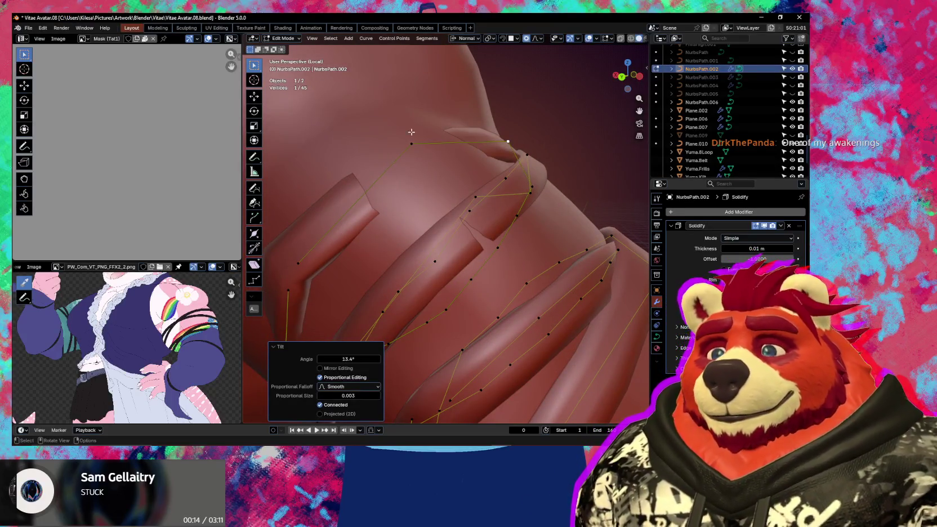
middle_drag(412, 131, 431, 211)
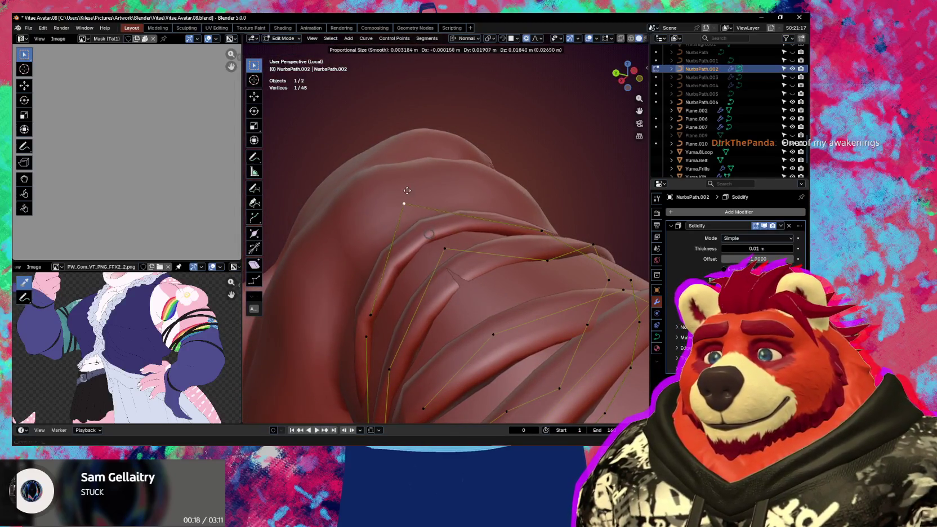
click(404, 197)
mouse_move(405, 197)
middle_down()
mouse_move(404, 220)
mouse_move(458, 252)
mouse_move(437, 248)
middle_up()
click(524, 251)
key(g)
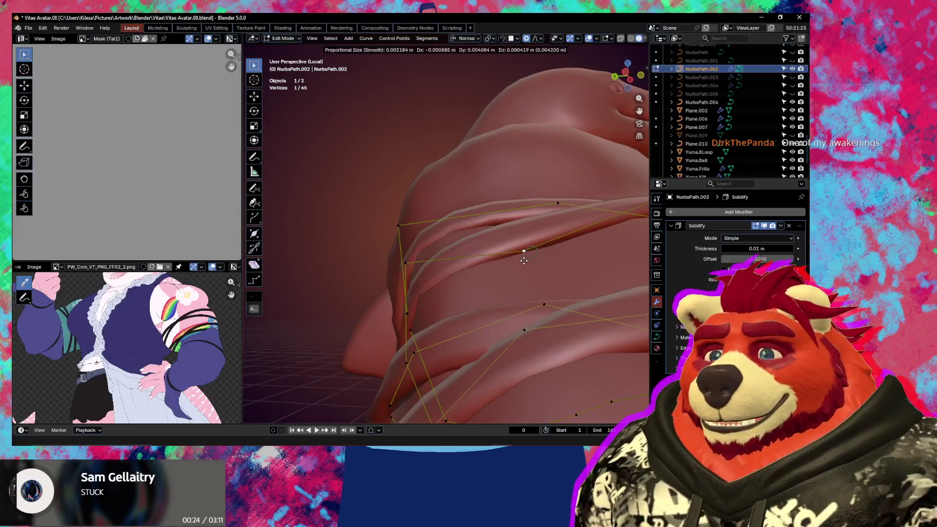
click(517, 261)
mouse_move(517, 261)
middle_down()
mouse_move(511, 299)
mouse_move(504, 245)
middle_up()
Step: Adjust several more control points so the band hugs the arm
click(519, 245)
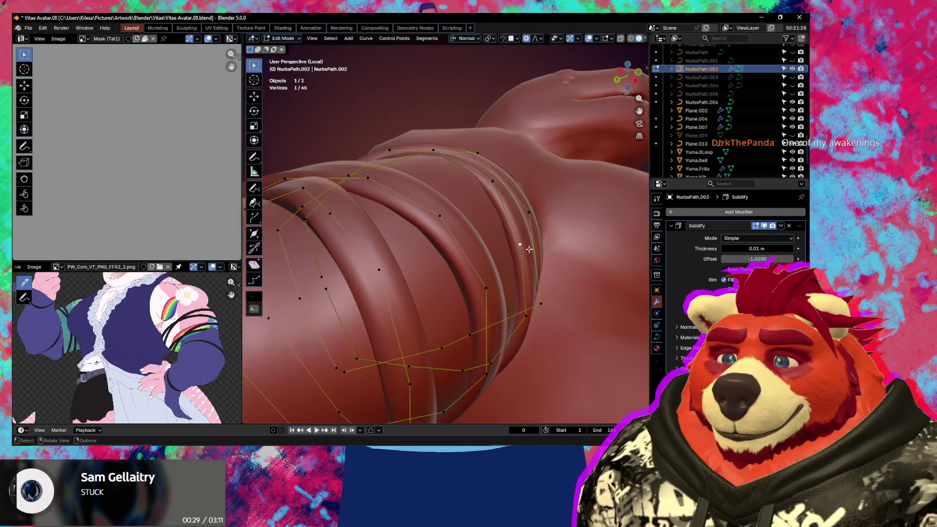
click(563, 272)
mouse_move(563, 272)
middle_down()
mouse_move(552, 314)
mouse_move(555, 241)
mouse_move(519, 265)
middle_up()
click(548, 310)
click(526, 248)
click(533, 255)
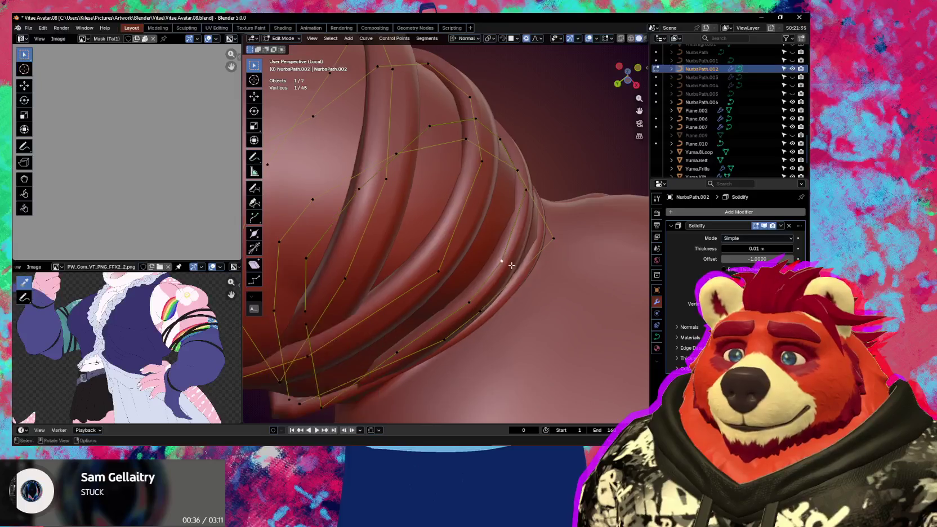
click(515, 260)
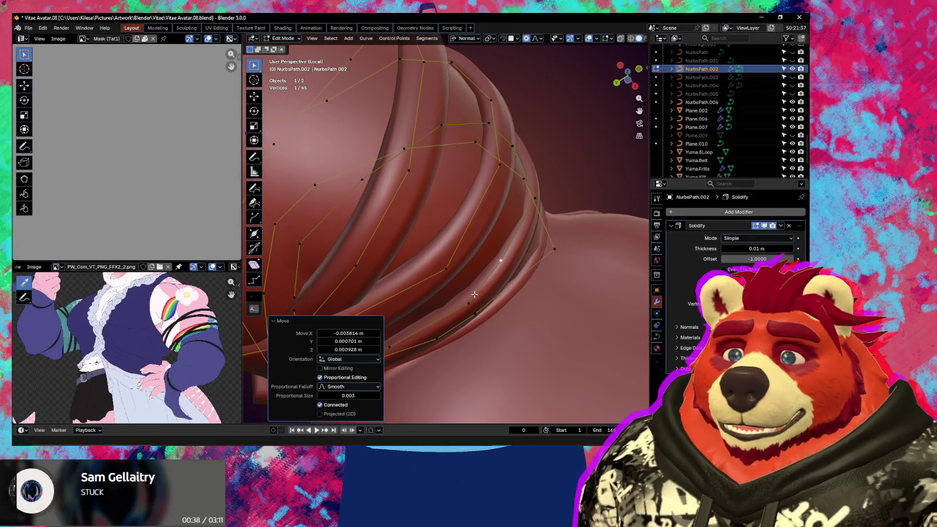
Step: Move a point about 0.0050, -0.0024, -0.0031 m, then shift two neighbouring points together
middle_drag(474, 294, 489, 227)
key(g)
click(486, 271)
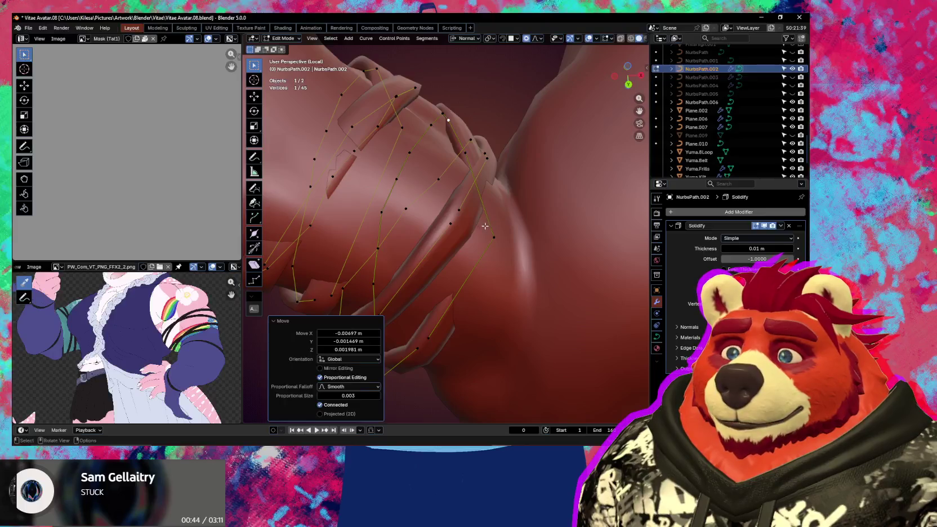
drag(473, 208, 446, 230)
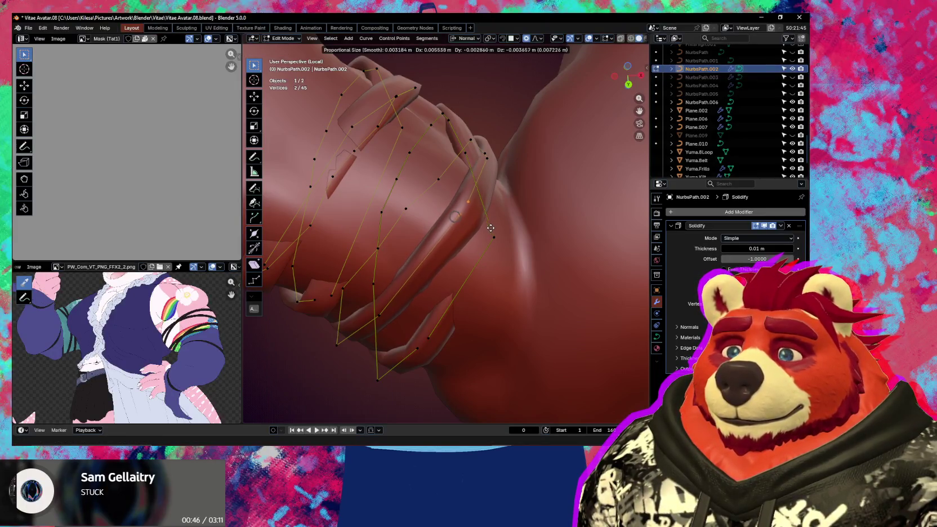
click(490, 228)
middle_drag(491, 228, 472, 229)
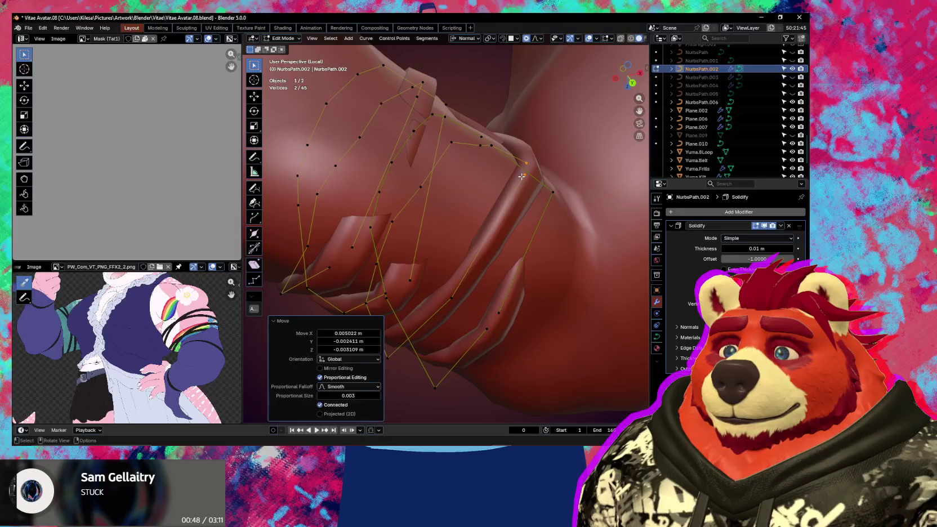
click(524, 175)
Step: Subdivide the strap segment between two selected control points and place the new point
shift+click(457, 290)
right_click(465, 277)
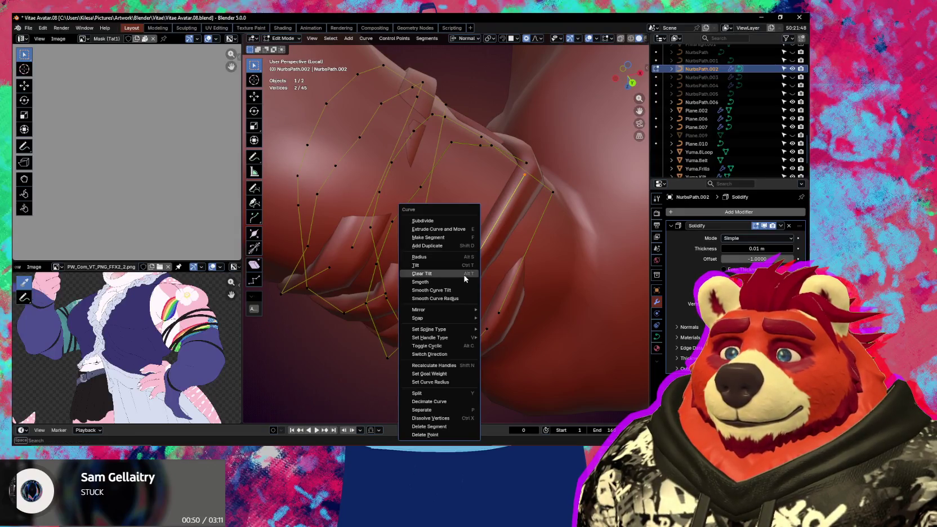
click(445, 221)
mouse_move(494, 235)
middle_down()
mouse_move(532, 276)
mouse_move(532, 299)
middle_up()
click(535, 275)
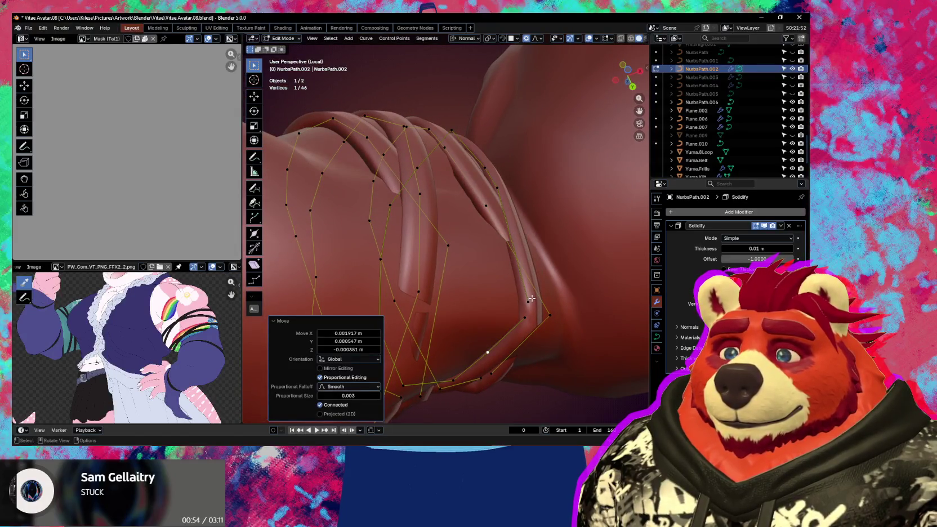
Step: Subdivide another strap segment and reposition its new middle control point
click(529, 299)
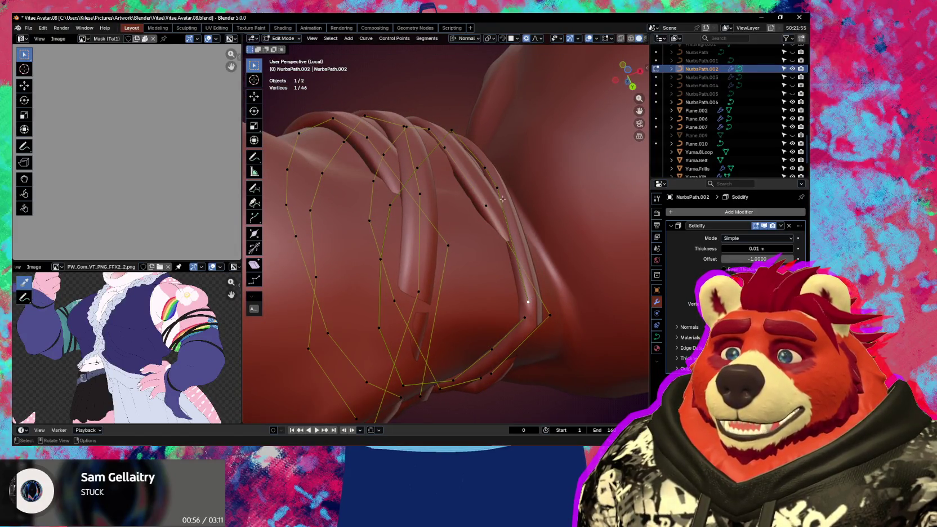
right_click(508, 217)
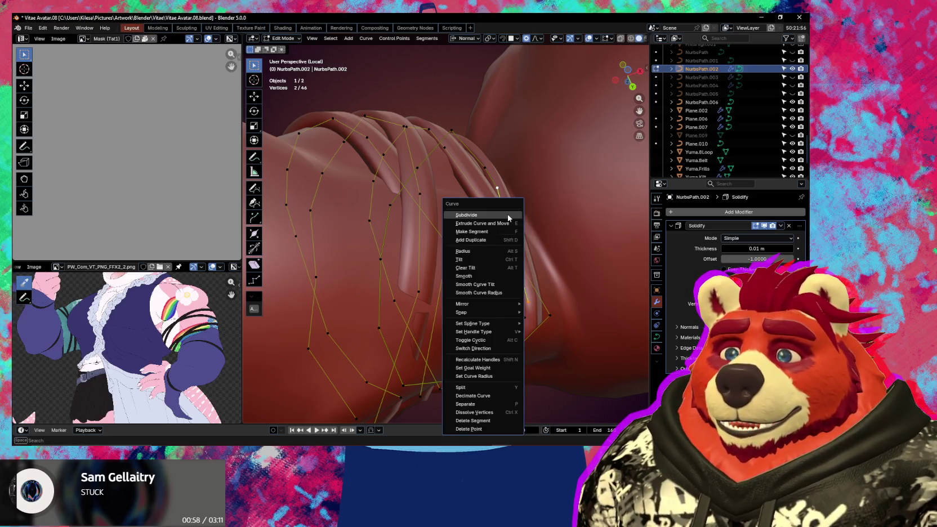
click(508, 216)
click(511, 236)
scroll(524, 237, up, 2)
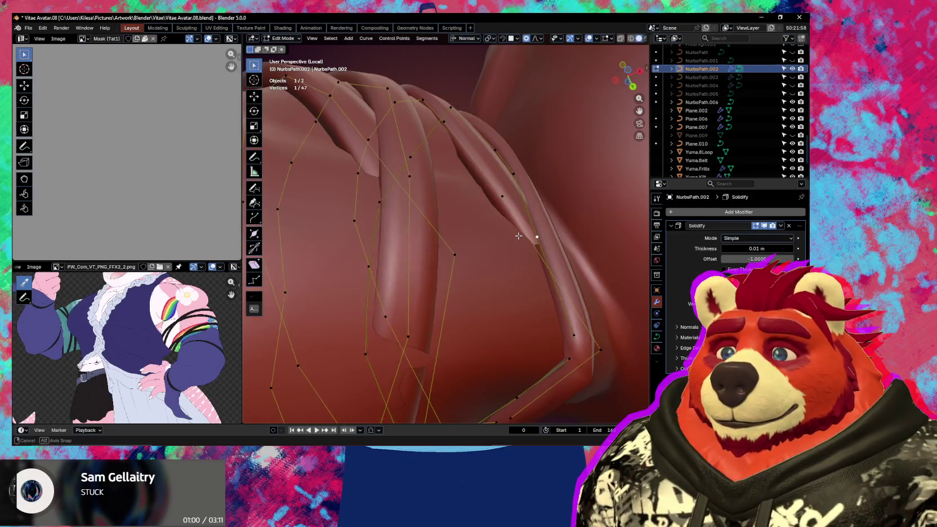
click(554, 235)
middle_drag(554, 235, 543, 241)
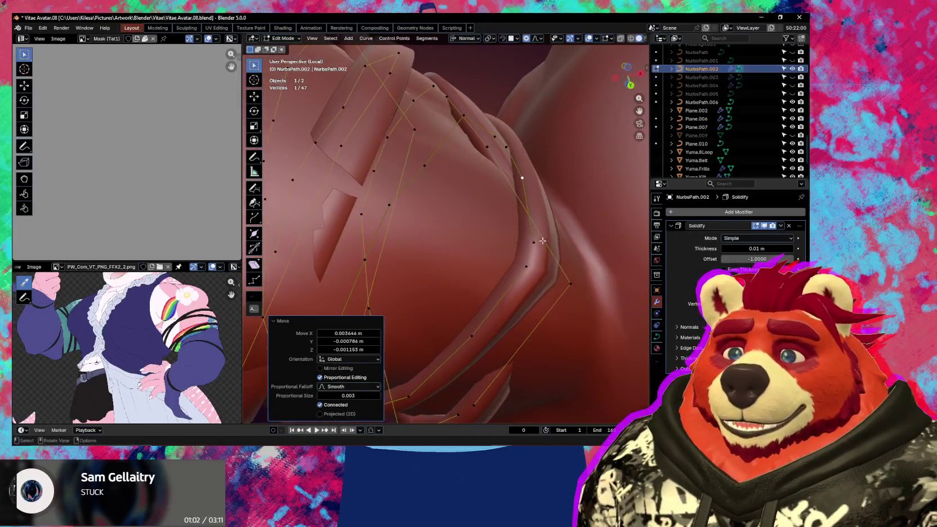
Step: Tilt two box-selected end control points 44.9° and inspect the twist around the shoulder
drag(533, 250, 536, 281)
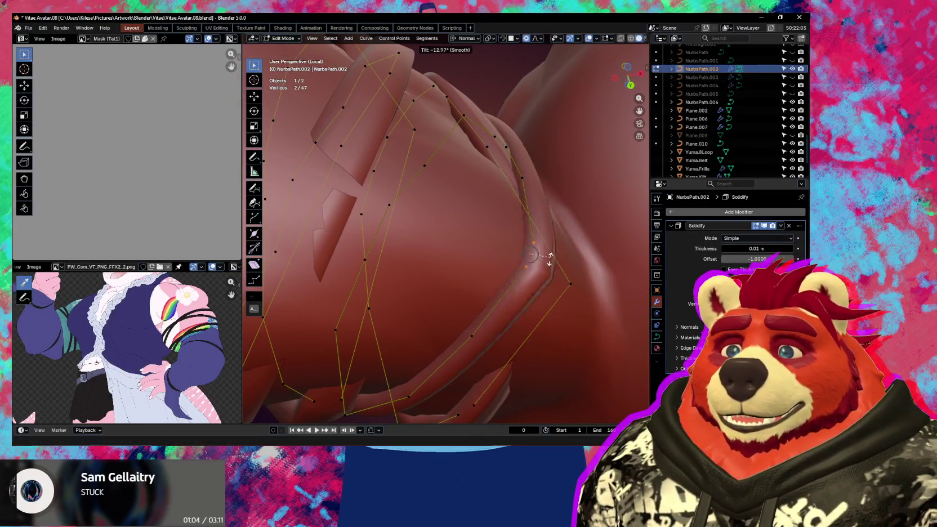
click(538, 266)
mouse_move(538, 266)
middle_down()
mouse_move(579, 263)
mouse_move(567, 291)
mouse_move(506, 256)
mouse_move(543, 242)
middle_up()
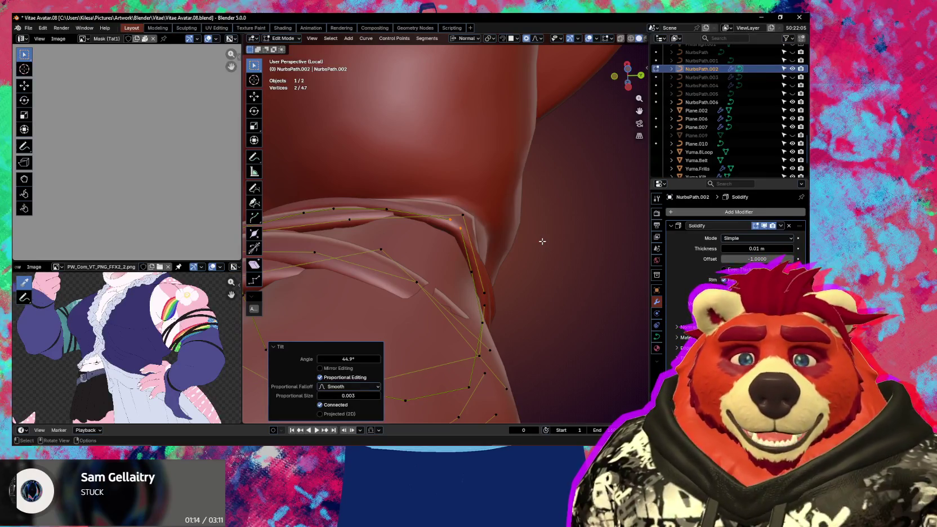
mouse_move(523, 232)
middle_down()
mouse_move(527, 166)
mouse_move(421, 248)
mouse_move(549, 238)
mouse_move(483, 267)
mouse_move(532, 255)
mouse_move(507, 259)
middle_up()
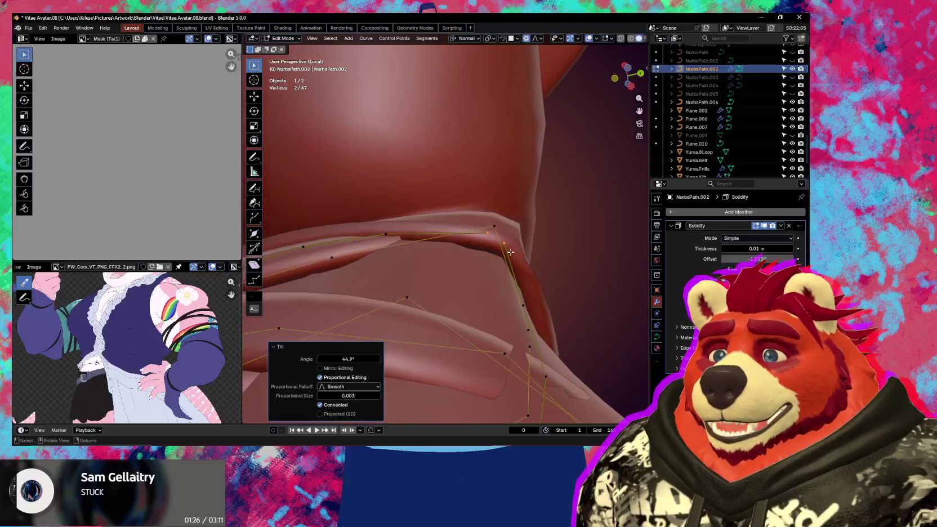
Step: Move a strap control point toward the arm with proportional falloff
click(507, 259)
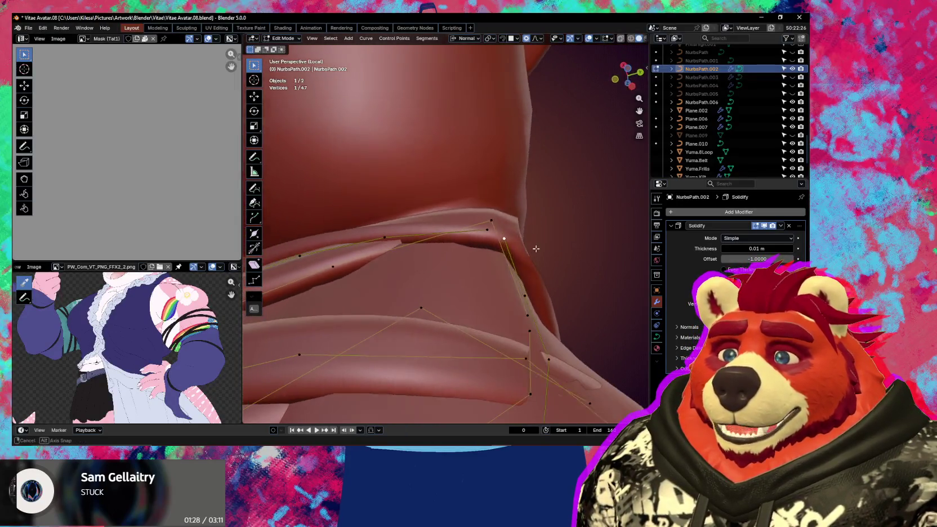
mouse_move(507, 259)
middle_down()
mouse_move(533, 254)
mouse_move(449, 243)
mouse_move(428, 321)
middle_up()
key(g)
click(532, 254)
key(g)
click(479, 242)
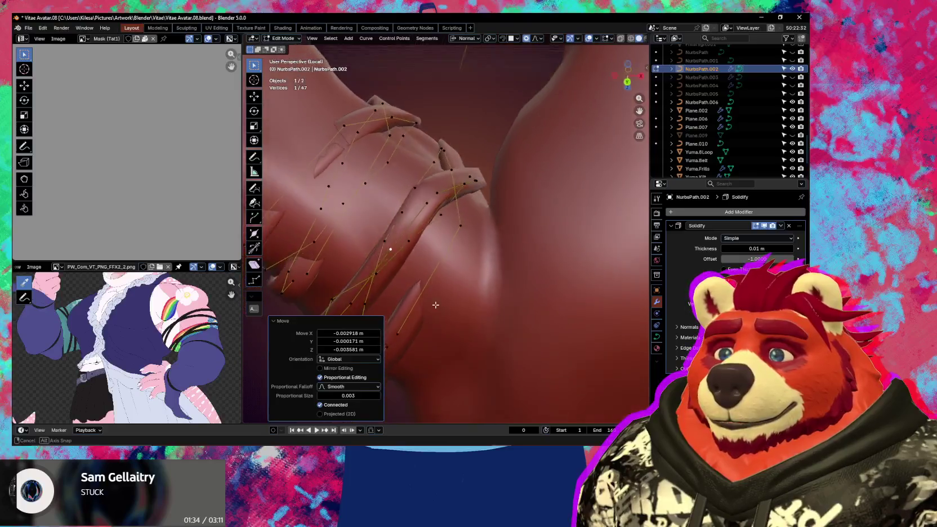
mouse_move(461, 239)
middle_down()
mouse_move(450, 208)
mouse_move(430, 248)
middle_up()
Step: Reposition more arm-band control points closer to the arm
click(438, 230)
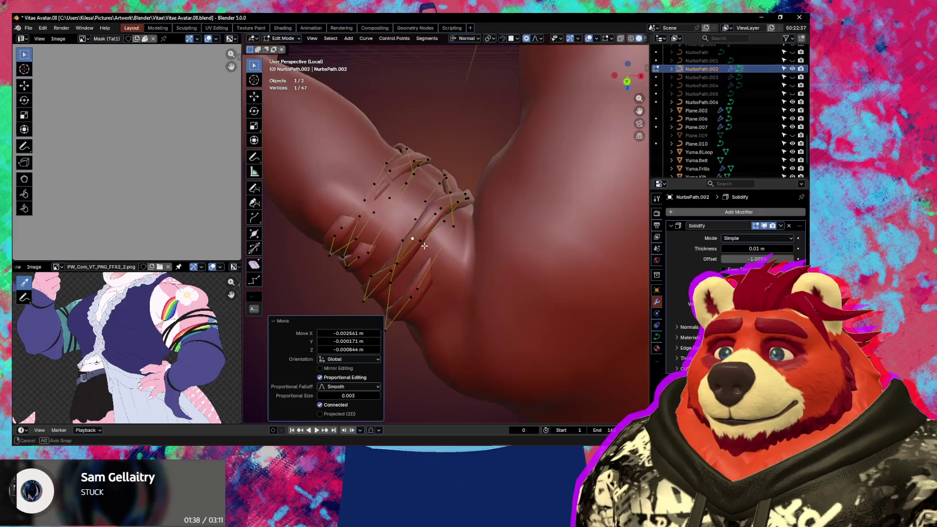
key(g)
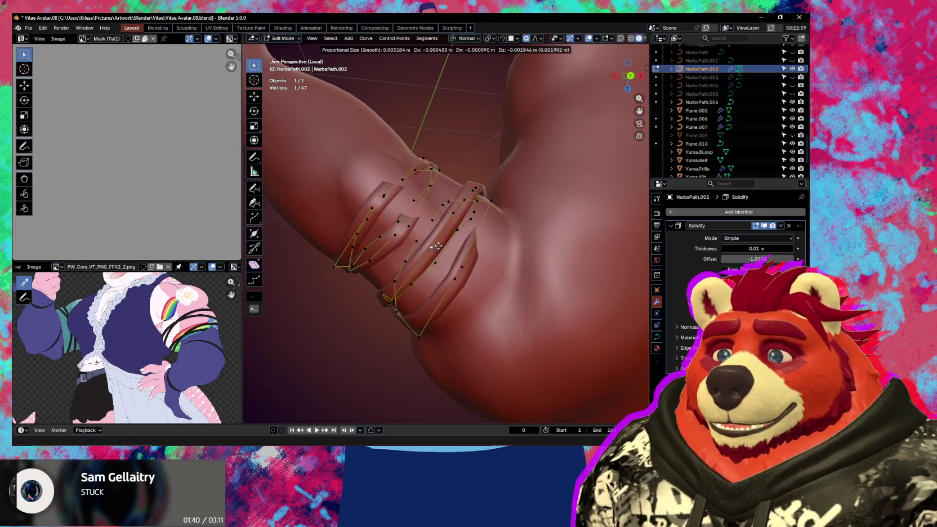
click(431, 249)
mouse_move(431, 249)
middle_down()
mouse_move(455, 271)
mouse_move(445, 270)
mouse_move(449, 242)
mouse_move(468, 235)
mouse_move(543, 241)
mouse_move(481, 215)
middle_up()
key(g)
click(437, 258)
Step: Scale two selected control points and rotate them 13.5°
shift+click(445, 229)
click(462, 226)
click(543, 219)
Step: Subdivide between two neighbouring points and drag the new control point into place
click(452, 259)
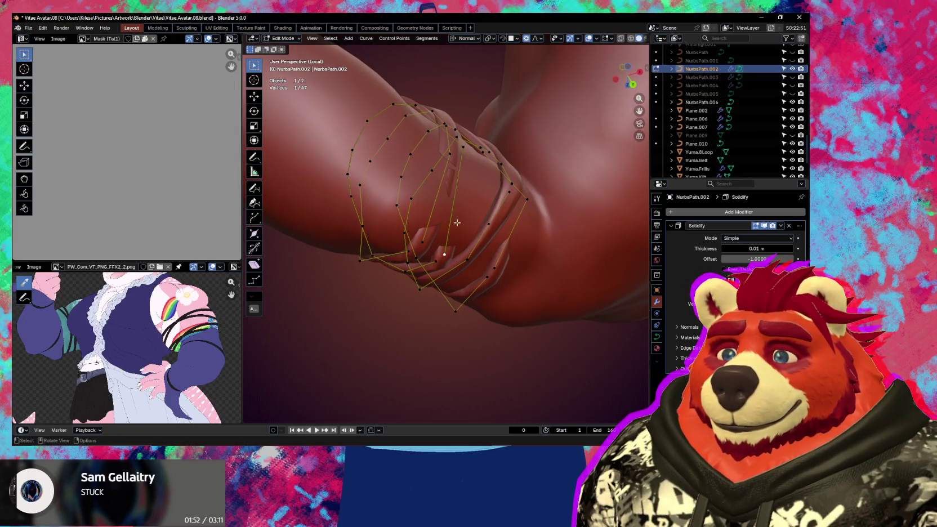
shift+click(462, 152)
right_click(462, 152)
click(462, 153)
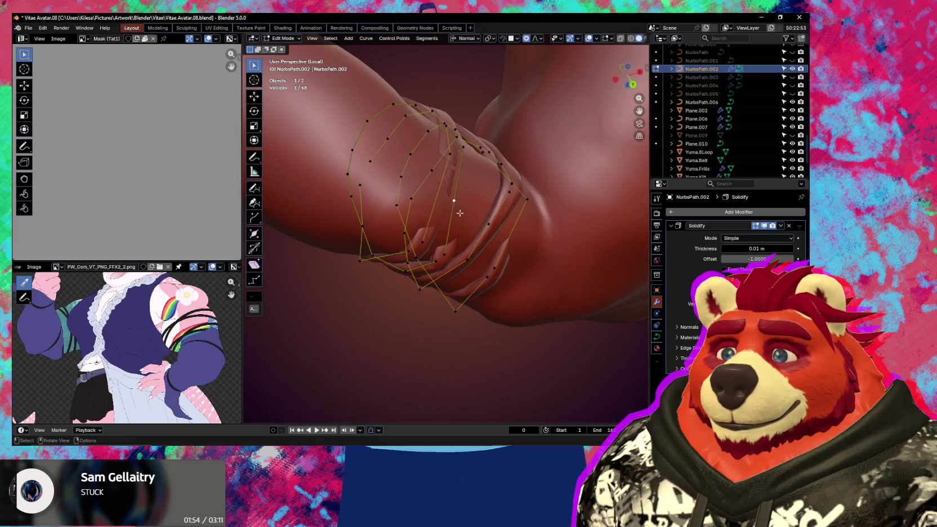
middle_drag(461, 213, 479, 214)
key(g)
click(491, 215)
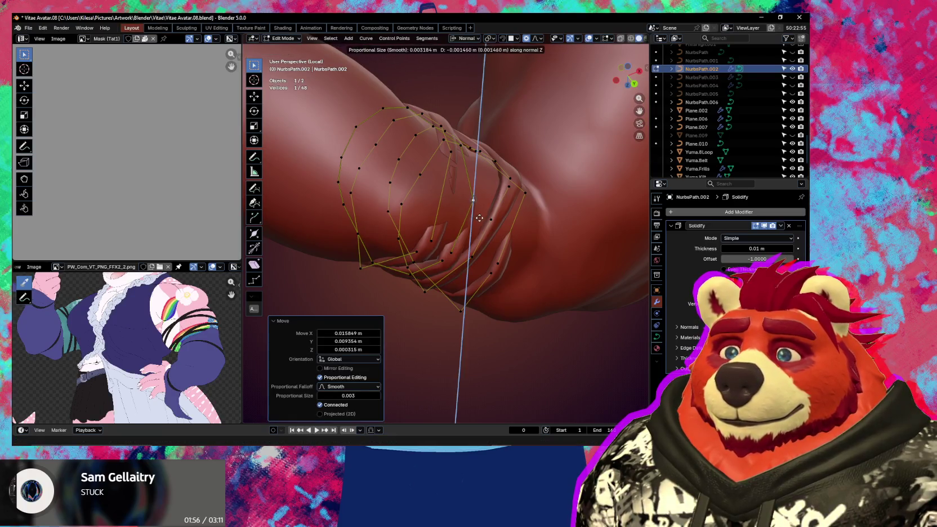
mouse_move(479, 211)
middle_down()
mouse_move(506, 266)
mouse_move(454, 345)
mouse_move(517, 252)
middle_up()
click(506, 257)
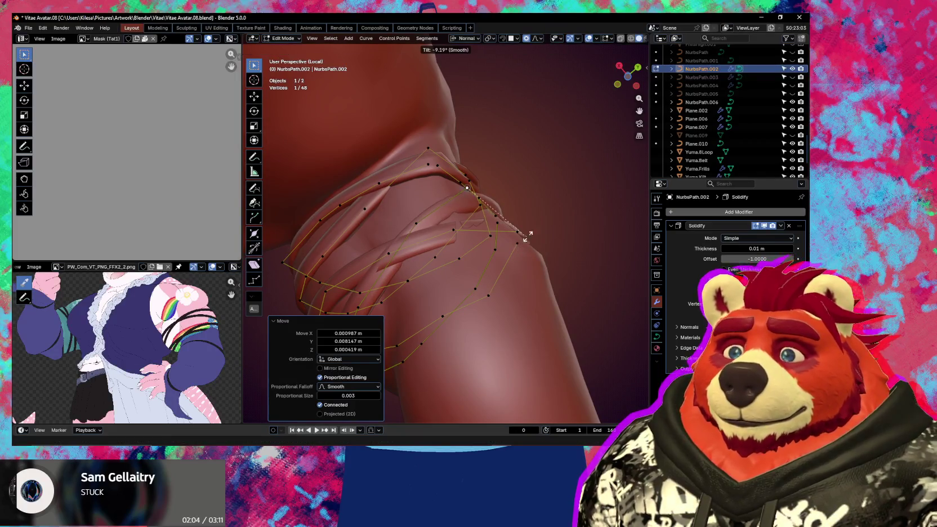
Step: Tilt a strap control point -65.6° and inspect the band around the arm
click(523, 172)
mouse_move(523, 172)
middle_down()
mouse_move(450, 246)
mouse_move(514, 239)
mouse_move(501, 290)
middle_up()
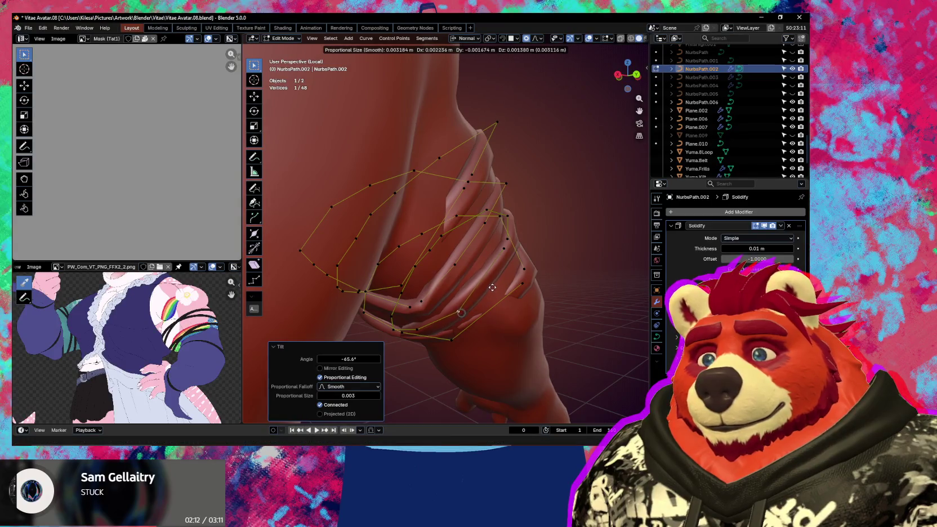
click(492, 287)
middle_drag(492, 288, 469, 258)
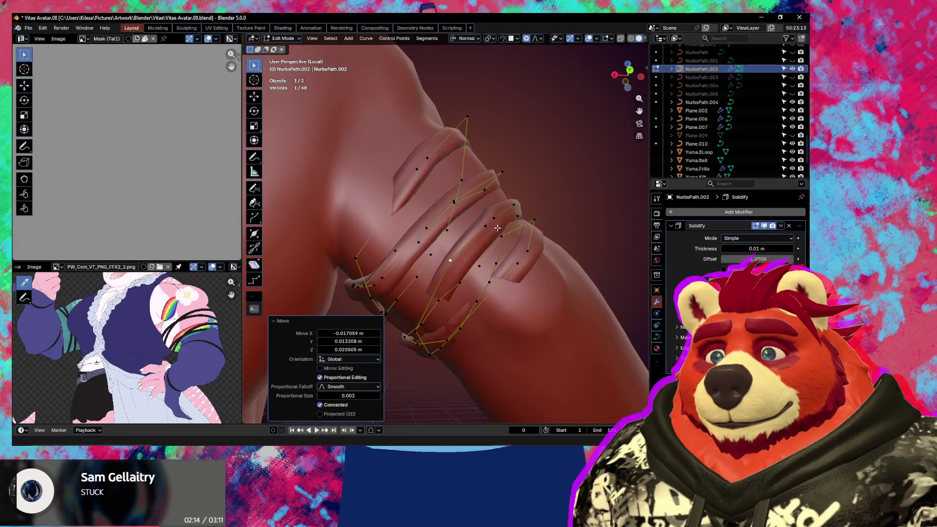
mouse_move(498, 228)
middle_down()
mouse_move(525, 246)
mouse_move(482, 305)
mouse_move(428, 299)
mouse_move(511, 285)
mouse_move(525, 227)
mouse_move(486, 229)
middle_up()
Step: Move a point about -0.0057, 0.0203, 0.0096 m, tucking the bands against the arm
key(g)
click(514, 284)
mouse_move(418, 230)
middle_down()
mouse_move(483, 257)
mouse_move(413, 230)
mouse_move(445, 214)
mouse_move(473, 217)
mouse_move(478, 201)
mouse_move(419, 196)
mouse_move(471, 164)
mouse_move(548, 177)
mouse_move(478, 223)
mouse_move(498, 212)
mouse_move(494, 257)
mouse_move(439, 252)
mouse_move(434, 227)
mouse_move(420, 263)
mouse_move(468, 230)
mouse_move(457, 232)
mouse_move(472, 209)
mouse_move(476, 184)
mouse_move(468, 183)
middle_up()
key(g)
click(504, 257)
key(g)
click(477, 193)
click(475, 167)
key(g)
click(403, 274)
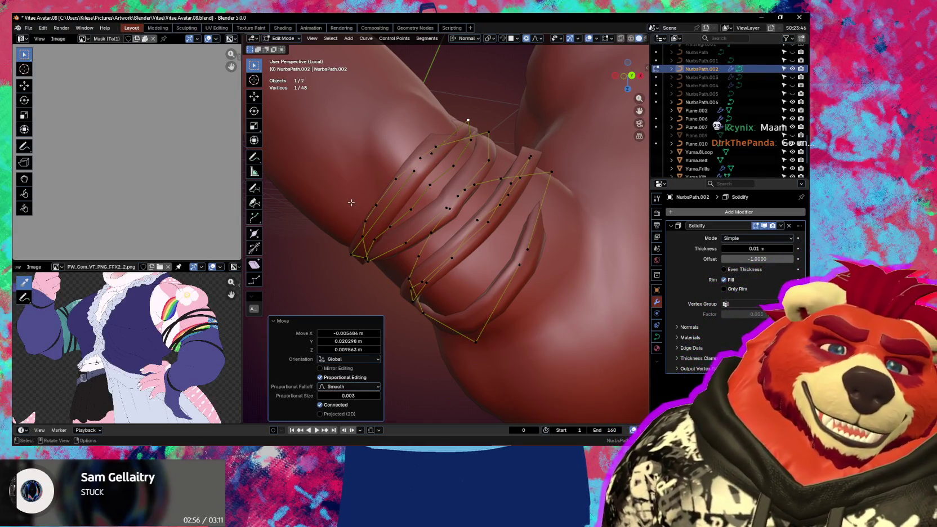
Step: Zoom in on the straps and move a control point
scroll(355, 198, up, 2)
scroll(366, 194, up, 3)
mouse_move(375, 192)
middle_down()
mouse_move(386, 186)
mouse_move(435, 211)
mouse_move(421, 248)
mouse_move(448, 196)
mouse_move(495, 259)
middle_up()
scroll(386, 186, down, 3)
key(g)
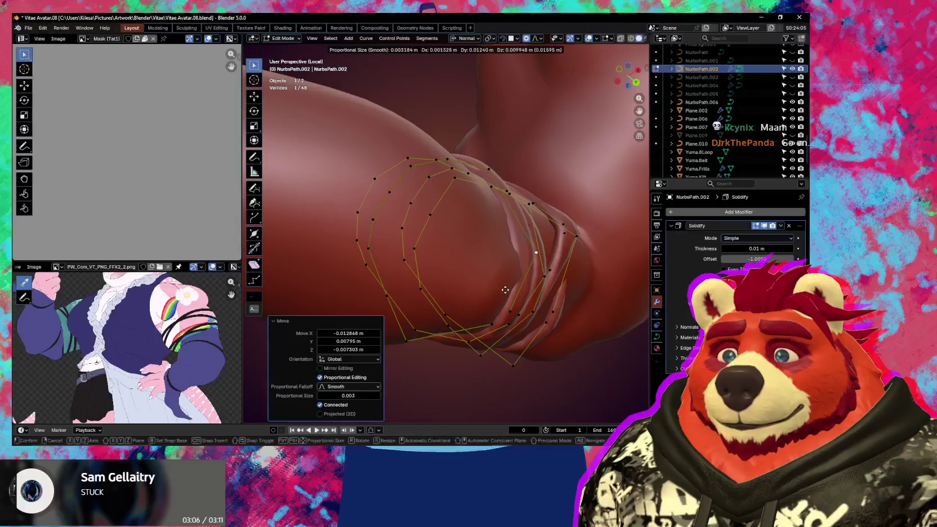
click(505, 289)
mouse_move(505, 289)
middle_down()
mouse_move(544, 269)
mouse_move(478, 271)
middle_up()
Step: Tilt the control point -14.3° so the band lies flatter
key(ctrl+t)
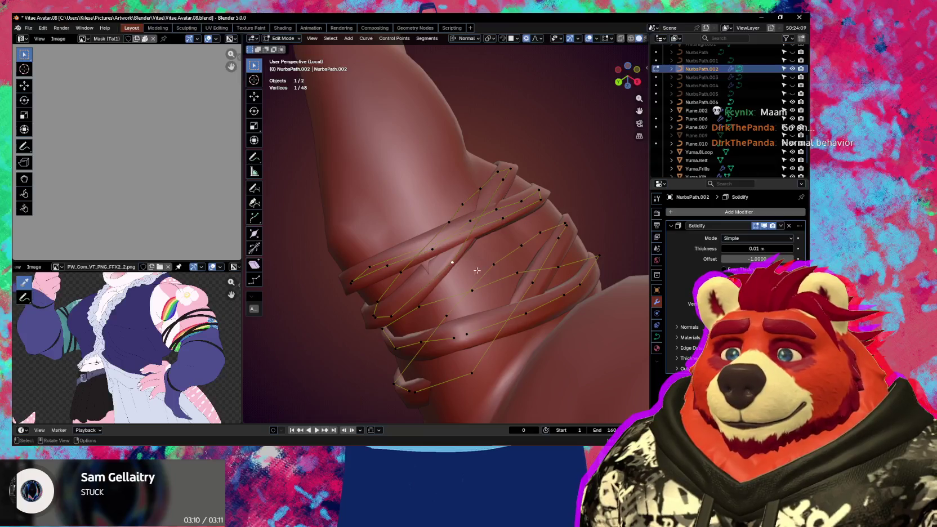
key(ctrl+t)
click(479, 269)
mouse_move(479, 269)
middle_down()
mouse_move(517, 243)
mouse_move(520, 213)
mouse_move(500, 195)
middle_up()
click(522, 212)
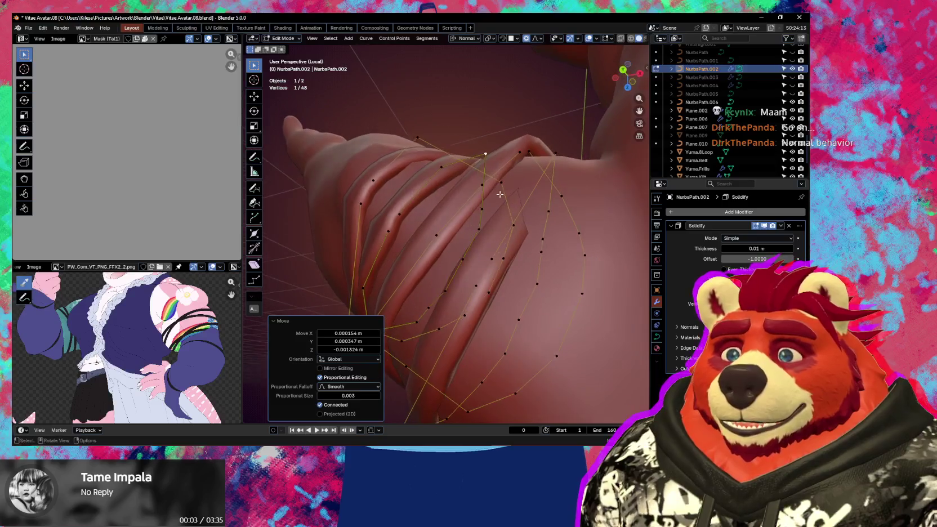
Step: Move another strap point and tilt it slightly
key(g)
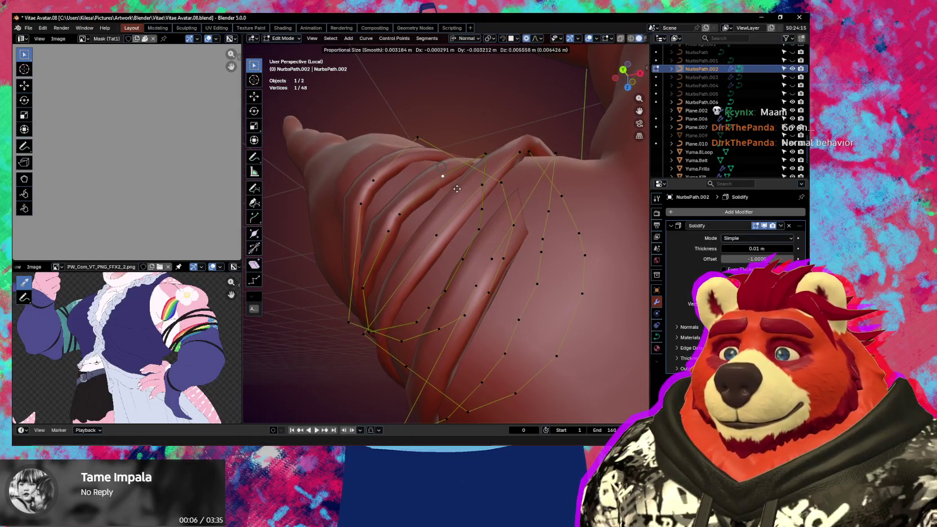
click(457, 188)
mouse_move(457, 188)
middle_down()
mouse_move(475, 220)
mouse_move(463, 217)
middle_up()
click(464, 198)
key(ctrl+t)
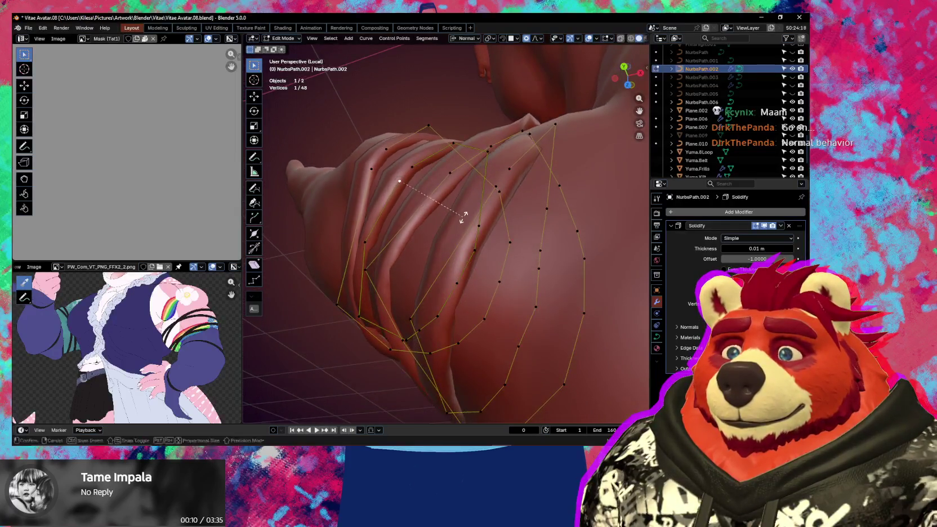
click(457, 209)
Step: Tilt a neighbouring control point -9.56°
click(413, 167)
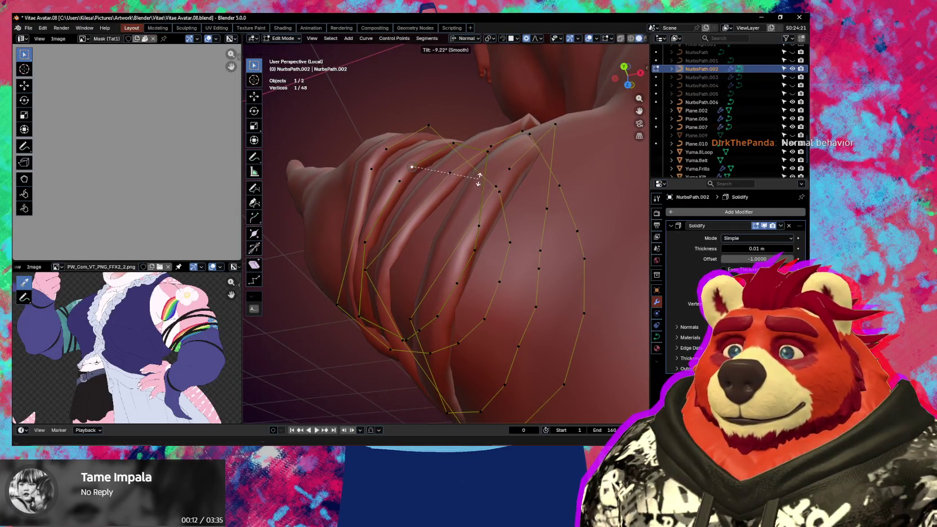
click(479, 179)
mouse_move(480, 179)
middle_down()
mouse_move(547, 251)
mouse_move(519, 237)
mouse_move(527, 217)
mouse_move(581, 242)
mouse_move(510, 260)
mouse_move(543, 273)
mouse_move(535, 251)
mouse_move(512, 238)
mouse_move(379, 232)
middle_up()
Step: Rotate two selected points slightly and tilt a point -7.97°
shift+click(483, 175)
key(r)
click(524, 225)
click(546, 224)
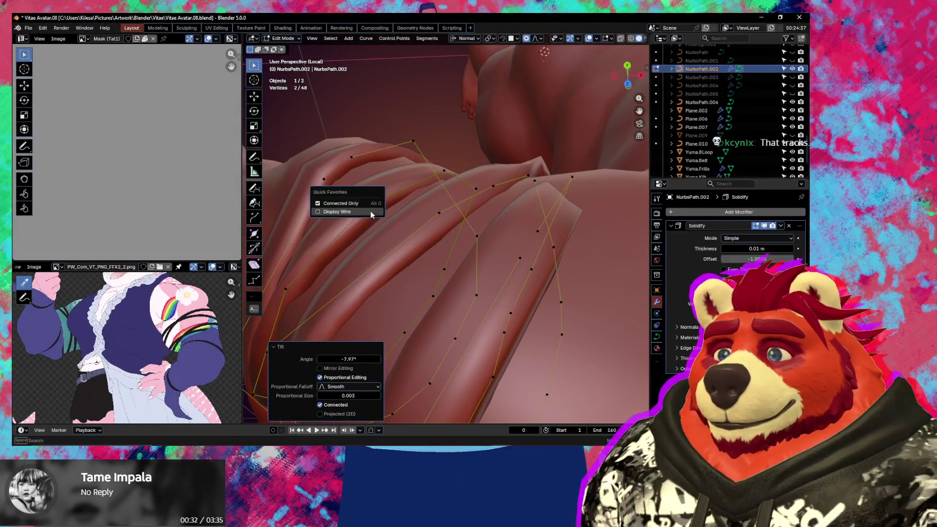
mouse_move(371, 212)
middle_down()
mouse_move(403, 278)
mouse_move(450, 282)
middle_up()
click(404, 278)
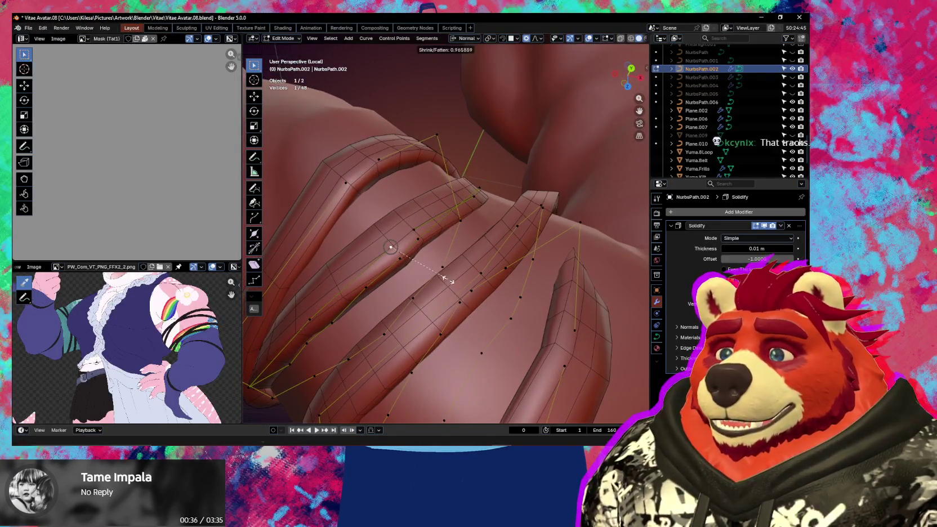
Step: Proportionally move and tilt strap control points, orbiting to check the bands
click(449, 277)
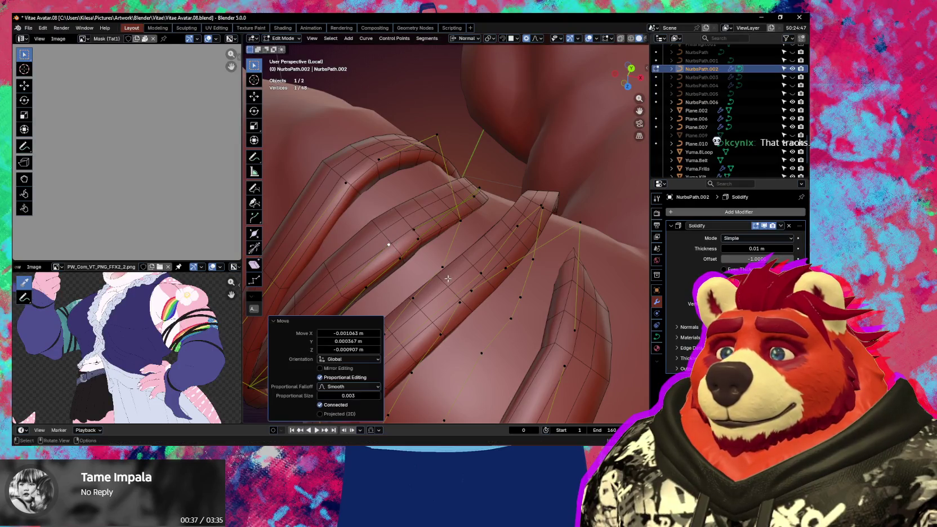
middle_drag(448, 278, 367, 239)
click(326, 237)
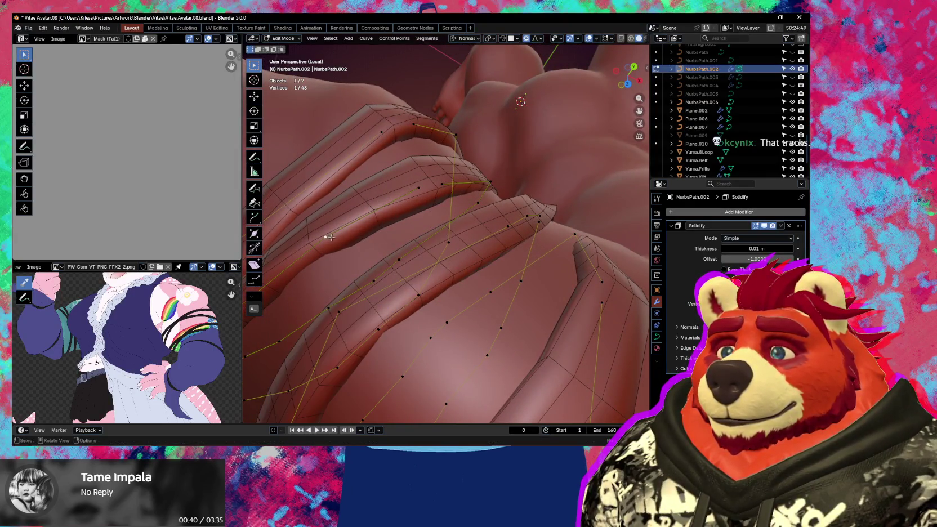
click(431, 197)
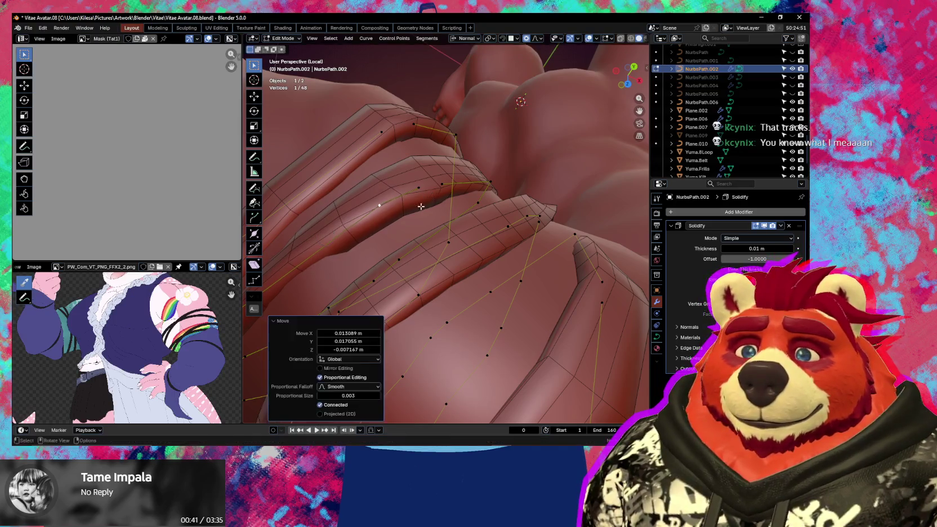
mouse_move(431, 197)
middle_down()
mouse_move(428, 221)
mouse_move(483, 232)
middle_up()
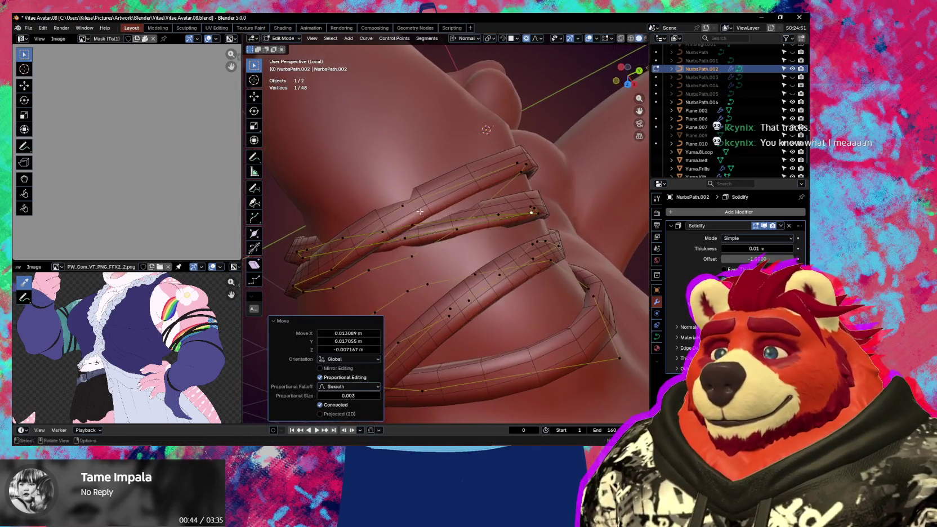
click(486, 199)
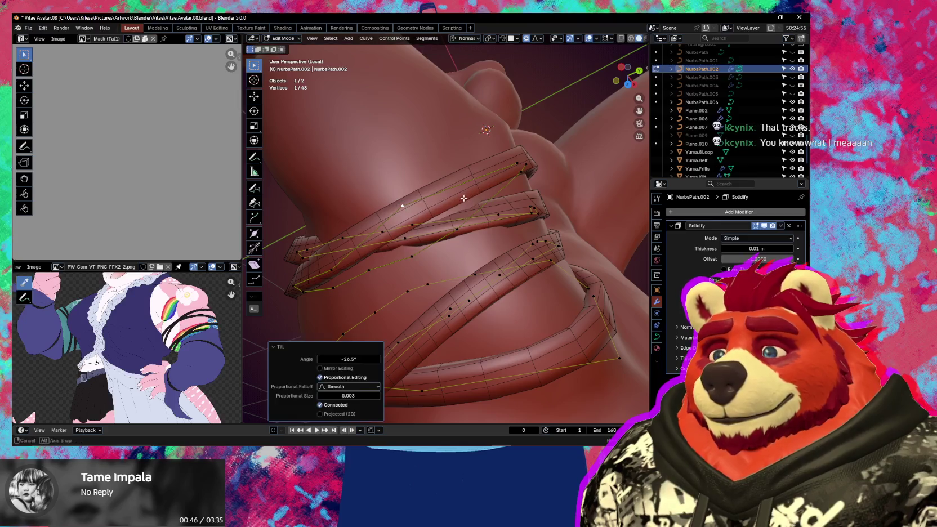
mouse_move(485, 199)
middle_down()
mouse_move(404, 272)
mouse_move(468, 231)
middle_up()
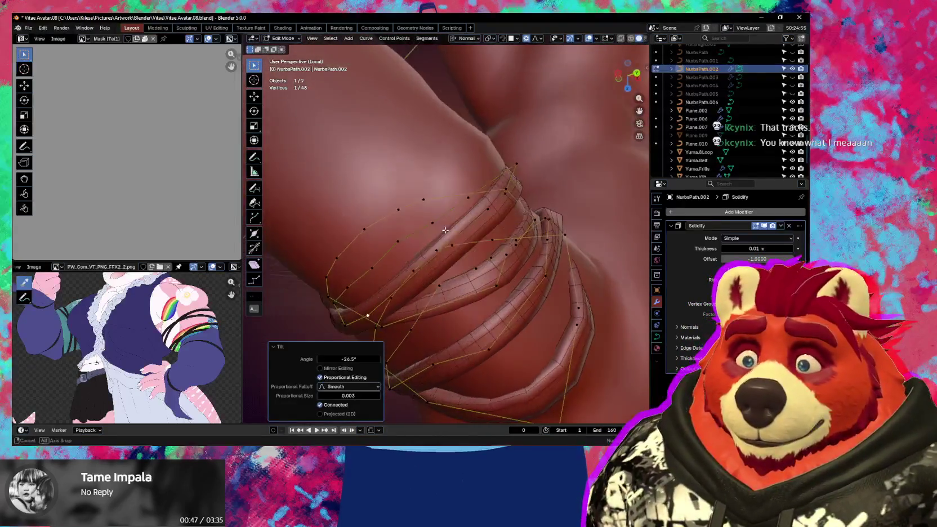
Step: Subdivide the selected strap segment, then tilt and move its control points
right_click(479, 224)
click(476, 220)
middle_drag(476, 220, 451, 201)
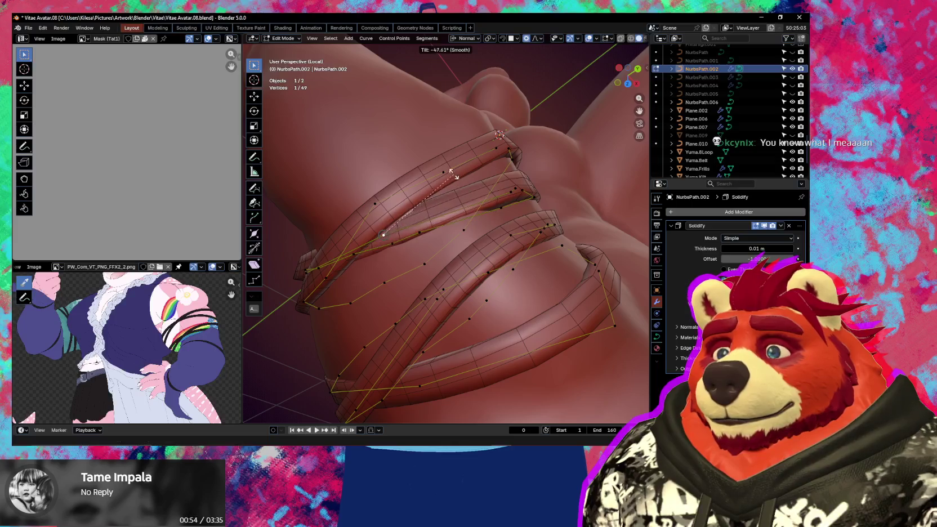
click(427, 133)
mouse_move(427, 133)
middle_down()
mouse_move(478, 263)
mouse_move(524, 255)
mouse_move(552, 220)
middle_up()
click(509, 248)
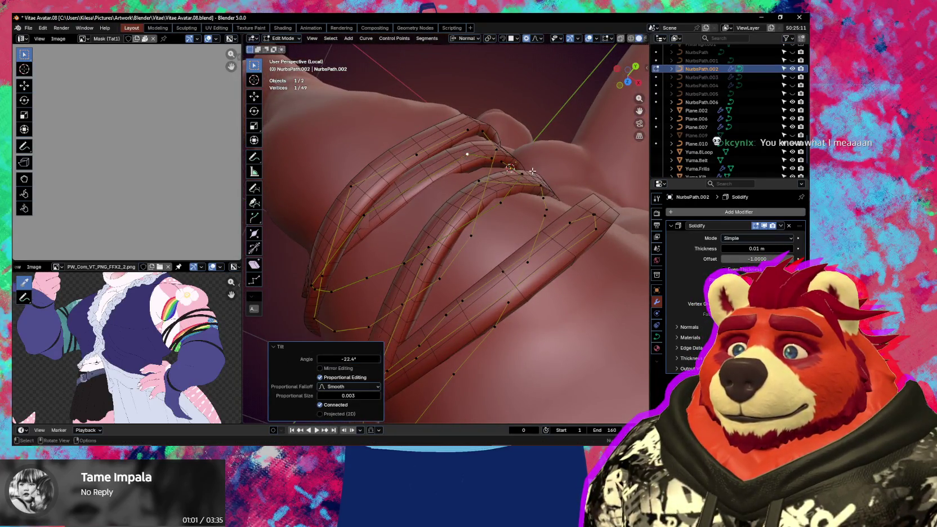
mouse_move(532, 171)
middle_down()
mouse_move(476, 184)
mouse_move(498, 214)
mouse_move(425, 223)
middle_up()
click(488, 194)
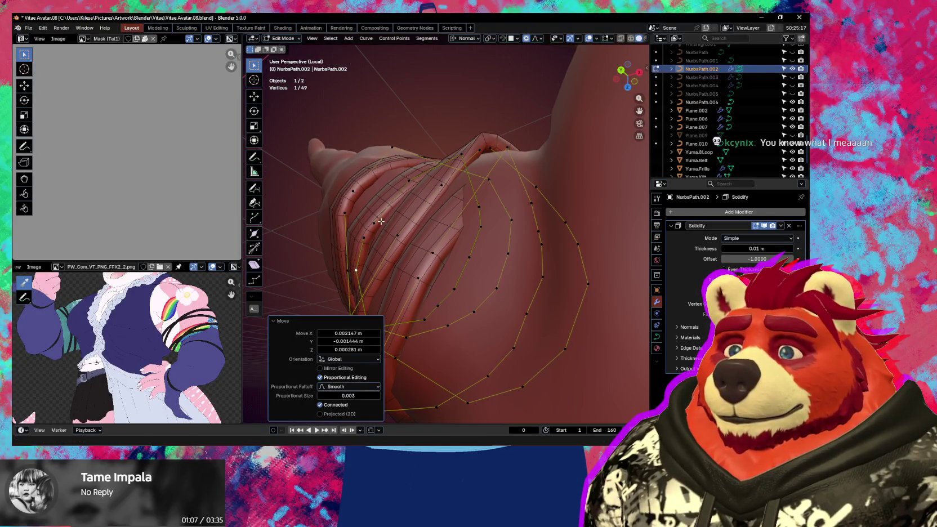
Step: Move two NurbsPath.002 control points and rotate them -4.7° around the view axis
shift+click(369, 233)
click(398, 234)
middle_drag(398, 235, 419, 207)
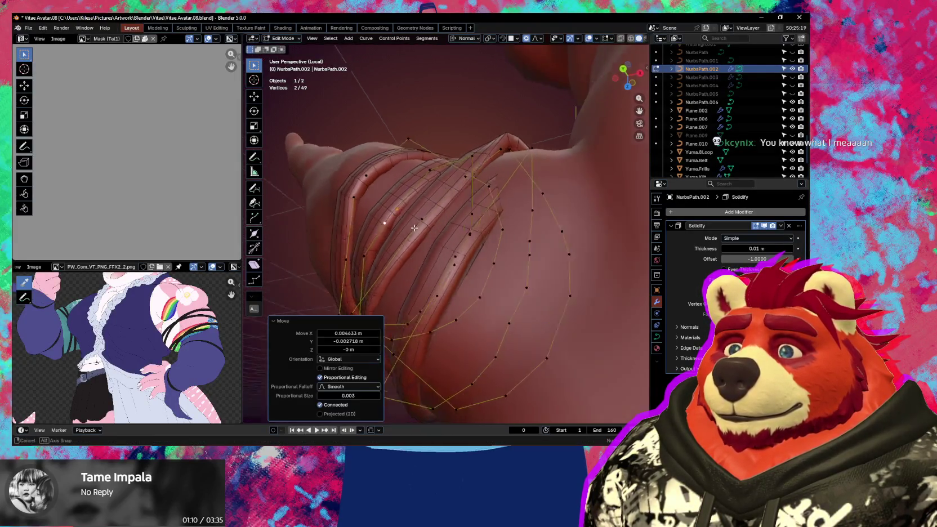
click(468, 195)
mouse_move(468, 196)
middle_down()
mouse_move(454, 226)
mouse_move(511, 247)
middle_up()
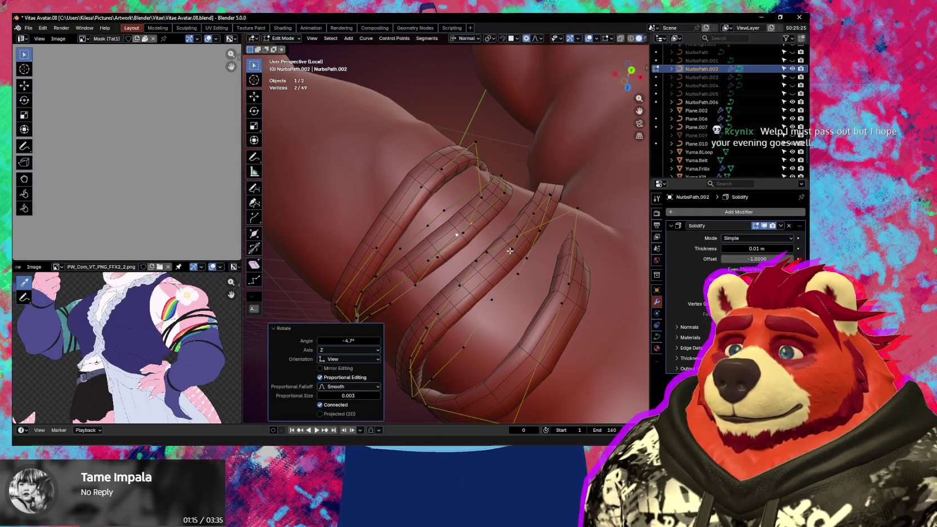
click(430, 242)
middle_drag(429, 243, 451, 200)
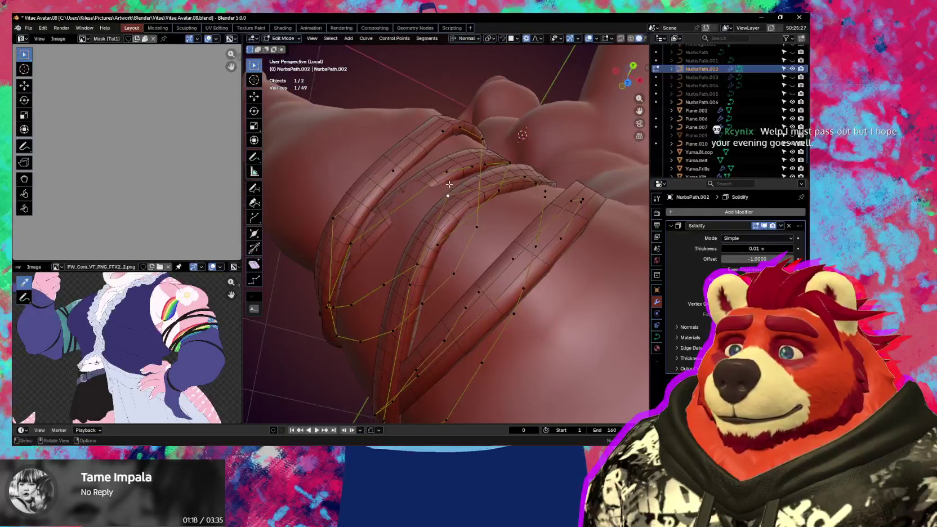
mouse_move(355, 239)
middle_down()
mouse_move(410, 197)
mouse_move(458, 232)
mouse_move(432, 225)
middle_up()
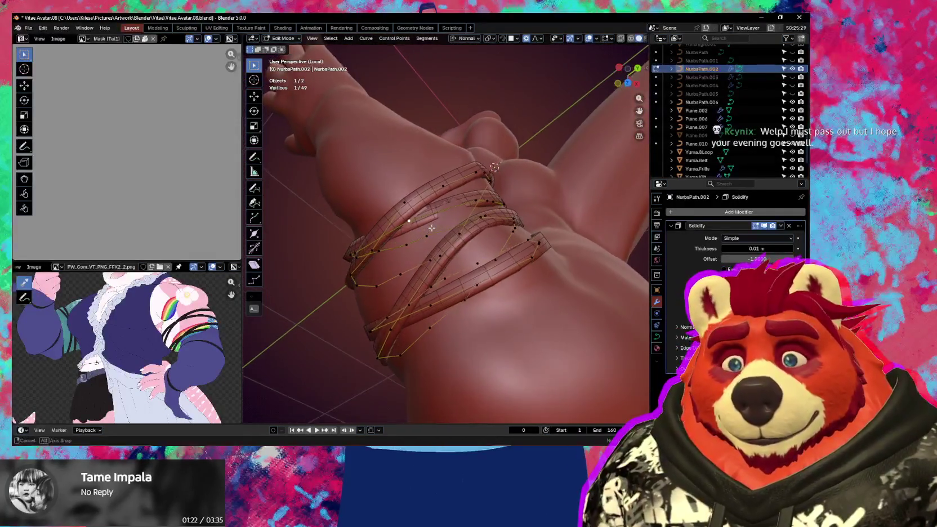
Step: Frame the strap ends near the inner arm and nudge two of their points
middle_drag(432, 225, 436, 221)
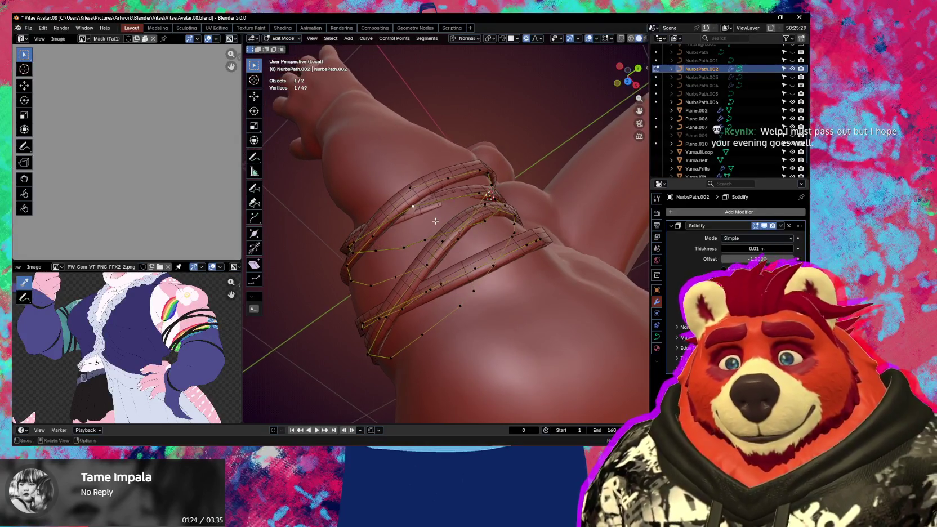
scroll(465, 216, down, 3)
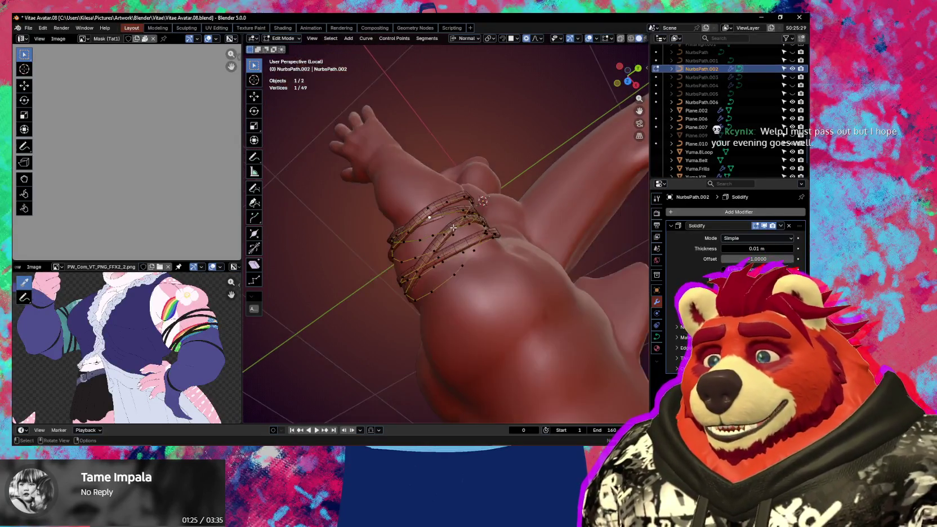
middle_drag(465, 216, 472, 212)
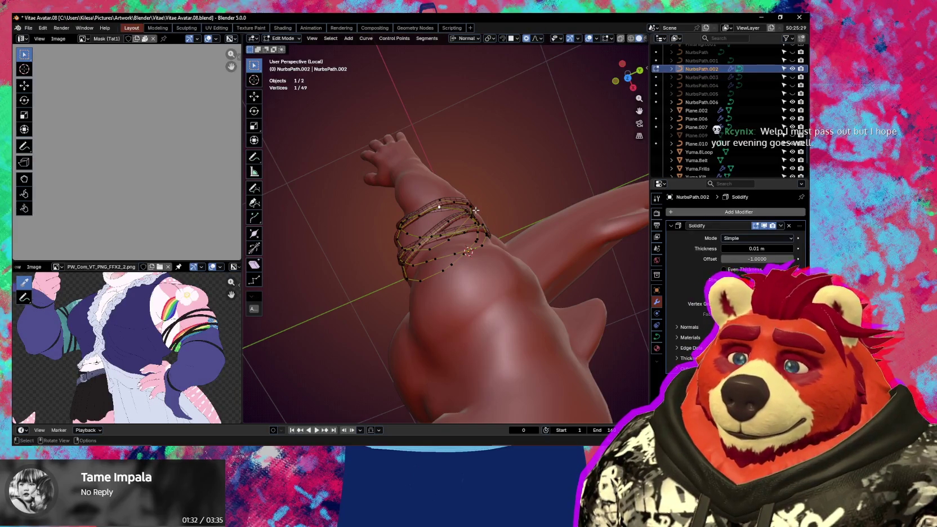
scroll(476, 210, up, 3)
middle_drag(476, 210, 346, 106)
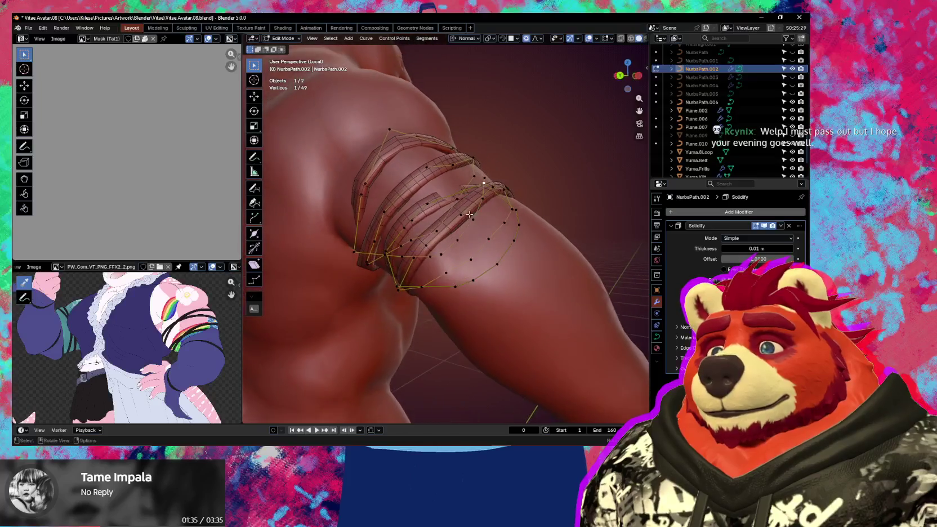
mouse_move(345, 106)
middle_down()
mouse_move(452, 200)
mouse_move(471, 235)
middle_up()
scroll(452, 200, up, 4)
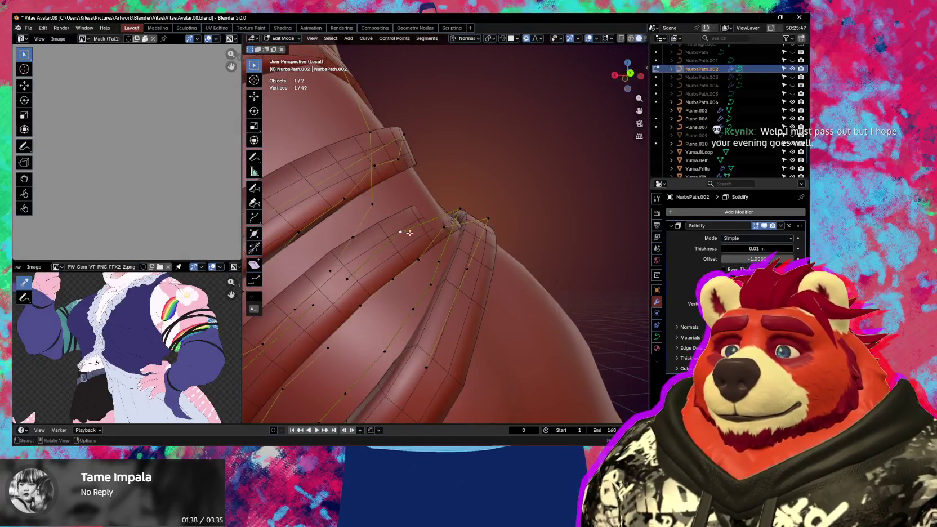
mouse_move(410, 232)
middle_down()
mouse_move(457, 237)
mouse_move(475, 249)
mouse_move(416, 288)
middle_up()
click(500, 243)
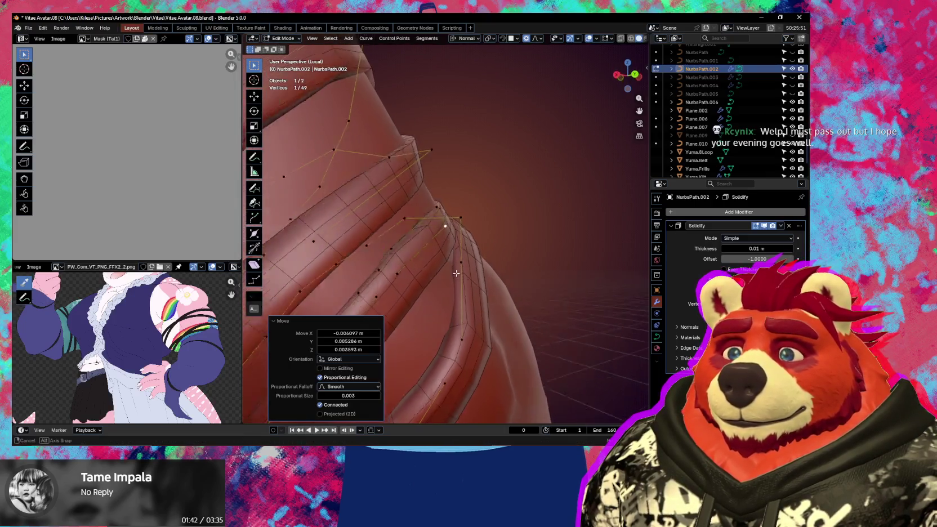
click(417, 289)
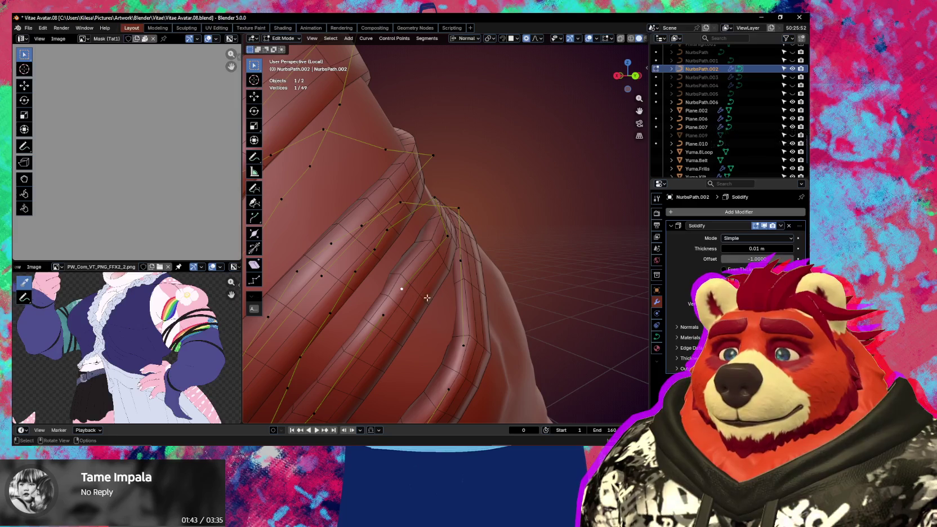
mouse_move(383, 324)
middle_down()
mouse_move(459, 307)
mouse_move(461, 316)
mouse_move(448, 297)
middle_up()
Step: Move strap control points near the armpit fold with proportional falloff
key(g)
click(468, 305)
click(463, 314)
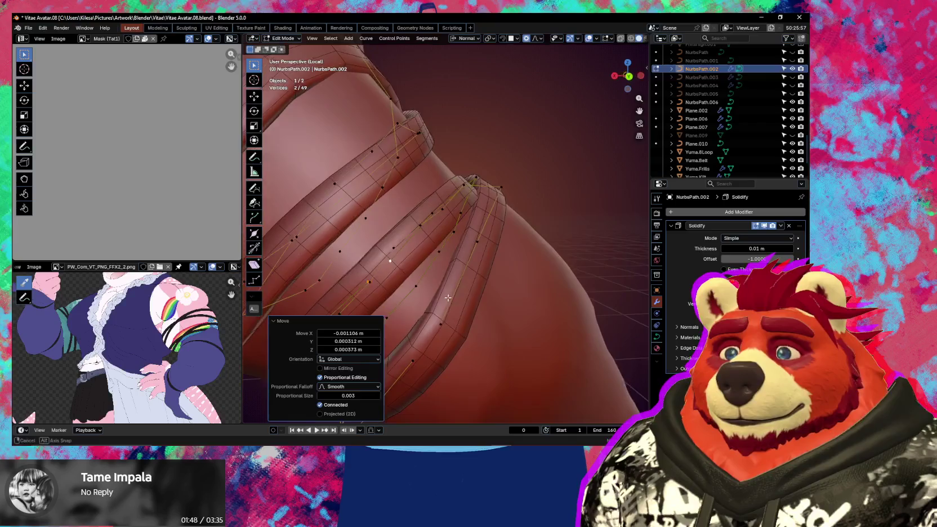
mouse_move(496, 318)
middle_down()
mouse_move(421, 248)
mouse_move(441, 214)
mouse_move(449, 239)
mouse_move(418, 235)
middle_up()
click(420, 248)
click(445, 218)
click(484, 191)
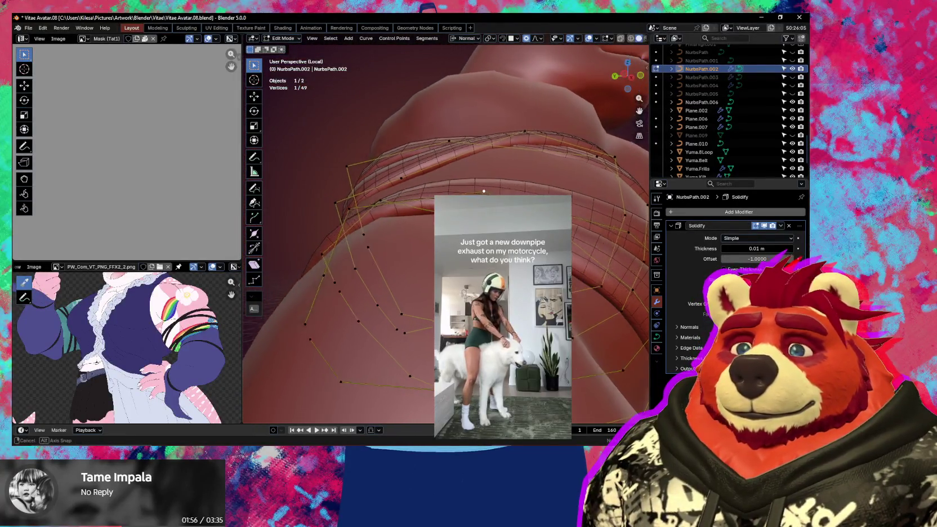
middle_drag(484, 192, 445, 157)
Step: Tilt a NurbsPath.002 control point to -51.3° and select a lower strap point
key(ctrl+t)
click(462, 169)
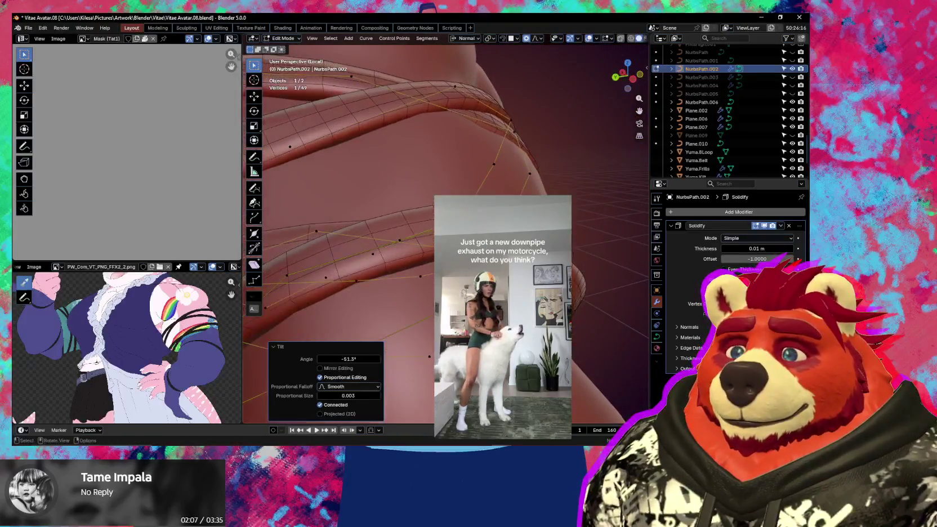
scroll(462, 271, down, 3)
scroll(462, 271, down, 2)
scroll(462, 271, down, 2)
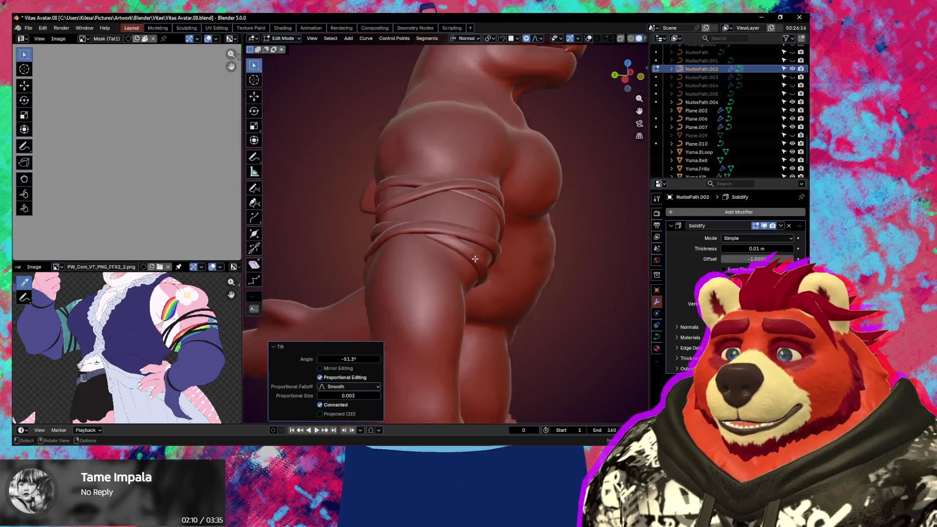
scroll(462, 270, down, 2)
mouse_move(462, 271)
middle_down()
mouse_move(442, 248)
mouse_move(456, 230)
mouse_move(414, 279)
mouse_move(491, 223)
middle_up()
scroll(440, 244, up, 3)
click(491, 224)
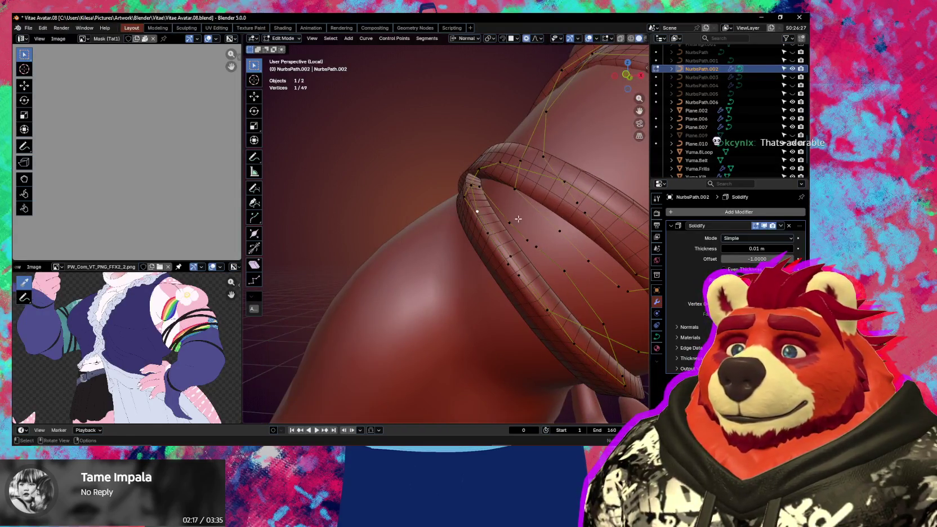
Step: Tilt and move lower-band points, tilting the lower point to -20.2°
click(524, 165)
middle_drag(523, 165, 518, 199)
key(g)
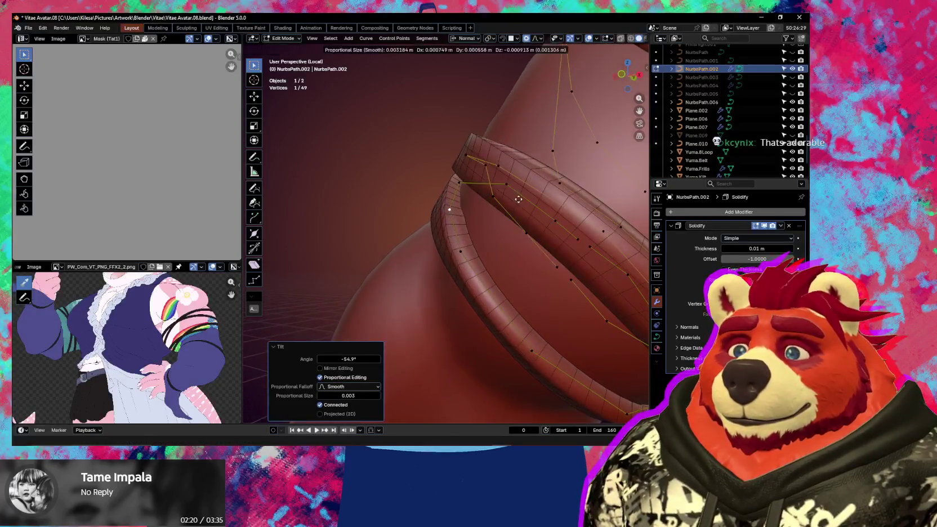
click(527, 200)
click(489, 265)
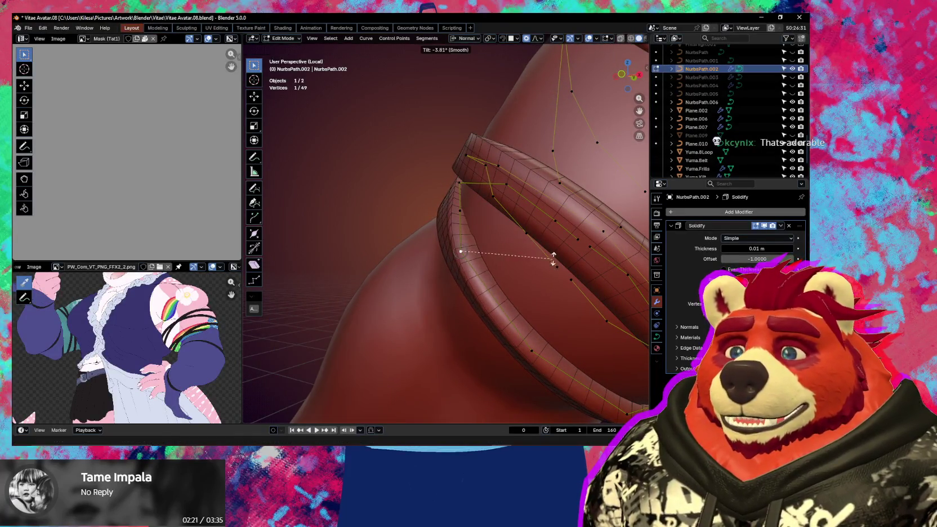
click(554, 233)
click(570, 231)
mouse_move(570, 231)
middle_down()
mouse_move(561, 183)
mouse_move(554, 254)
mouse_move(545, 209)
mouse_move(542, 217)
mouse_move(507, 171)
middle_up()
Step: Move another point about -0.0005, 0.0037, -0.0010 m and tilt one to 18.1°
key(g)
click(543, 219)
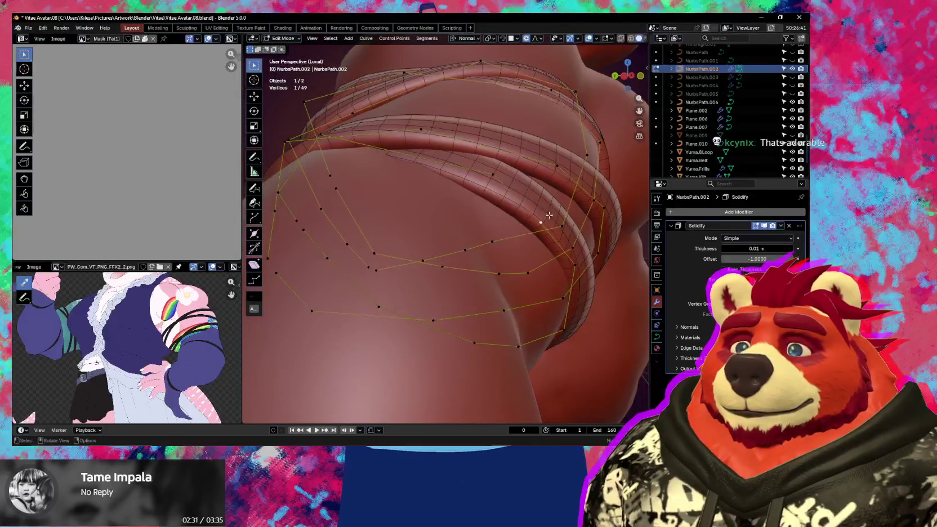
middle_drag(549, 215, 560, 208)
click(547, 224)
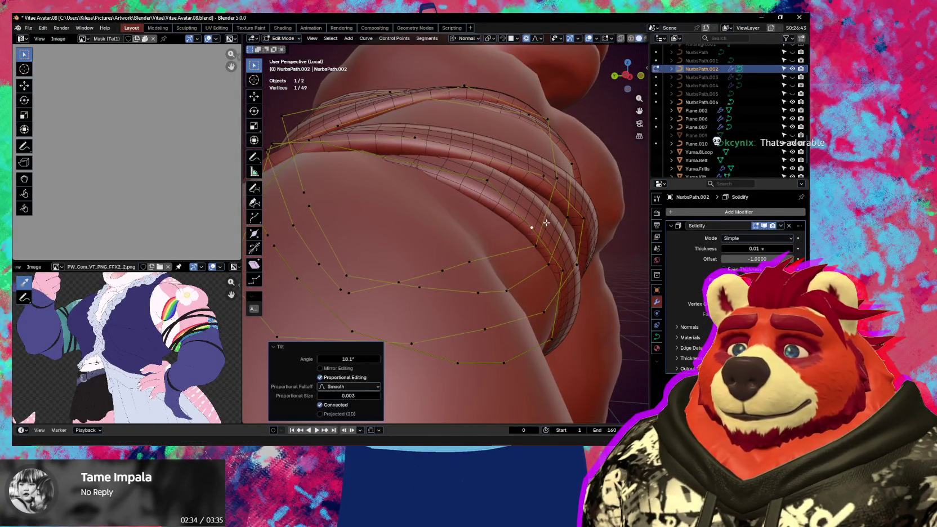
click(541, 224)
middle_drag(540, 225, 533, 216)
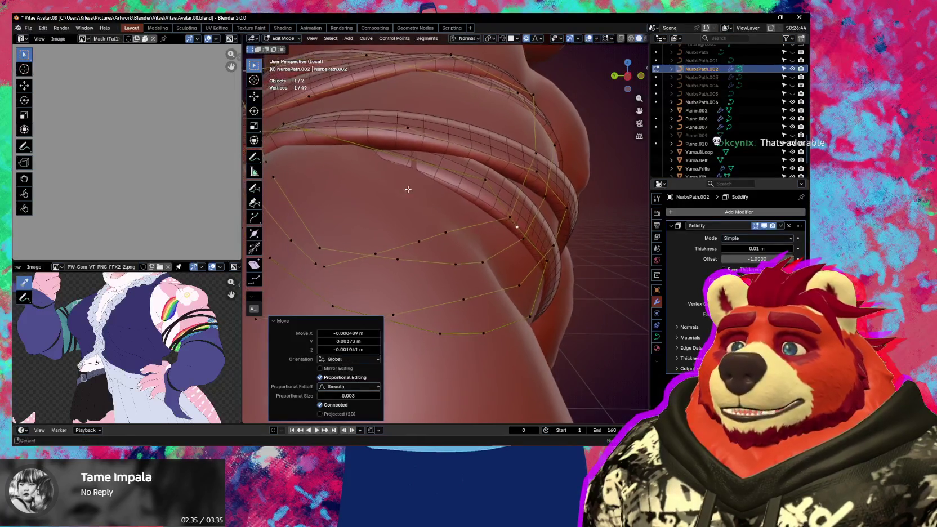
click(531, 213)
right_click(435, 186)
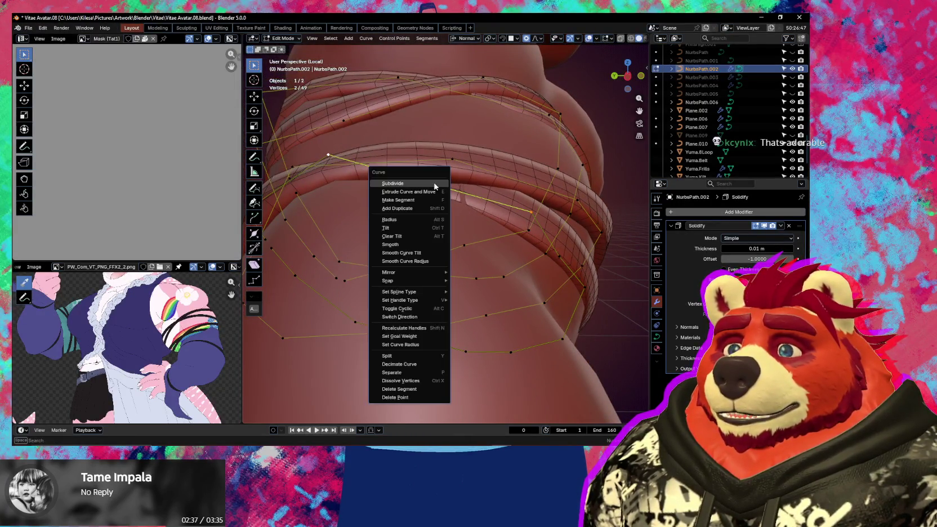
Step: Subdivide the lower strap, then move the new point and its neighbour proportionally
click(425, 185)
mouse_move(426, 185)
middle_down()
mouse_move(570, 201)
mouse_move(459, 215)
mouse_move(596, 303)
mouse_move(492, 162)
mouse_move(529, 210)
mouse_move(494, 209)
mouse_move(500, 243)
mouse_move(552, 257)
mouse_move(414, 288)
middle_up()
click(425, 198)
key(g)
click(458, 183)
click(574, 222)
click(488, 170)
click(492, 172)
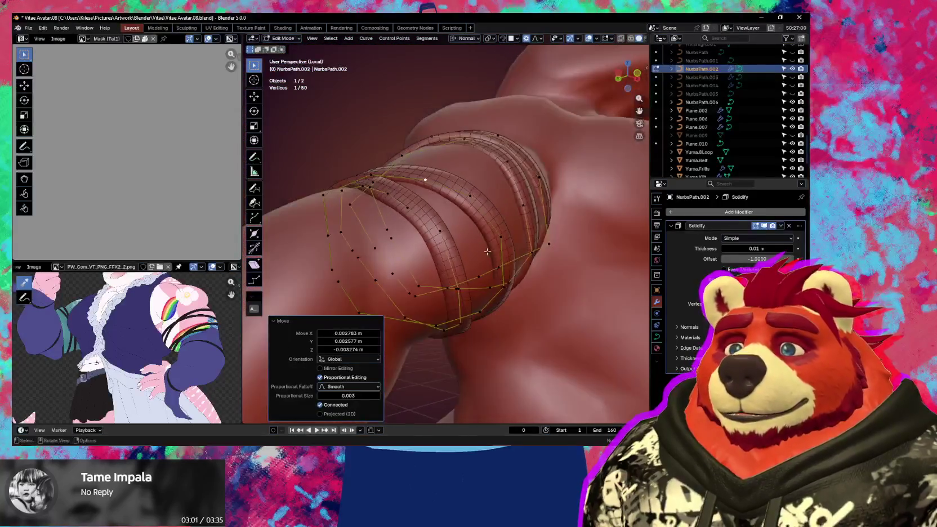
Step: Tilt the next strap control point to twist the band against the arm
click(375, 257)
key(ctrl+t)
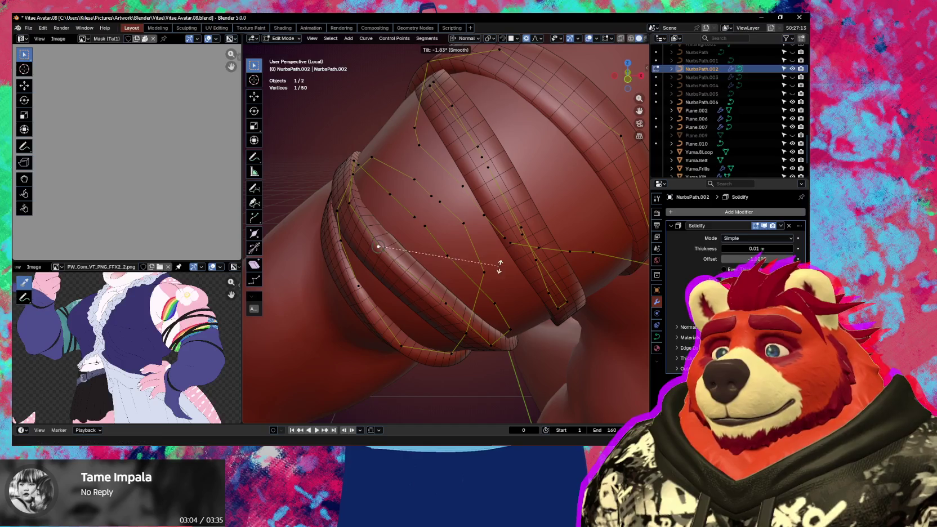
click(498, 228)
middle_drag(498, 228, 463, 206)
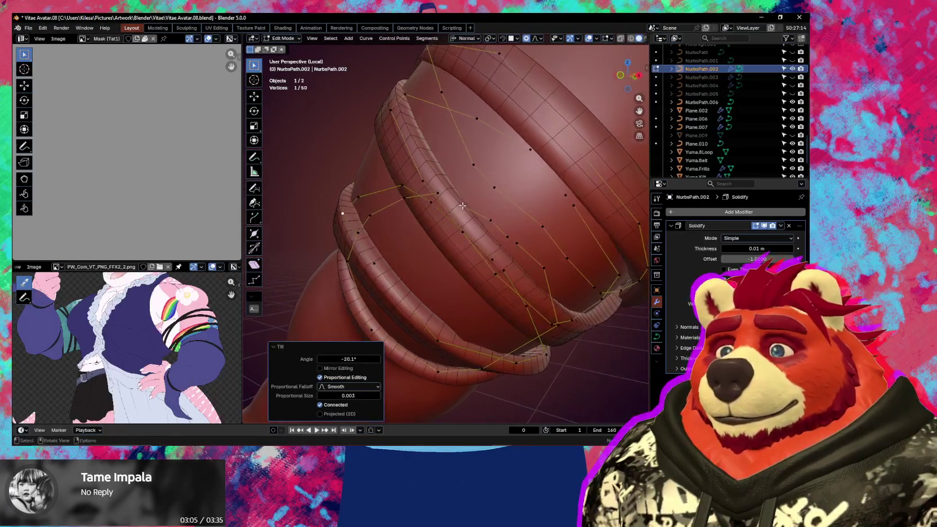
middle_drag(387, 250, 405, 231)
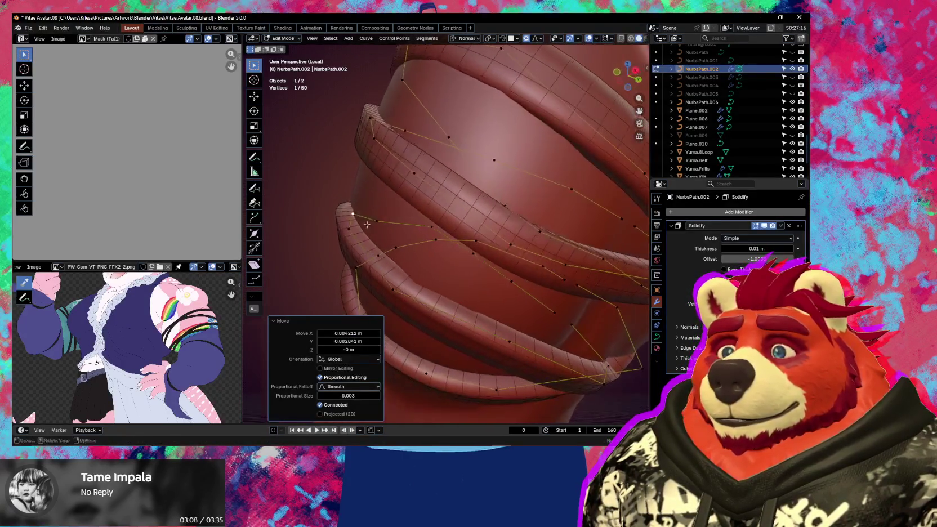
click(445, 191)
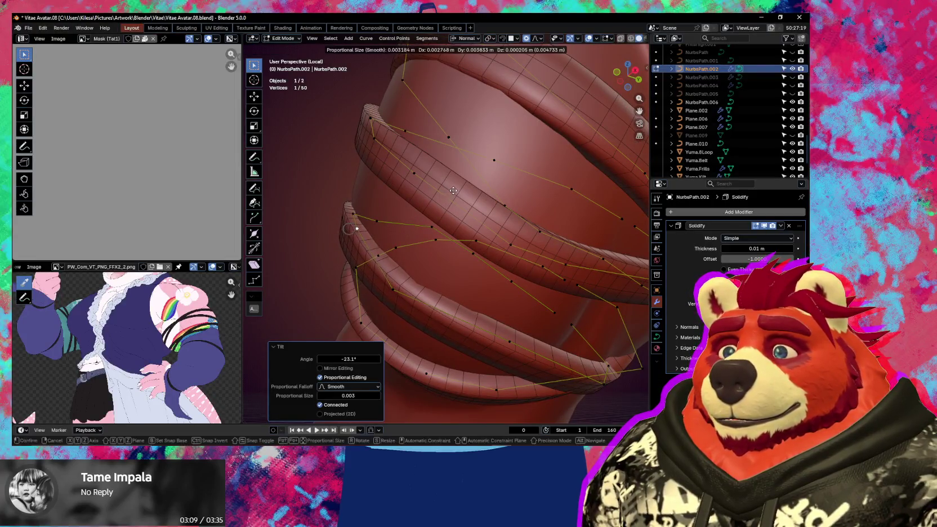
mouse_move(439, 207)
middle_down()
mouse_move(419, 215)
mouse_move(458, 245)
middle_up()
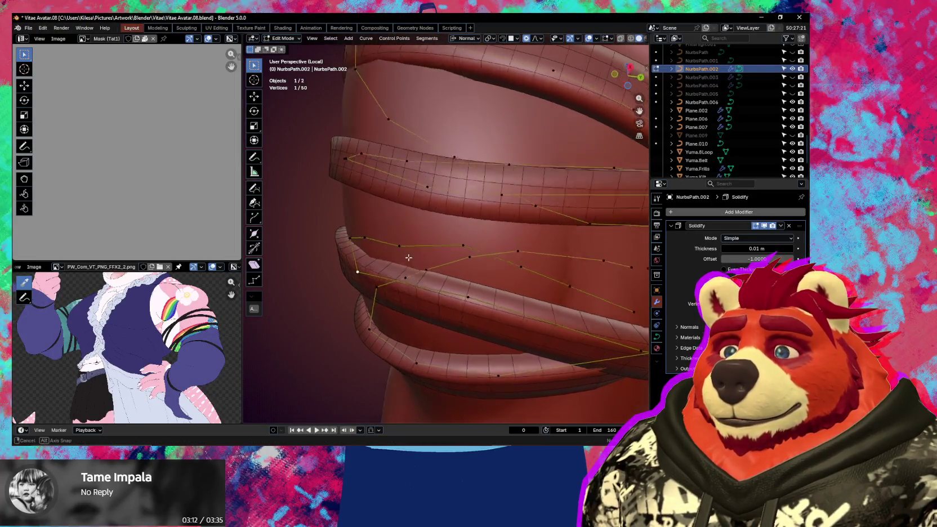
Step: Twist and reposition further lower-strap control points with smooth falloff
key(ctrl+t)
click(464, 243)
key(g)
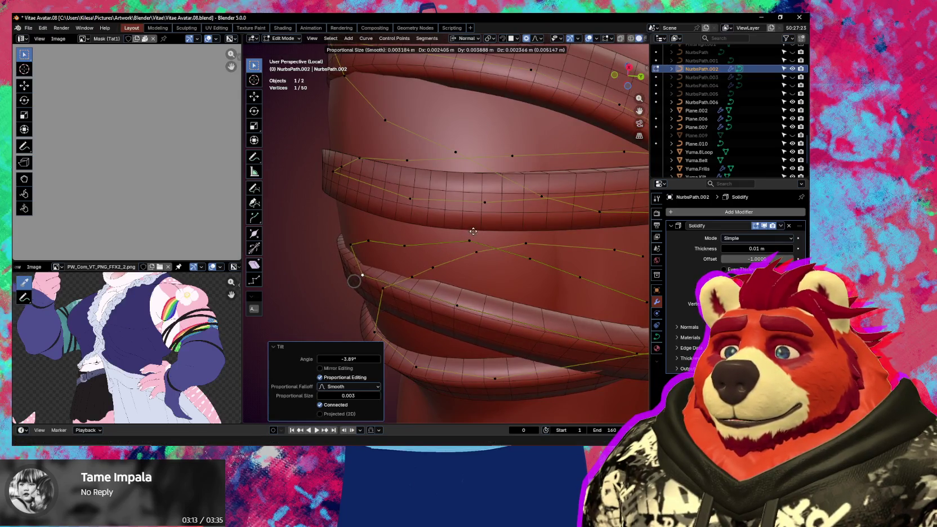
click(468, 243)
middle_drag(458, 308, 477, 314)
key(g)
click(479, 301)
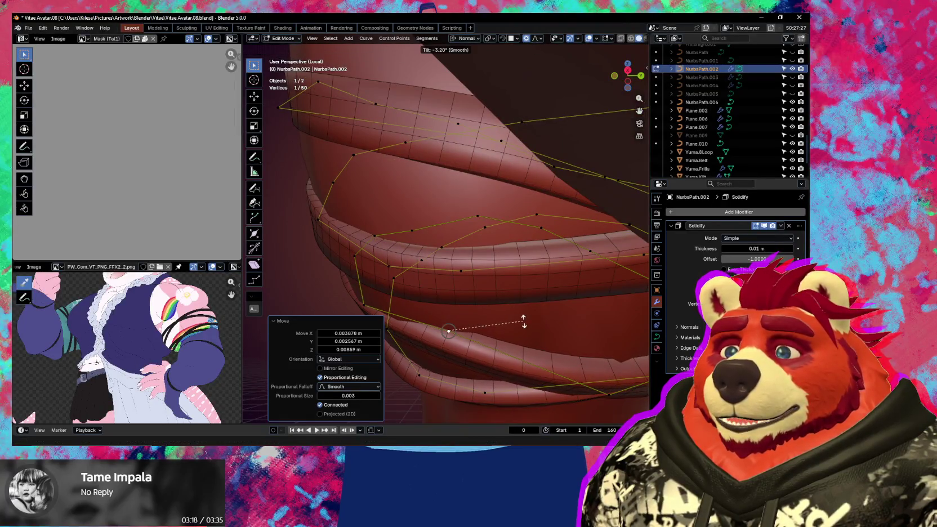
click(518, 305)
mouse_move(518, 304)
middle_down()
mouse_move(535, 263)
mouse_move(533, 280)
middle_up()
Step: Shift a point about 0.006, -0.002, 0.001 m and twist one to -12.9°
key(g)
mouse_move(392, 248)
middle_down()
mouse_move(411, 223)
mouse_move(421, 160)
mouse_move(448, 303)
mouse_move(477, 321)
mouse_move(497, 240)
mouse_move(485, 200)
mouse_move(504, 253)
mouse_move(589, 217)
mouse_move(507, 207)
middle_up()
key(g)
key(g)
click(424, 152)
click(479, 310)
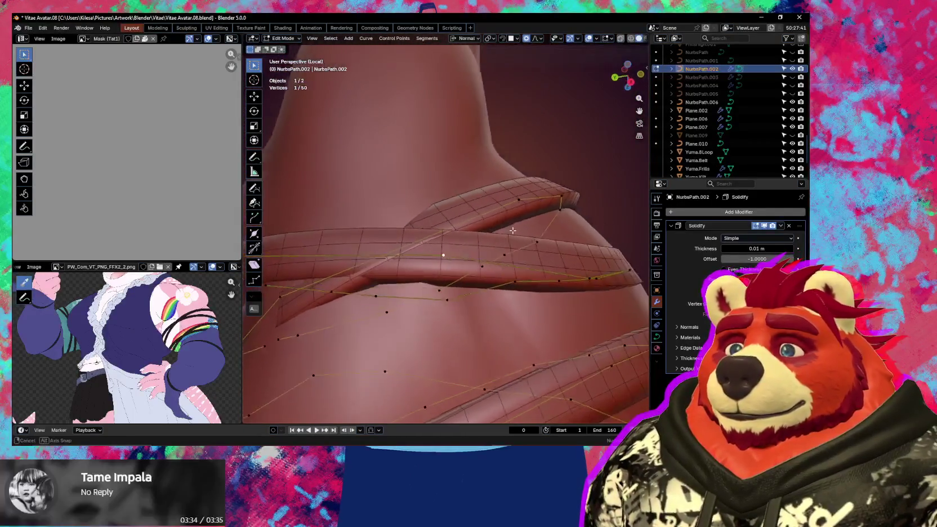
shift+click(281, 318)
right_click(365, 274)
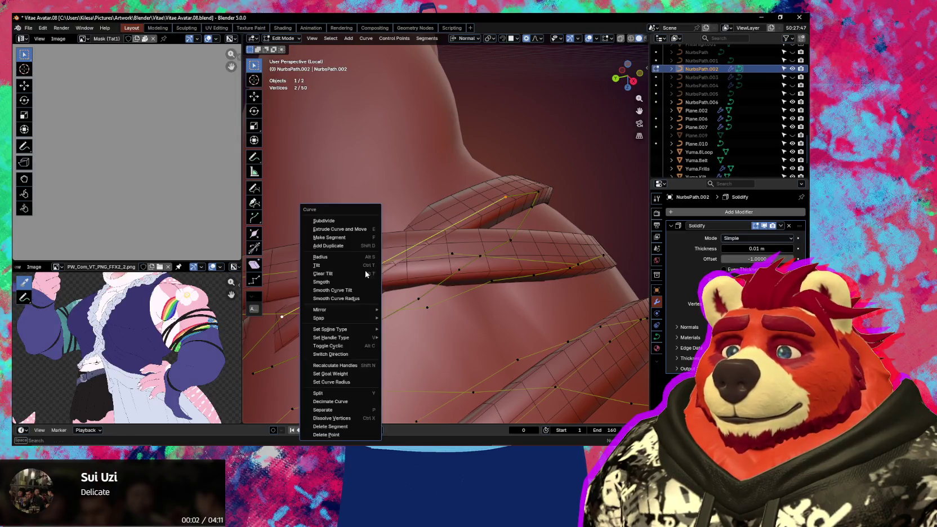
Step: Subdivide the shoulder strap twice to add extra control points
click(345, 227)
mouse_move(345, 228)
middle_down()
mouse_move(519, 249)
mouse_move(346, 284)
middle_up()
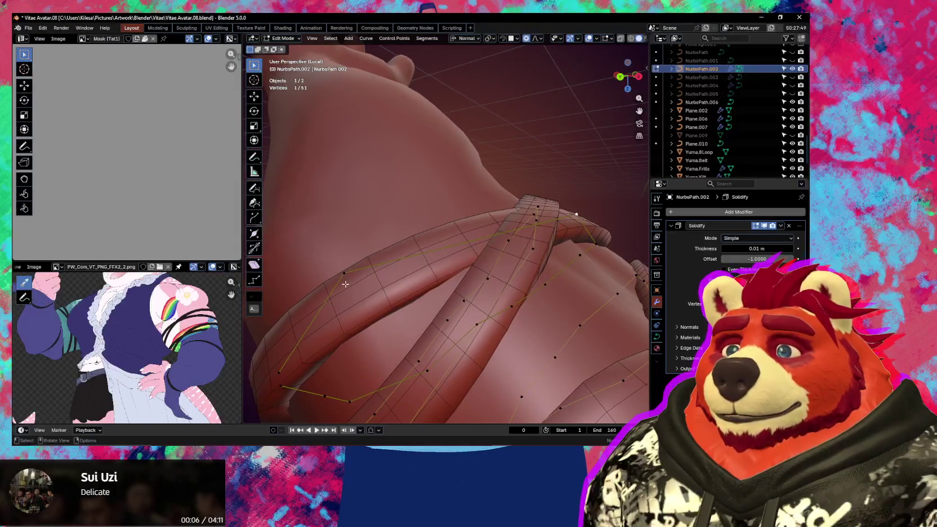
right_click(578, 215)
click(579, 215)
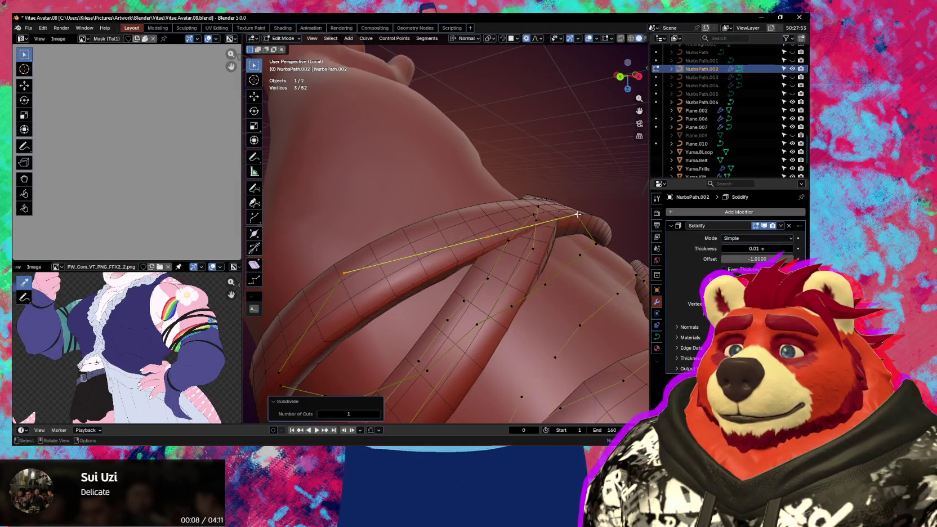
mouse_move(578, 215)
middle_down()
mouse_move(421, 249)
mouse_move(443, 211)
mouse_move(509, 246)
mouse_move(524, 288)
mouse_move(510, 284)
mouse_move(502, 258)
middle_up()
Step: Move and tilt the newly added control point into place over the shoulder
key(g)
click(436, 225)
click(499, 286)
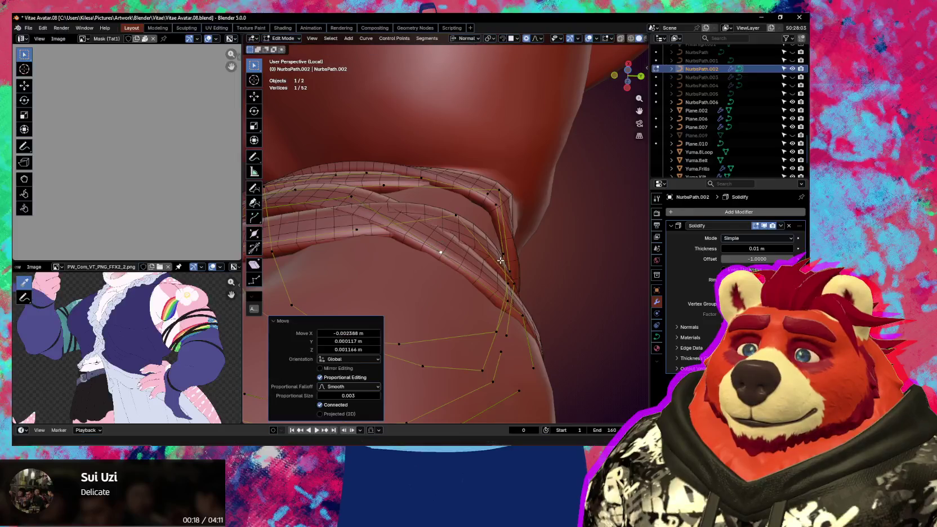
key(ctrl+t)
click(459, 217)
mouse_move(459, 217)
middle_down()
mouse_move(437, 215)
mouse_move(432, 356)
mouse_move(456, 324)
mouse_move(500, 316)
mouse_move(483, 318)
mouse_move(499, 261)
mouse_move(440, 312)
middle_up()
click(433, 228)
Step: Twist and reposition another strap control point to hug the shoulder
click(456, 325)
click(468, 333)
key(g)
mouse_move(462, 231)
middle_down()
mouse_move(452, 255)
mouse_move(495, 222)
mouse_move(509, 265)
middle_up()
key(g)
click(444, 263)
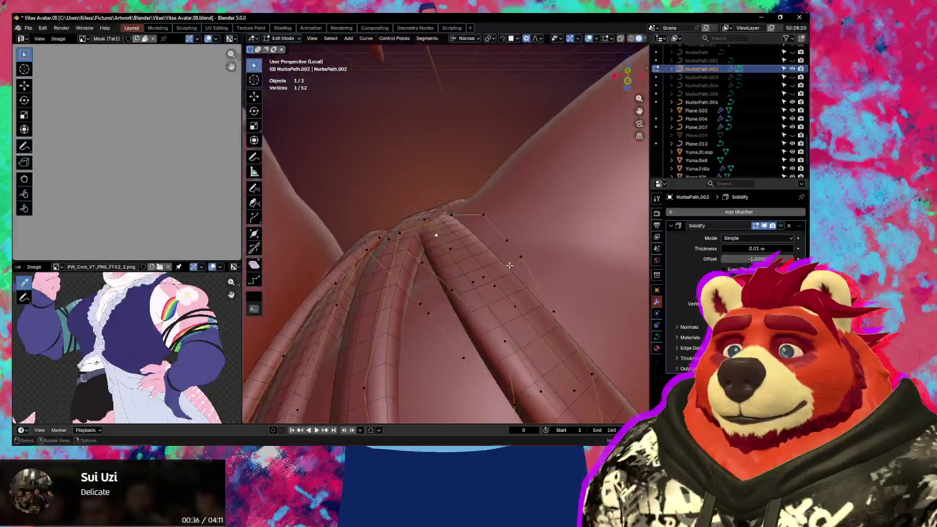
click(508, 242)
mouse_move(510, 252)
middle_down()
mouse_move(517, 231)
mouse_move(510, 250)
middle_up()
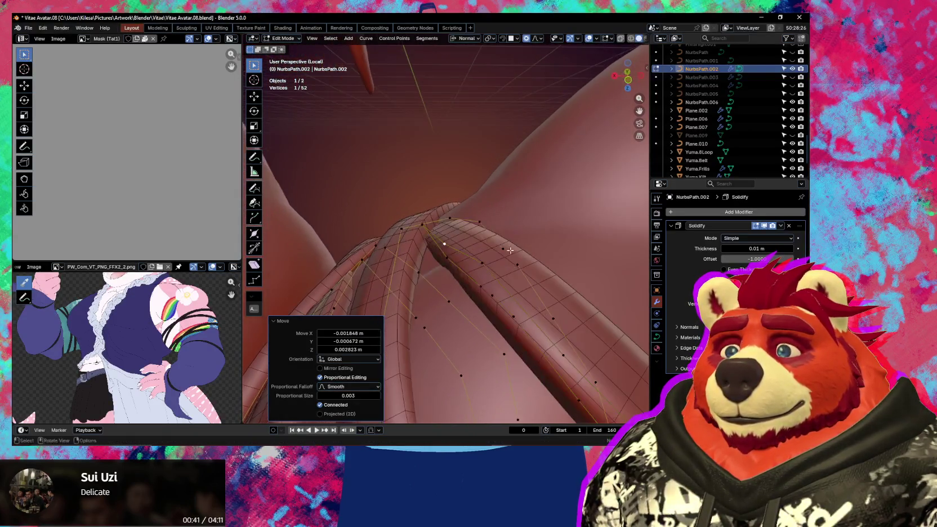
click(530, 229)
Step: Tilt a point to 8.92° and move another about 0.0004, 0.0003, -0.0033 m
mouse_move(529, 231)
middle_down()
mouse_move(587, 246)
mouse_move(261, 246)
middle_up()
middle_drag(411, 256, 501, 247)
click(495, 255)
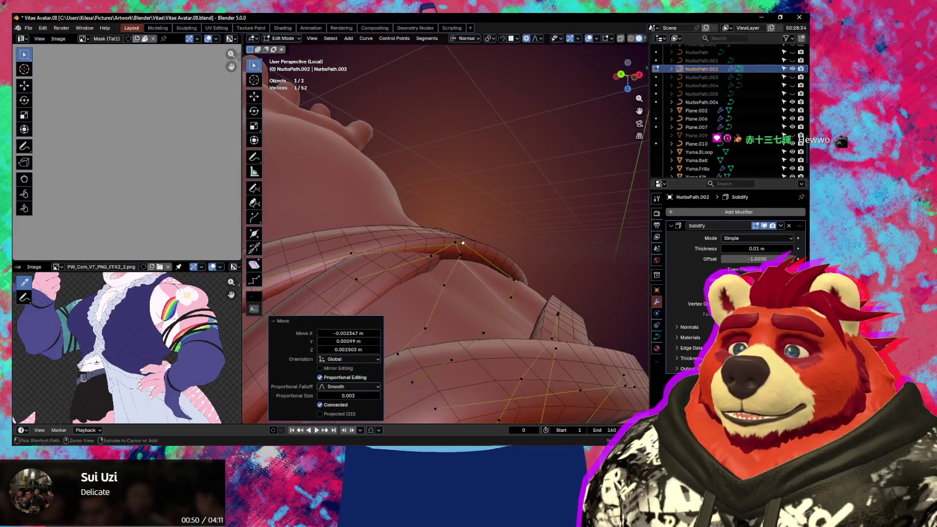
click(500, 264)
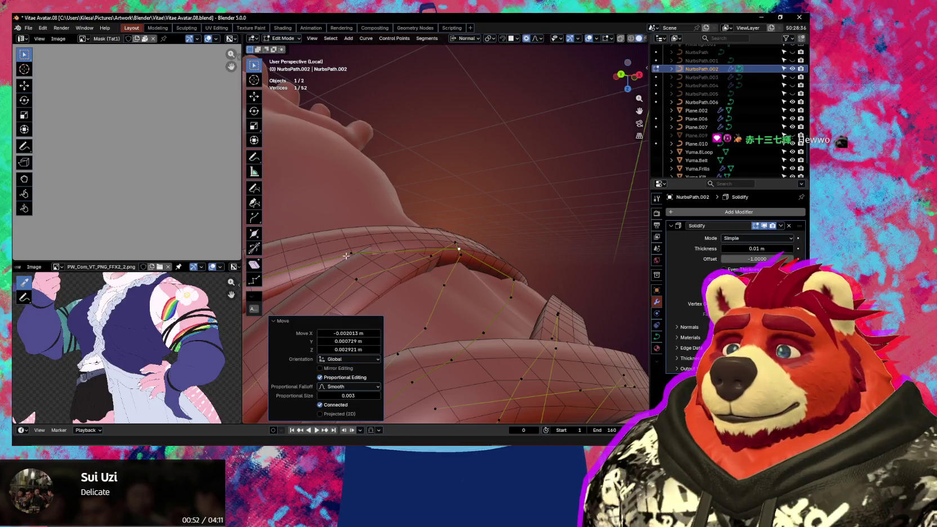
click(350, 254)
click(416, 279)
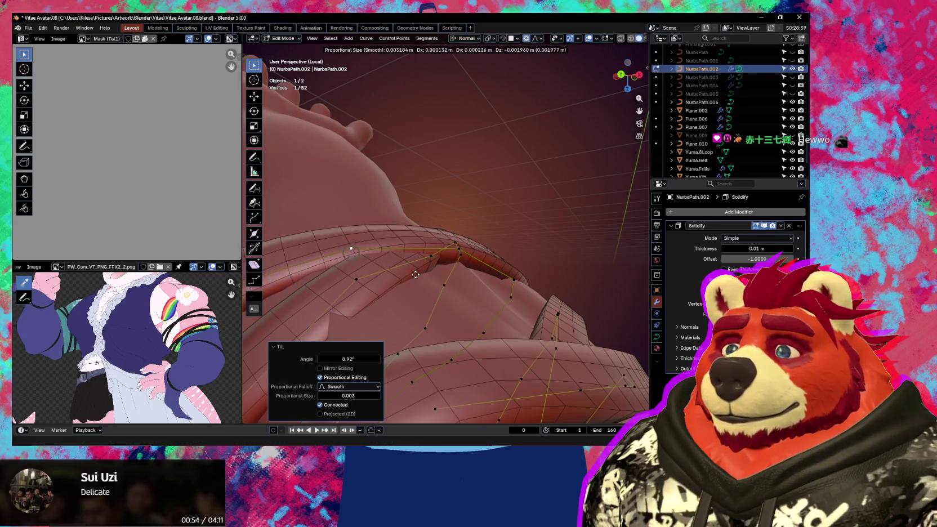
click(415, 271)
mouse_move(416, 271)
middle_down()
mouse_move(486, 307)
mouse_move(459, 235)
middle_up()
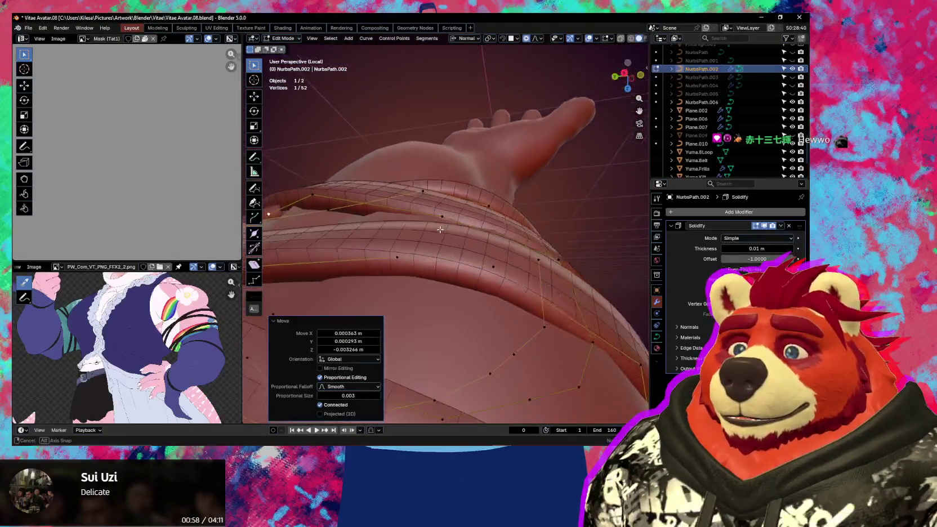
scroll(459, 234, down, 3)
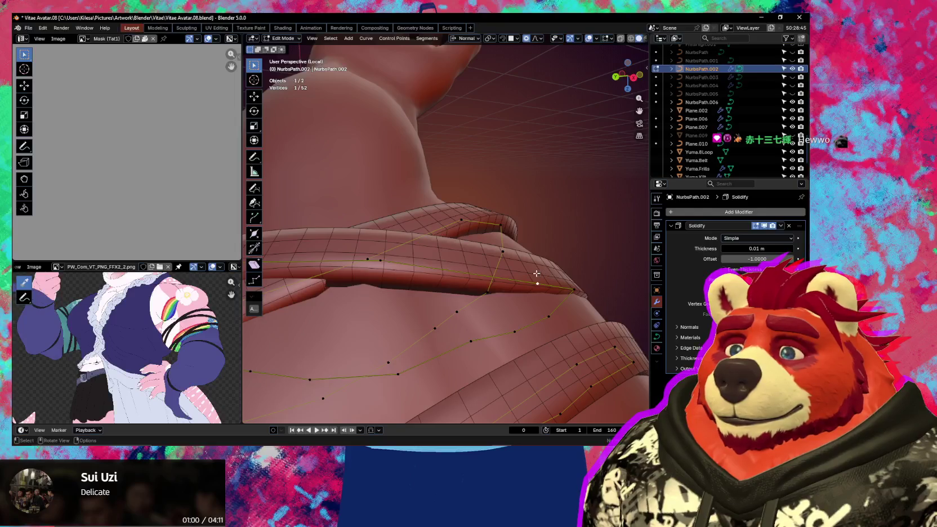
middle_drag(459, 235, 482, 271)
Step: Subdivide the selected strap segment and move the new and next control points toward the arm
right_click(400, 261)
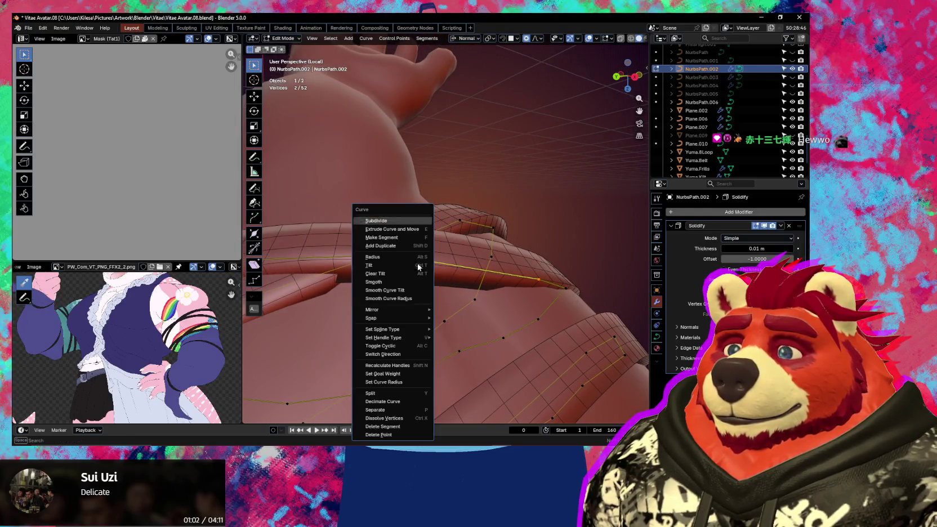
click(397, 223)
middle_drag(475, 272, 485, 257)
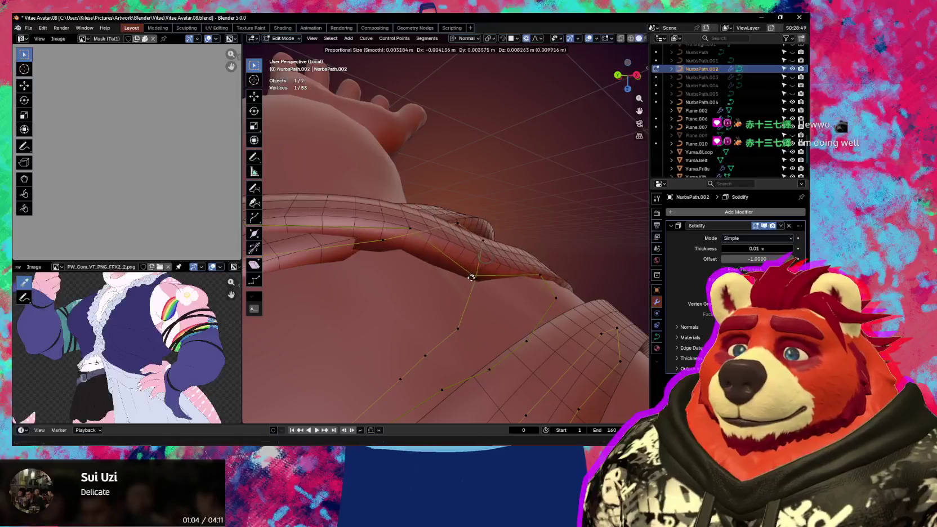
click(451, 285)
click(540, 275)
key(g)
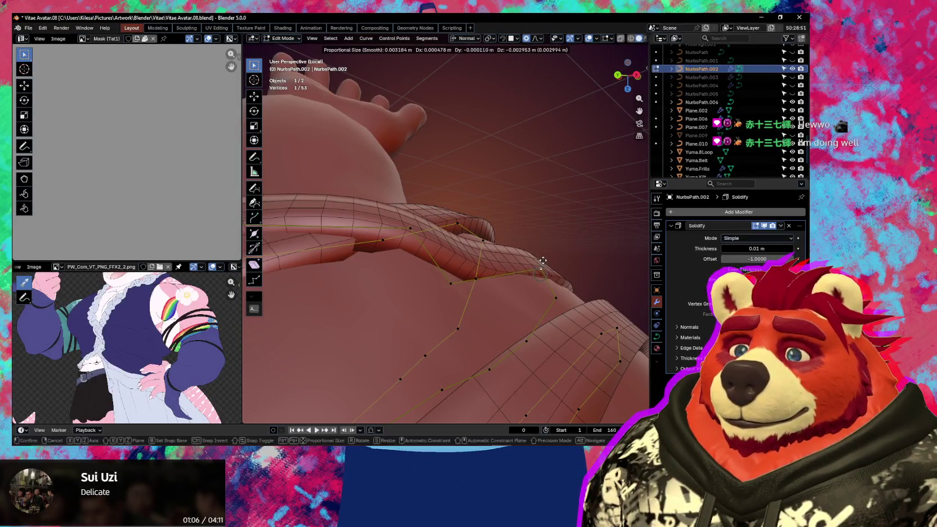
click(542, 254)
Step: Move two more strap control points inward so the band hugs the arm
mouse_move(541, 254)
middle_down()
mouse_move(478, 324)
mouse_move(489, 248)
middle_up()
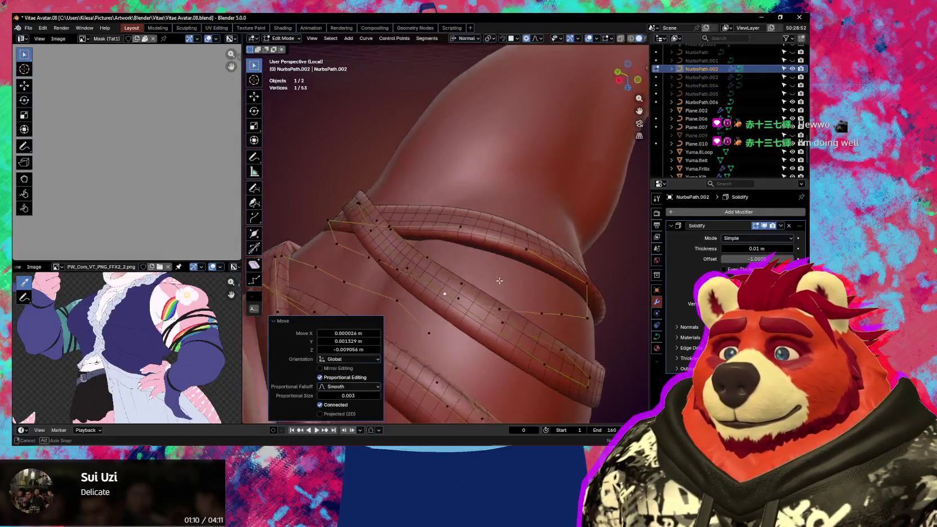
mouse_move(458, 218)
middle_down()
mouse_move(440, 246)
mouse_move(545, 241)
middle_up()
key(g)
click(440, 254)
key(g)
click(545, 241)
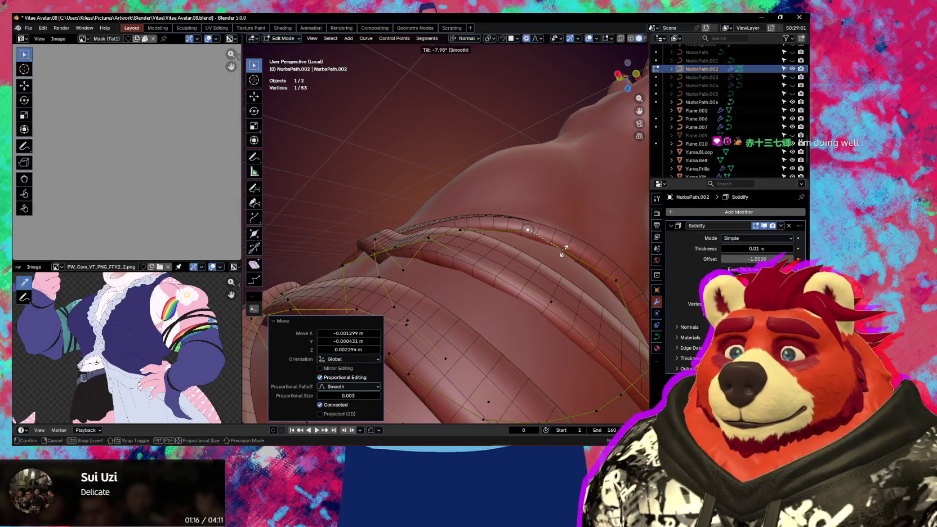
Step: Twist a strap point and shift another about -0.0038 m X and -0.0033 m Z
middle_drag(557, 233, 516, 226)
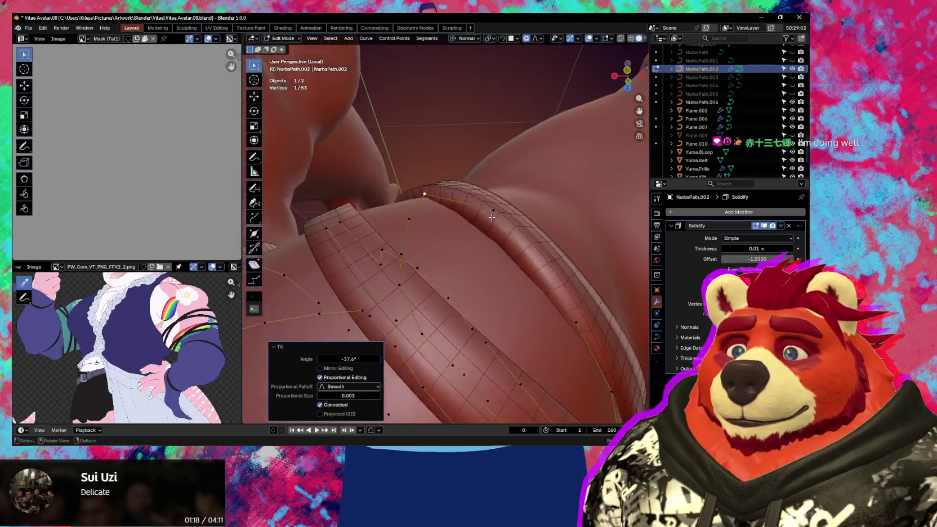
click(525, 215)
mouse_move(525, 214)
middle_down()
mouse_move(486, 225)
mouse_move(499, 243)
mouse_move(452, 224)
mouse_move(491, 237)
mouse_move(548, 215)
mouse_move(597, 291)
mouse_move(480, 257)
mouse_move(460, 286)
middle_up()
click(466, 235)
click(475, 233)
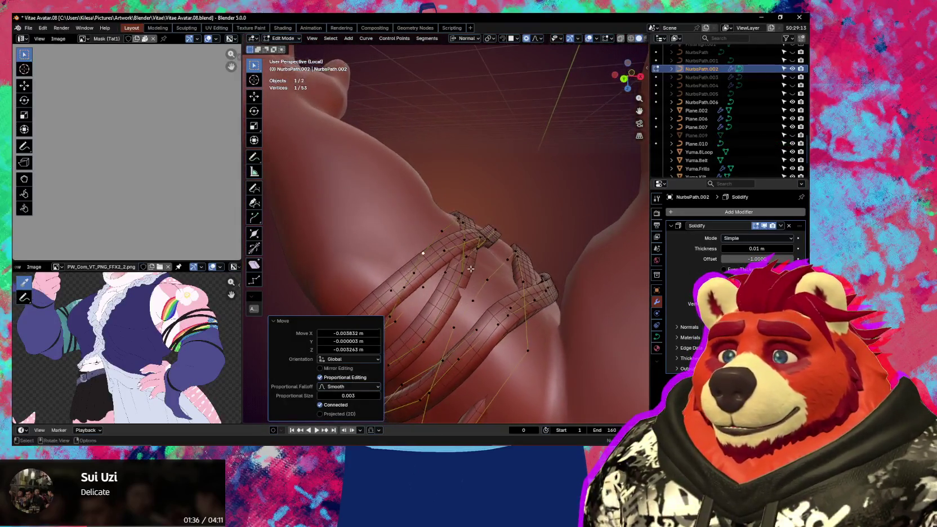
right_click(444, 340)
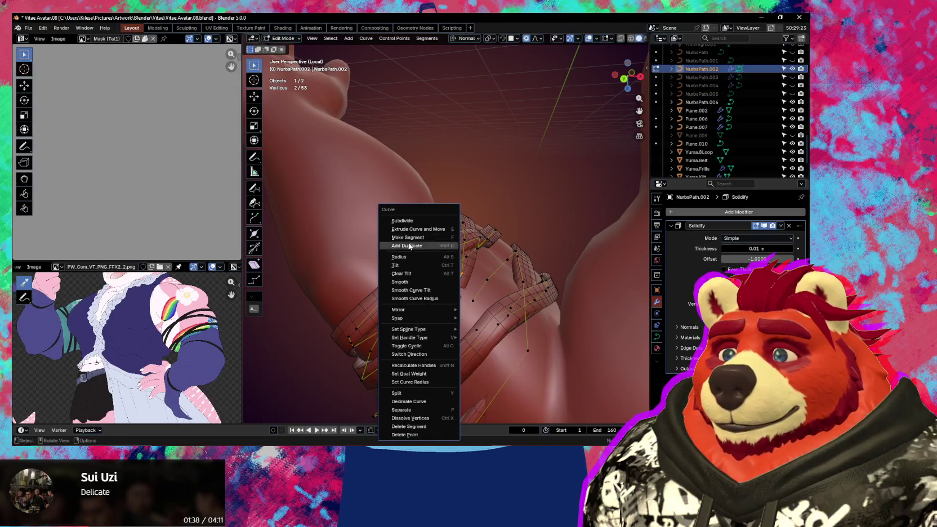
Step: Subdivide the strap again, tilt the new point 36.2°, and nudge another ~0.0013 m X, 0.0008 m Y
click(416, 223)
click(447, 304)
mouse_move(449, 303)
middle_down()
mouse_move(584, 228)
mouse_move(464, 257)
mouse_move(418, 281)
middle_up()
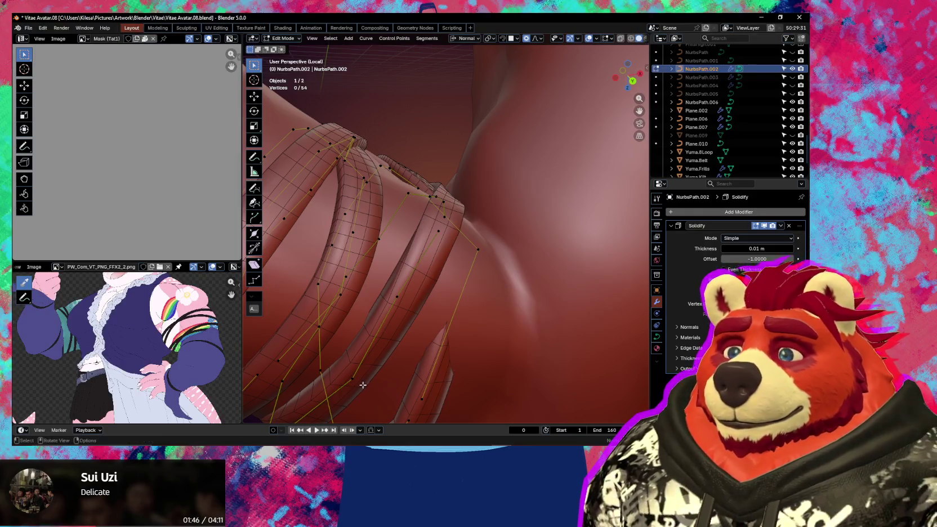
click(409, 413)
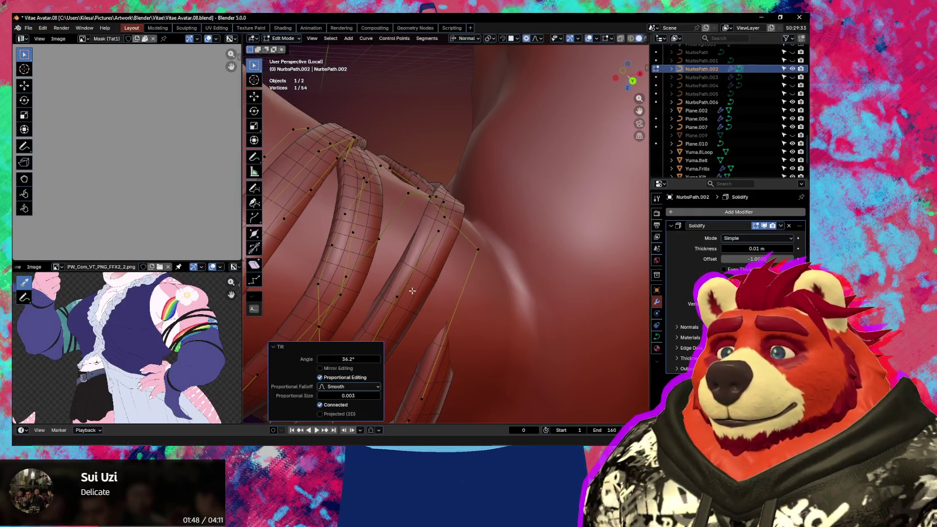
click(398, 294)
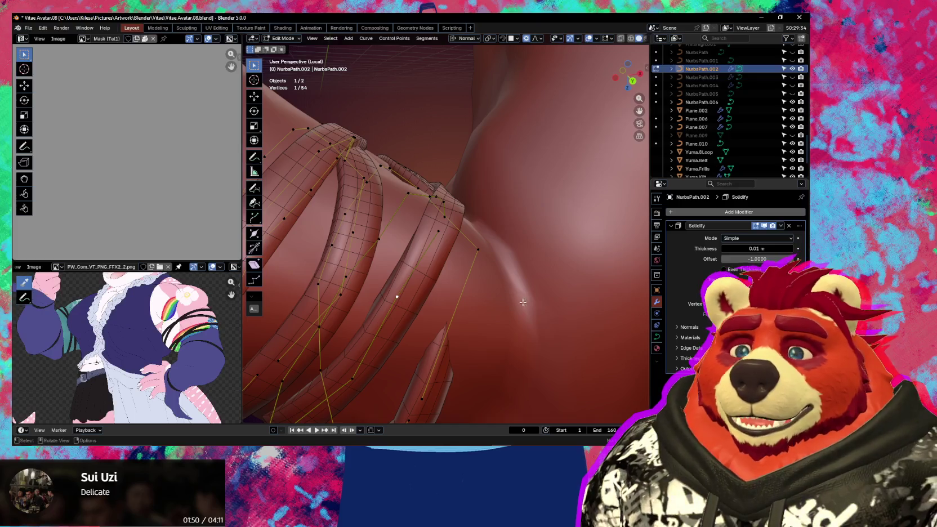
middle_drag(523, 302, 494, 289)
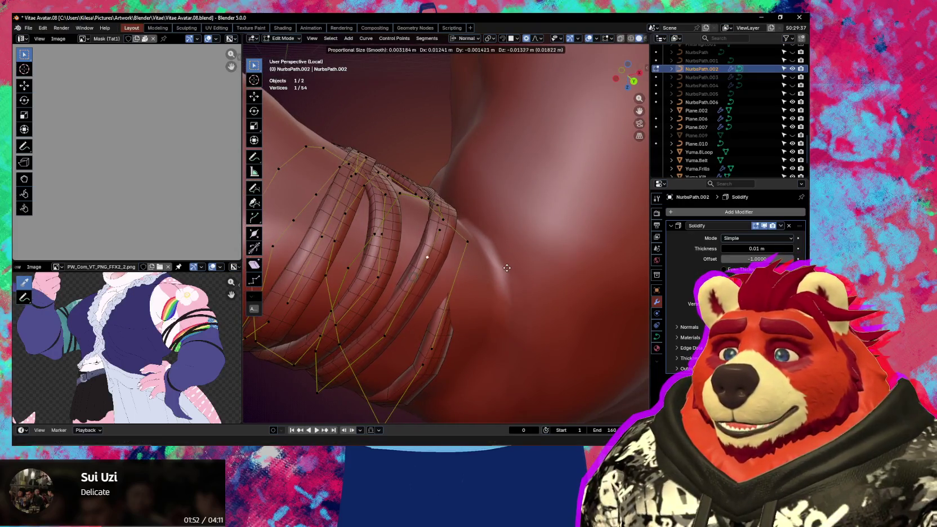
click(511, 264)
click(512, 264)
middle_drag(512, 264, 436, 303)
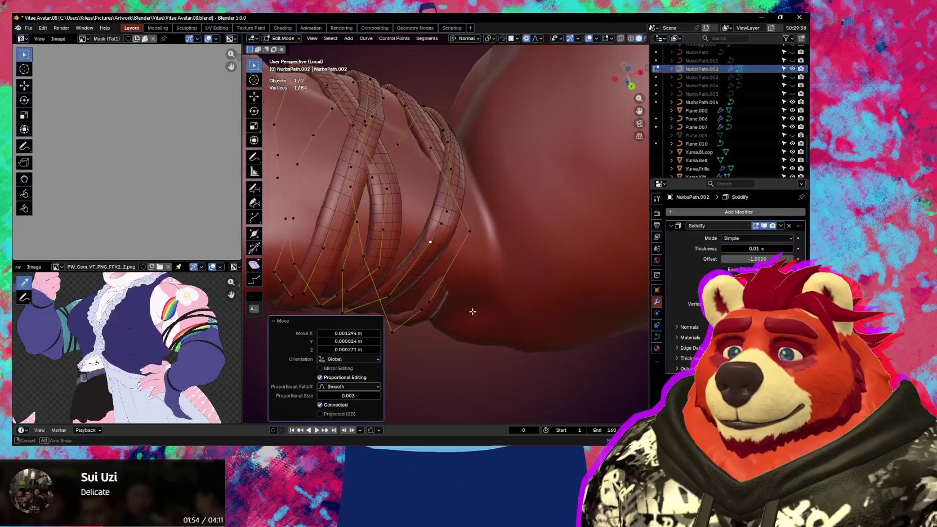
click(424, 315)
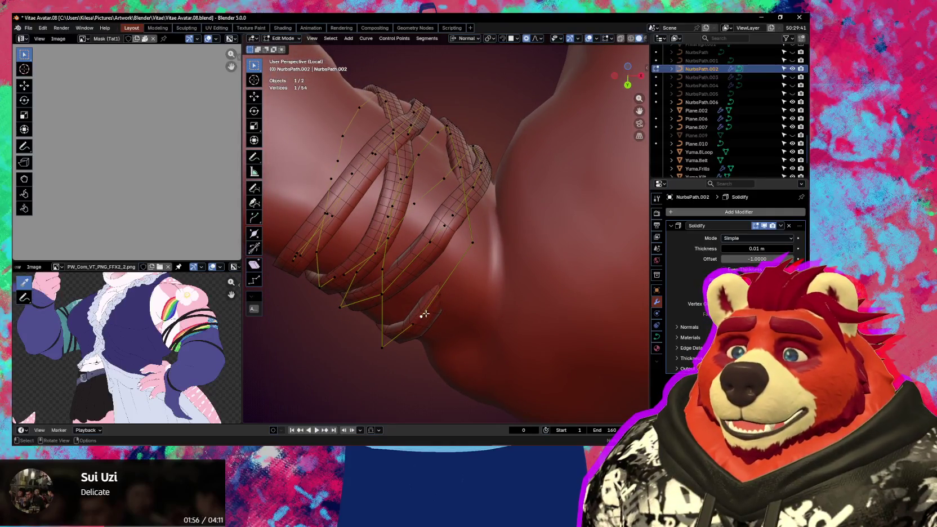
Step: Subdivide between two adjacent strap points, then move the new point and tilt it 23.3°
shift+click(471, 243)
right_click(471, 247)
click(447, 222)
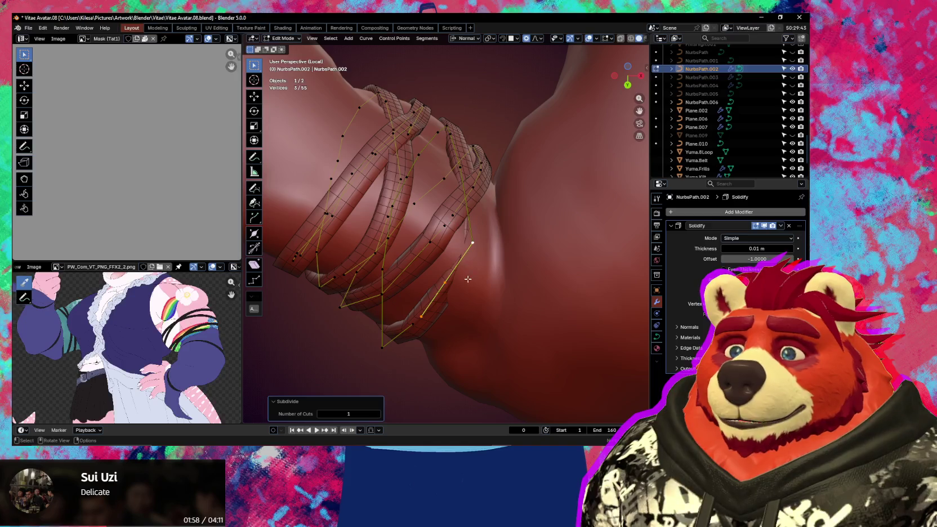
click(496, 231)
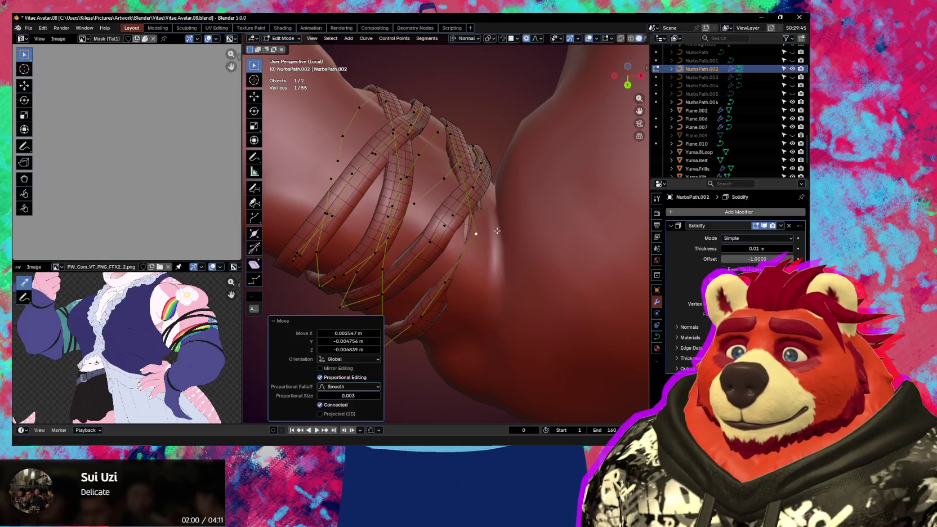
click(542, 277)
middle_drag(524, 279, 457, 299)
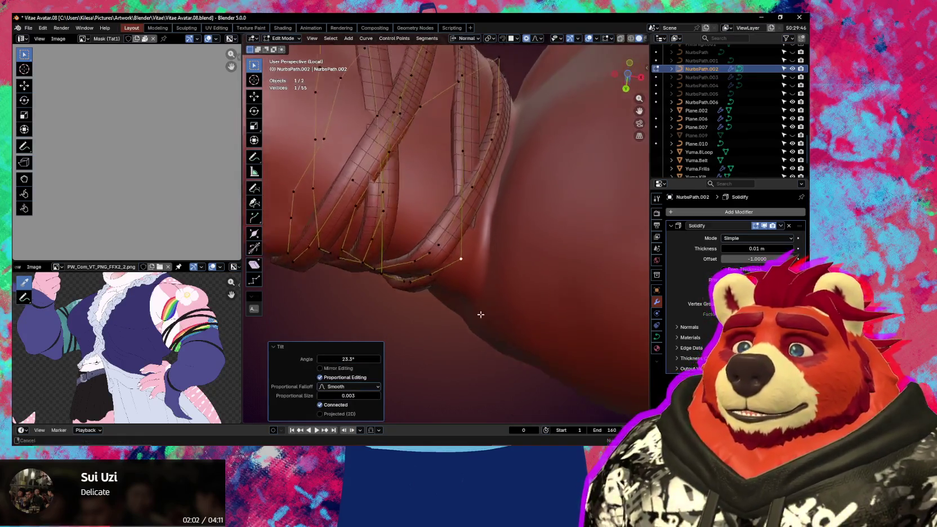
Step: Move two nearby control points lower on the arm using smooth proportional falloff
click(453, 286)
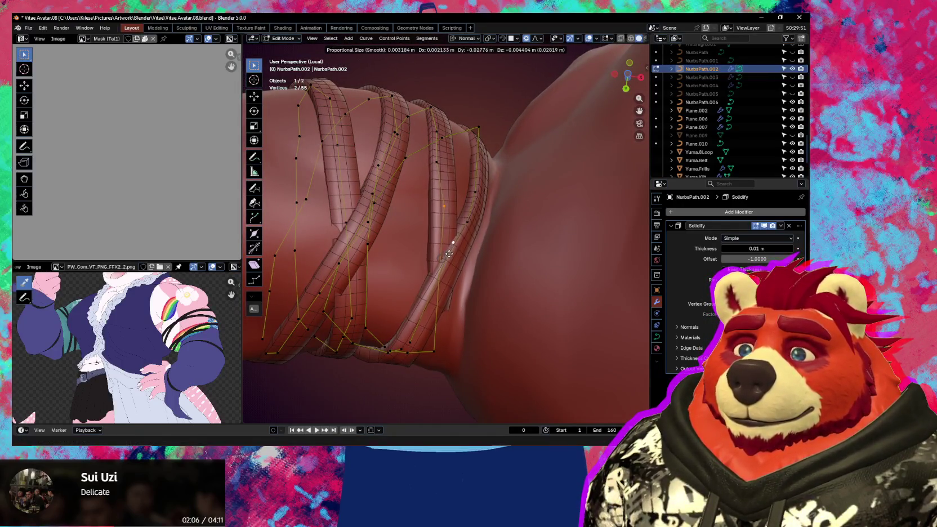
click(450, 251)
middle_drag(451, 252, 569, 271)
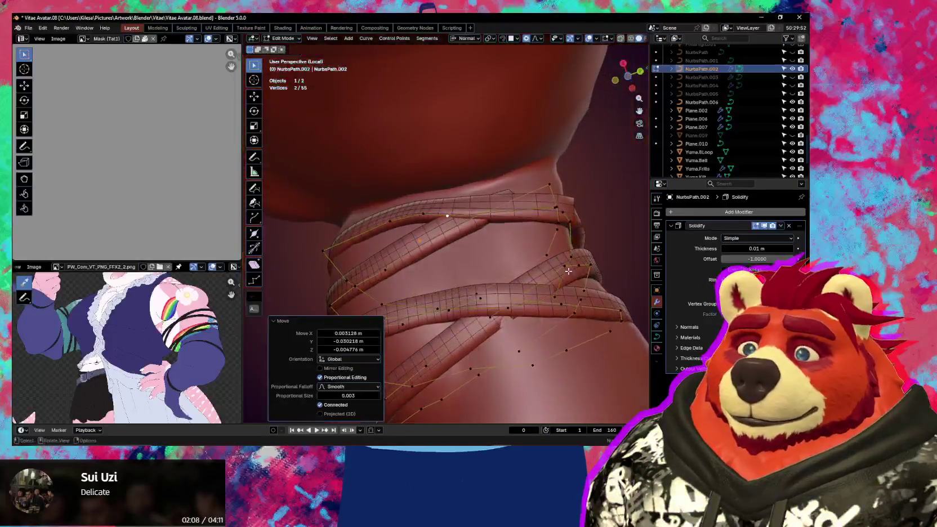
mouse_move(408, 221)
middle_down()
mouse_move(350, 182)
mouse_move(388, 281)
middle_up()
click(394, 290)
key(g)
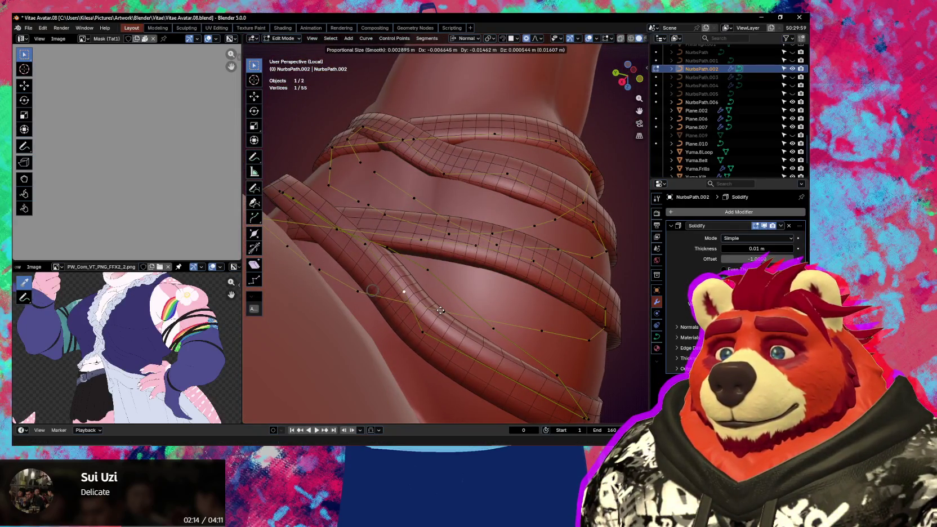
click(491, 358)
key(g)
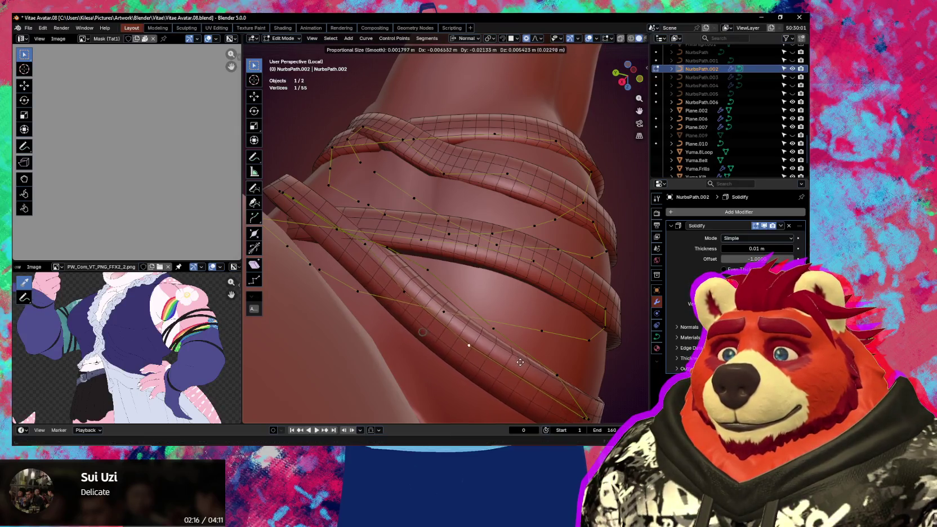
click(533, 367)
mouse_move(533, 367)
middle_down()
mouse_move(404, 243)
mouse_move(532, 350)
mouse_move(529, 271)
middle_up()
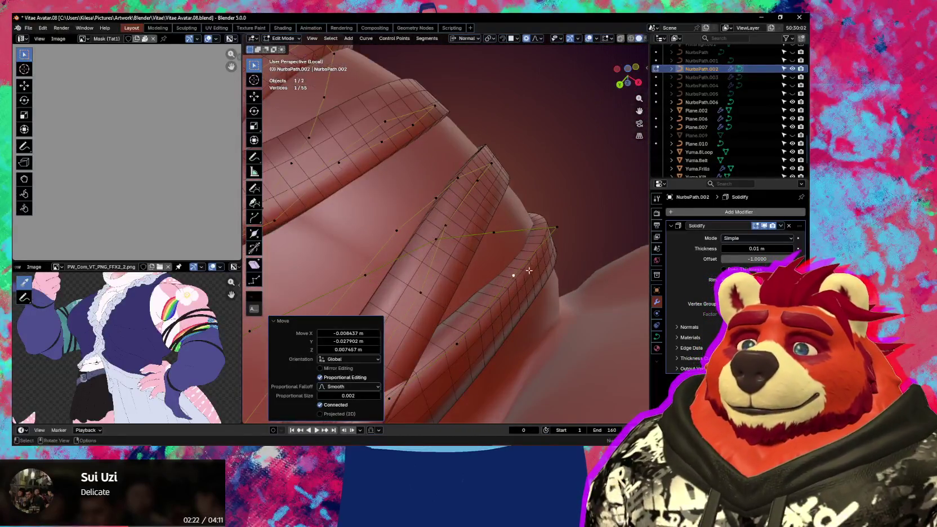
Step: Tilt strap points to 19.9° and -7.18° and move one, checking the bands from several angles
click(555, 228)
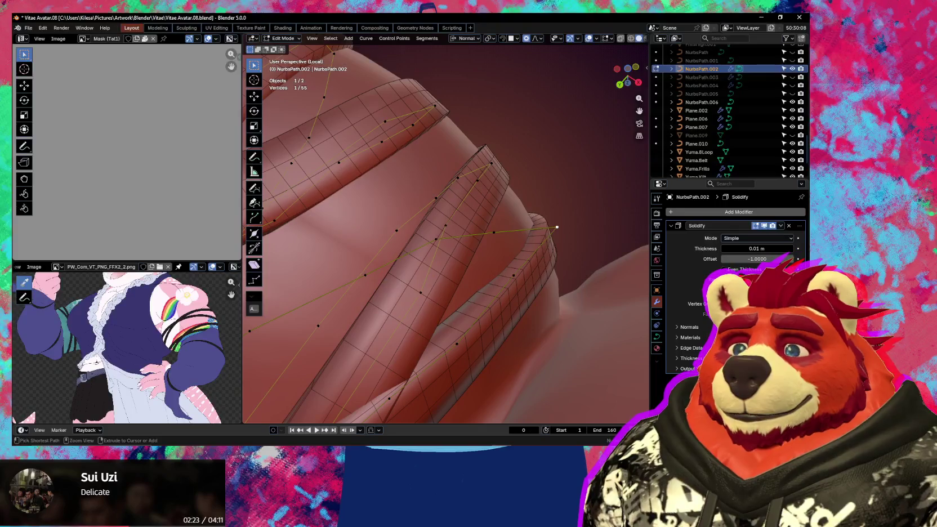
click(595, 294)
mouse_move(550, 252)
middle_down()
mouse_move(481, 244)
mouse_move(535, 270)
mouse_move(472, 289)
middle_up()
click(490, 251)
click(525, 252)
mouse_move(439, 209)
middle_down()
mouse_move(438, 200)
mouse_move(442, 221)
mouse_move(478, 211)
middle_up()
mouse_move(401, 176)
middle_down()
mouse_move(472, 202)
mouse_move(443, 226)
mouse_move(551, 248)
mouse_move(522, 260)
middle_up()
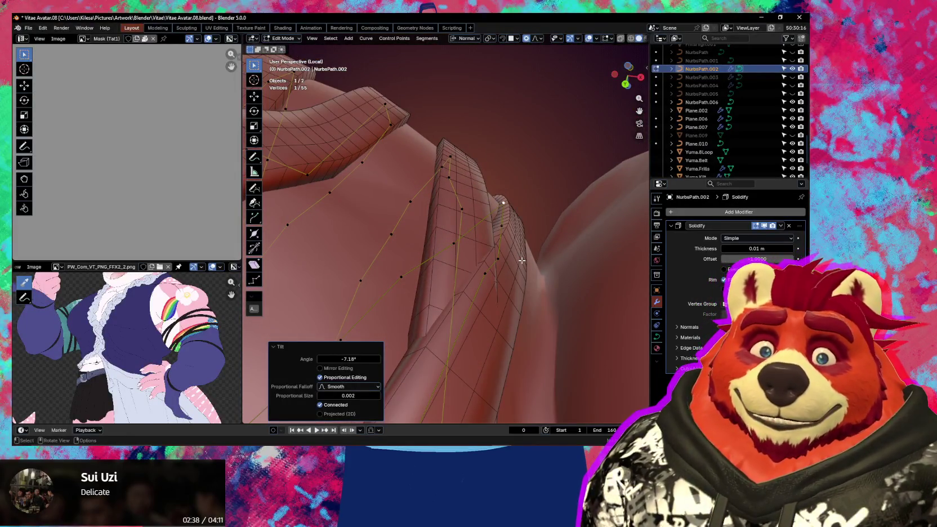
mouse_move(521, 258)
middle_down()
mouse_move(494, 262)
mouse_move(450, 288)
mouse_move(451, 275)
mouse_move(428, 253)
mouse_move(507, 271)
mouse_move(496, 265)
middle_up()
Step: Tilt a point about -14° and move it ~0.0019 m X, 0.0105 m Y, 0.0025 m Z
click(462, 283)
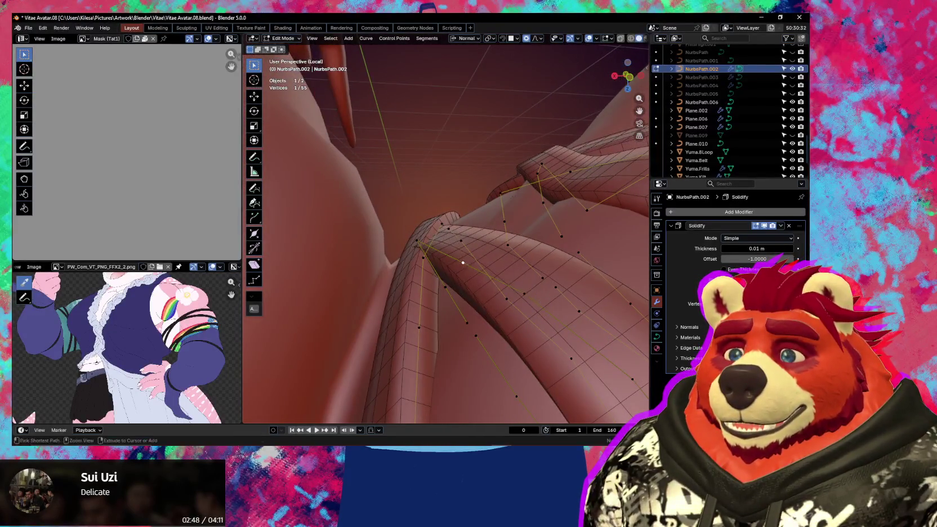
click(545, 282)
key(g)
click(558, 306)
mouse_move(557, 306)
middle_down()
mouse_move(605, 313)
mouse_move(375, 354)
middle_up()
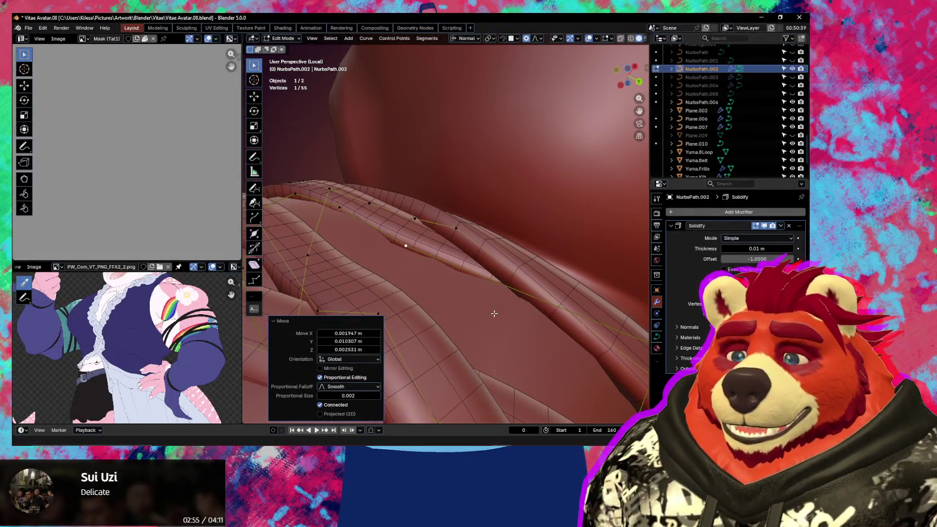
middle_drag(494, 313, 553, 230)
shift+click(553, 231)
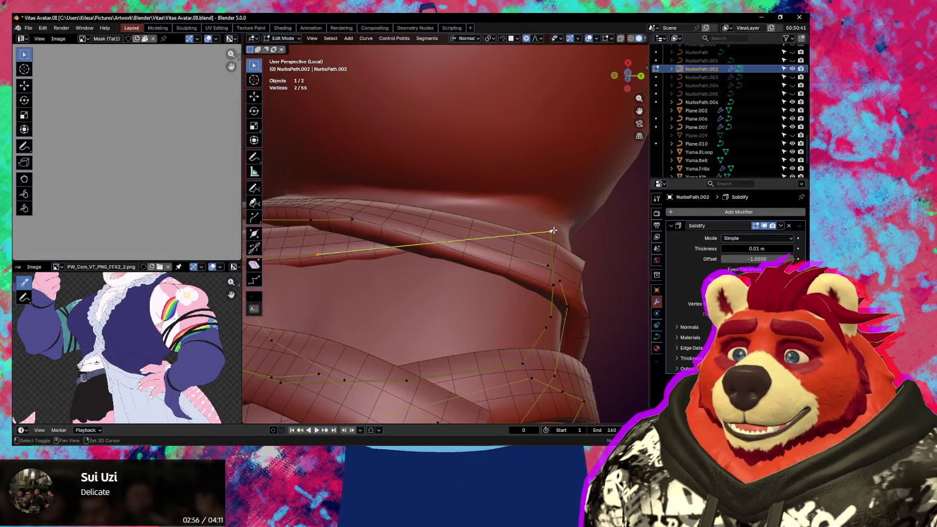
Step: Subdivide two point pairs at the strap's bend to add new control points
right_click(553, 230)
click(549, 224)
mouse_move(549, 223)
middle_down()
mouse_move(436, 287)
mouse_move(503, 233)
middle_up()
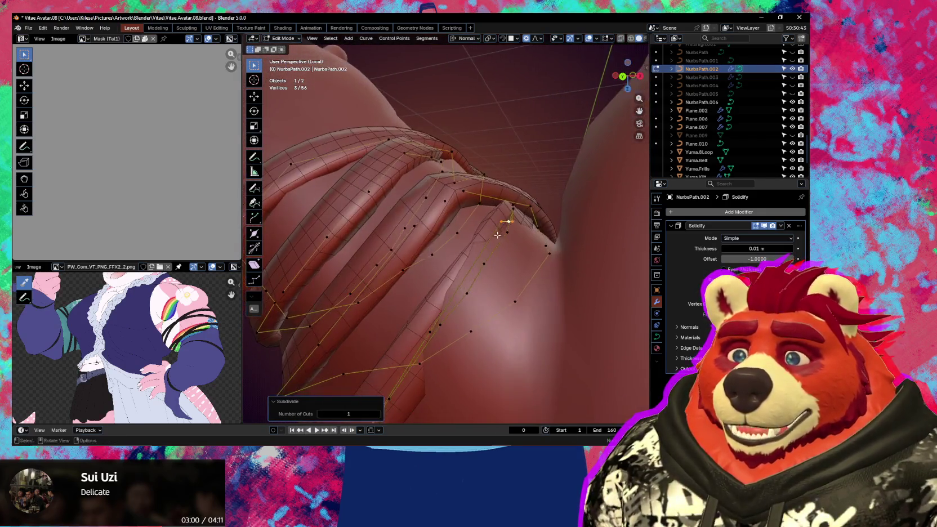
middle_drag(444, 348, 468, 281)
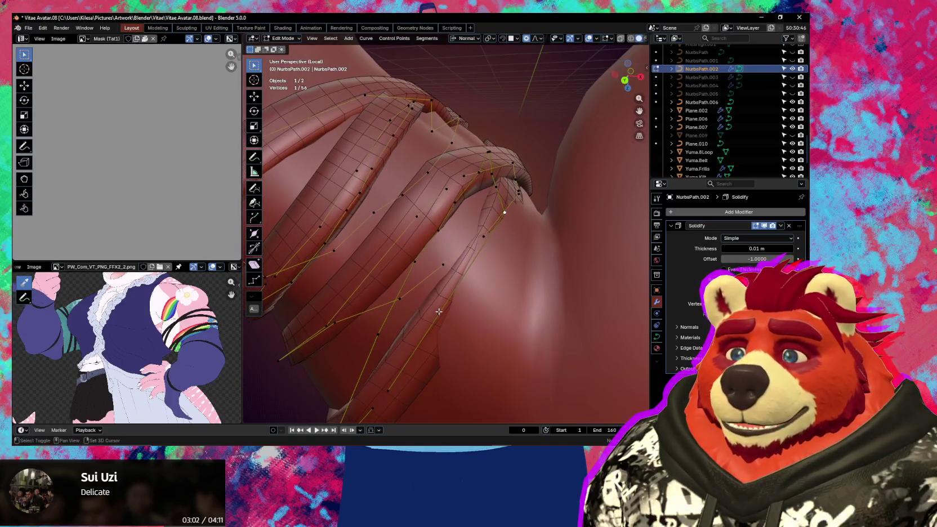
right_click(453, 220)
click(458, 221)
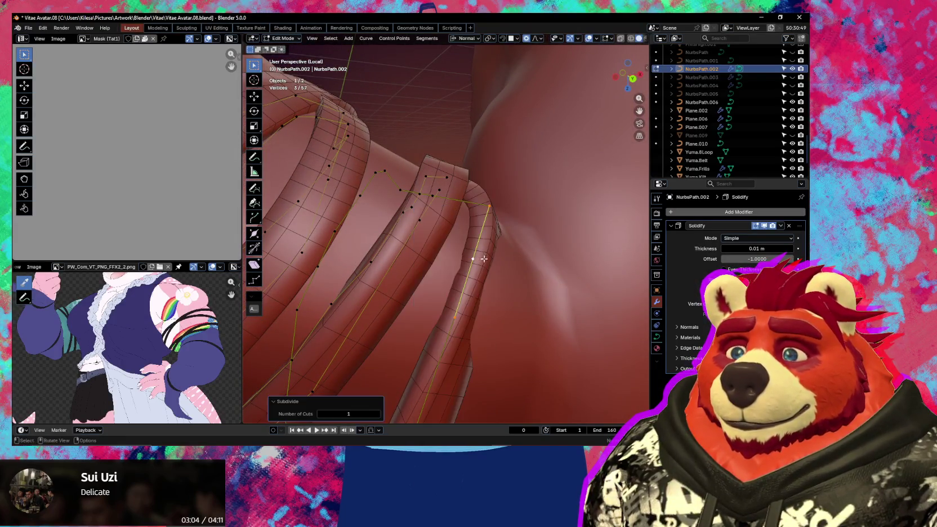
middle_drag(457, 221, 468, 246)
mouse_move(424, 283)
middle_down()
mouse_move(410, 293)
mouse_move(504, 312)
middle_up()
Step: Move a bend point about 0.004 m X and tilt it 58.9° so the strap wraps tightly
click(417, 290)
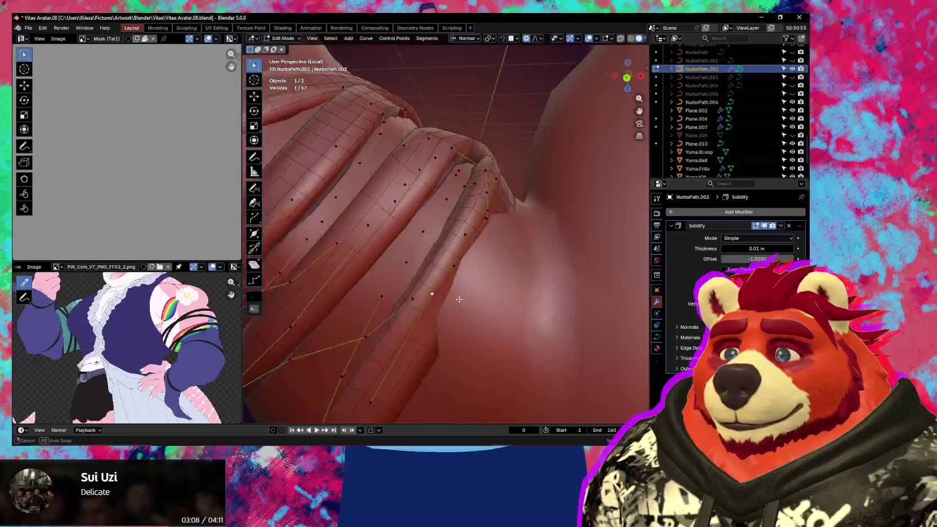
key(g)
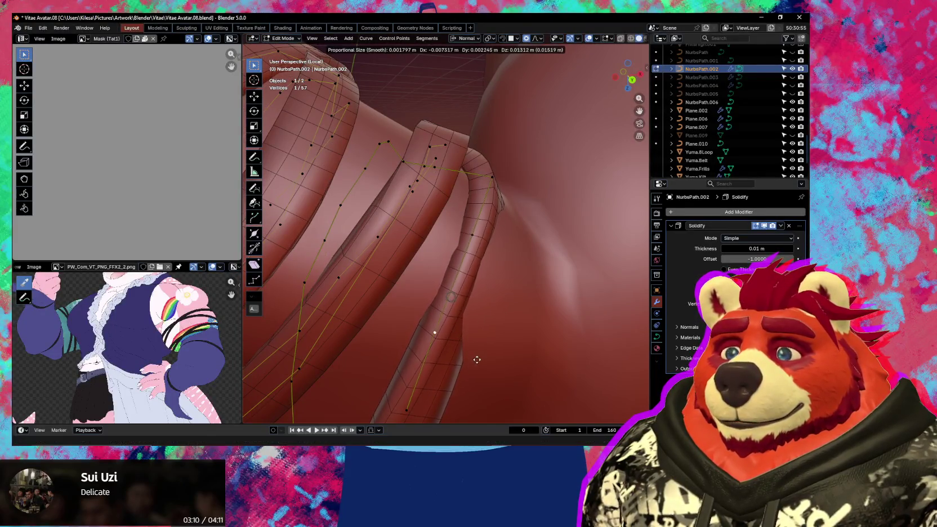
click(501, 359)
click(455, 392)
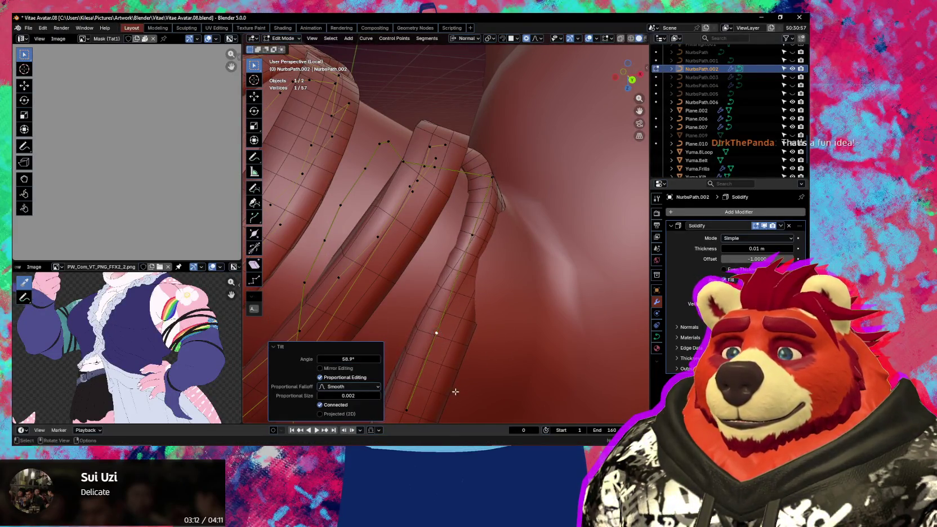
click(472, 395)
mouse_move(477, 393)
middle_down()
mouse_move(438, 321)
mouse_move(470, 350)
mouse_move(480, 264)
middle_up()
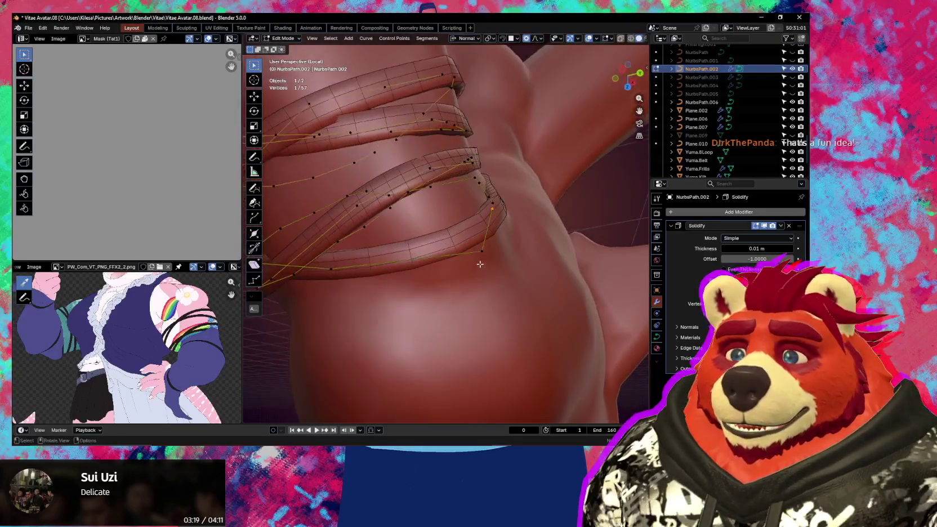
Step: Subdivide between two selected strap points and move the new point into place
shift+click(331, 269)
right_click(426, 258)
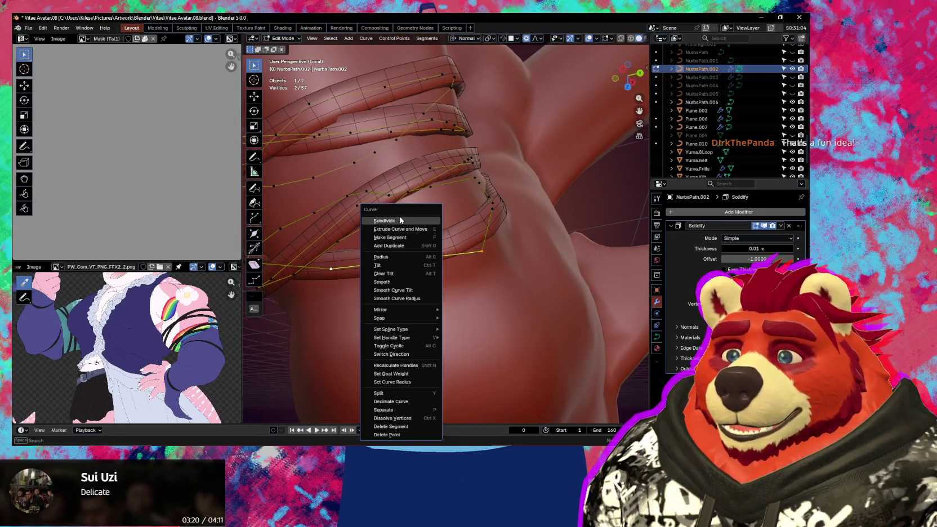
click(401, 221)
click(480, 251)
mouse_move(477, 252)
middle_down()
mouse_move(449, 243)
mouse_move(528, 280)
mouse_move(494, 272)
mouse_move(430, 285)
mouse_move(452, 314)
mouse_move(459, 237)
middle_up()
key(g)
click(448, 243)
key(g)
click(503, 270)
Step: Tilt the new point, reposition it twice with smooth falloff size 0.002, and finish at -13.7° tilt
key(ctrl+t)
click(518, 265)
key(g)
click(499, 263)
key(g)
click(445, 278)
key(ctrl+t)
click(503, 302)
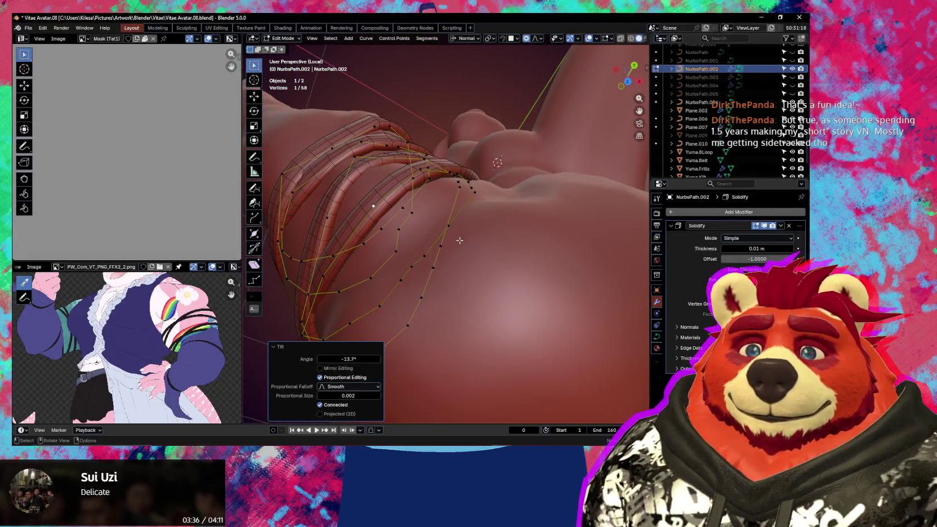
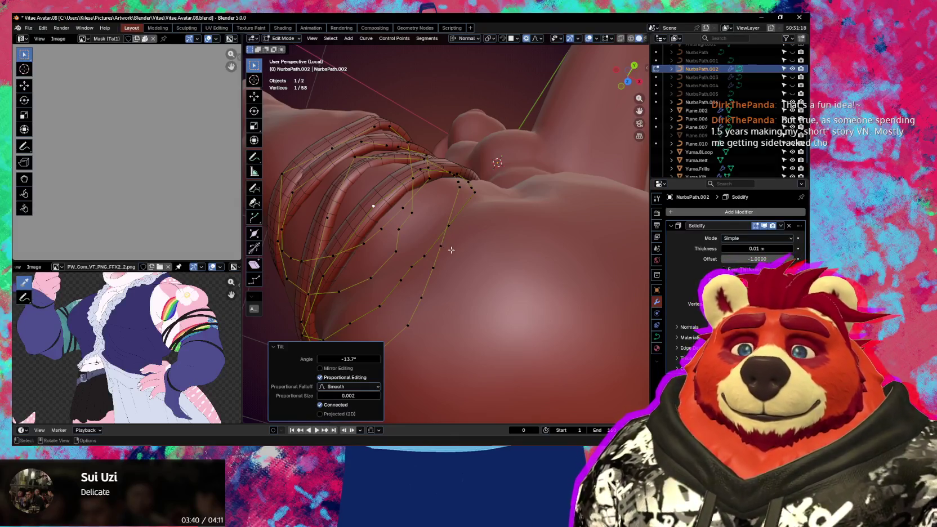
Step: Reposition a single frill-curve control point on NurbsPath.002 with two small moves
mouse_move(414, 199)
middle_down()
mouse_move(484, 253)
mouse_move(458, 244)
middle_up()
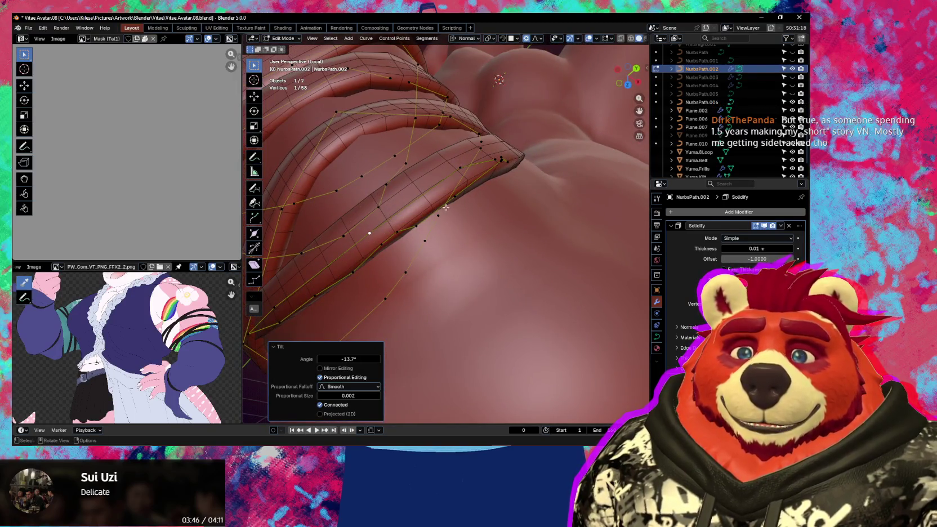
mouse_move(467, 179)
middle_down()
mouse_move(455, 203)
mouse_move(380, 225)
mouse_move(479, 236)
mouse_move(508, 259)
mouse_move(432, 239)
middle_up()
click(406, 226)
click(436, 238)
key(g)
click(500, 245)
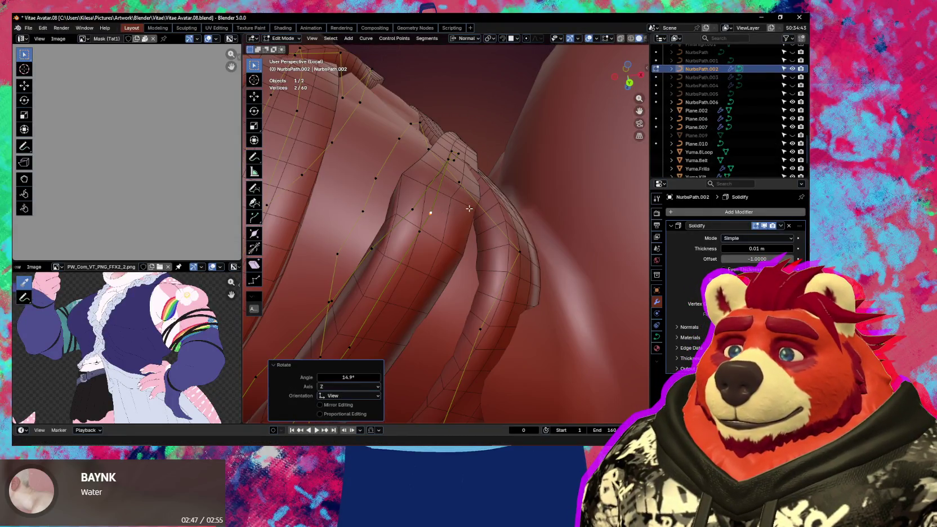
key(g)
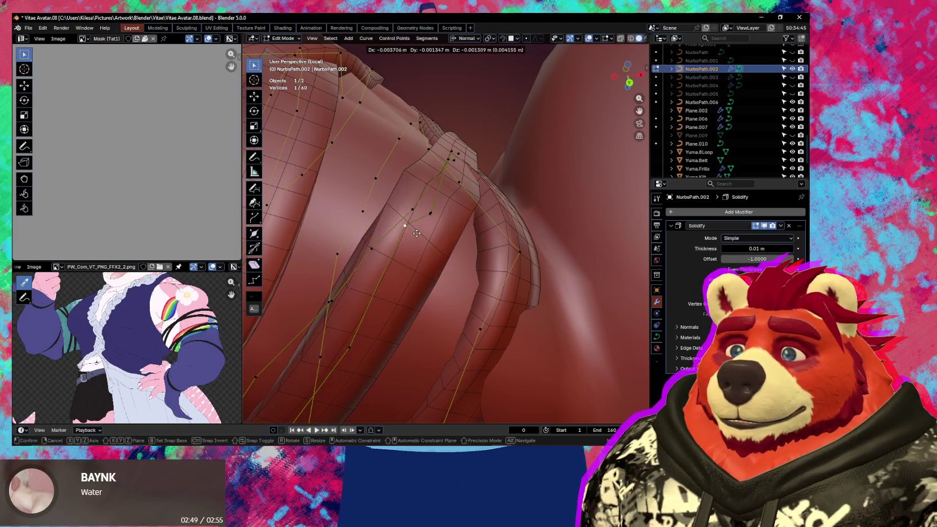
click(443, 229)
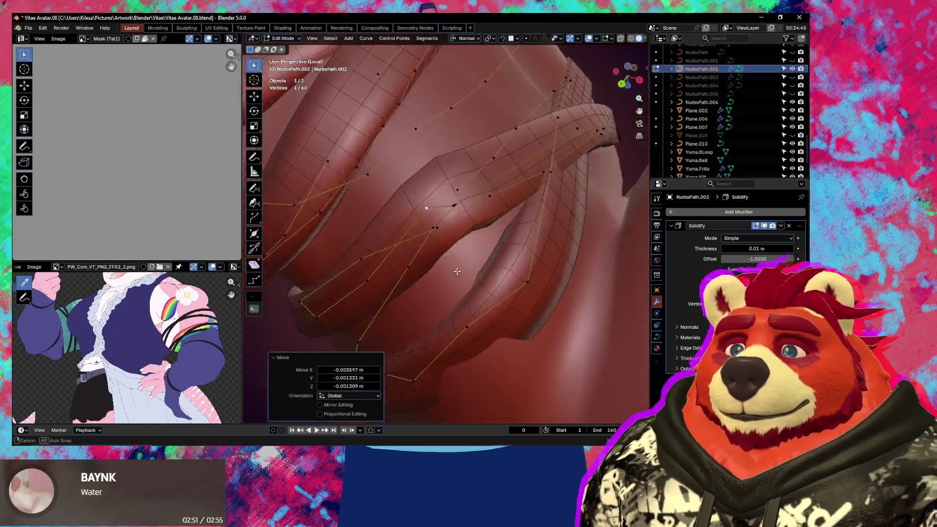
Step: Move another point, then tilt a box-selected pair of control points by about -10.4°
mouse_move(432, 239)
middle_down()
mouse_move(471, 279)
mouse_move(462, 215)
middle_up()
key(g)
click(475, 285)
drag(462, 216, 453, 231)
middle_drag(454, 231, 509, 248)
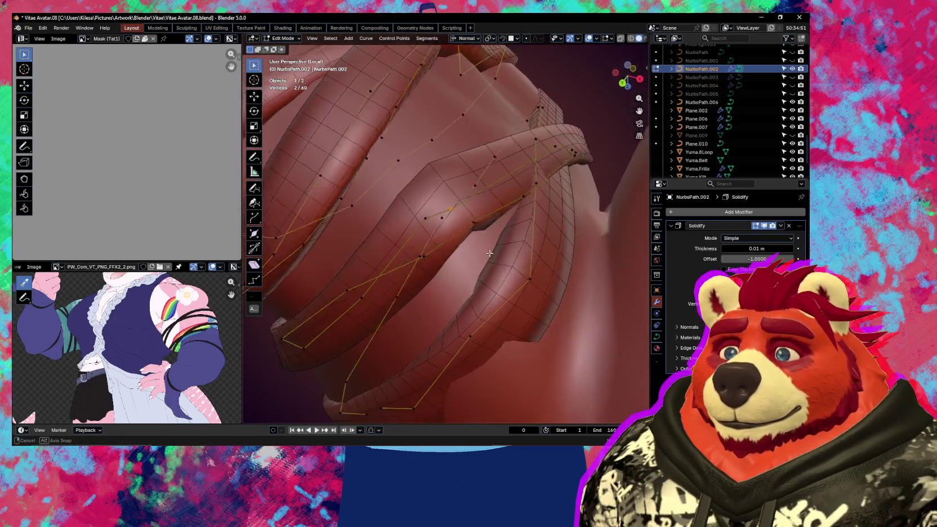
key(ctrl+t)
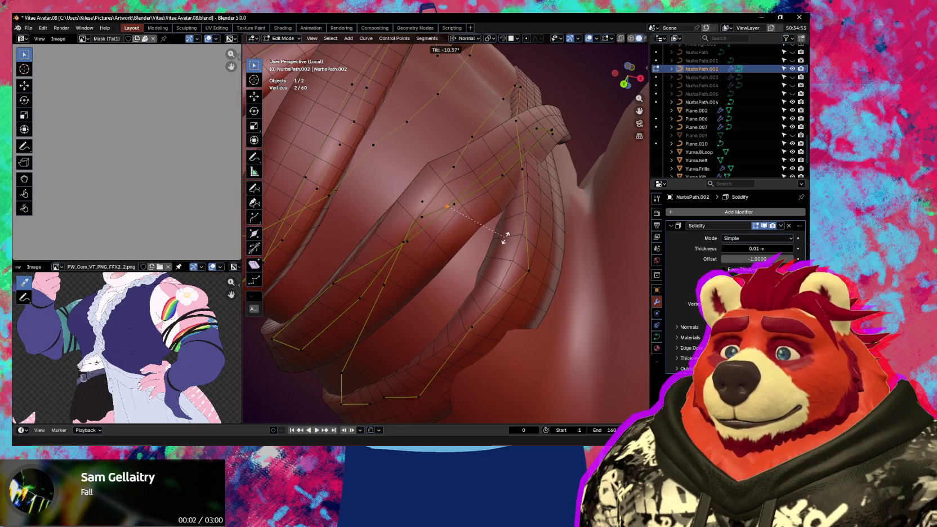
click(504, 239)
Step: Shift another frill control point slightly up-left and start repositioning it again
mouse_move(505, 239)
middle_down()
mouse_move(544, 209)
mouse_move(444, 214)
middle_up()
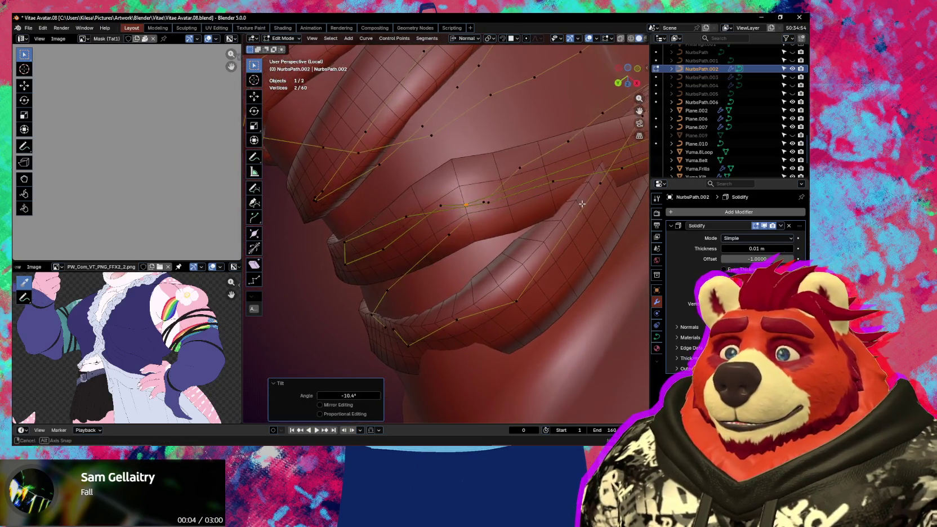
click(444, 213)
key(g)
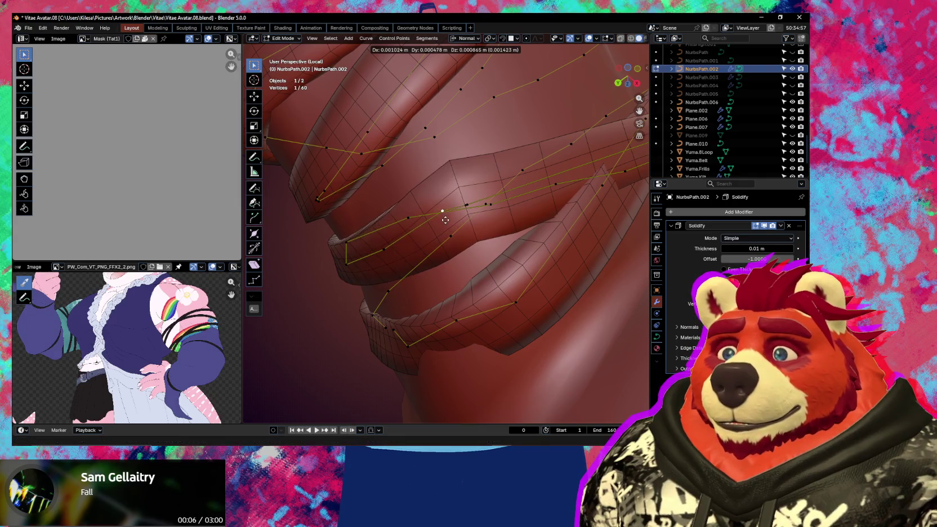
click(457, 210)
middle_drag(548, 183, 521, 169)
key(g)
middle_drag(624, 196, 333, 266)
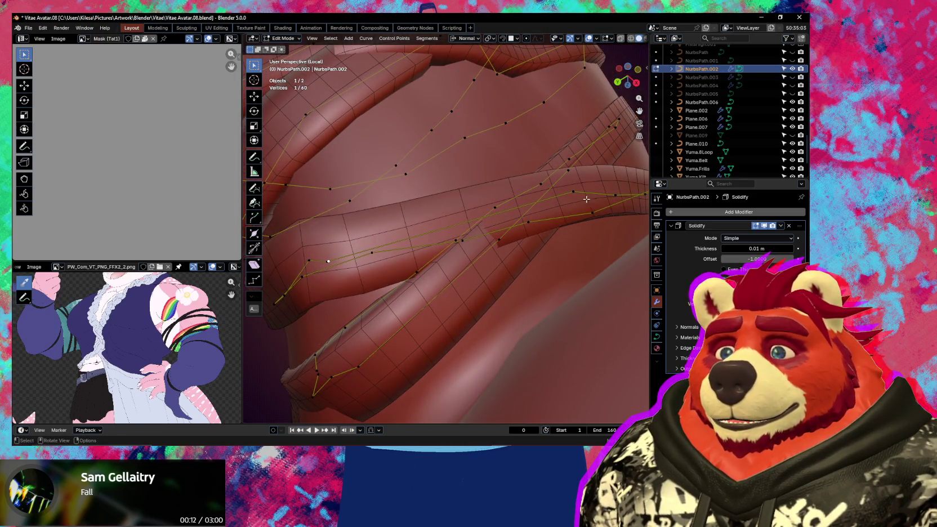
right_click(454, 204)
Step: Subdivide the selected frill segment, then place and scale the new control points
click(458, 209)
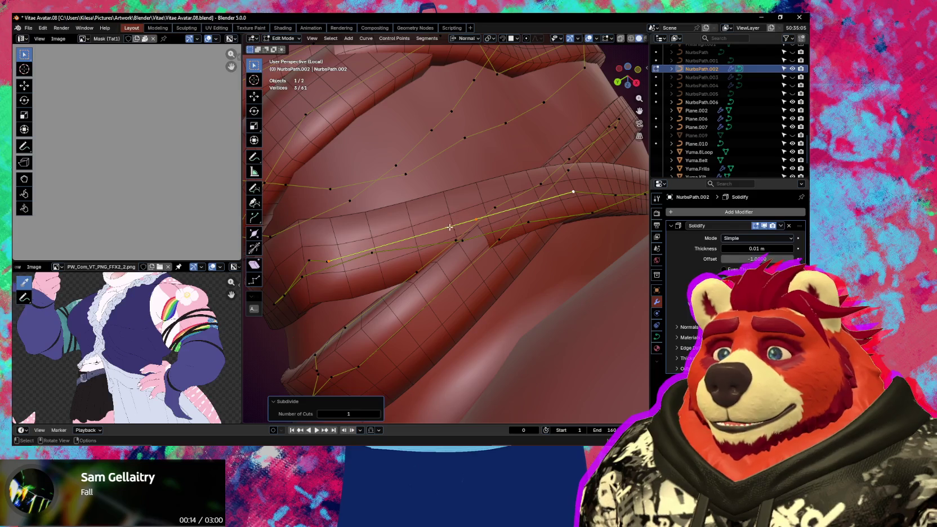
middle_drag(473, 220, 394, 265)
drag(394, 265, 376, 203)
mouse_move(376, 202)
middle_down()
mouse_move(416, 196)
mouse_move(399, 239)
middle_up()
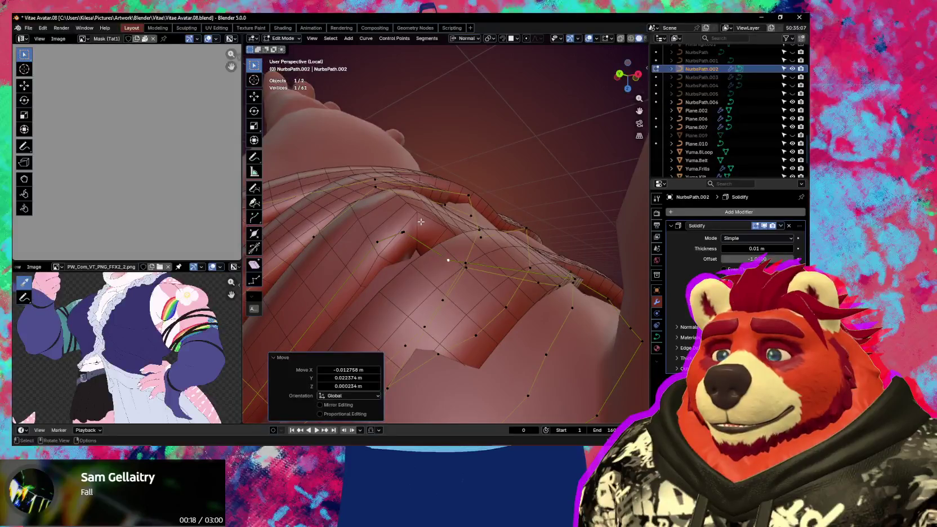
shift+click(401, 235)
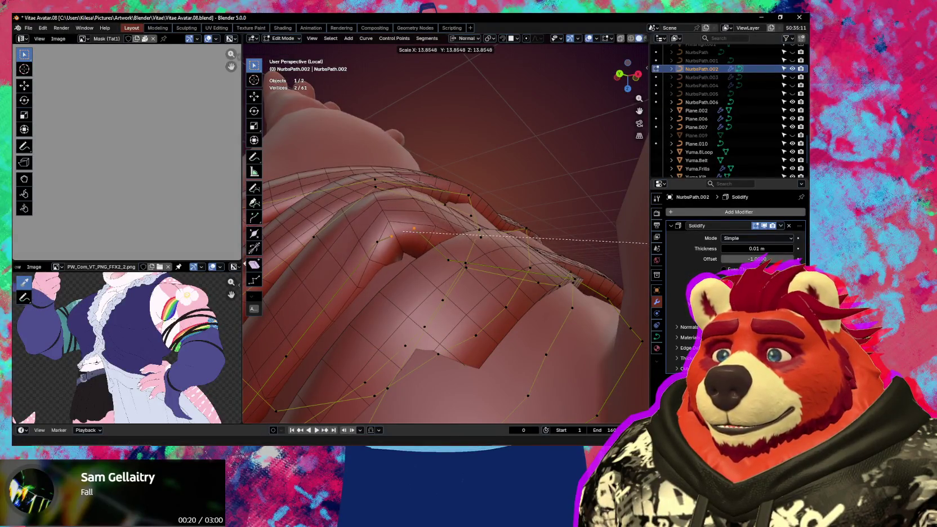
click(450, 254)
mouse_move(372, 242)
mouse_down()
mouse_move(296, 309)
mouse_move(326, 285)
mouse_up()
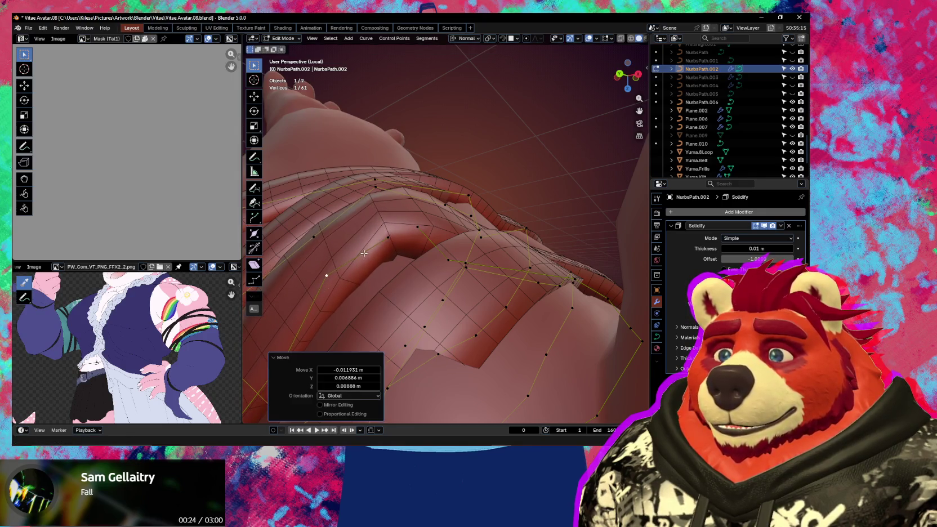
middle_drag(325, 285, 384, 264)
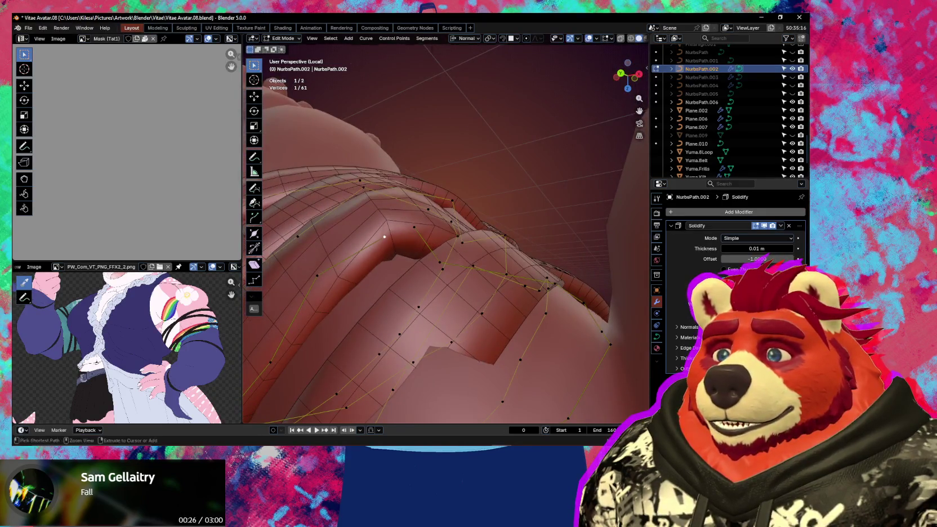
Step: Tilt the kinked strip's control points, including a 24.5° twist, and move them
key(ctrl+t)
click(441, 232)
click(428, 234)
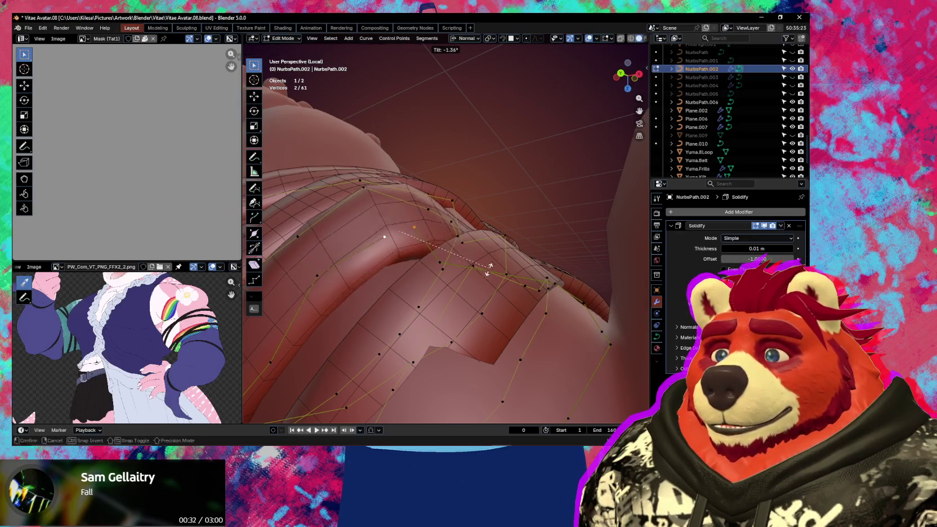
click(464, 312)
middle_drag(464, 312, 505, 349)
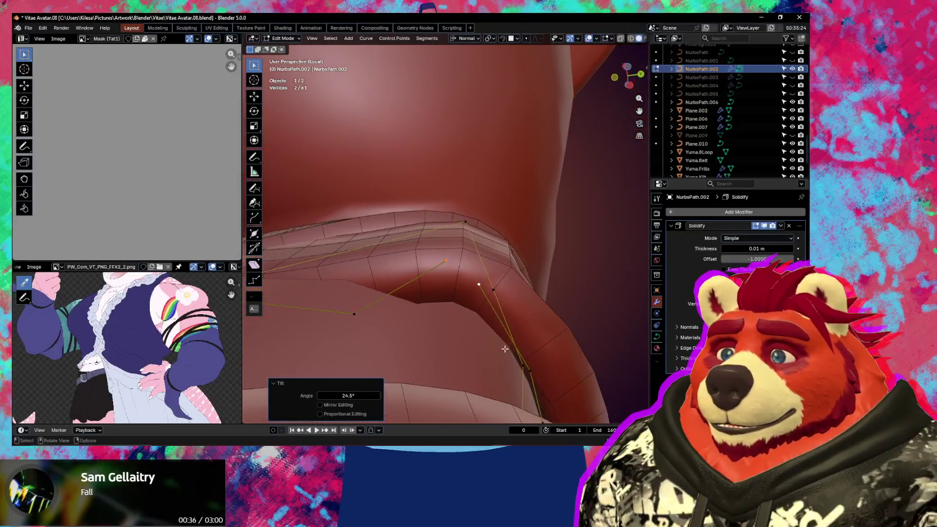
key(g)
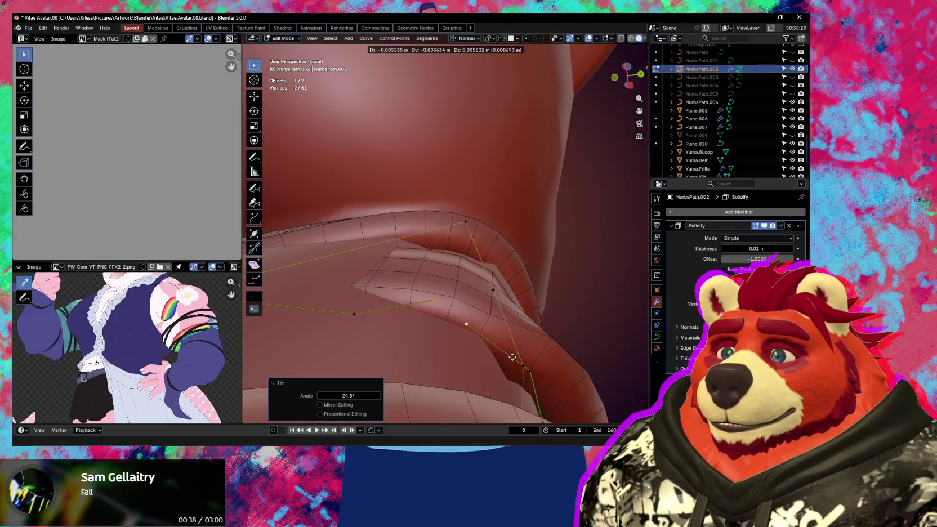
click(512, 357)
Step: Reposition a single control point on the ruffle strip in two adjustments
mouse_move(512, 357)
middle_down()
mouse_move(445, 320)
mouse_move(533, 286)
mouse_move(505, 289)
middle_up()
click(445, 320)
key(g)
click(428, 291)
key(g)
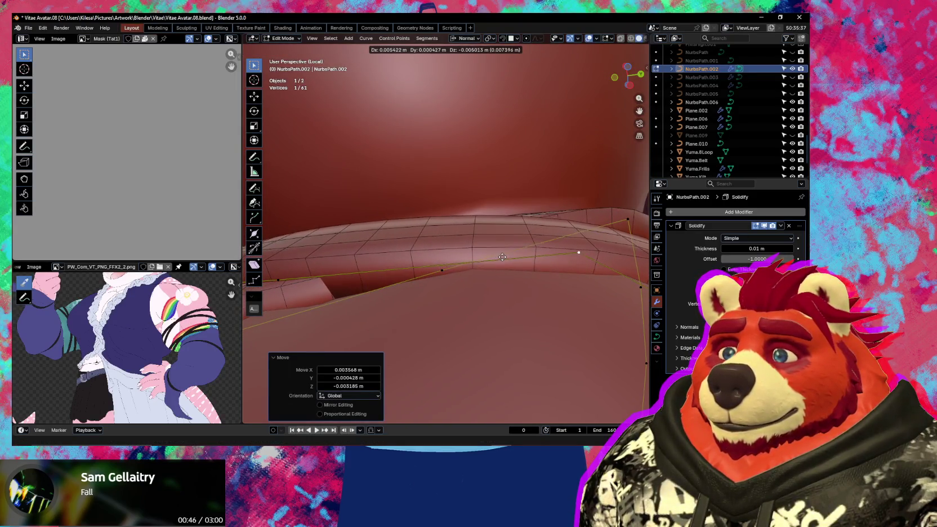
click(502, 258)
middle_drag(502, 257, 525, 291)
Step: Tilt another strip control point by 18.8° and nudge it closer to the body
click(328, 190)
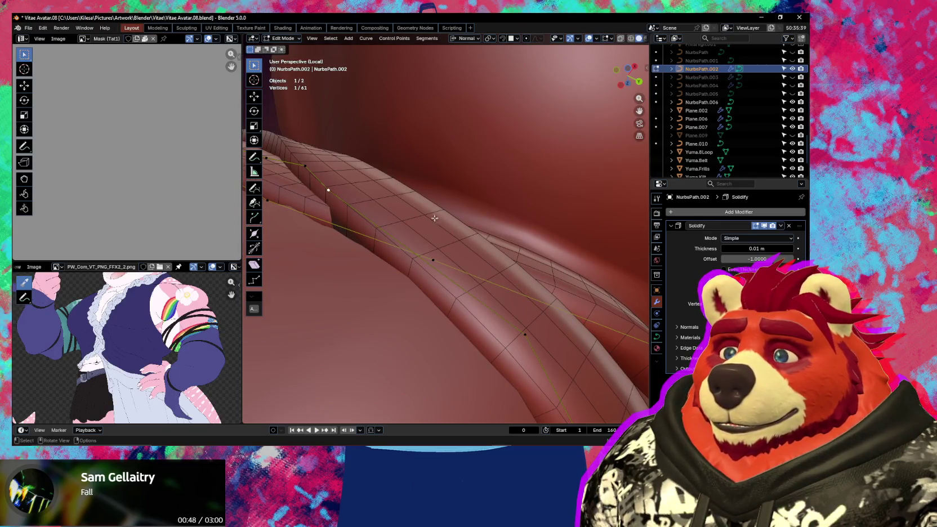
key(ctrl+t)
click(417, 246)
middle_drag(416, 246, 468, 227)
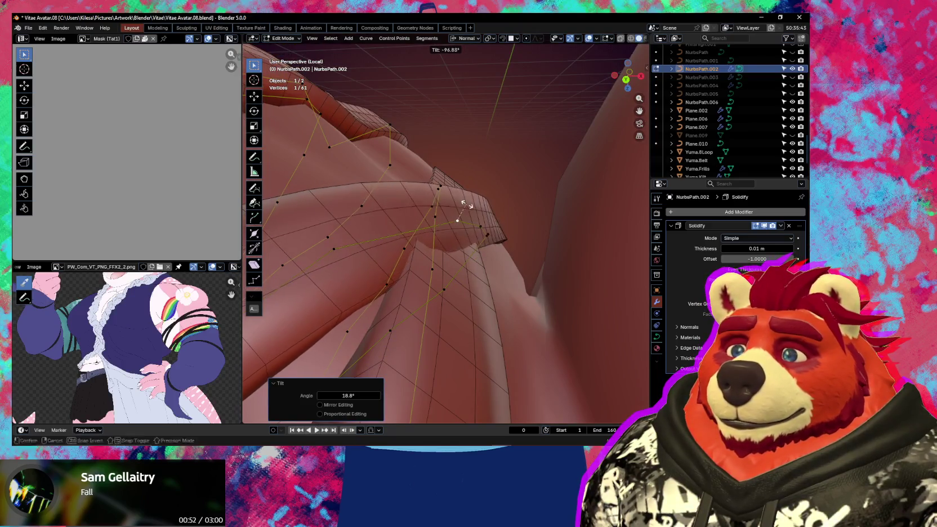
mouse_move(452, 223)
middle_down()
mouse_move(411, 259)
mouse_move(529, 258)
mouse_move(403, 178)
mouse_move(479, 248)
mouse_move(507, 247)
middle_up()
key(g)
click(413, 263)
Step: Move and tilt ring control points, including a 20.3° twist
key(g)
click(475, 267)
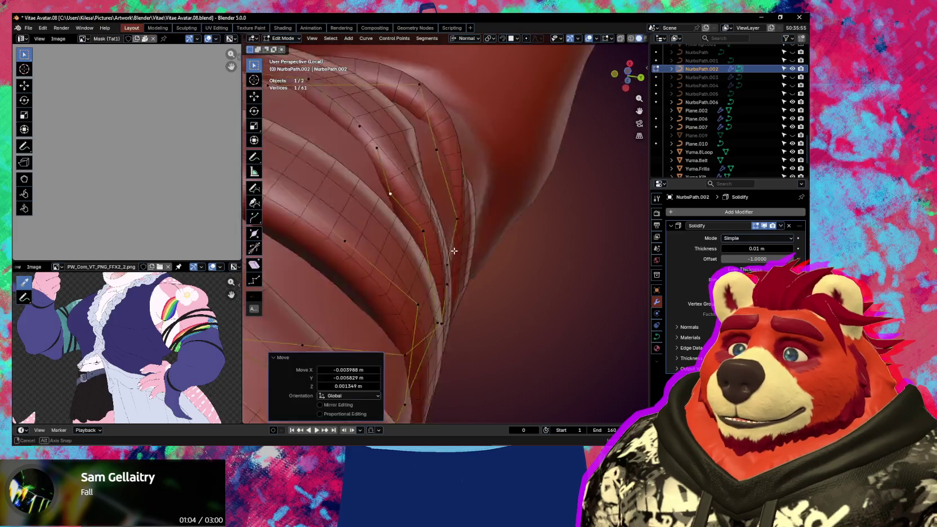
key(ctrl+t)
click(451, 257)
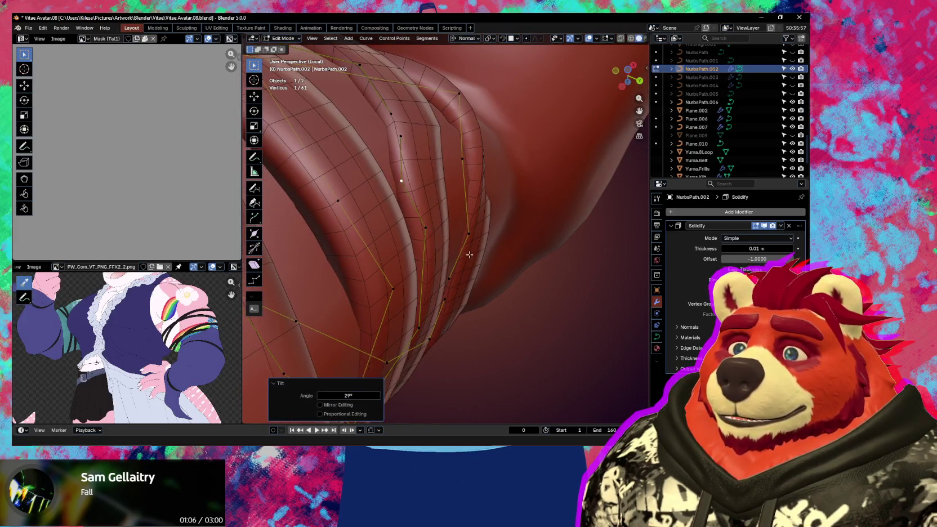
middle_drag(451, 258, 473, 169)
key(g)
click(499, 251)
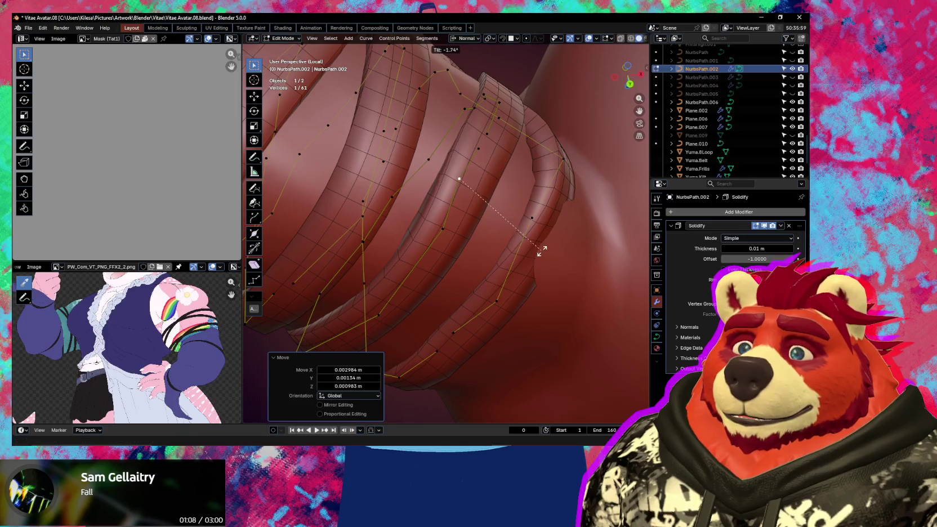
click(512, 283)
click(514, 286)
middle_drag(513, 287, 453, 232)
Step: Make several small repositioning moves and a slight twist on the curve ribs
key(g)
click(489, 257)
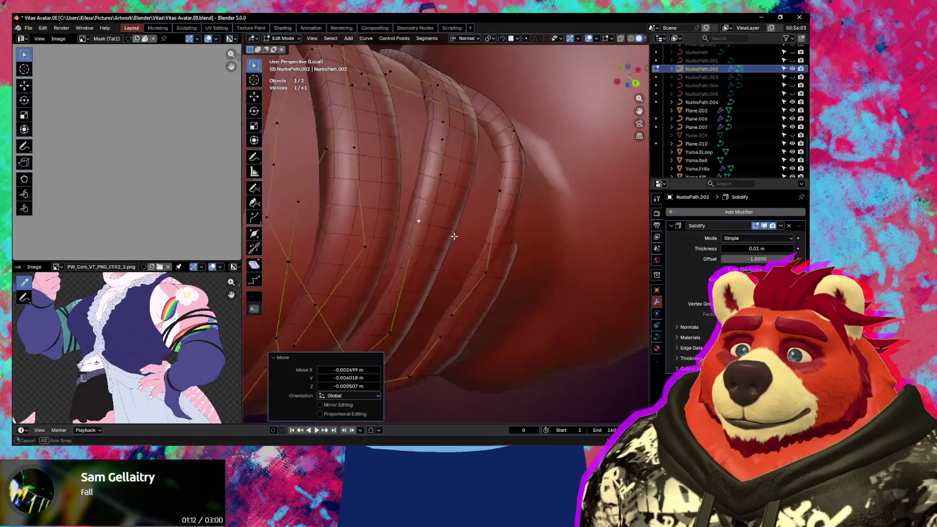
key(g)
middle_drag(441, 285, 389, 283)
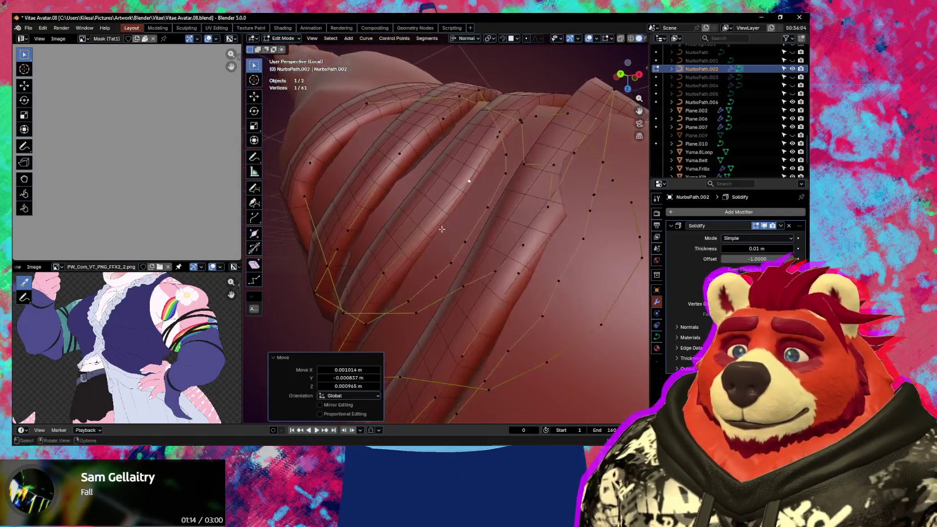
key(g)
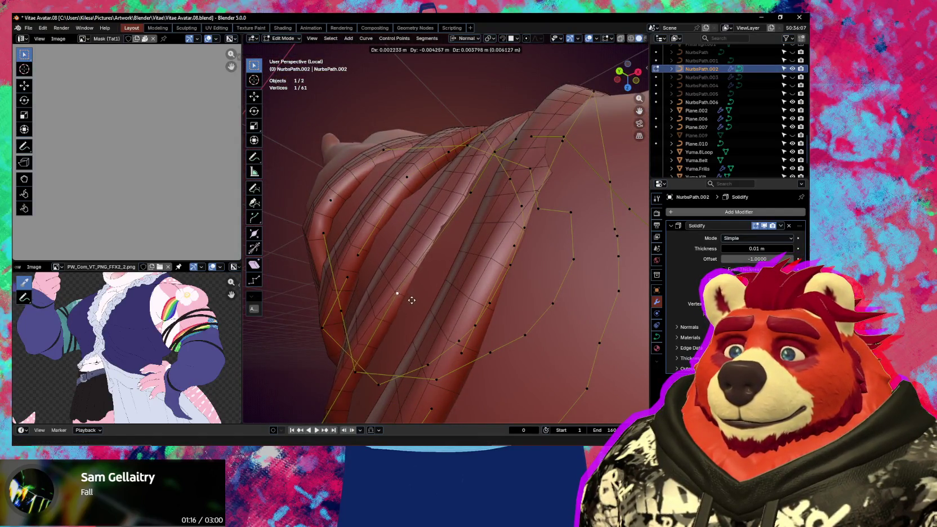
click(411, 300)
middle_drag(412, 300, 487, 294)
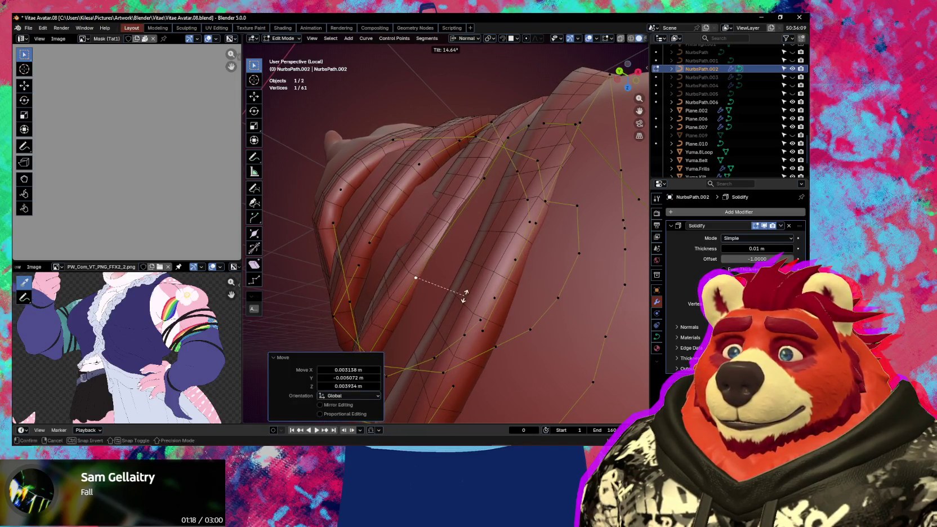
click(467, 286)
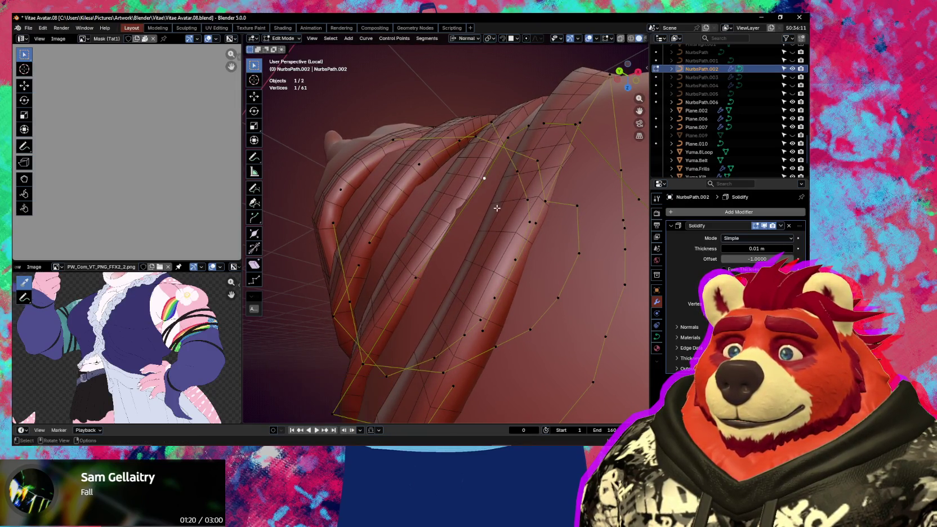
Step: Tilt a rib control point by 5.78° and pull another point to reshape the rib
scroll(485, 175, up, 5)
mouse_move(485, 174)
middle_down()
mouse_move(575, 248)
mouse_move(522, 209)
middle_up()
key(ctrl+t)
click(530, 225)
middle_drag(463, 249, 459, 223)
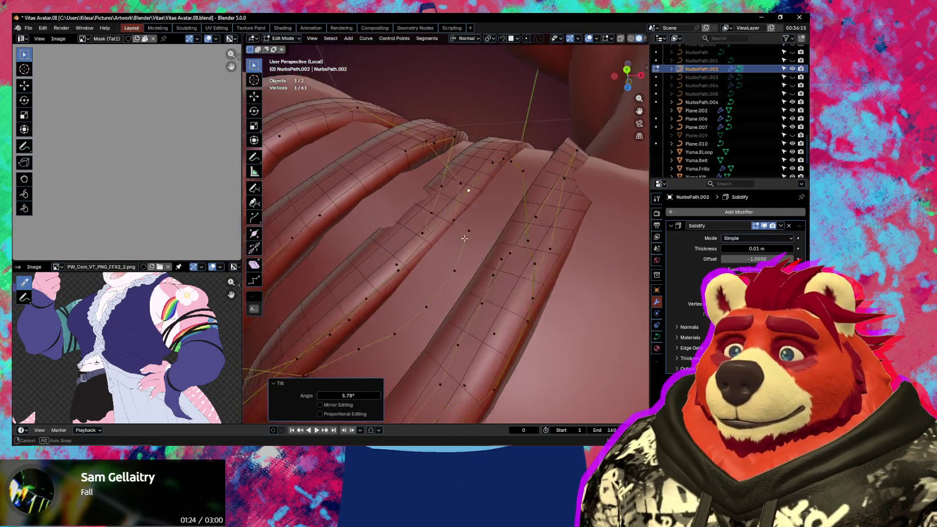
drag(396, 262, 424, 250)
middle_drag(424, 250, 440, 235)
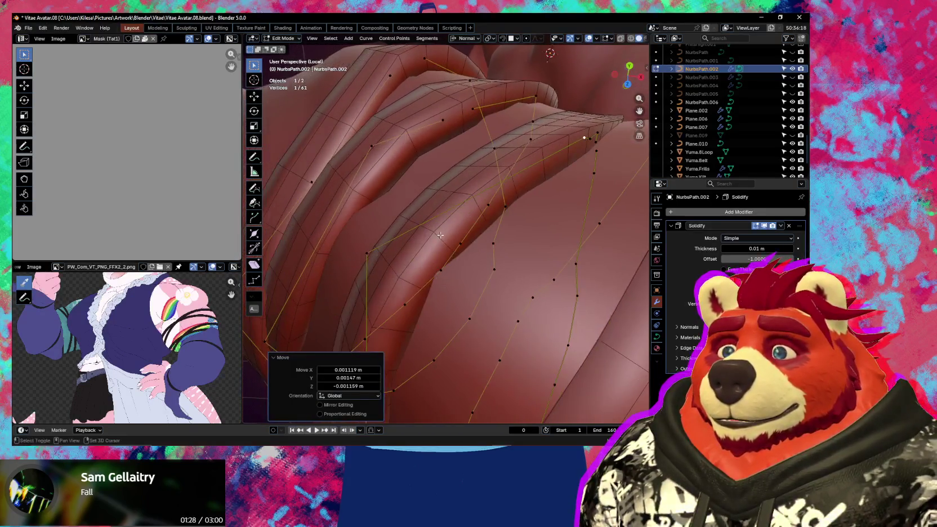
Step: Subdivide between two ring points and position the new control point
shift+click(377, 247)
right_click(392, 248)
click(374, 221)
mouse_move(395, 237)
middle_down()
mouse_move(624, 67)
mouse_move(482, 193)
mouse_move(507, 212)
mouse_move(526, 212)
middle_up()
key(g)
click(492, 220)
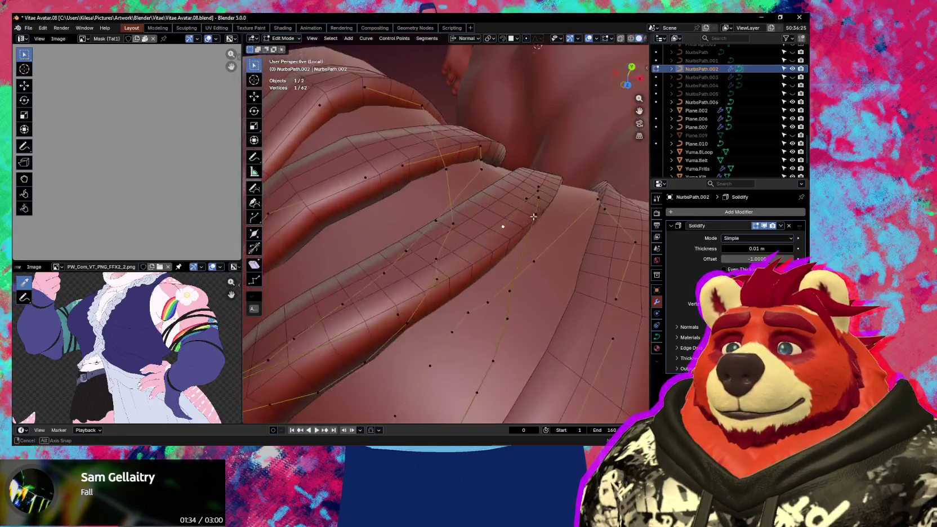
key(g)
click(526, 211)
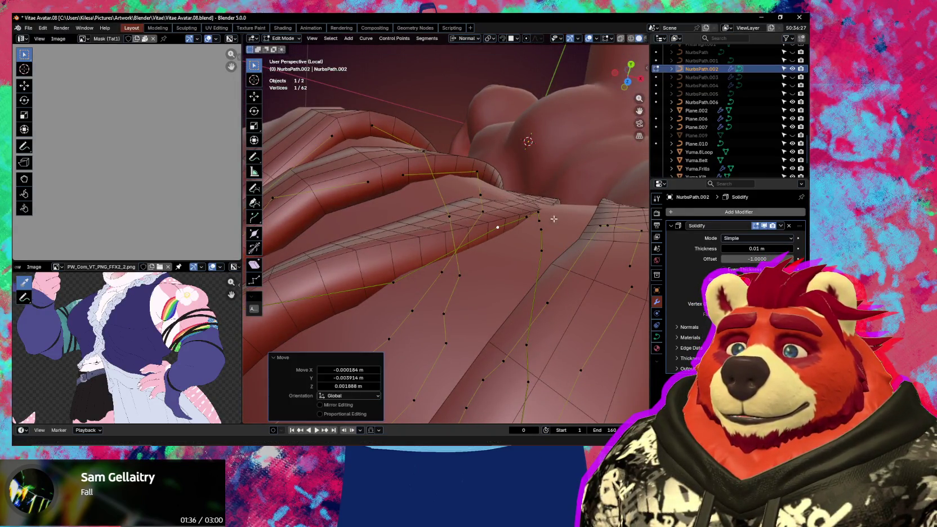
click(558, 219)
Step: Move and tilt further strap-ring control points to smooth the bands
mouse_move(563, 213)
middle_down()
mouse_move(458, 230)
mouse_move(545, 282)
mouse_move(562, 220)
middle_up()
click(458, 230)
key(g)
click(545, 281)
key(ctrl+t)
click(562, 219)
key(g)
click(514, 221)
Step: Make a final tilt adjustment and small nudge to a ring control point
mouse_move(514, 222)
middle_down()
mouse_move(517, 249)
mouse_move(595, 236)
middle_up()
click(595, 228)
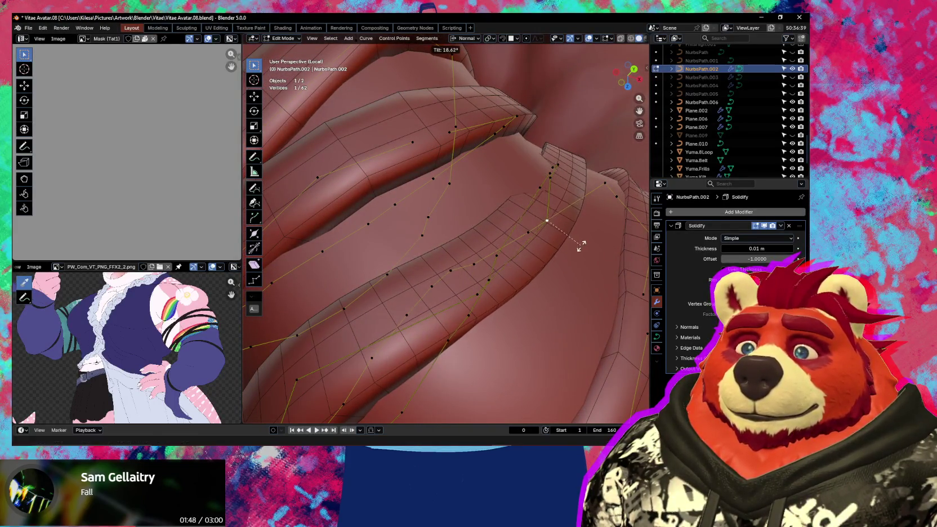
key(g)
click(586, 234)
middle_drag(586, 234, 485, 283)
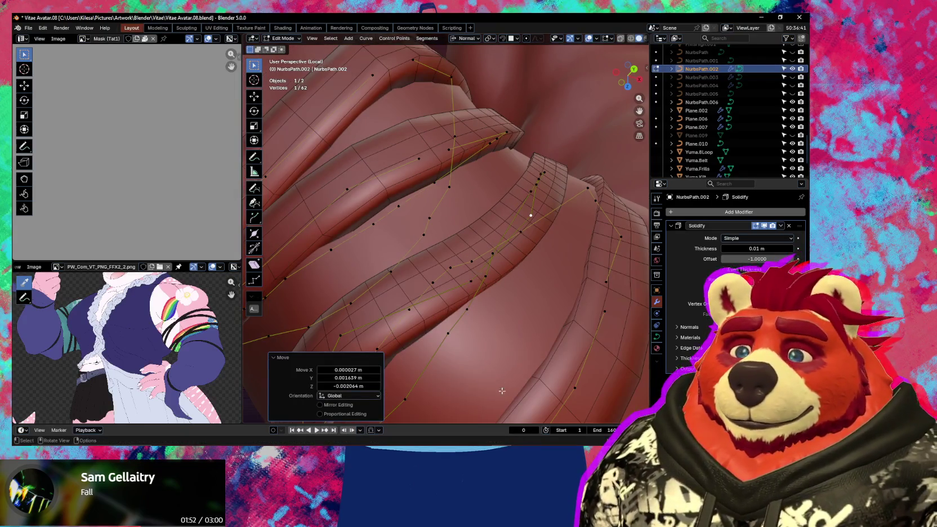
key(alt+Tab)
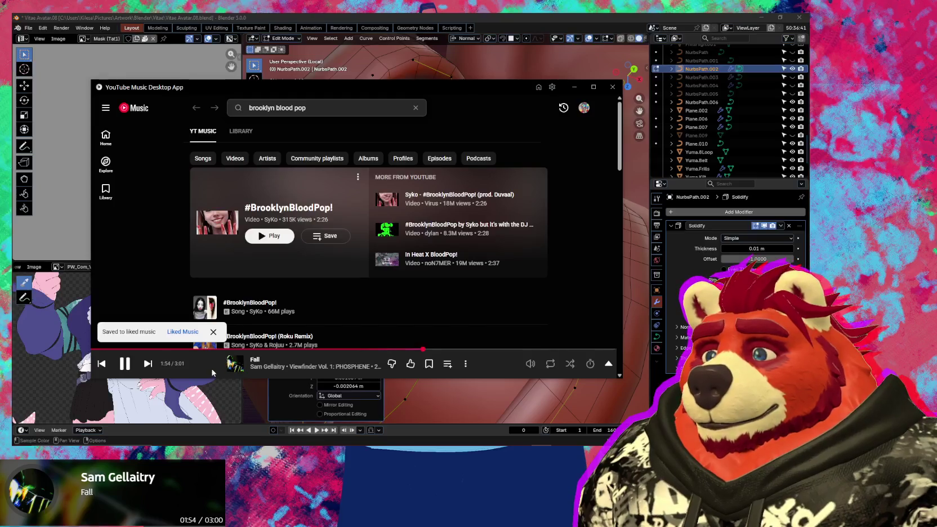
Step: Browse the Up Next queue for 'Fall' in YouTube Music, then dismiss it back to Blender
click(216, 369)
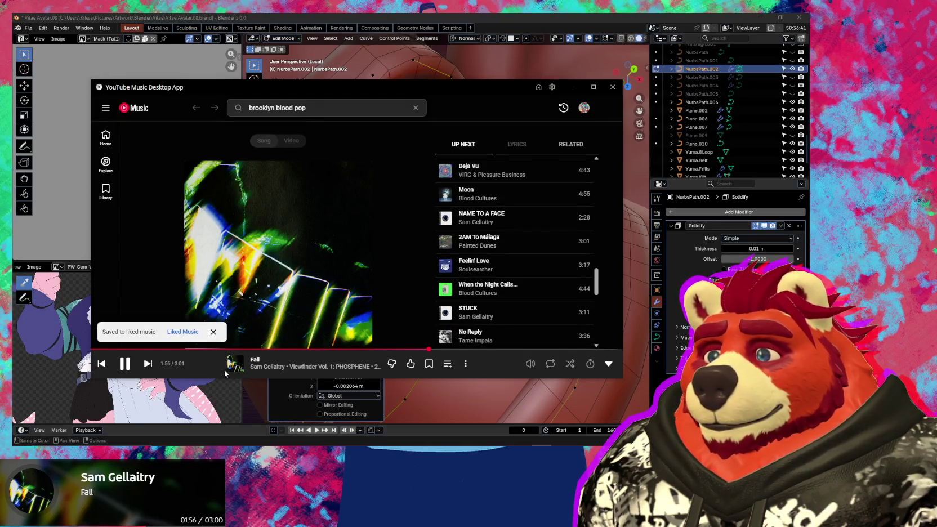
scroll(517, 314, down, 5)
scroll(517, 314, up, 1)
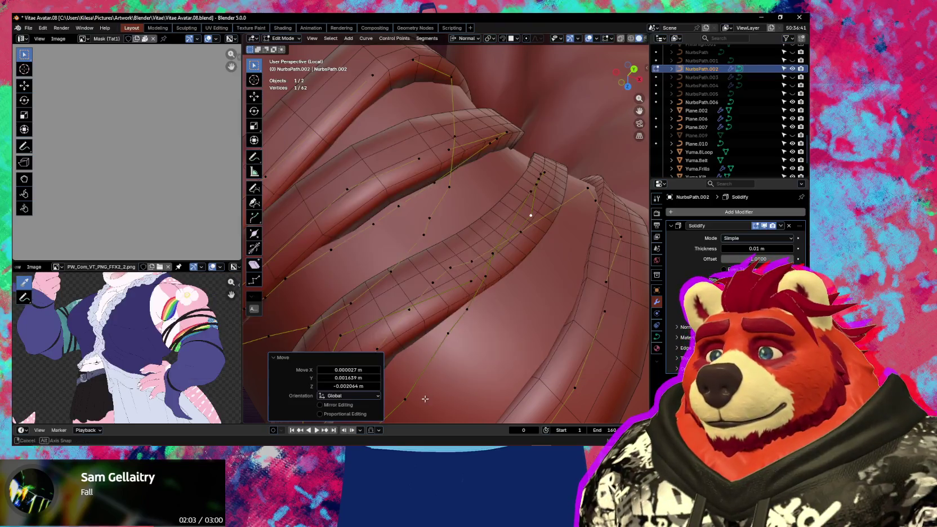
mouse_move(416, 389)
middle_down()
mouse_move(472, 275)
mouse_move(438, 251)
middle_up()
middle_drag(378, 224, 395, 231)
Step: Reposition the selected strap control point twice, abandoning an attempted tilt
key(g)
click(395, 237)
key(ctrl+t)
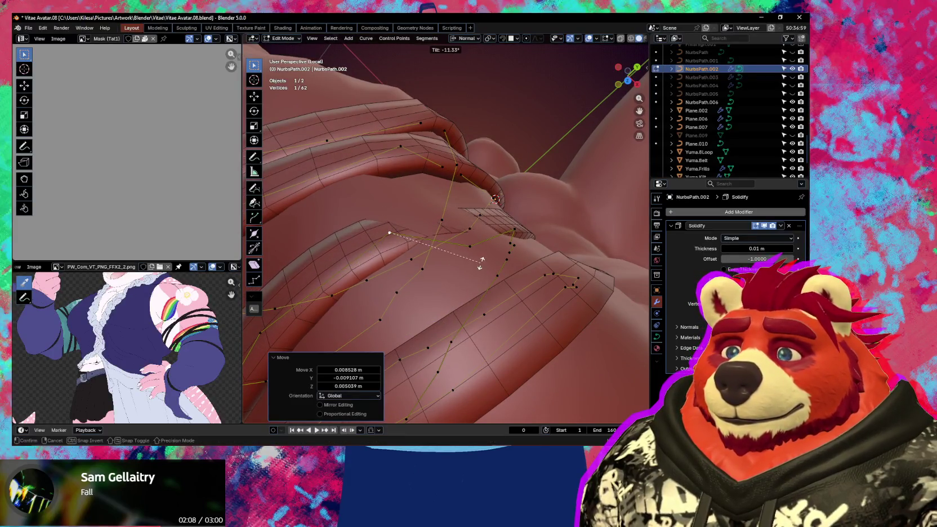
key(Escape)
key(g)
click(398, 225)
mouse_move(398, 225)
middle_down()
mouse_move(459, 254)
mouse_move(487, 223)
middle_up()
Step: Move a ring control point and tilt it by -13.6°
key(g)
click(488, 221)
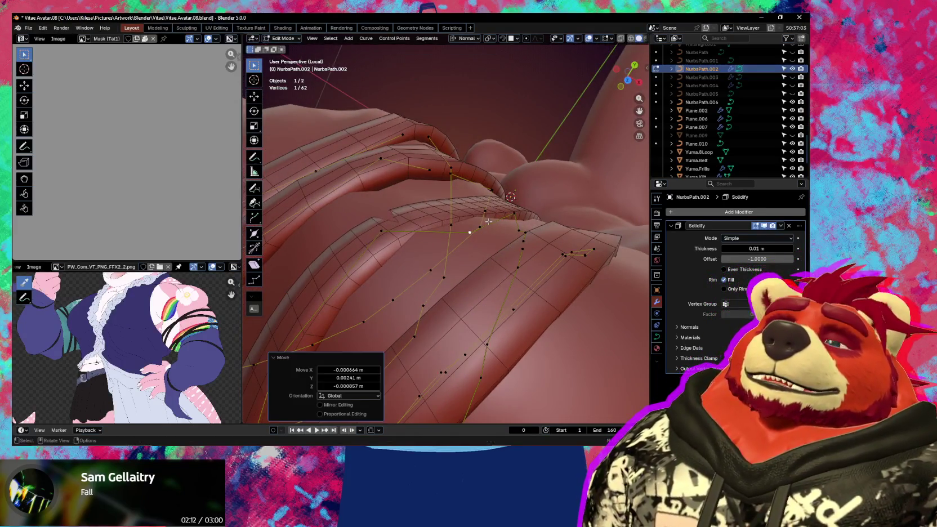
key(ctrl+t)
click(429, 228)
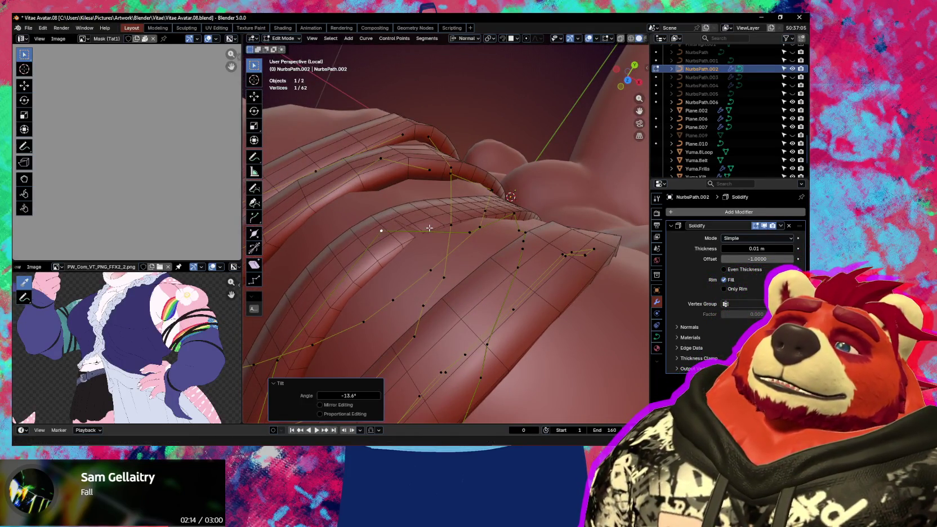
click(428, 221)
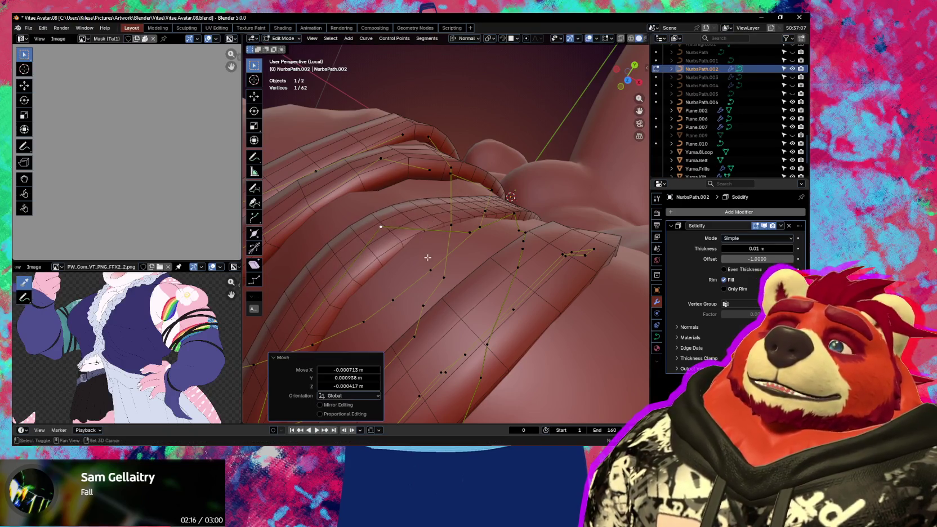
middle_drag(428, 222, 455, 238)
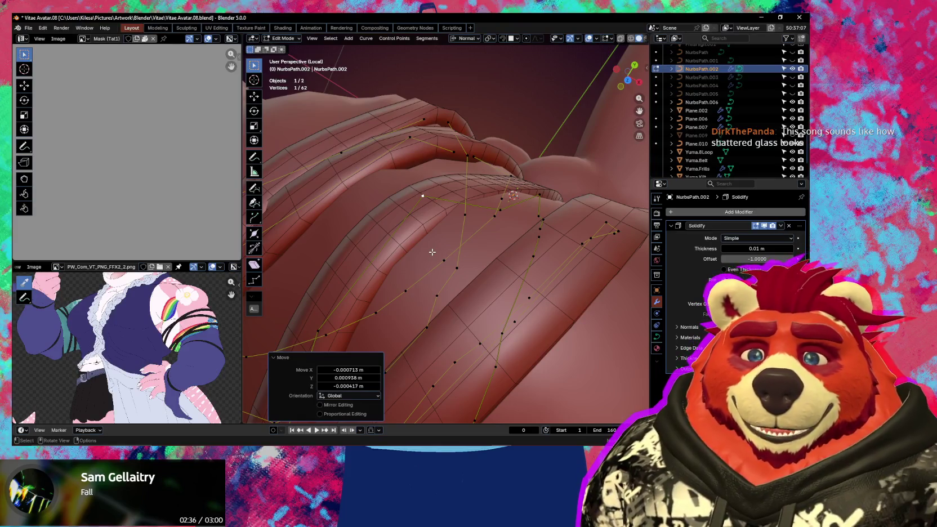
Step: Tilt ring points by 33.9° and -15.6°, moving one in between
mouse_move(420, 177)
middle_down()
mouse_move(492, 224)
mouse_move(461, 300)
mouse_move(558, 264)
mouse_move(506, 217)
middle_up()
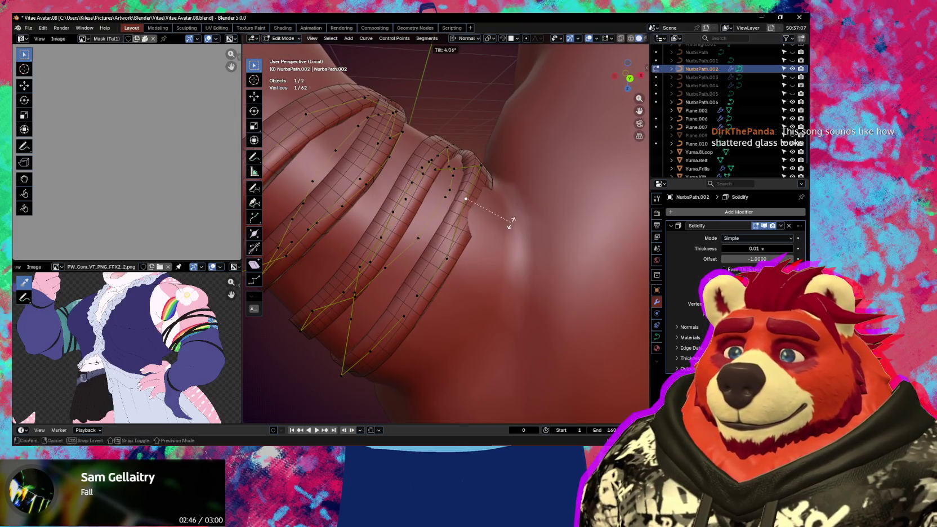
click(504, 259)
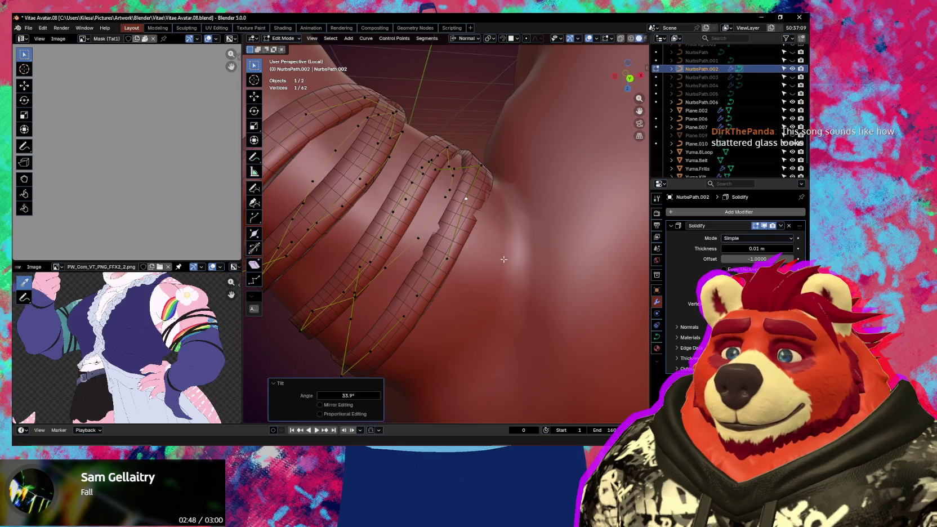
key(g)
mouse_move(453, 257)
middle_down()
mouse_move(503, 214)
mouse_move(522, 239)
middle_up()
click(506, 212)
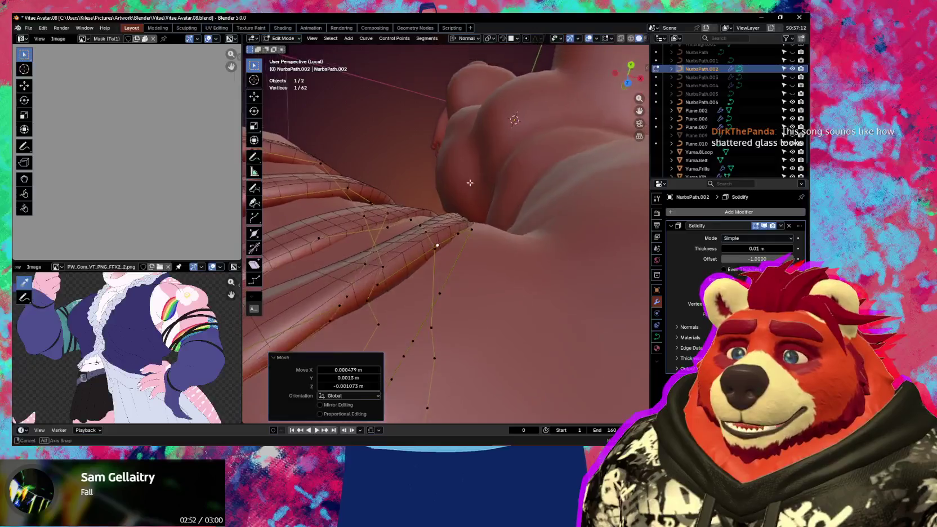
click(508, 214)
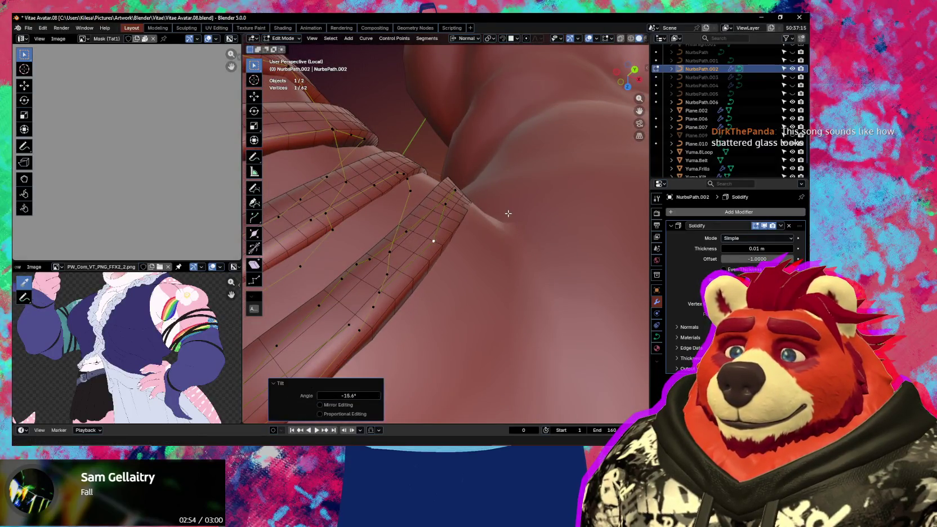
middle_drag(519, 223, 517, 200)
Step: Tilt ring points by 14.9° and 18.3°, then nudge one slightly
key(ctrl+t)
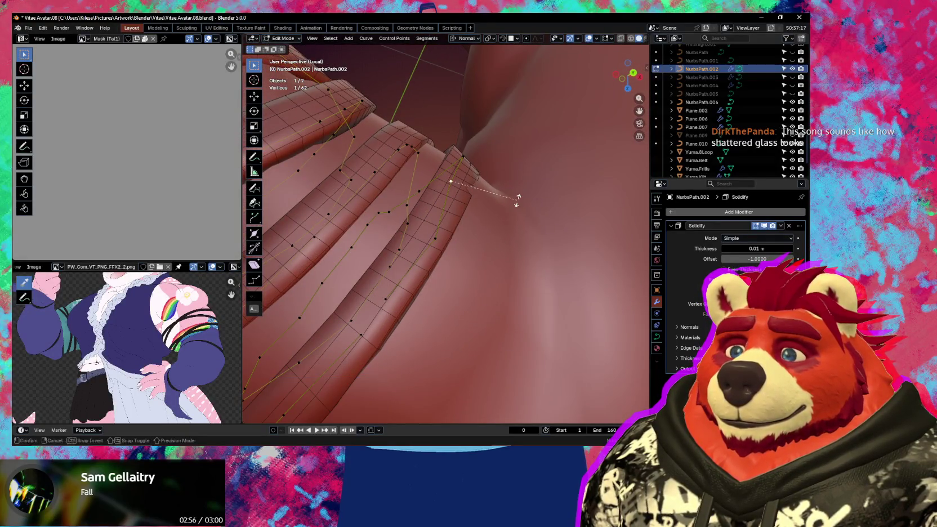
click(498, 199)
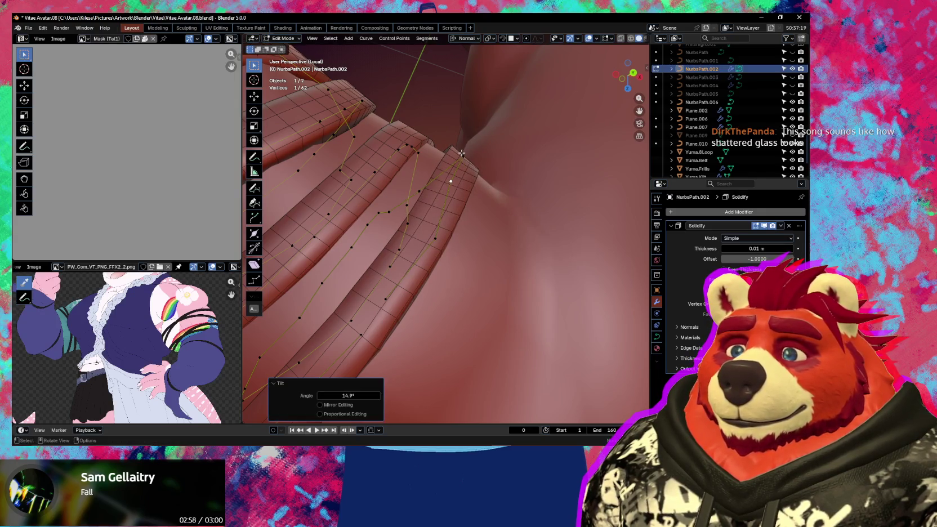
middle_drag(462, 153, 533, 215)
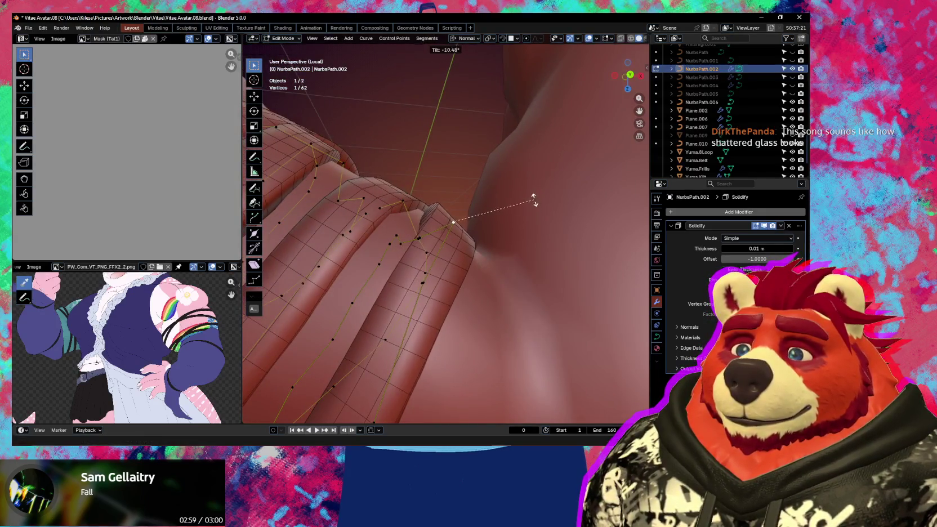
click(519, 225)
mouse_move(507, 248)
middle_down()
mouse_move(562, 242)
mouse_move(454, 223)
mouse_move(426, 315)
mouse_move(487, 240)
middle_up()
key(g)
click(555, 261)
Step: Shift a last control point a few millimetres and inspect the rings wrapping the upper arm
mouse_move(511, 177)
middle_down()
mouse_move(450, 191)
mouse_move(493, 169)
middle_up()
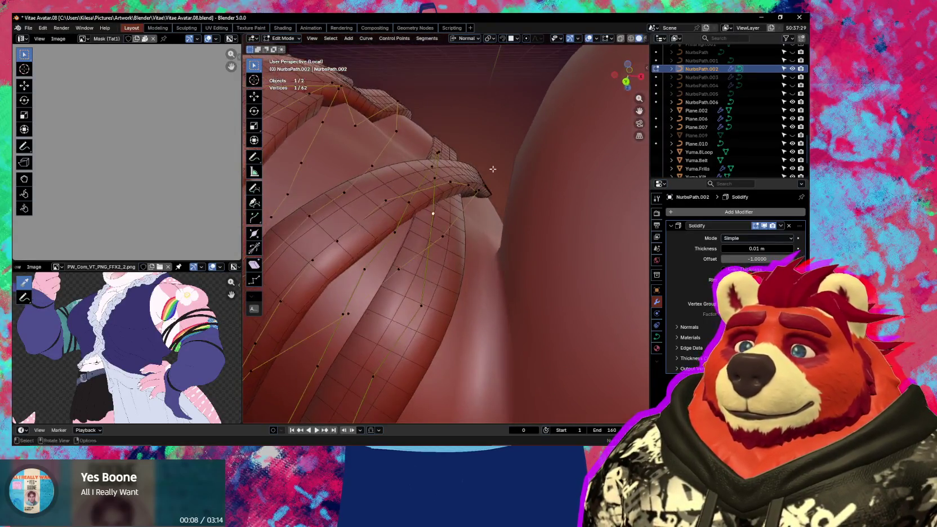
click(495, 168)
mouse_move(434, 214)
middle_down()
mouse_move(473, 214)
mouse_move(457, 239)
mouse_move(626, 228)
mouse_move(581, 62)
middle_up()
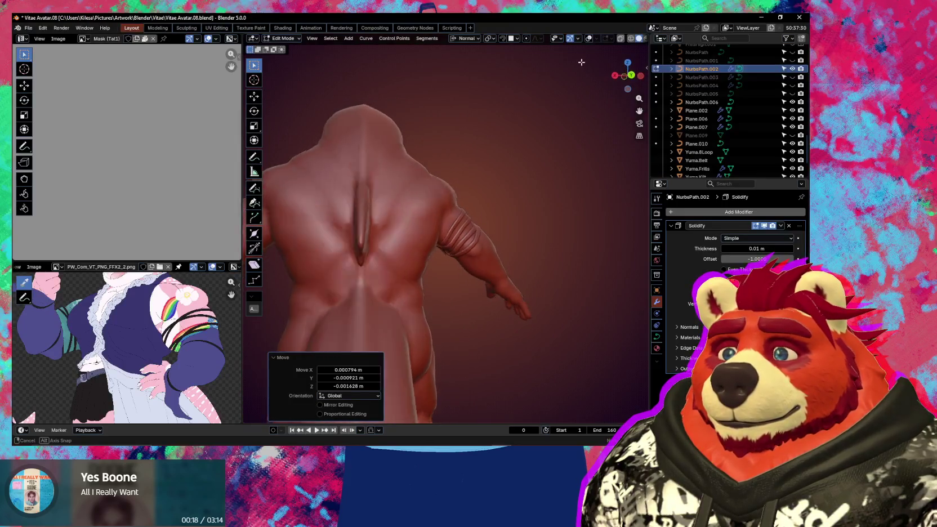
mouse_move(582, 62)
middle_down()
mouse_move(434, 223)
mouse_move(462, 190)
middle_up()
scroll(433, 223, up, 3)
scroll(445, 226, up, 3)
Step: Subdivide the arm-ring segment between two NurbsPath.002 control points to add a new point
click(446, 212)
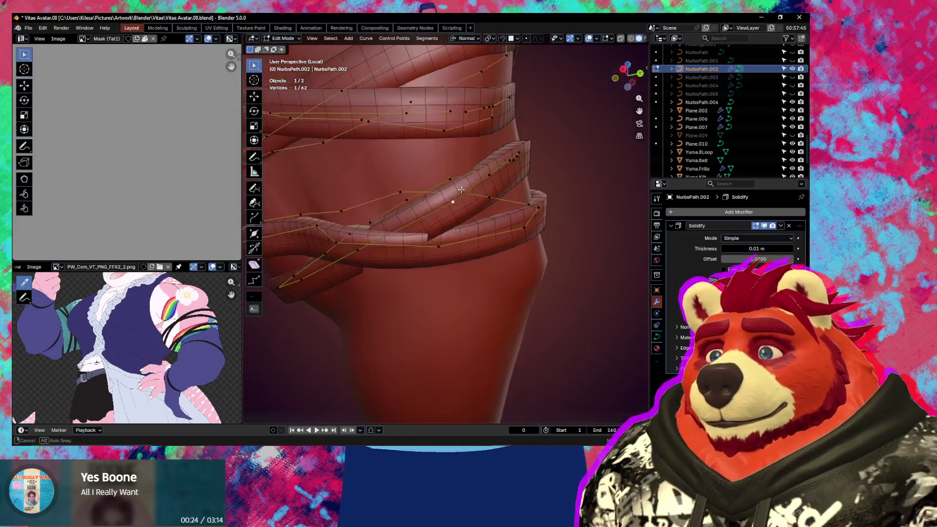
shift+click(358, 252)
right_click(386, 240)
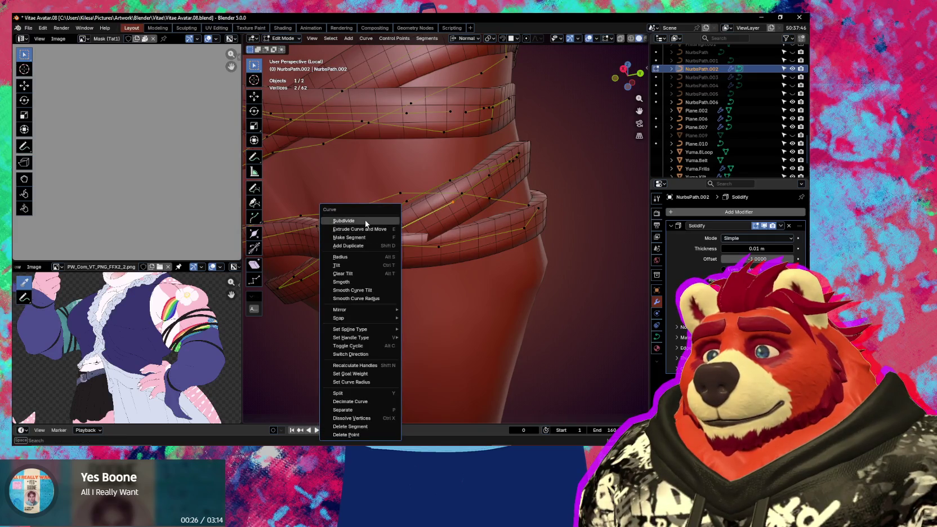
click(366, 224)
middle_drag(395, 225, 406, 220)
click(398, 218)
Step: Move the new control point into place around the arm ring
key(g)
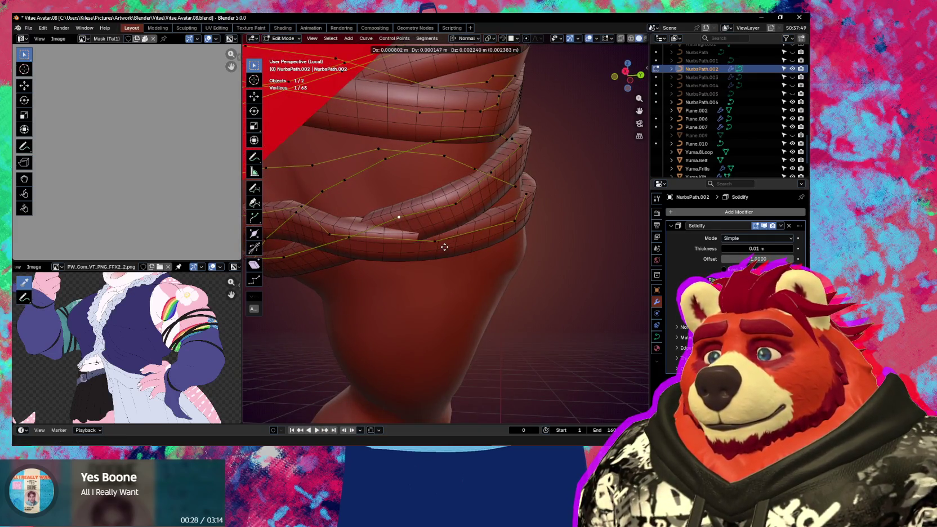
click(444, 246)
middle_drag(444, 247, 452, 271)
key(g)
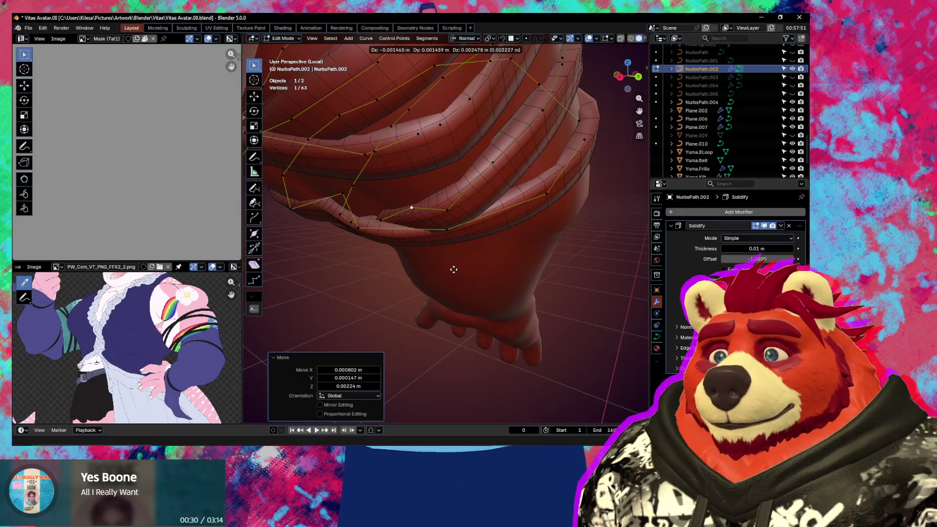
key(g)
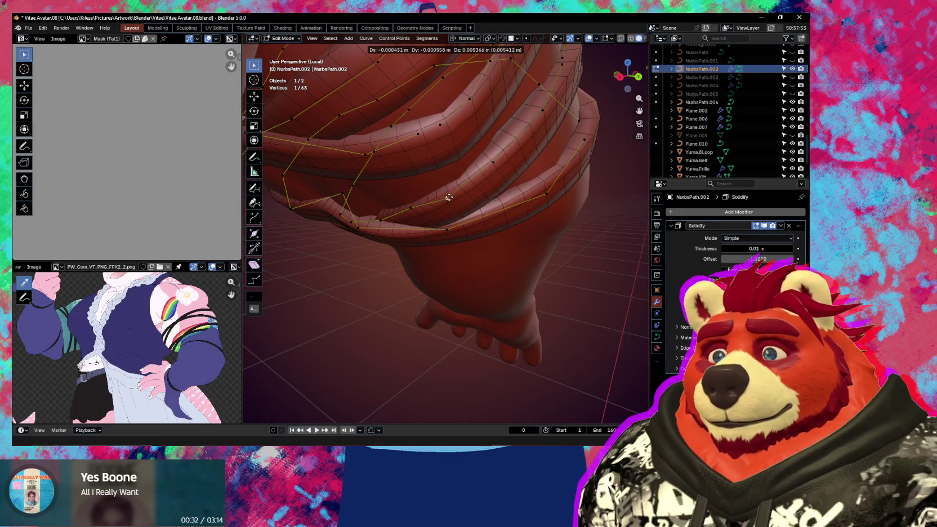
click(450, 195)
mouse_move(449, 194)
middle_down()
mouse_move(493, 124)
mouse_move(414, 167)
mouse_move(467, 293)
mouse_move(383, 224)
middle_up()
key(g)
click(449, 296)
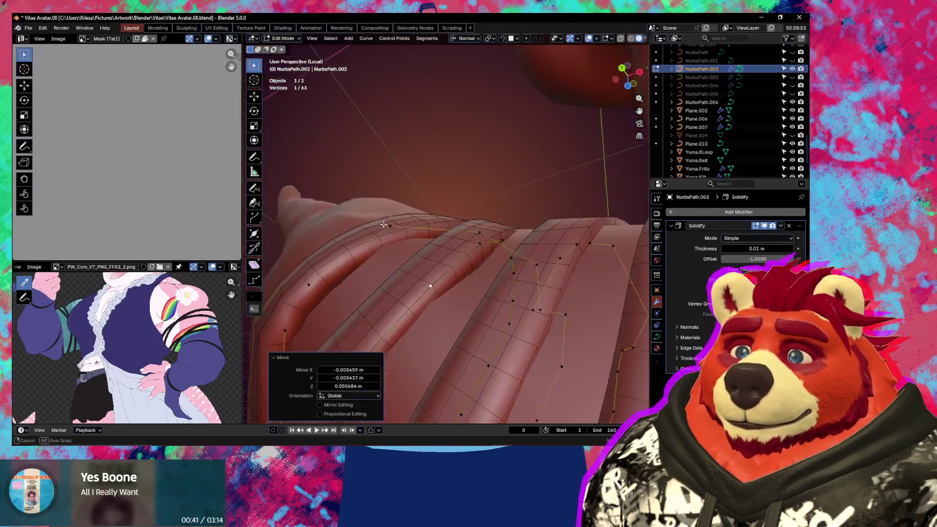
Step: Tilt a neighbouring strap control point 14.8° and reposition it
click(481, 237)
click(485, 270)
mouse_move(485, 269)
middle_down()
mouse_move(515, 301)
mouse_move(462, 305)
middle_up()
click(523, 296)
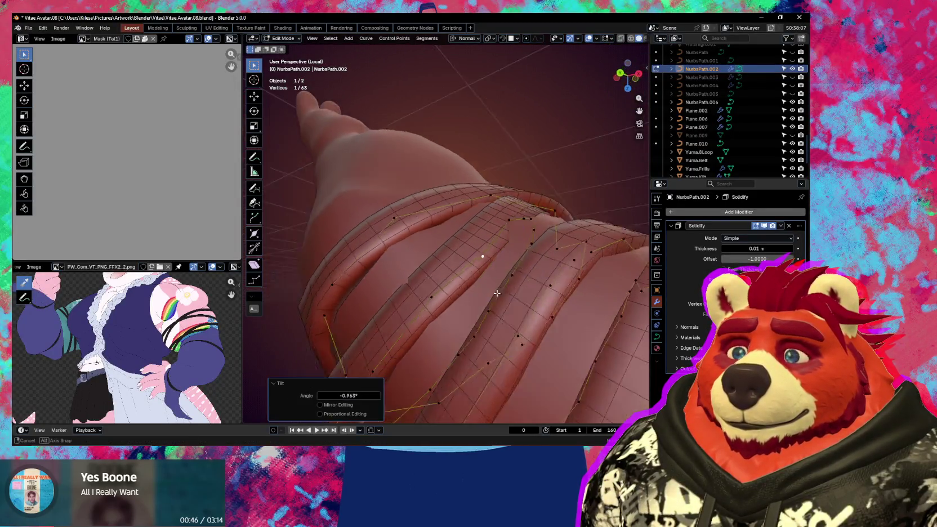
click(530, 208)
key(ctrl+t)
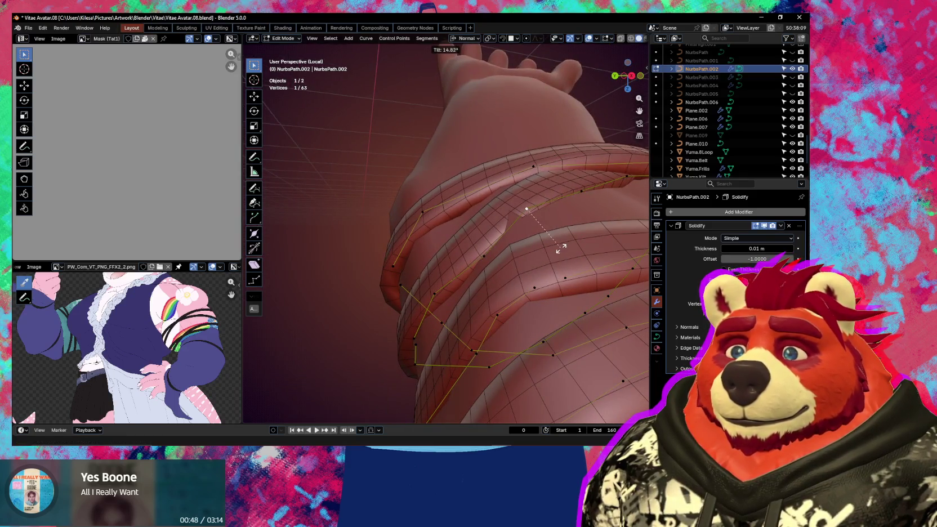
click(561, 247)
key(g)
click(561, 246)
Step: Move nearby strap control points to reshape the band against the arm
middle_drag(561, 245, 480, 263)
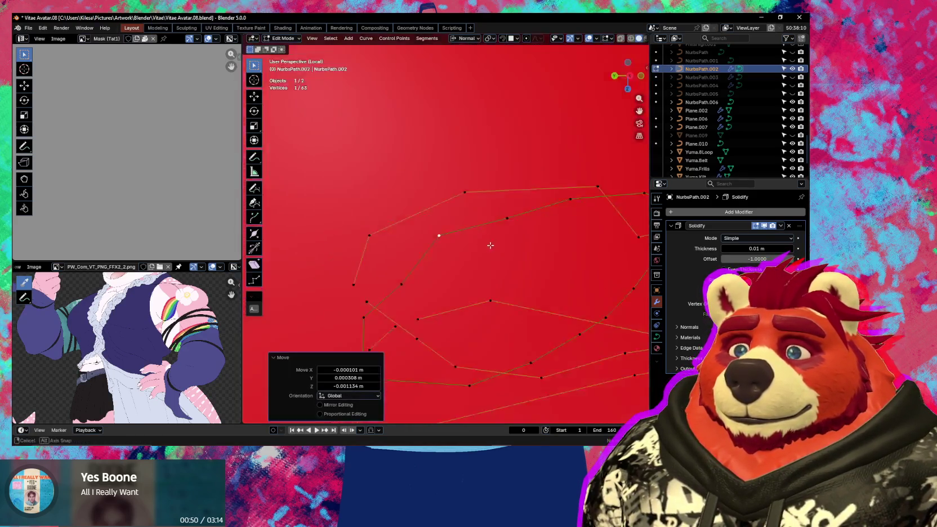
click(526, 225)
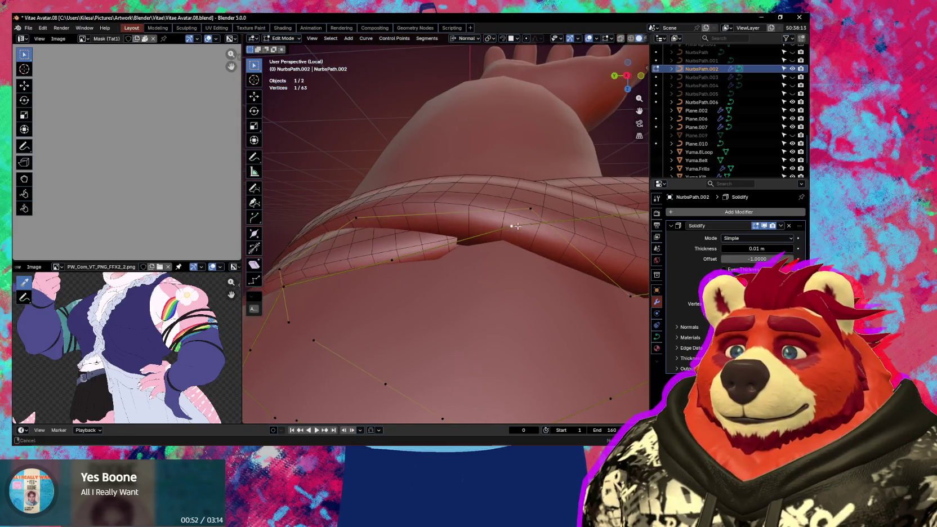
middle_drag(526, 224, 515, 232)
key(g)
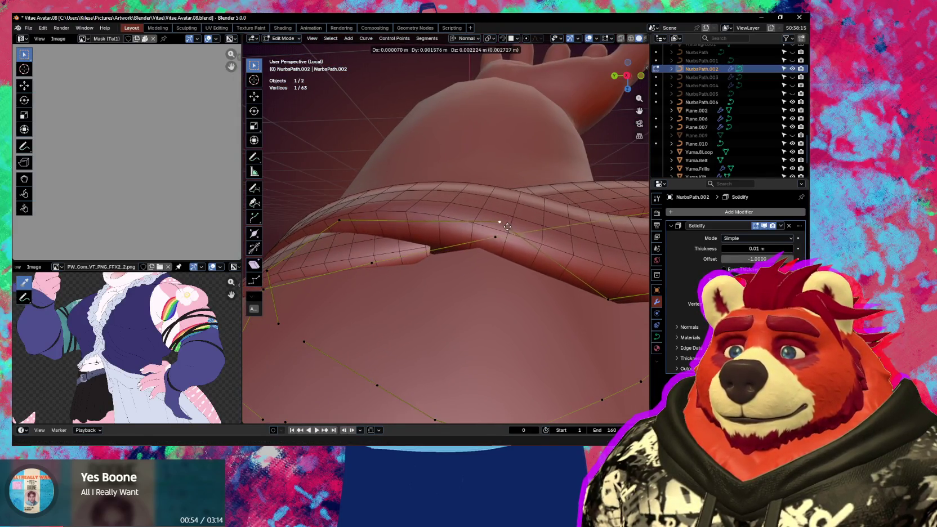
click(514, 242)
mouse_move(514, 243)
middle_down()
mouse_move(530, 279)
mouse_move(407, 256)
middle_up()
shift+click(407, 257)
key(g)
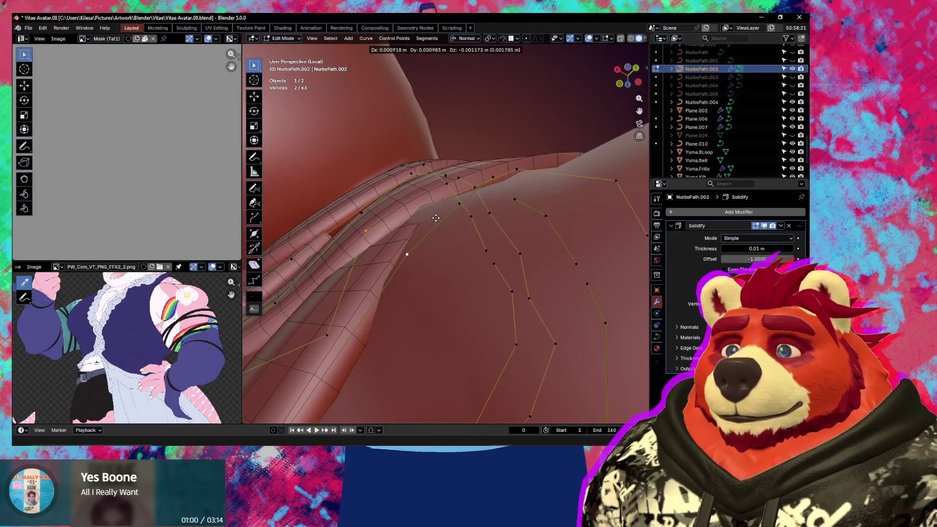
click(436, 218)
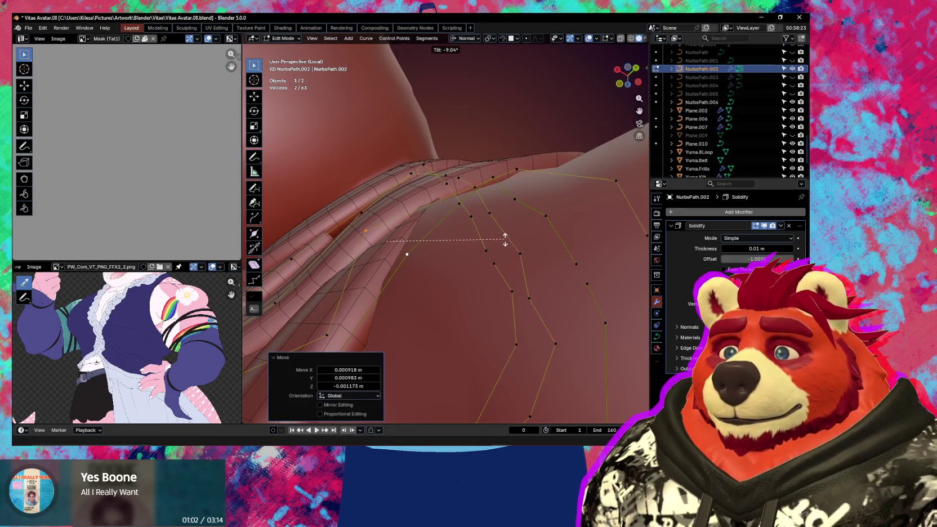
Step: Twist a strap control point about 5° and nudge it slightly
click(505, 239)
middle_drag(462, 243, 495, 248)
key(alt+Tab)
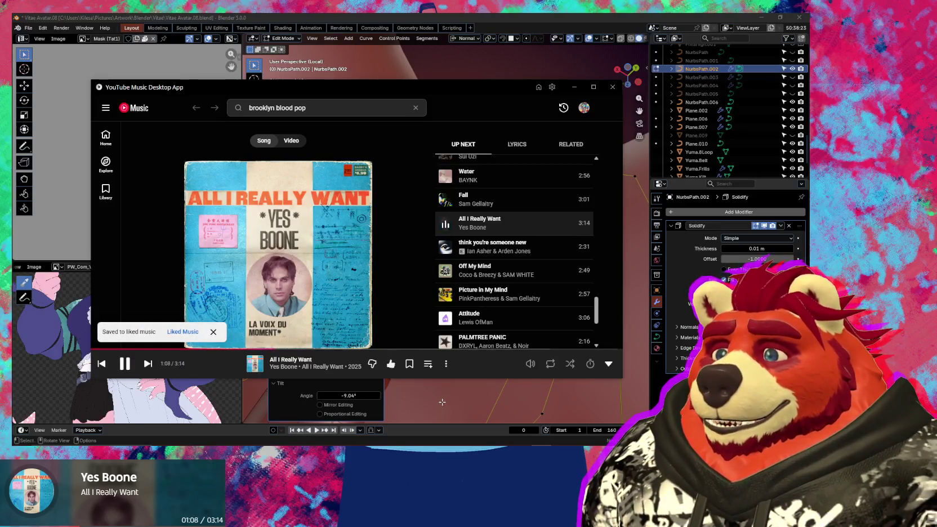
key(alt+Tab)
mouse_move(442, 402)
middle_down()
mouse_move(478, 194)
mouse_move(513, 239)
mouse_move(570, 263)
middle_up()
click(516, 242)
click(518, 231)
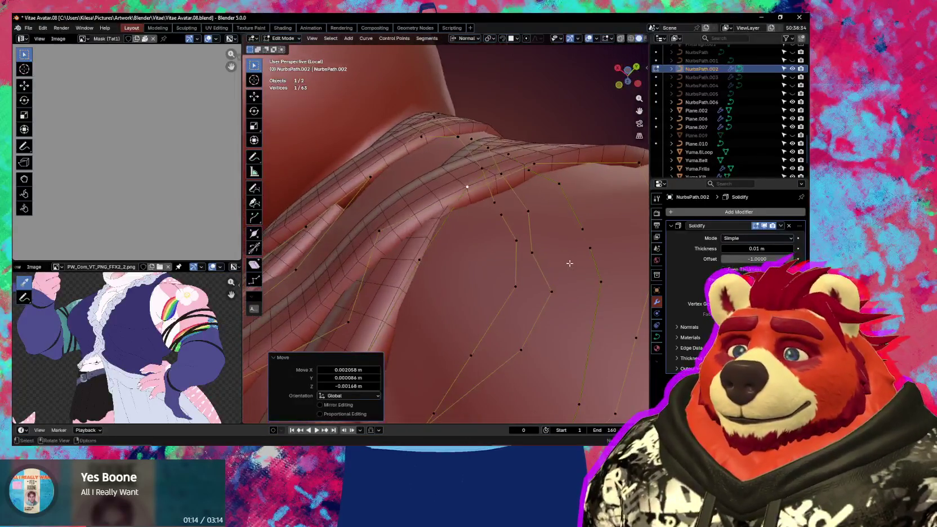
click(562, 271)
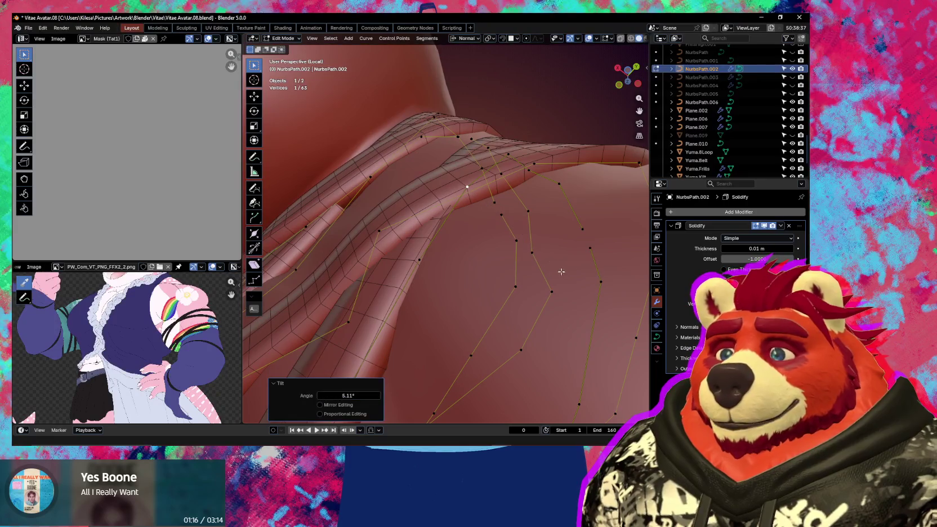
click(514, 254)
mouse_move(514, 255)
middle_down()
mouse_move(560, 242)
mouse_move(525, 280)
mouse_move(498, 262)
mouse_move(490, 276)
mouse_move(509, 260)
mouse_move(406, 245)
mouse_move(445, 225)
mouse_move(511, 223)
middle_up()
key(shift+alt+z)
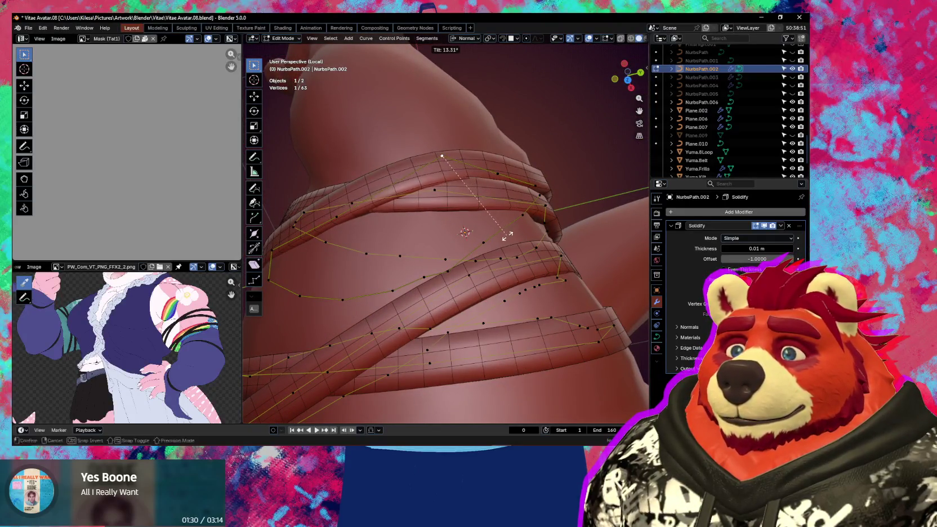
Step: Add an extra control point between two strap points and position it
click(498, 256)
middle_drag(498, 256, 579, 327)
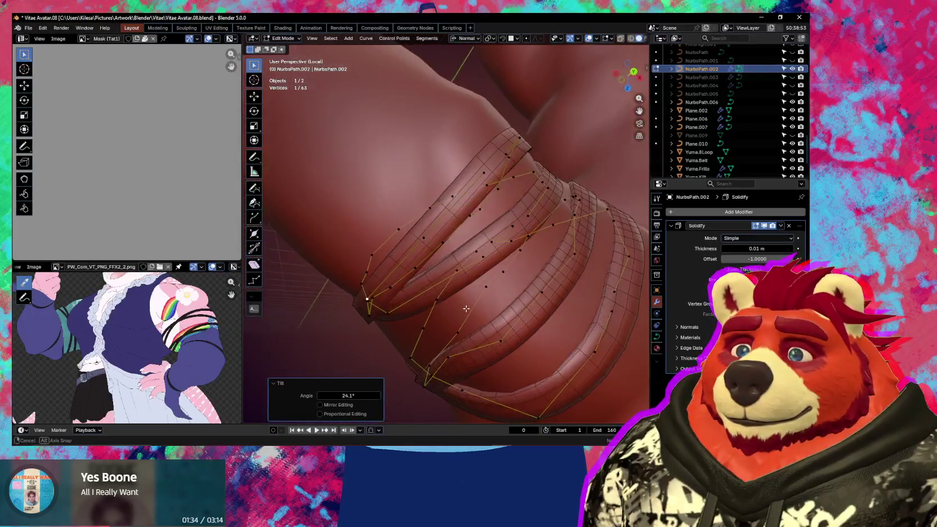
mouse_move(579, 326)
middle_down()
mouse_move(530, 225)
mouse_move(322, 385)
mouse_move(444, 246)
middle_up()
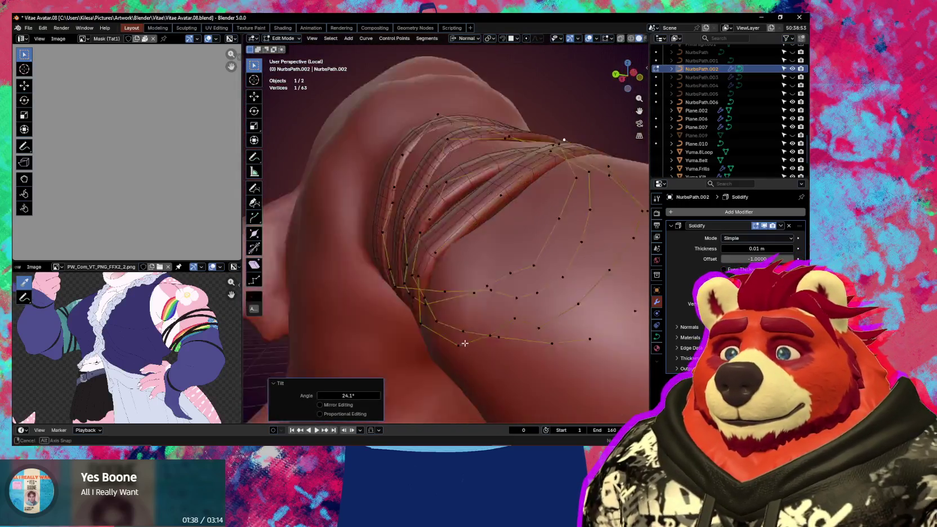
click(427, 252)
mouse_move(497, 188)
middle_down()
mouse_move(518, 203)
mouse_move(460, 233)
middle_up()
click(495, 181)
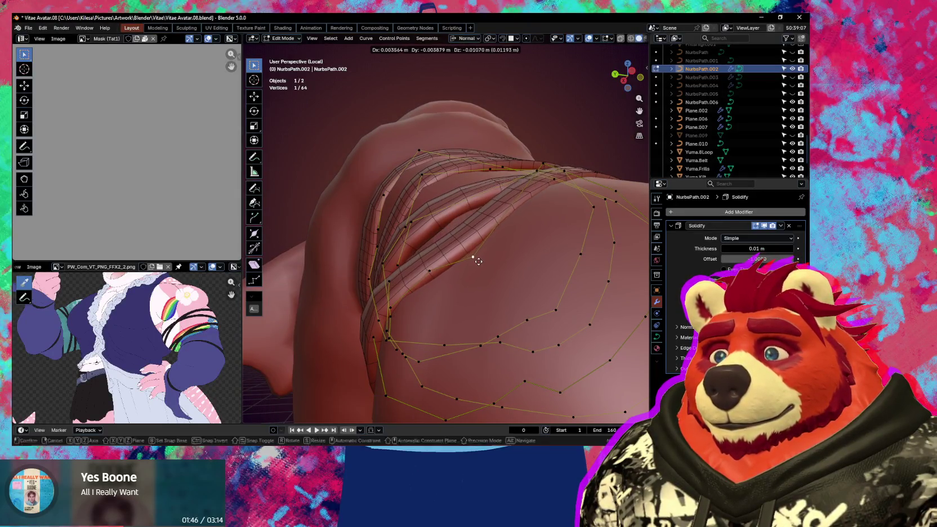
click(478, 265)
key(g)
click(442, 272)
Step: Twist strap control points by 6.7° and -24.4°
mouse_move(442, 272)
middle_down()
mouse_move(463, 291)
mouse_move(498, 295)
mouse_move(514, 171)
mouse_move(577, 241)
mouse_move(432, 324)
middle_up()
click(513, 167)
click(580, 258)
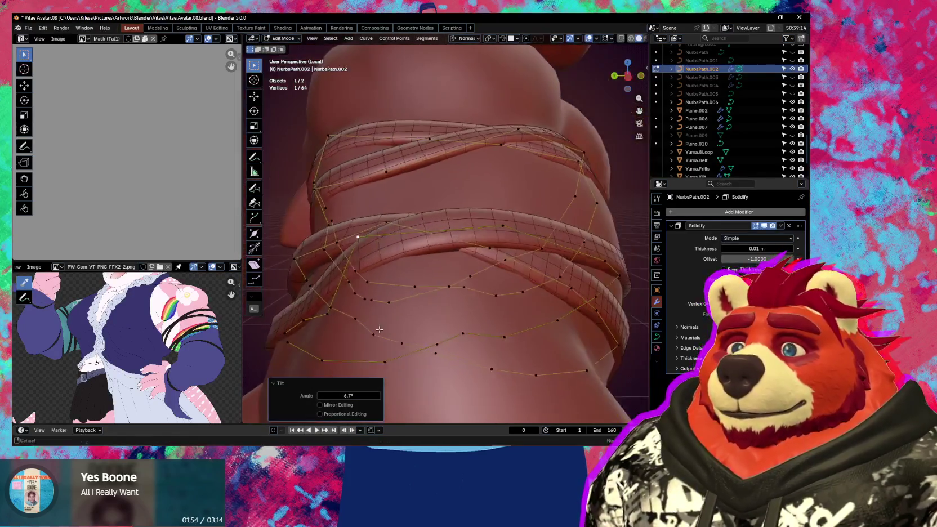
shift+click(498, 228)
mouse_move(498, 228)
middle_down()
mouse_move(494, 203)
mouse_move(558, 217)
mouse_move(582, 251)
mouse_move(491, 229)
mouse_move(431, 276)
mouse_move(461, 240)
mouse_move(490, 234)
mouse_move(464, 201)
mouse_move(406, 198)
middle_up()
click(523, 219)
Step: Move further strap control points and twist one by 6.55°
click(429, 276)
key(g)
click(437, 279)
click(493, 225)
key(g)
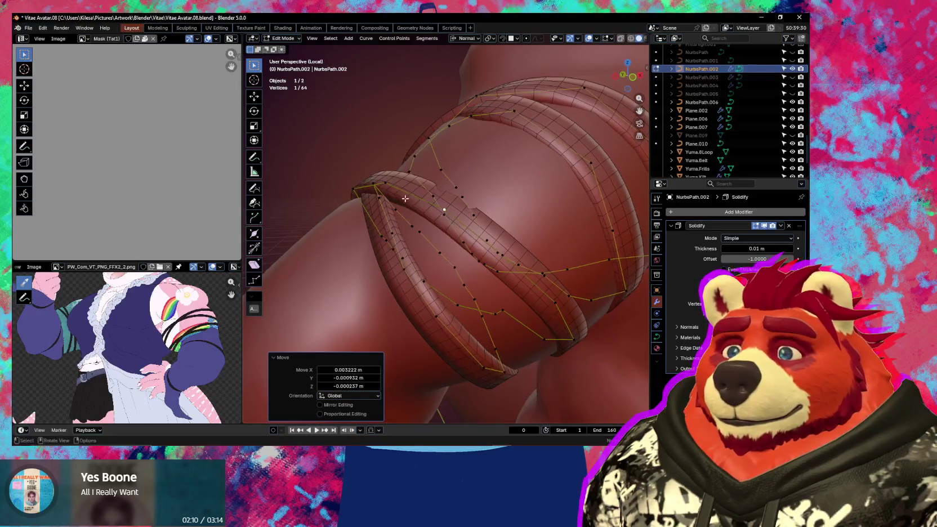
click(523, 239)
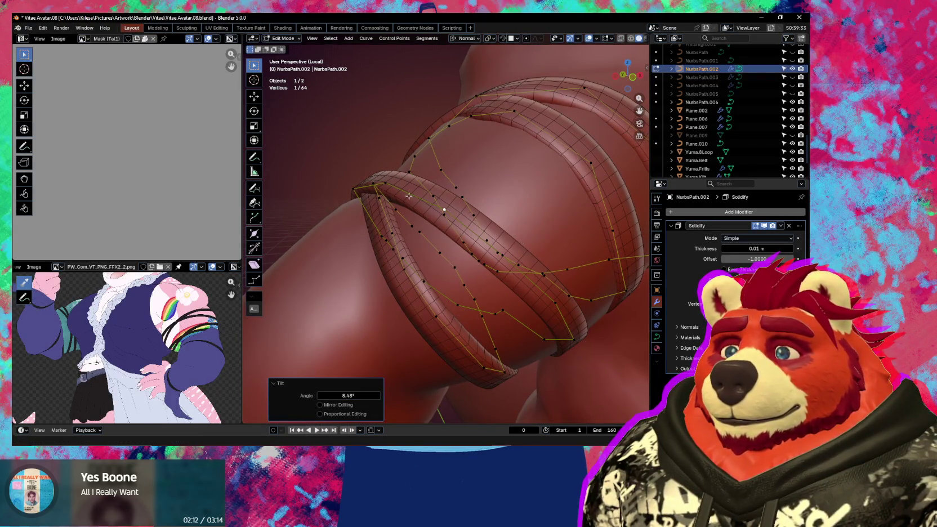
click(385, 182)
click(491, 203)
mouse_move(491, 202)
middle_down()
mouse_move(477, 179)
mouse_move(555, 265)
mouse_move(420, 243)
mouse_move(505, 250)
mouse_move(498, 271)
mouse_move(462, 214)
mouse_move(465, 315)
middle_up()
click(479, 185)
Step: Tilt a strap point -5.75° and shift it so the bands wrap the arm
key(g)
key(ctrl+t)
click(499, 267)
click(499, 264)
key(g)
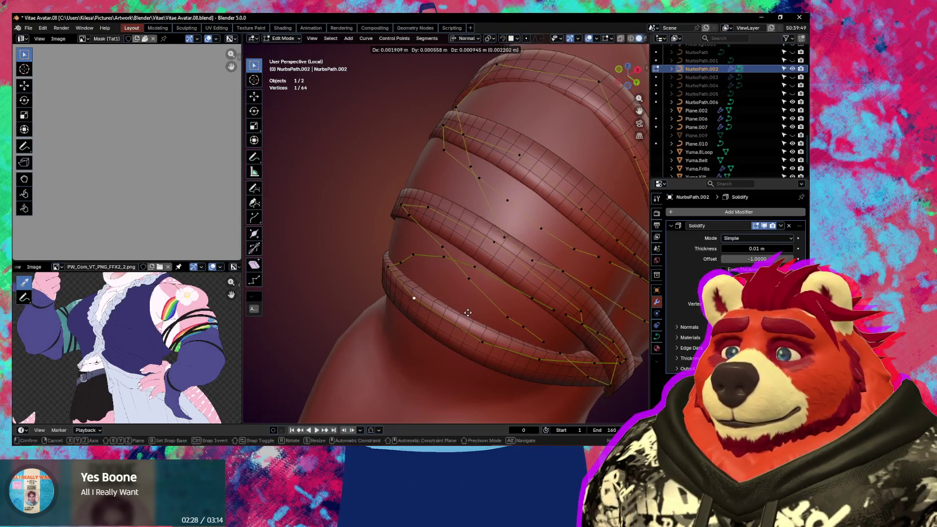
click(468, 313)
mouse_move(467, 313)
middle_down()
mouse_move(535, 350)
mouse_move(496, 332)
mouse_move(569, 391)
mouse_move(282, 369)
mouse_move(392, 334)
mouse_move(345, 334)
middle_up()
scroll(535, 350, down, 4)
scroll(496, 333, down, 5)
scroll(399, 304, up, 5)
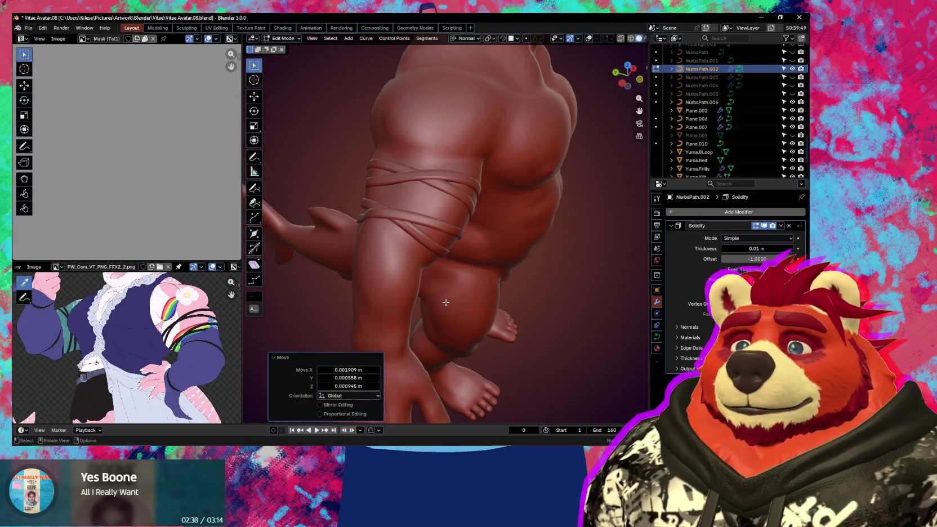
Step: Return to Object Mode and add a Mirror modifier from Quick Favorites to the straps
middle_drag(445, 302, 464, 304)
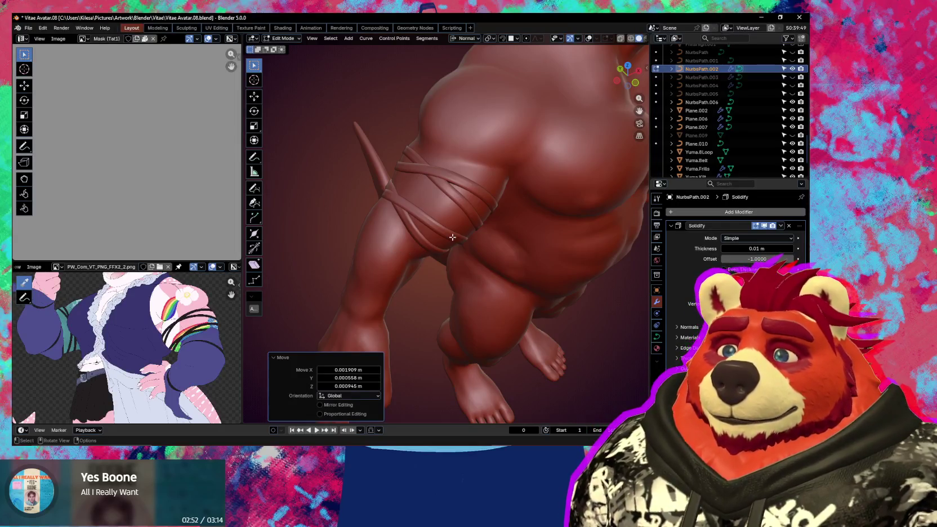
middle_drag(452, 238, 395, 209)
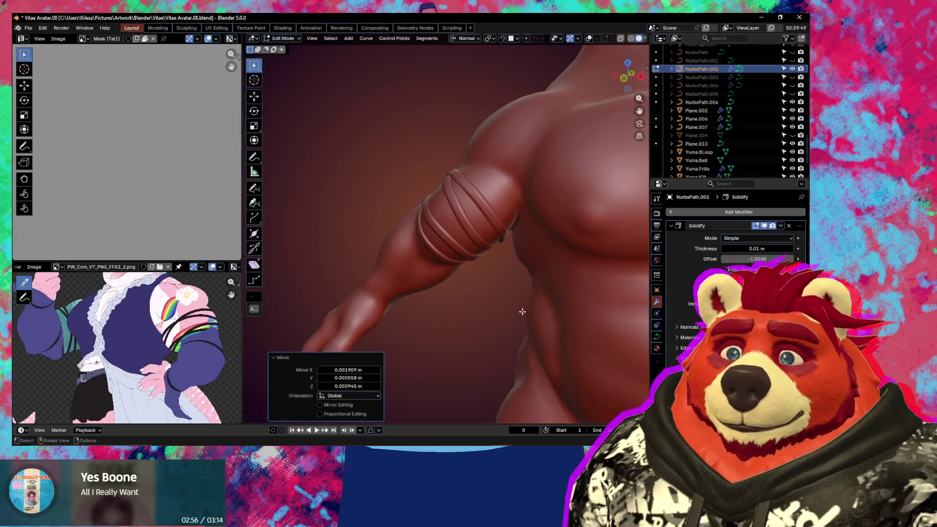
key(ctrl+Tab)
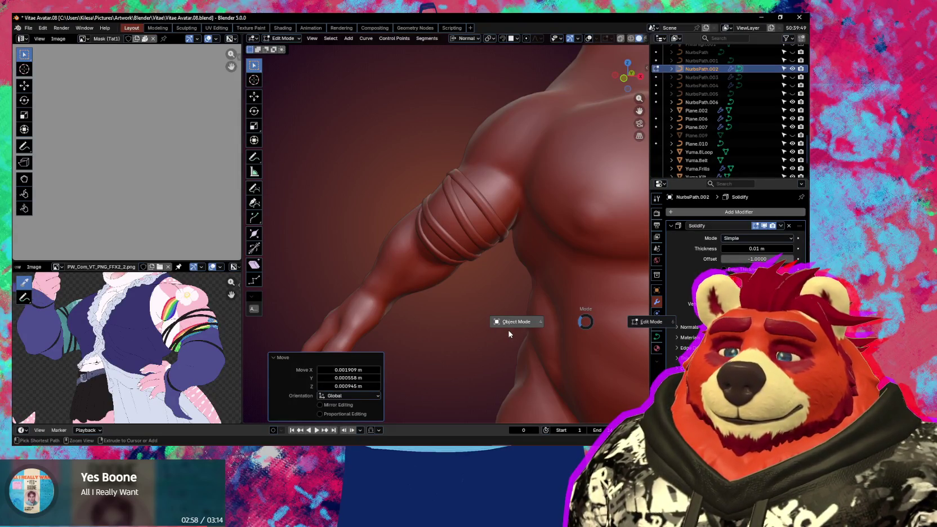
click(507, 330)
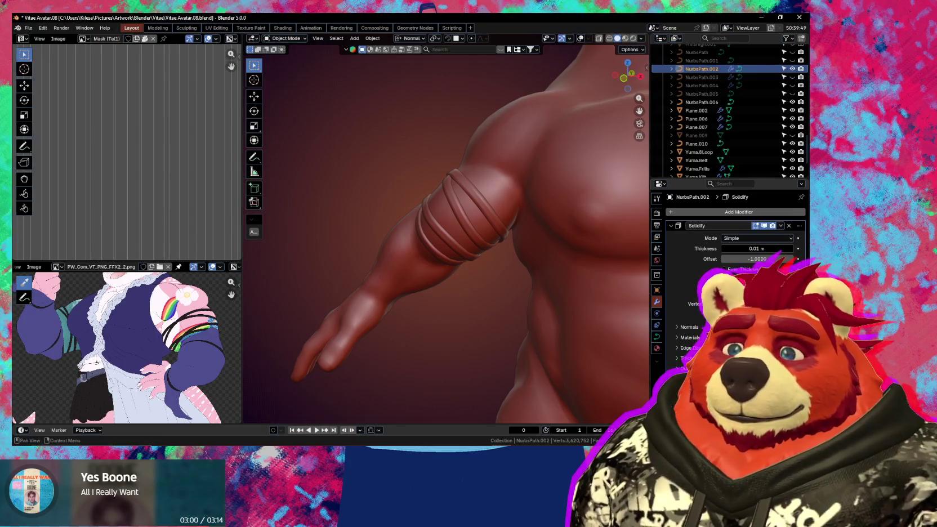
key(q)
click(657, 320)
Step: Frame and inspect the mirrored arm bands on both arms
scroll(488, 327, down, 5)
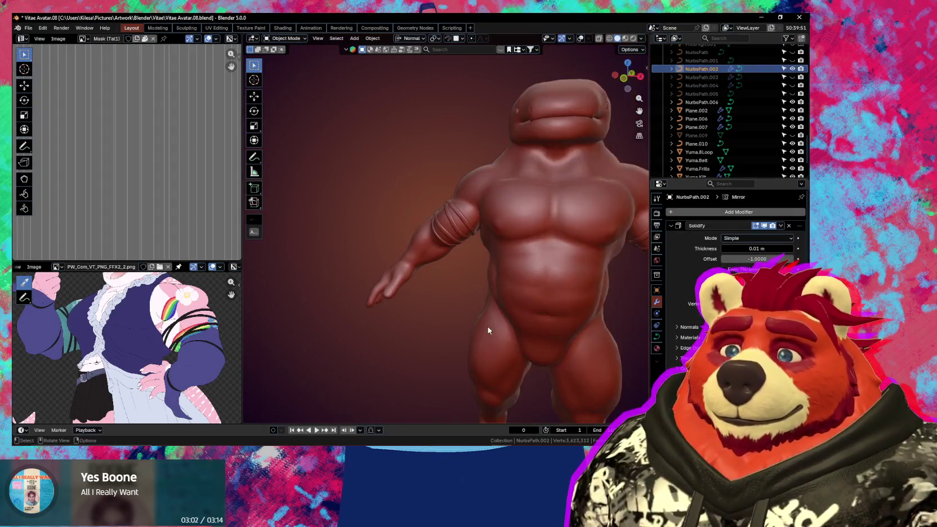
scroll(500, 319, down, 2)
middle_drag(500, 319, 495, 308)
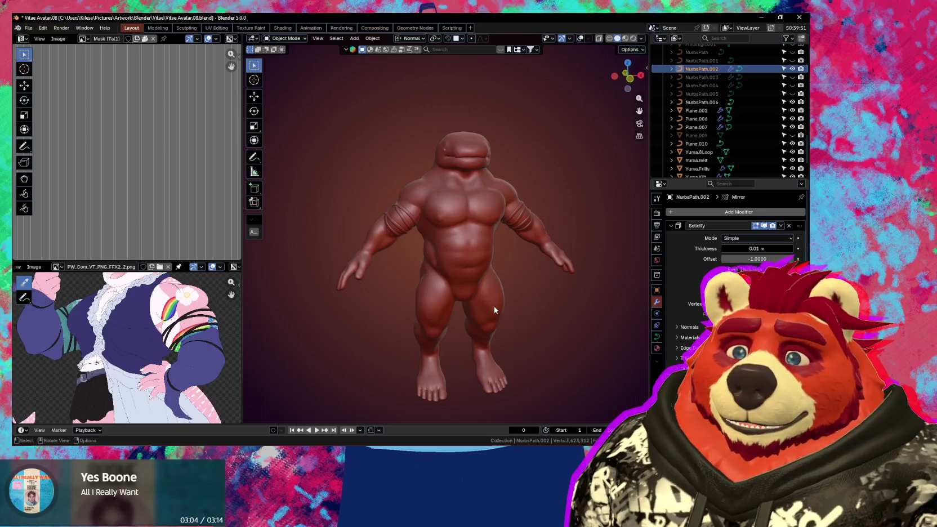
scroll(451, 276, up, 2)
scroll(467, 278, up, 2)
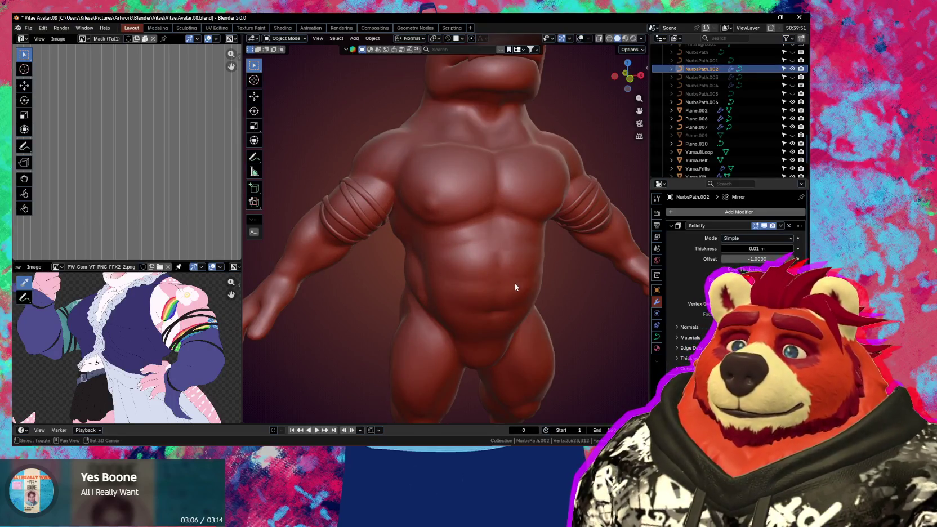
scroll(474, 282, down, 4)
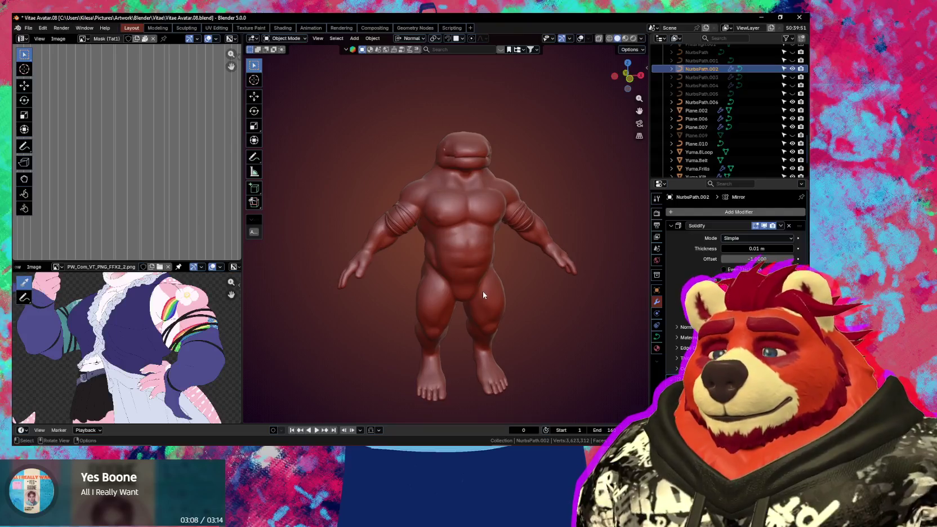
key(KP_Decimal)
mouse_move(482, 281)
middle_down()
mouse_move(498, 264)
mouse_move(489, 256)
middle_up()
scroll(489, 259, up, 2)
click(474, 238)
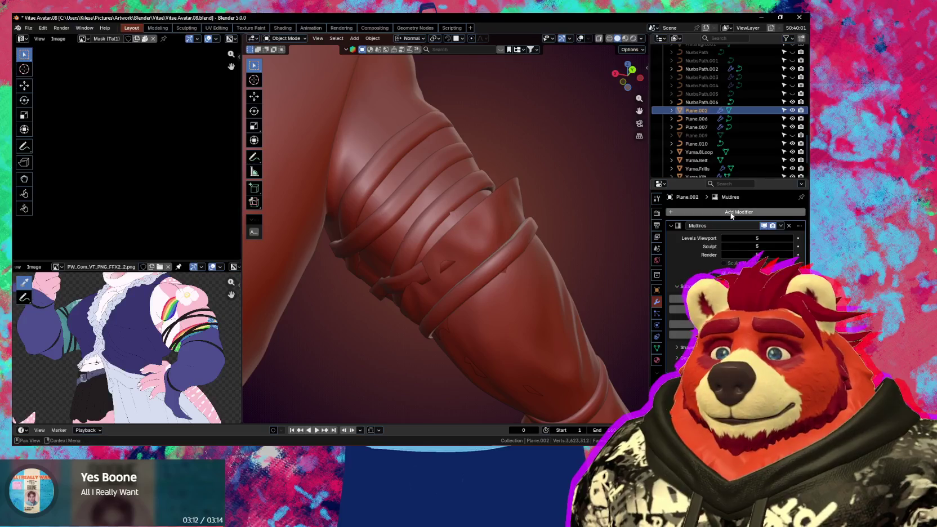
key(ctrl+Tab)
middle_drag(454, 328, 450, 274)
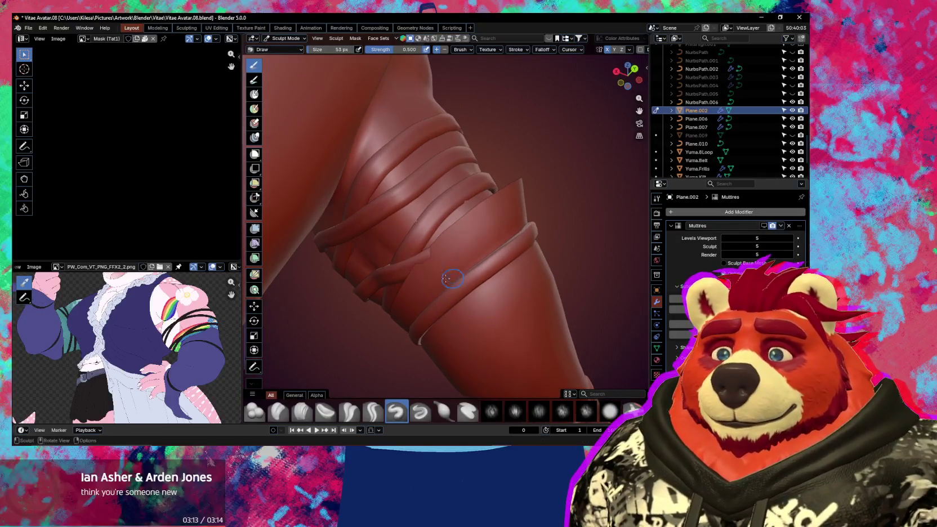
click(461, 271)
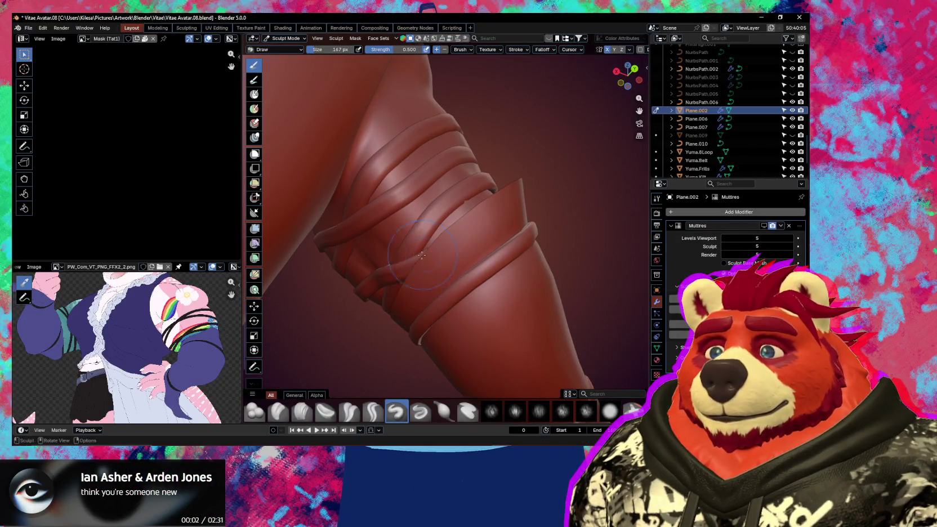
middle_drag(421, 255, 434, 297)
drag(434, 297, 446, 250)
mouse_move(443, 236)
middle_down()
mouse_move(422, 241)
mouse_move(609, 271)
mouse_move(449, 244)
middle_up()
scroll(456, 252, down, 5)
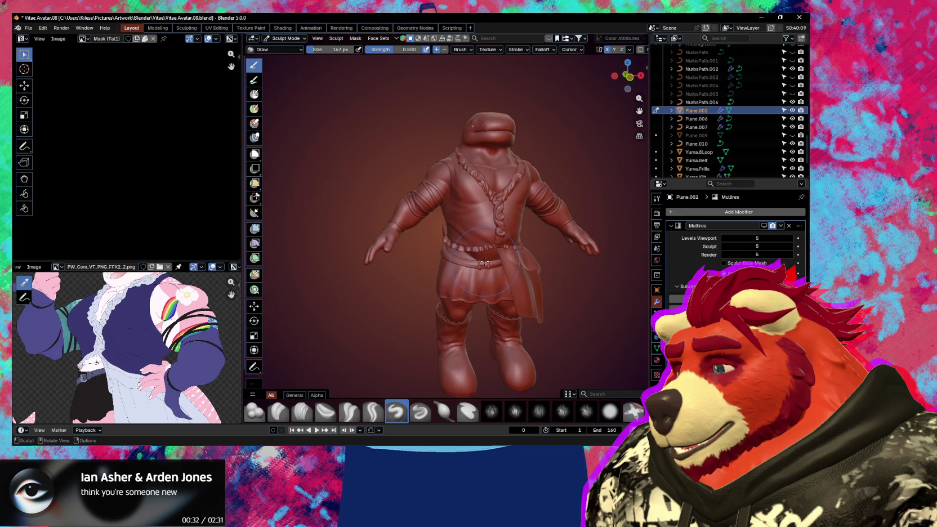
mouse_move(485, 262)
middle_down()
mouse_move(501, 214)
mouse_move(456, 233)
middle_up()
scroll(502, 214, up, 3)
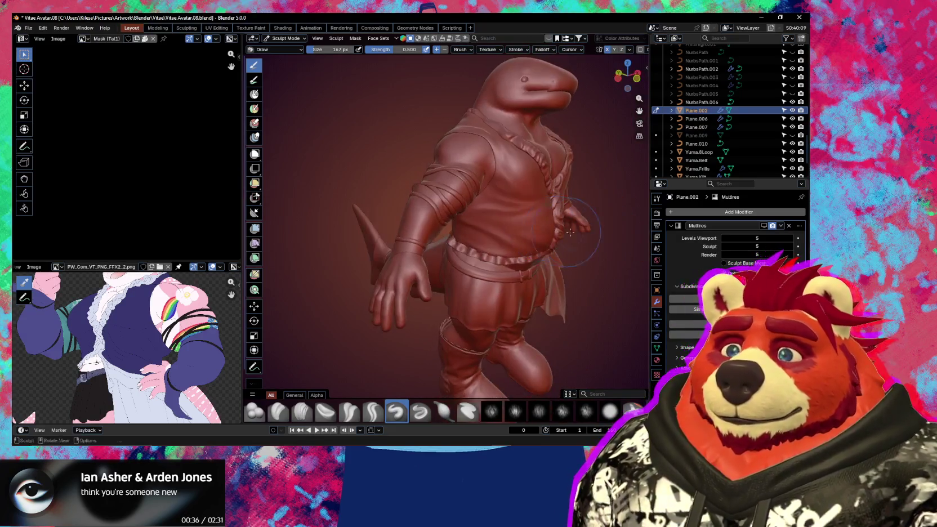
key(ctrl+Tab)
scroll(452, 217, up, 3)
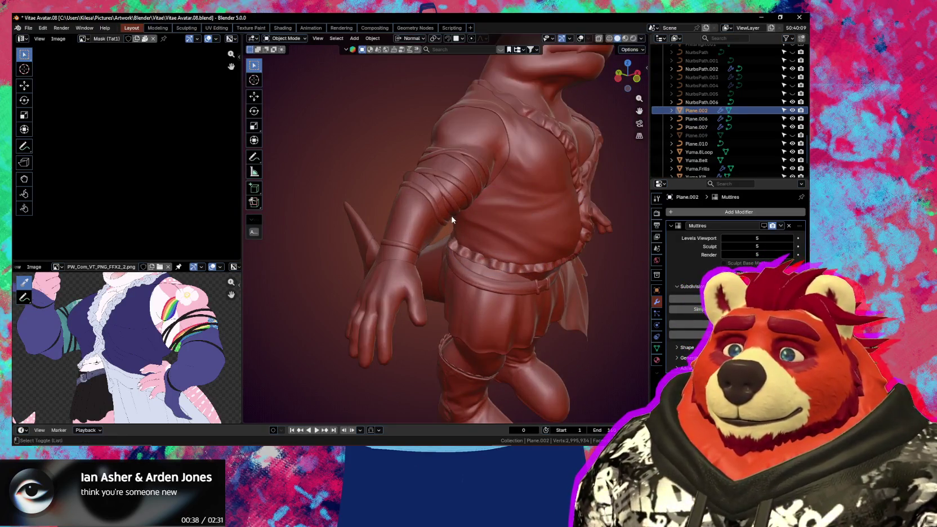
key(shift+alt+z)
mouse_move(451, 217)
middle_down()
mouse_move(388, 205)
mouse_move(419, 208)
middle_up()
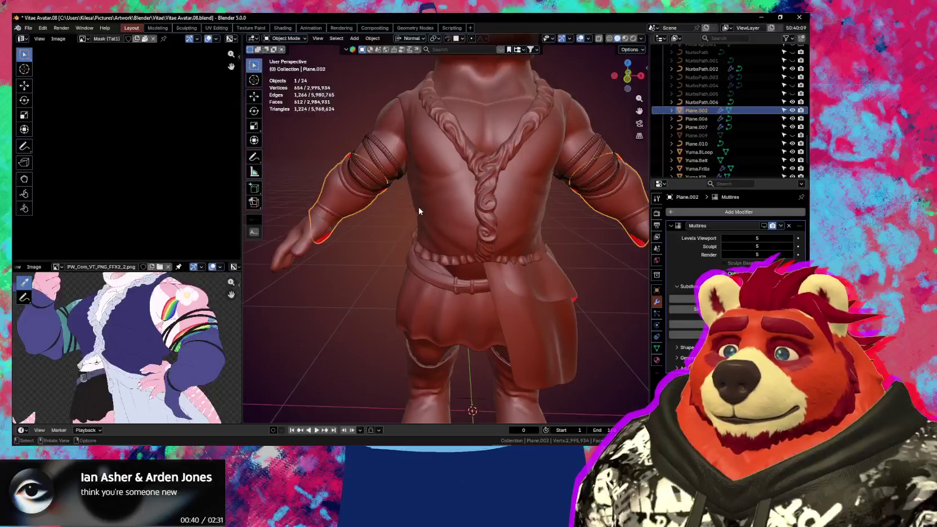
scroll(423, 215, down, 3)
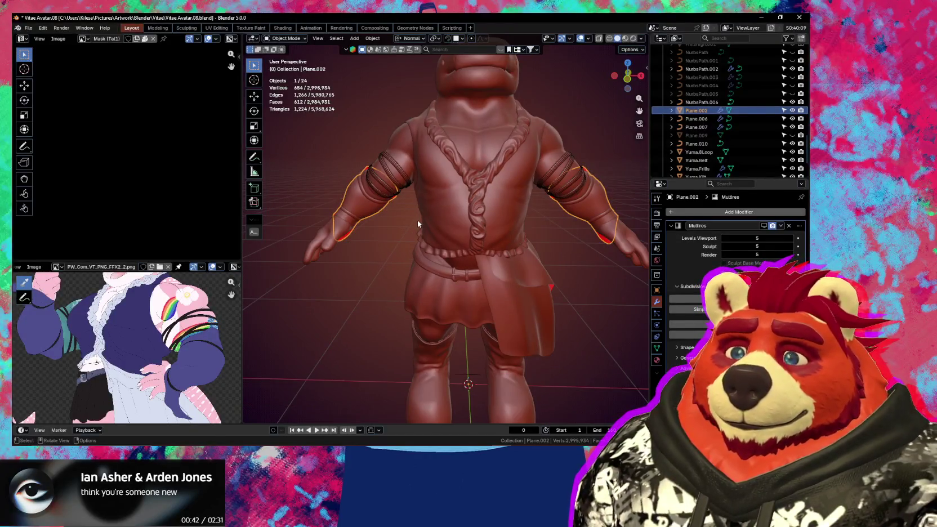
mouse_move(388, 202)
middle_down()
mouse_move(443, 208)
mouse_move(556, 192)
middle_up()
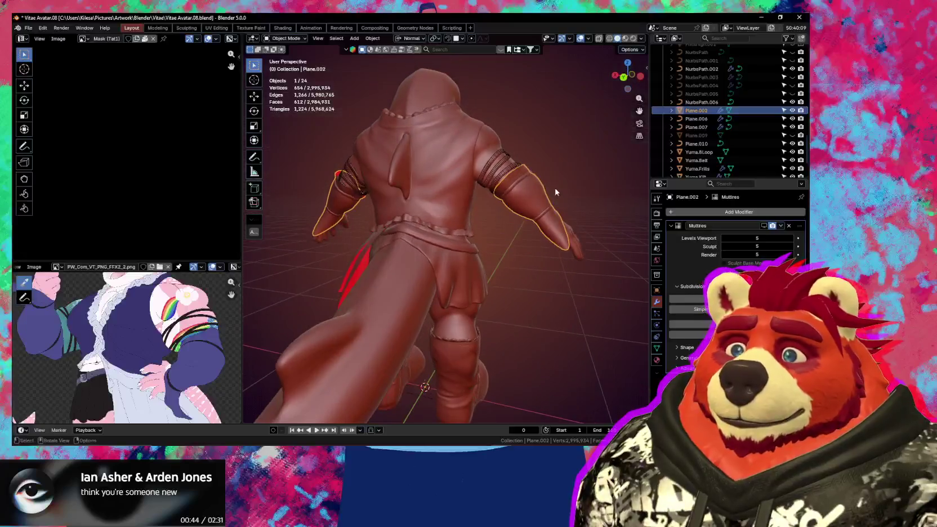
scroll(493, 180, up, 2)
scroll(485, 209, up, 3)
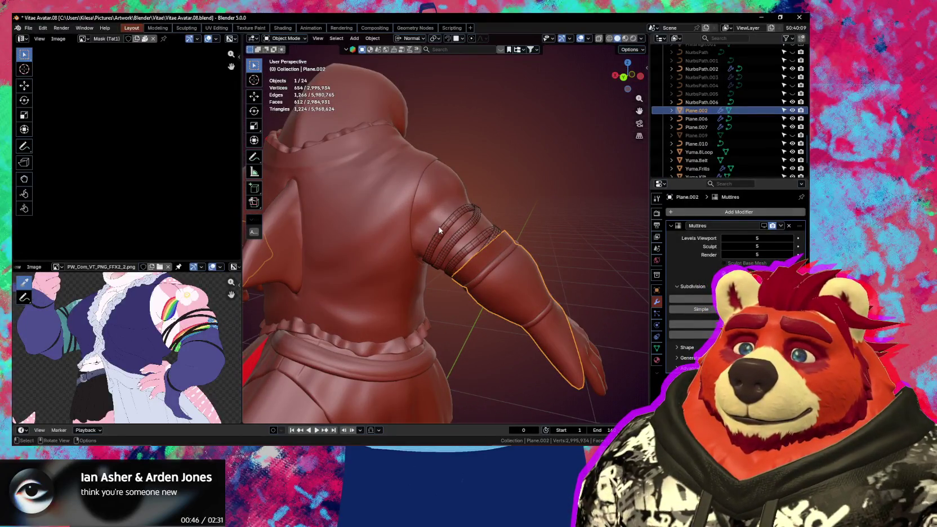
mouse_move(479, 233)
middle_down()
mouse_move(414, 235)
mouse_move(403, 164)
mouse_move(393, 218)
middle_up()
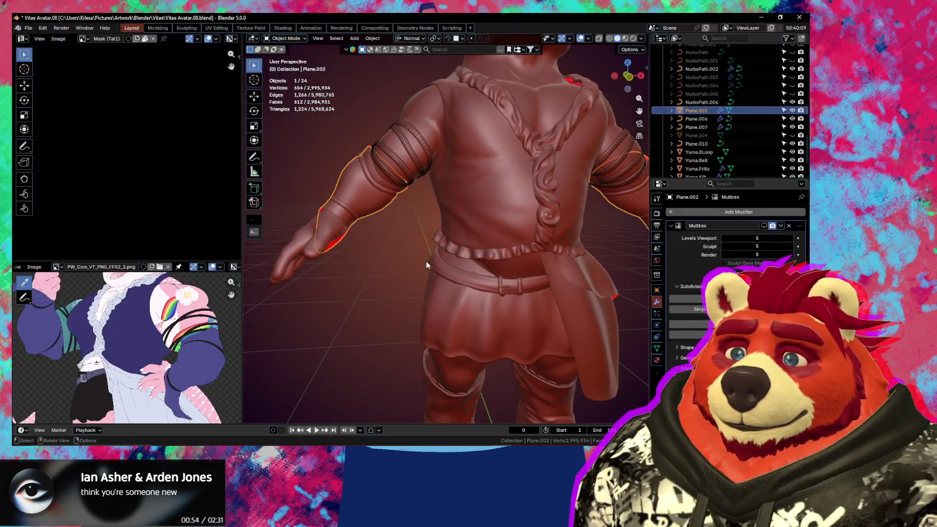
mouse_move(355, 185)
middle_down()
mouse_move(370, 194)
mouse_move(366, 186)
middle_up()
scroll(365, 184, up, 3)
mouse_move(415, 203)
middle_down()
mouse_move(442, 230)
mouse_move(410, 213)
mouse_move(429, 215)
middle_up()
scroll(457, 234, down, 3)
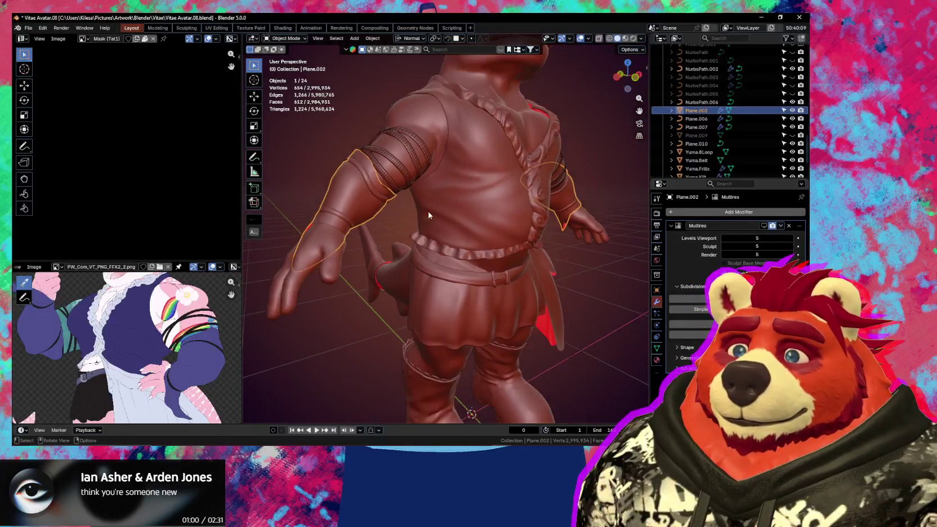
middle_drag(500, 167, 508, 194)
scroll(439, 224, up, 3)
mouse_move(439, 224)
middle_down()
mouse_move(364, 213)
mouse_move(410, 231)
mouse_move(550, 245)
middle_up()
scroll(475, 221, up, 3)
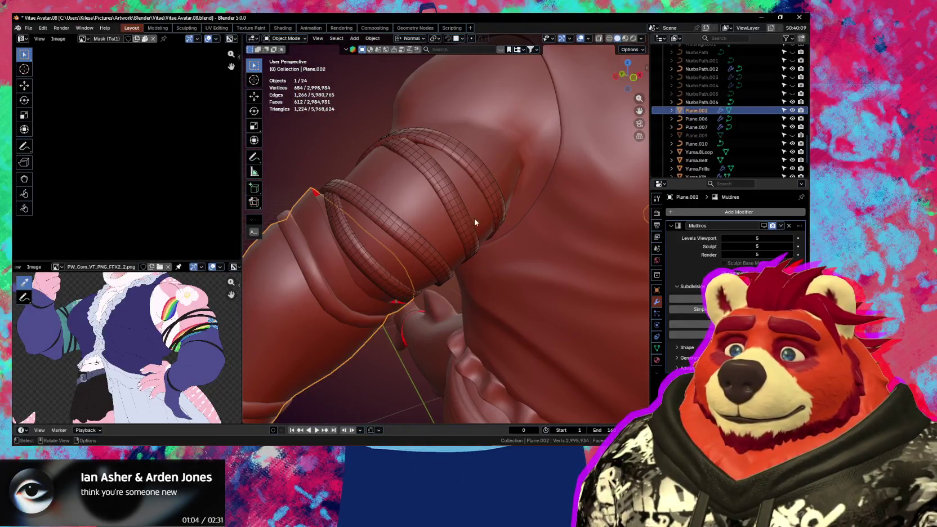
click(484, 184)
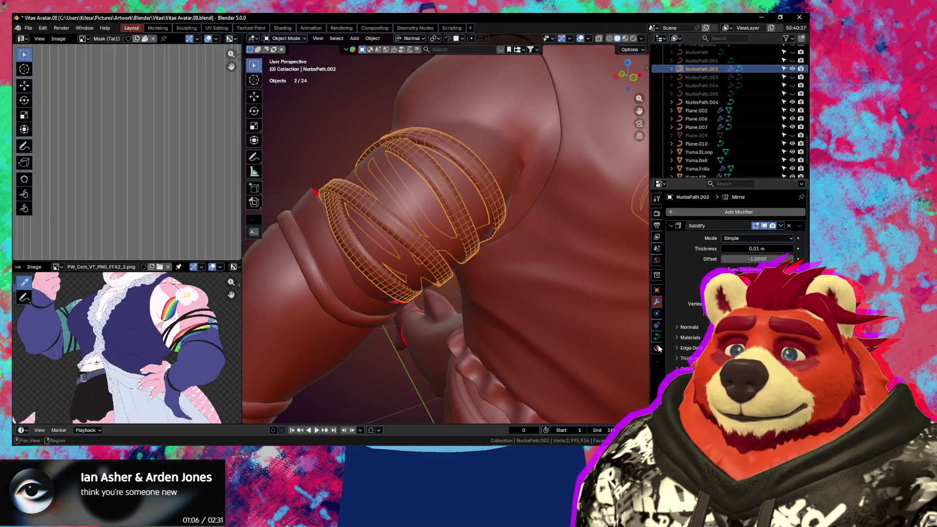
Step: Select all NurbsPath.002 points and shrink the strap thickness with Alt+S
scroll(500, 300, down, 2)
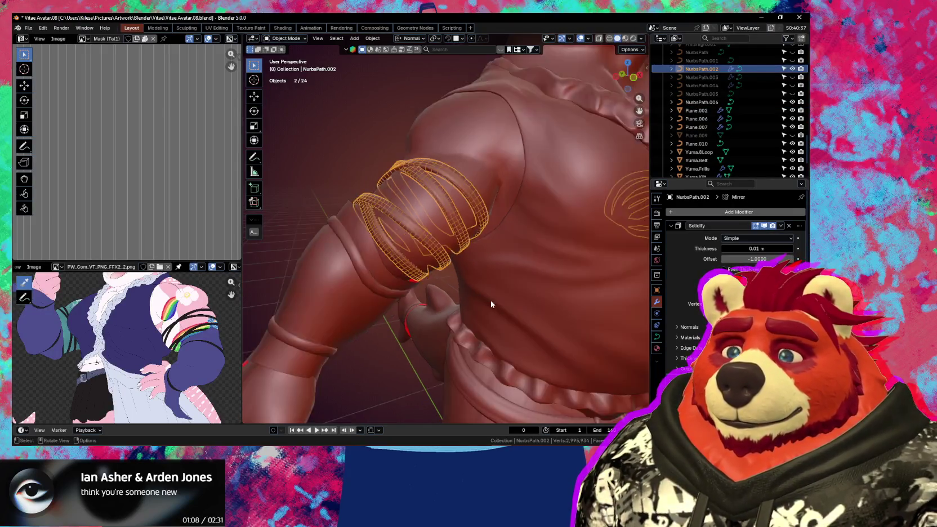
scroll(491, 300, down, 3)
middle_drag(485, 293, 478, 286)
scroll(478, 285, up, 5)
key(Tab)
key(a)
key(alt+s)
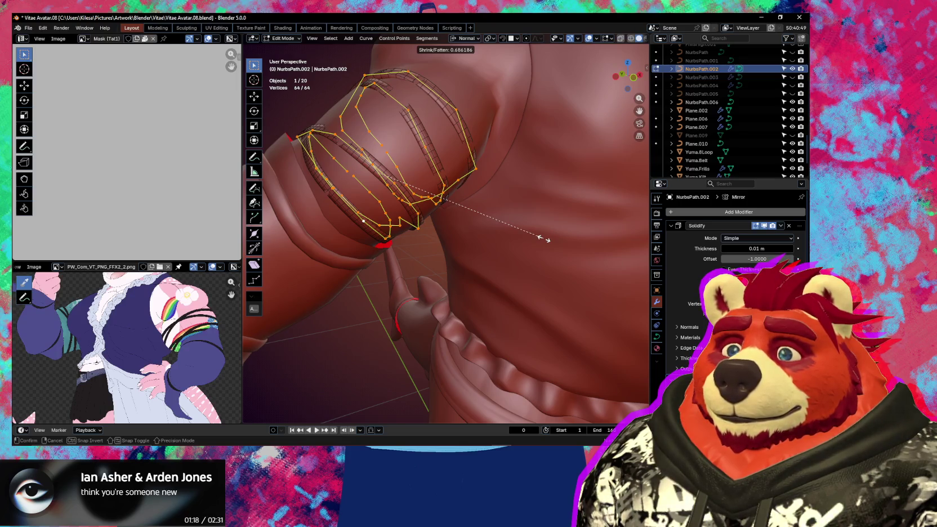
click(544, 239)
Step: Back in Object Mode, select NurbsPath.006 near the boot and enter Edit Mode
scroll(540, 254, down, 5)
key(Tab)
mouse_move(540, 253)
middle_down()
mouse_move(486, 283)
mouse_move(472, 259)
middle_up()
click(458, 349)
key(Tab)
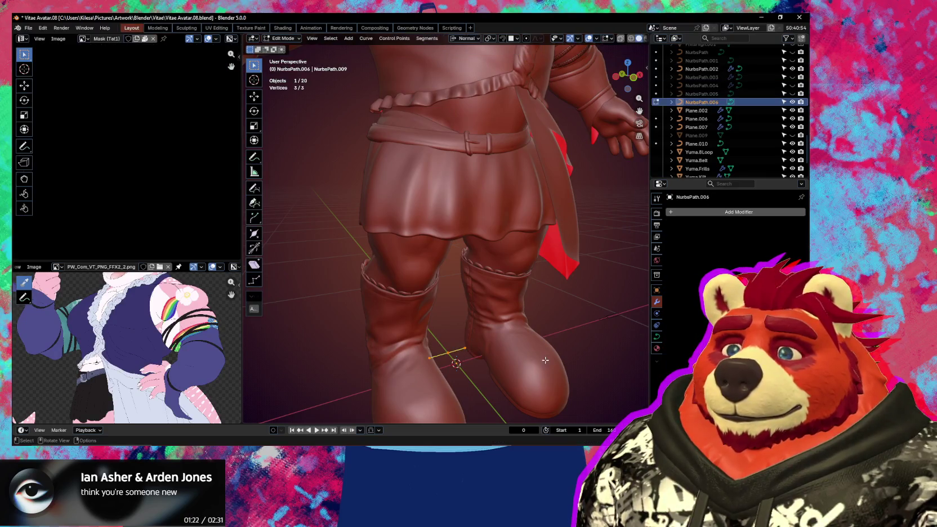
Step: Move the NurbsPath.006 points 0.027952 m along global Y
scroll(541, 348, down, 2)
key(g)
key(z)
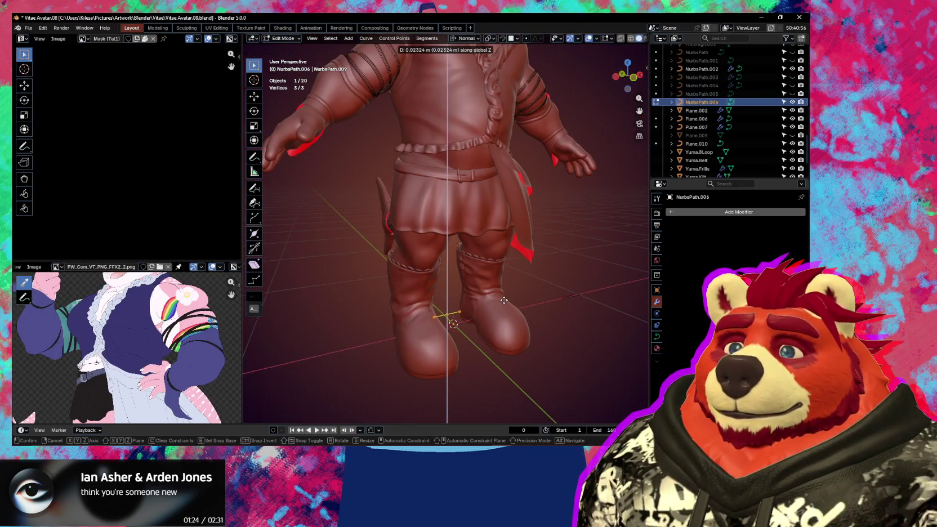
key(y)
key(y)
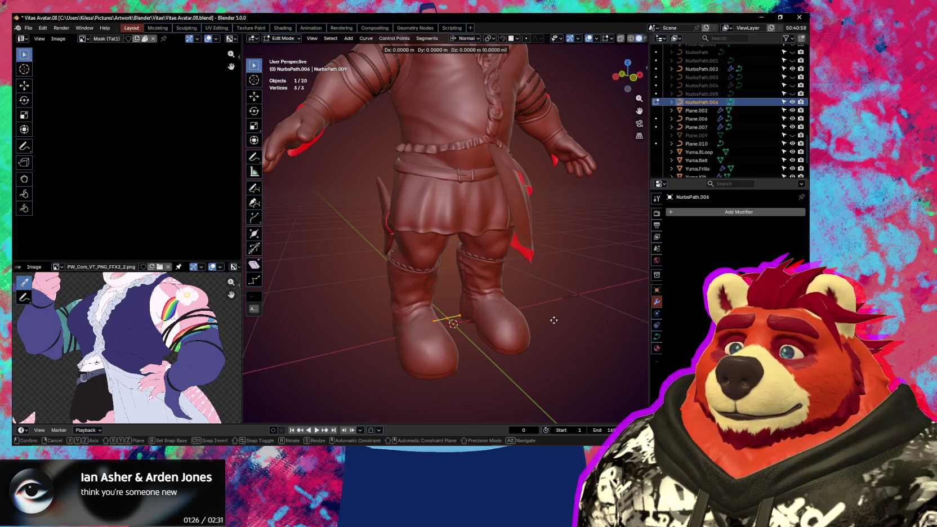
key(y)
key(y)
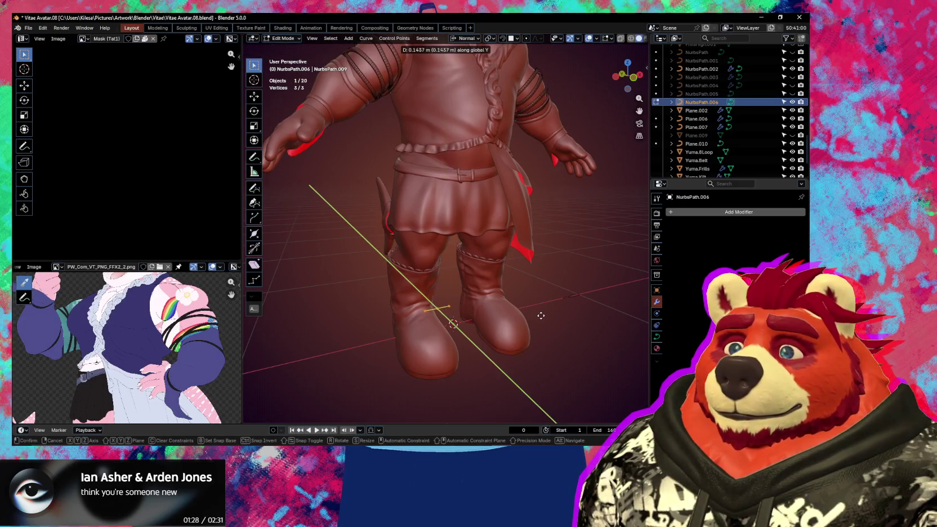
alt+middle_drag(539, 316, 564, 335)
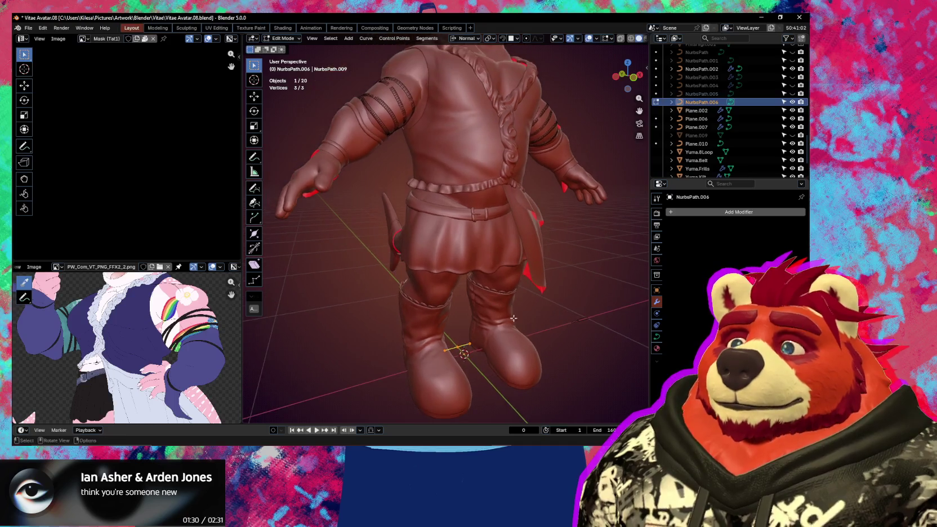
key(y)
key(y)
key(y)
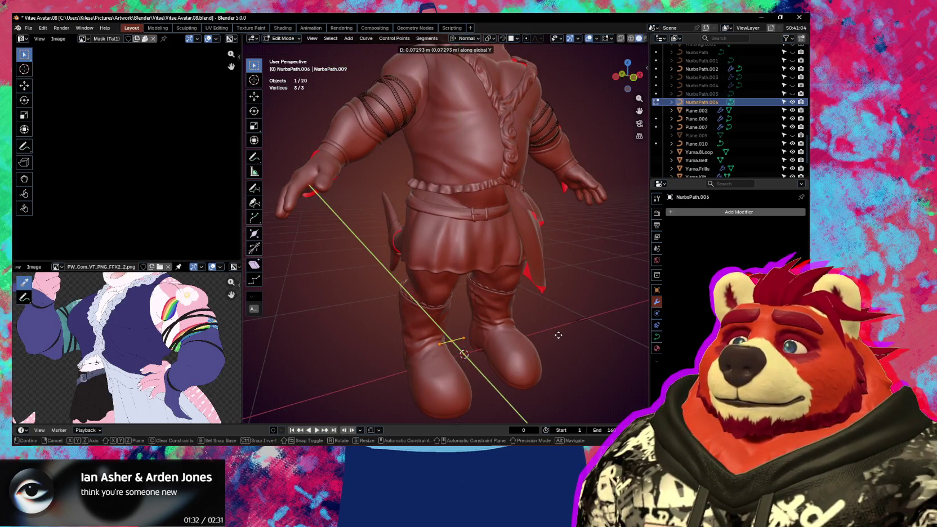
key(y)
key(y)
key(y)
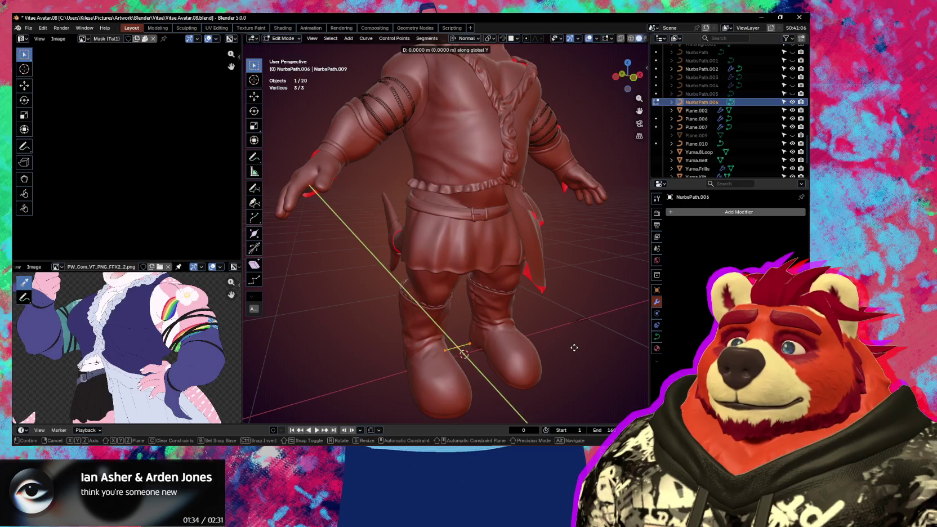
click(571, 346)
Step: Nudge the points another 0.005744 m along Y, cancelling a further attempt
mouse_move(571, 346)
middle_down()
mouse_move(508, 293)
mouse_move(546, 305)
middle_up()
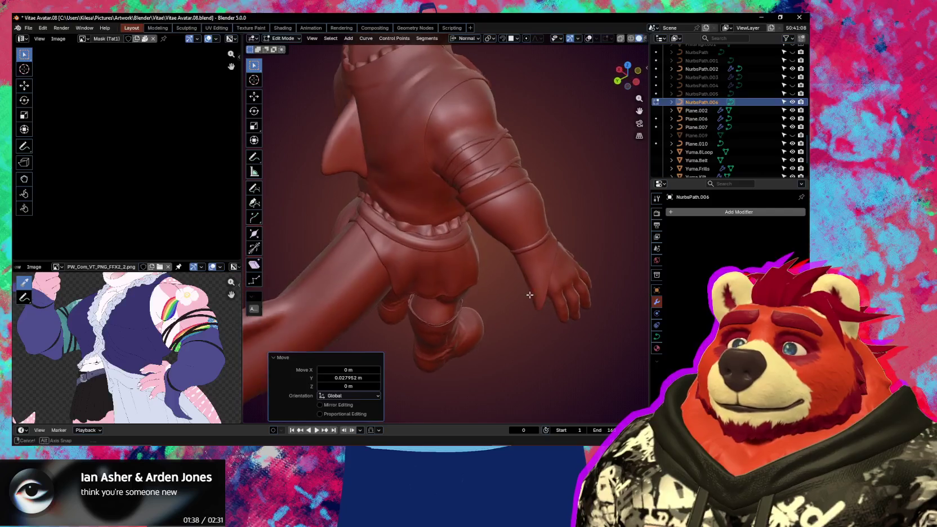
key(g)
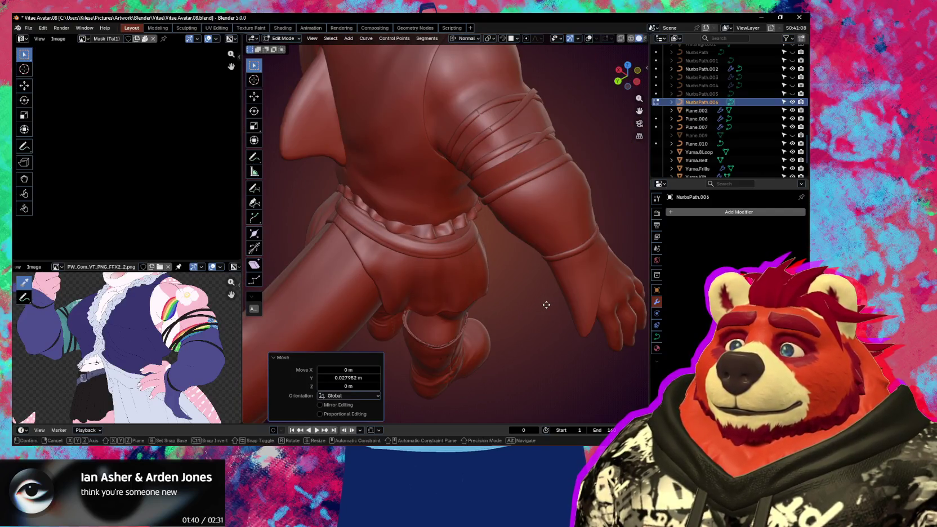
key(y)
click(545, 305)
mouse_move(545, 304)
middle_down()
mouse_move(551, 233)
mouse_move(467, 220)
mouse_move(494, 267)
middle_up()
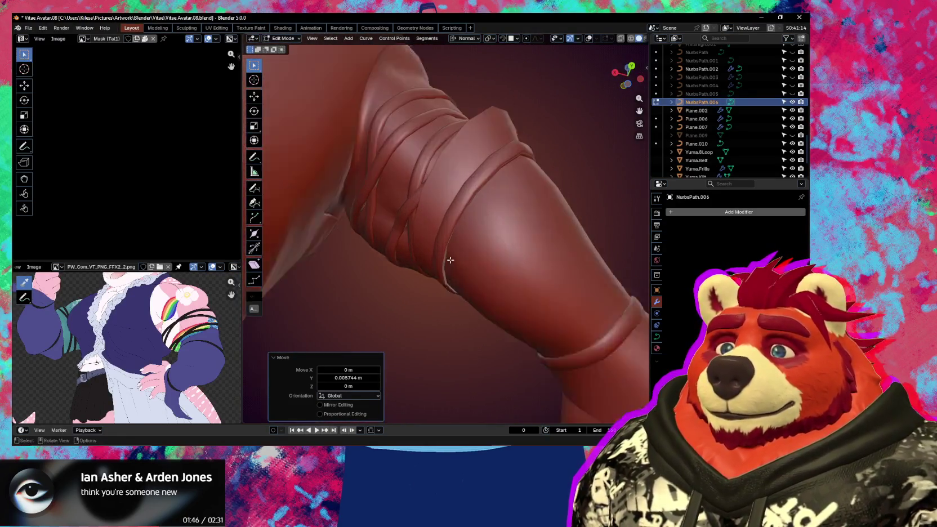
key(g)
key(y)
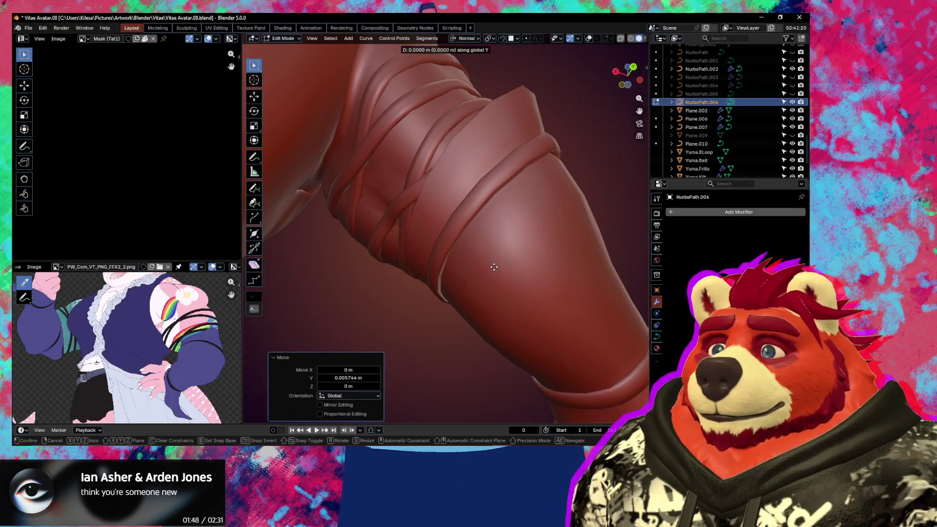
key(Escape)
Step: Restore viewport overlays and trial further Y moves on the leg, cancelling each
mouse_move(527, 289)
middle_down()
mouse_move(473, 328)
mouse_move(472, 343)
mouse_move(538, 324)
middle_up()
key(shift+alt+z)
key(g)
key(y)
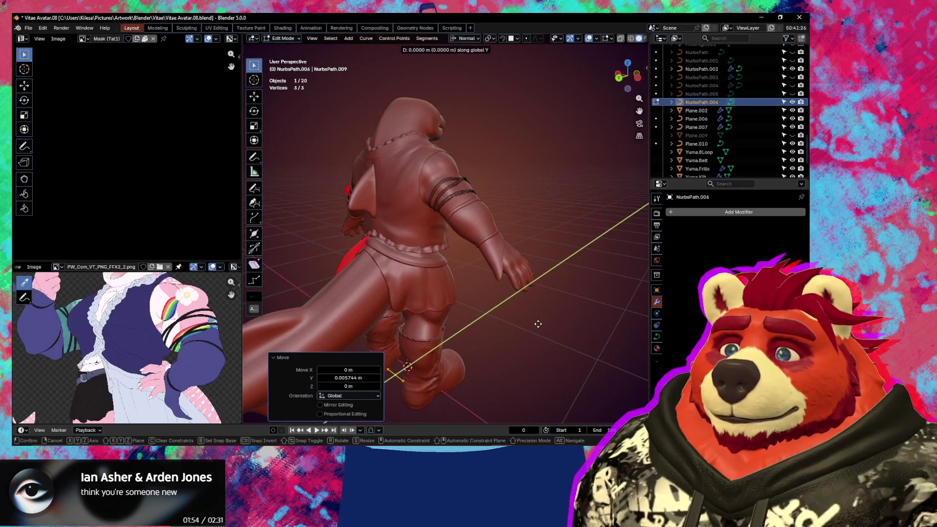
key(Escape)
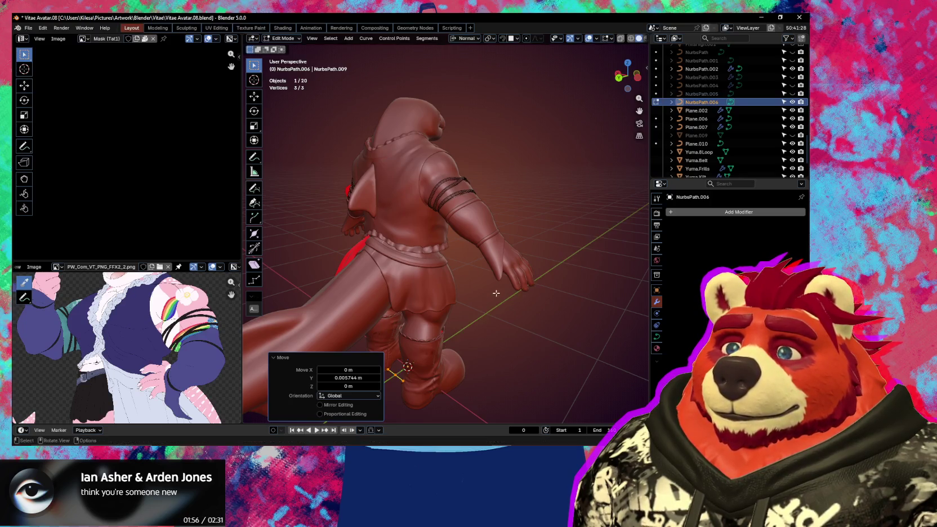
scroll(514, 309, up, 5)
mouse_move(514, 310)
middle_down()
mouse_move(505, 208)
mouse_move(522, 209)
middle_up()
key(g)
key(y)
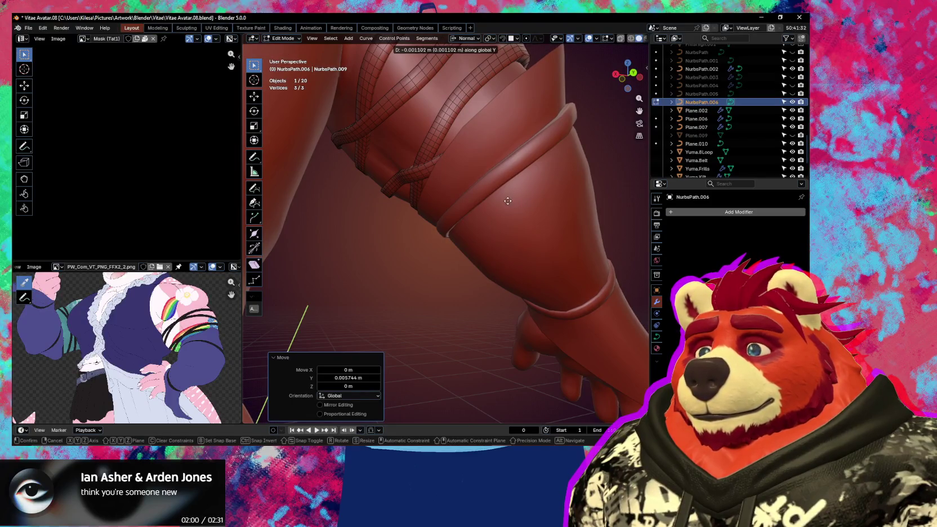
key(Escape)
mouse_move(470, 189)
middle_down()
mouse_move(511, 281)
mouse_move(523, 233)
middle_up()
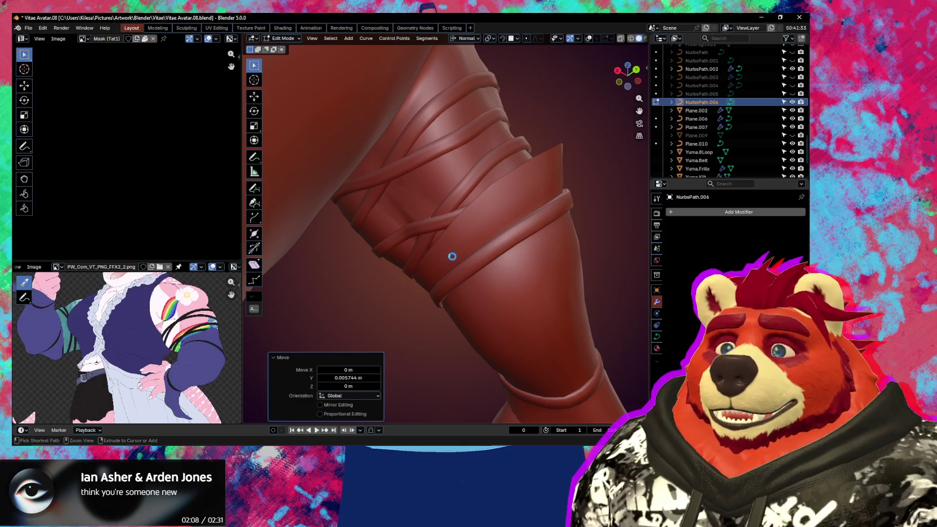
Step: Save Vitae Avatar.08.blend and leave curve Edit Mode
key(ctrl+s)
mouse_move(443, 258)
middle_down()
mouse_move(424, 251)
mouse_move(485, 261)
mouse_move(333, 286)
middle_up()
scroll(333, 286, down, 6)
key(Tab)
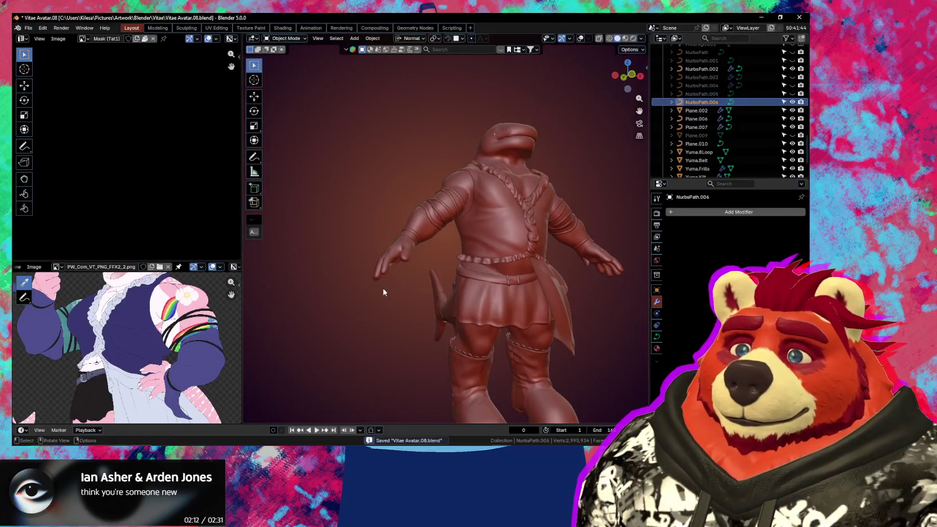
Step: Select Plane.002, show its Multires subdivisions in the viewport, and edit the forearm mesh
click(416, 223)
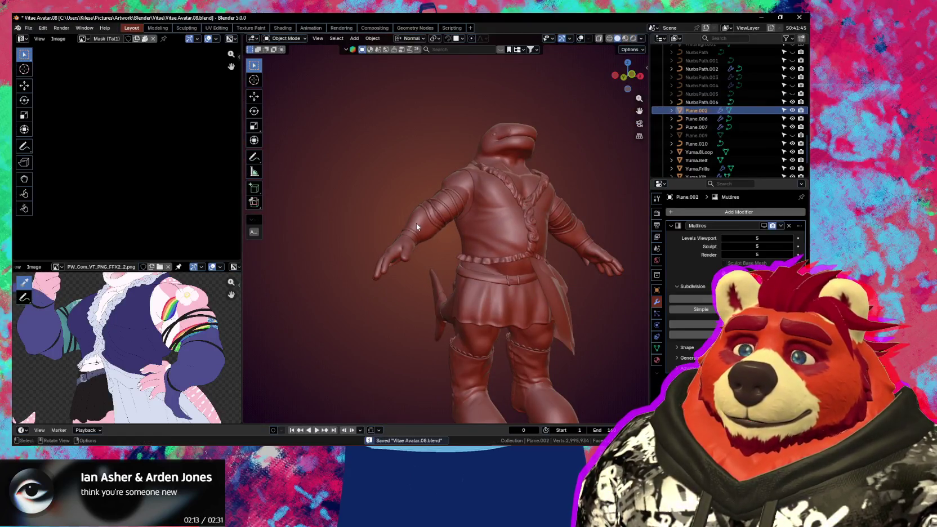
click(764, 226)
mouse_move(507, 254)
middle_down()
mouse_move(498, 287)
mouse_move(521, 272)
middle_up()
scroll(528, 269, up, 3)
scroll(527, 269, up, 2)
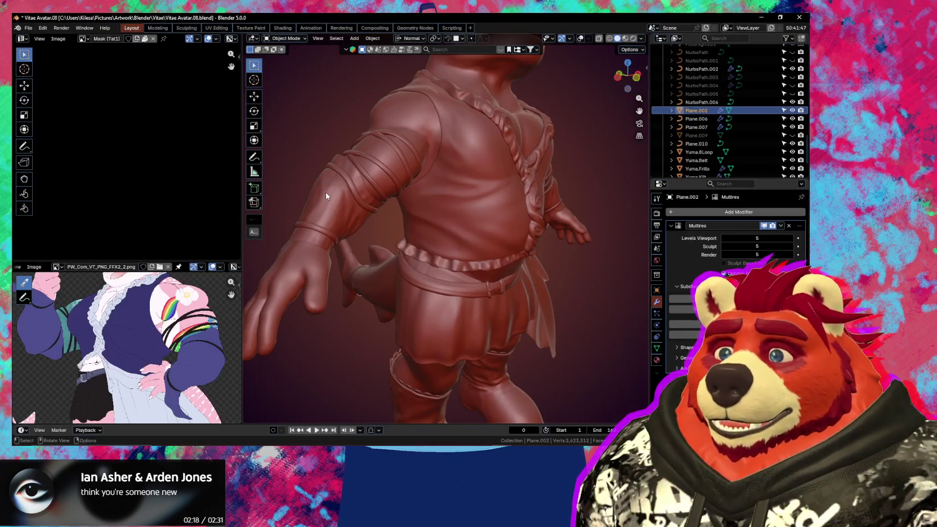
key(Tab)
scroll(337, 209, down, 3)
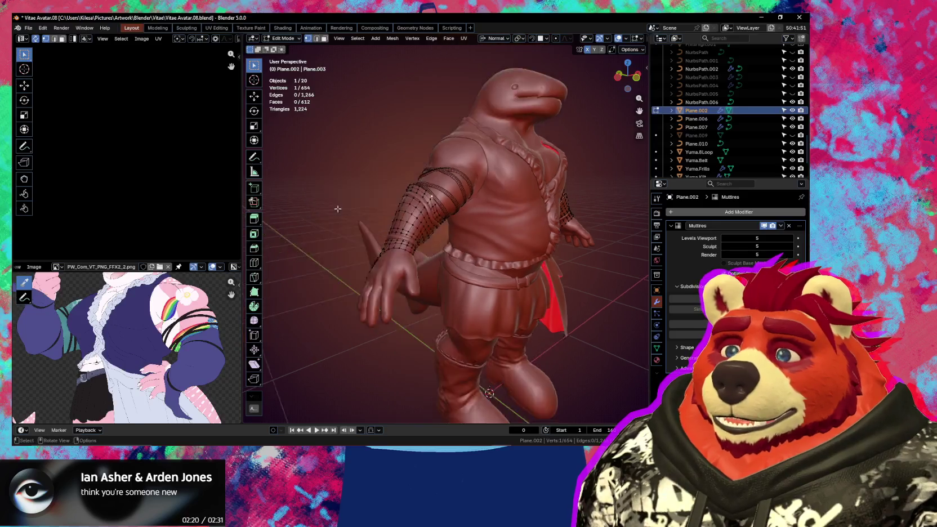
scroll(338, 209, up, 3)
mouse_move(337, 209)
middle_down()
mouse_move(529, 215)
mouse_move(448, 286)
mouse_move(414, 283)
middle_up()
Step: Mark a forearm edge loop as a UV seam, then nudge a single forearm edge
alt+click(469, 259)
middle_drag(469, 258, 496, 253)
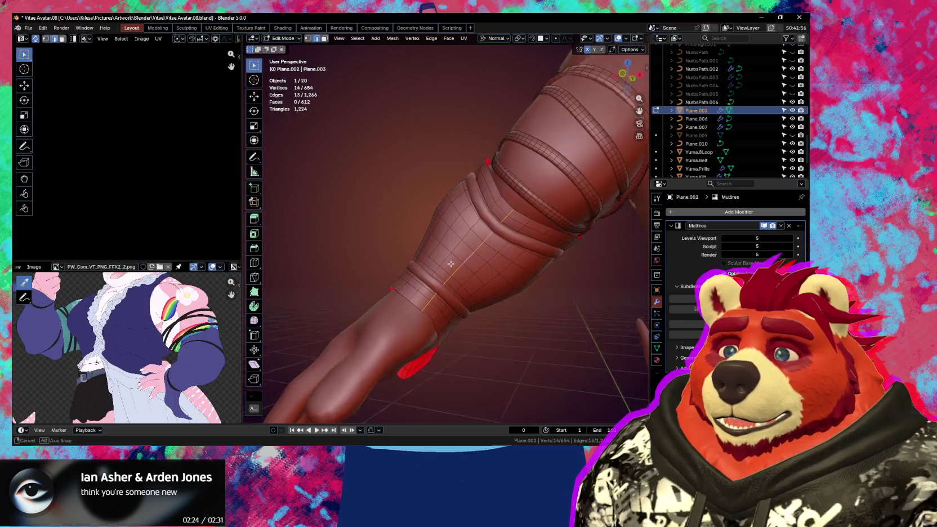
right_click(484, 253)
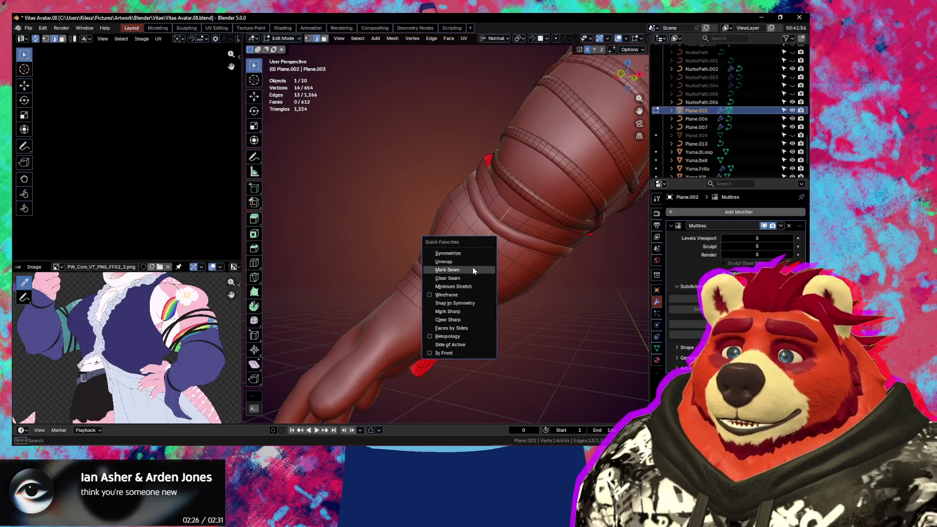
click(474, 271)
mouse_move(474, 271)
middle_down()
mouse_move(463, 279)
mouse_move(461, 271)
mouse_move(462, 290)
mouse_move(485, 345)
mouse_move(348, 224)
middle_up()
click(460, 271)
key(g)
click(464, 286)
Step: Mark an arm edge loop and its mirrored counterpart as seams, then return to Object Mode
scroll(473, 332, down, 5)
scroll(349, 225, up, 2)
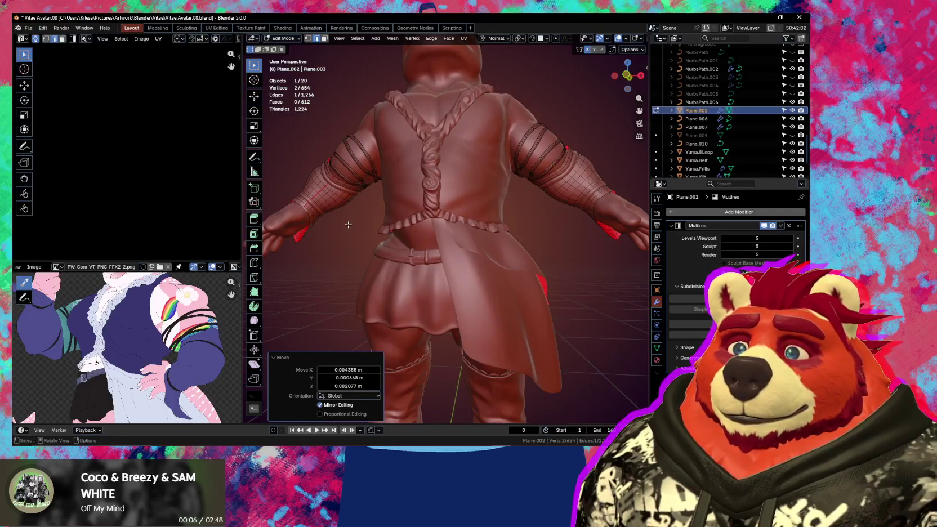
alt+click(316, 195)
key(ctrl+shift+m)
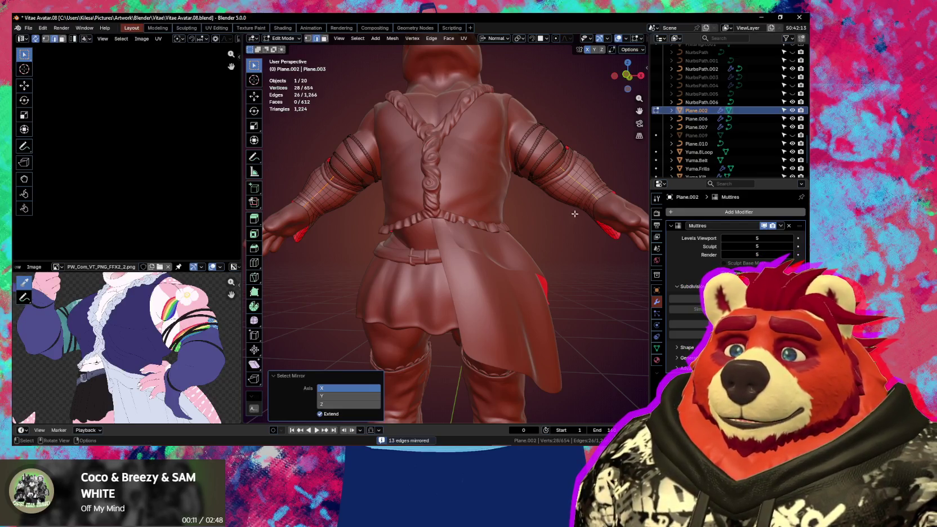
key(q)
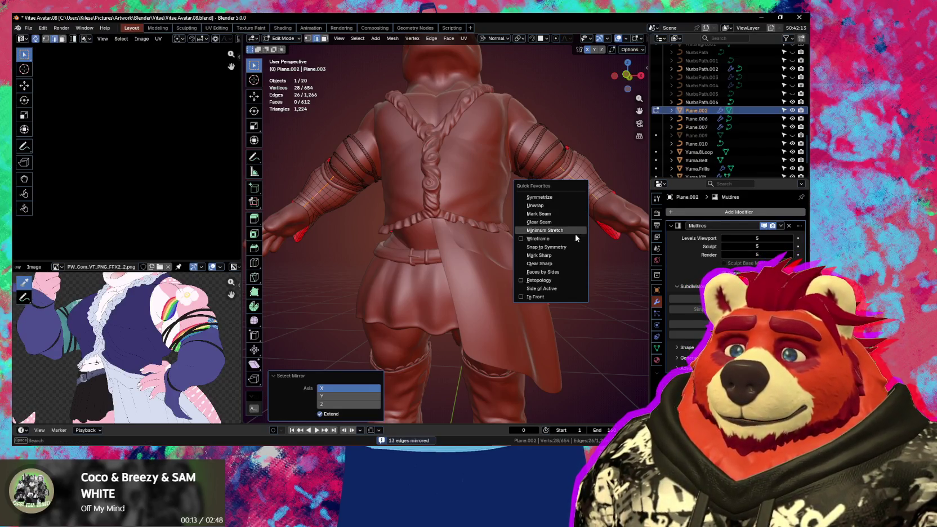
click(560, 215)
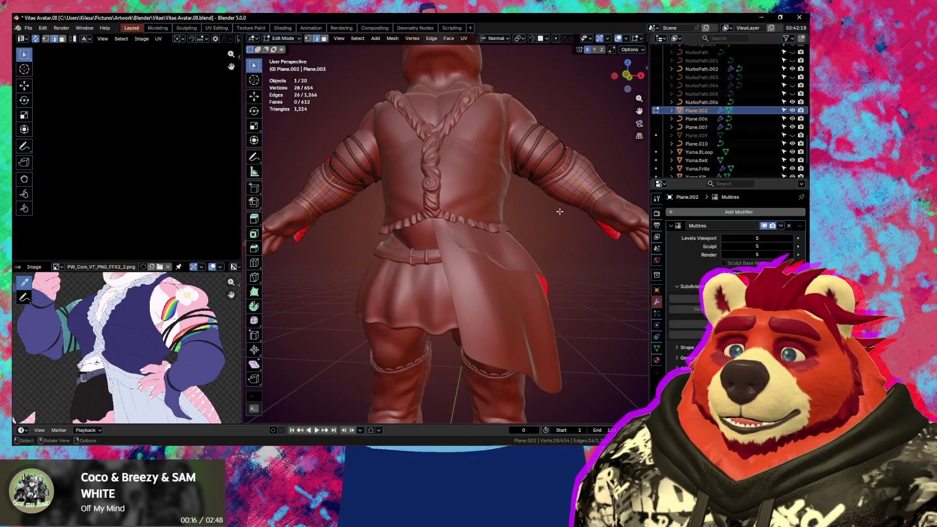
scroll(558, 217, down, 3)
mouse_move(557, 217)
middle_down()
mouse_move(499, 234)
mouse_move(511, 247)
middle_up()
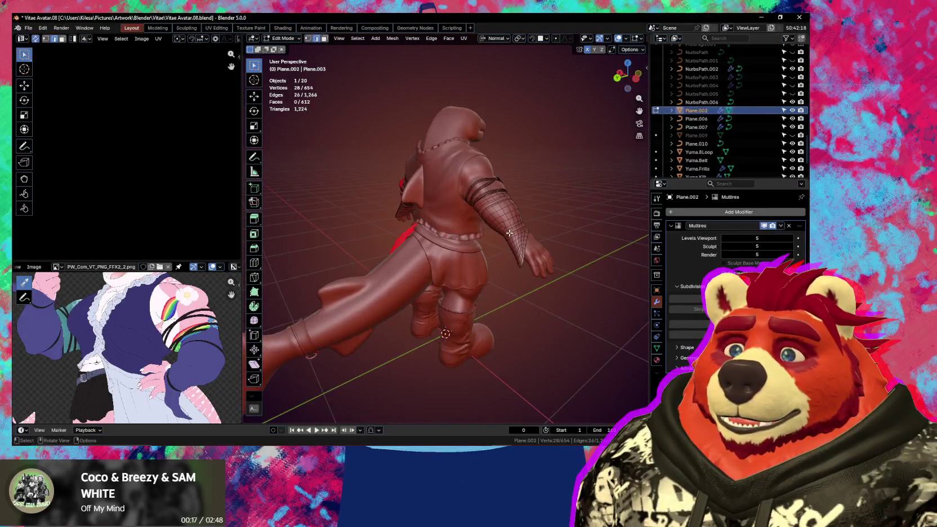
scroll(510, 247, up, 3)
key(ctrl+Tab)
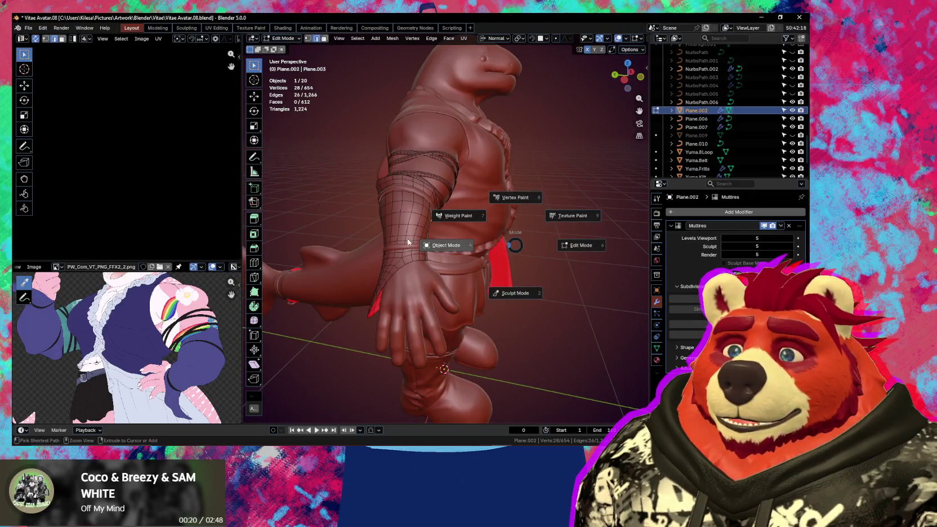
click(445, 245)
Step: Rename the upper-arm strap curve Yuma.ArmStraps and the frill piece Yuma.ArmFrills
click(435, 156)
key(F2)
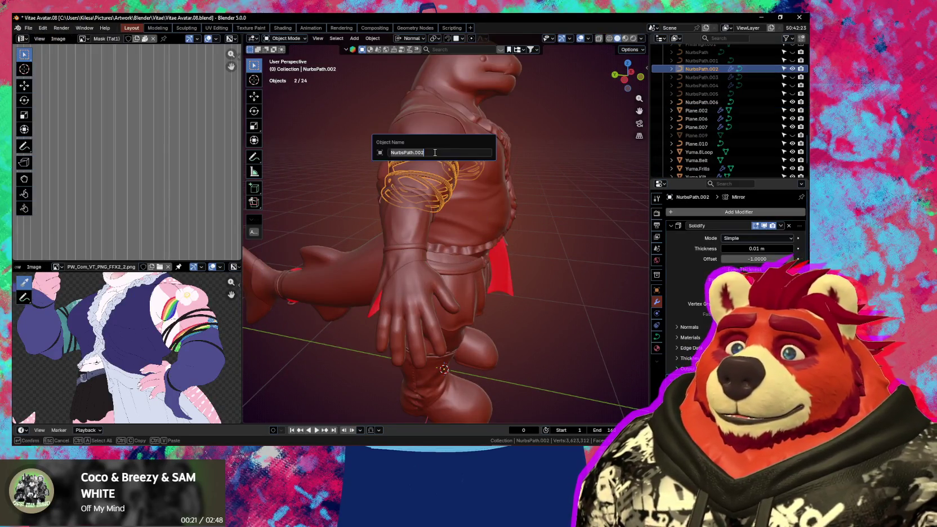
text(Yuma.ArmStraps)
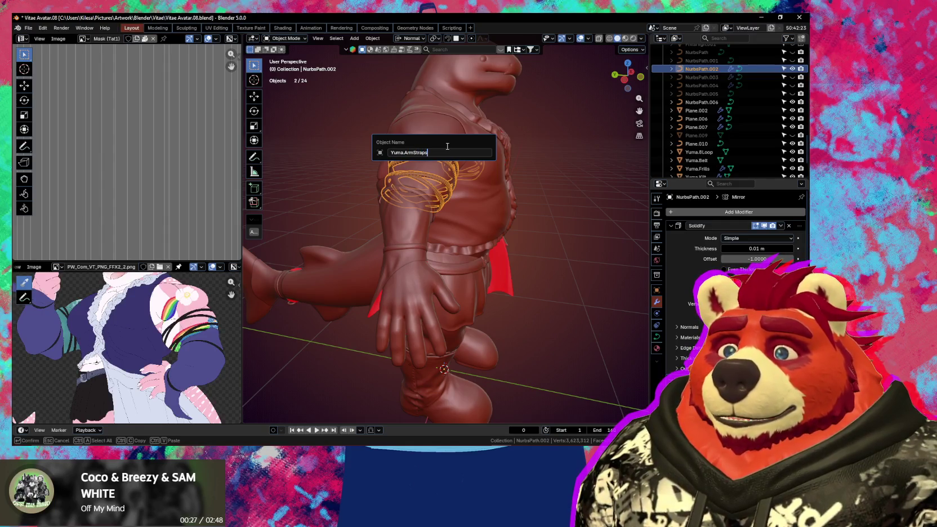
key(Return)
scroll(406, 210, up, 3)
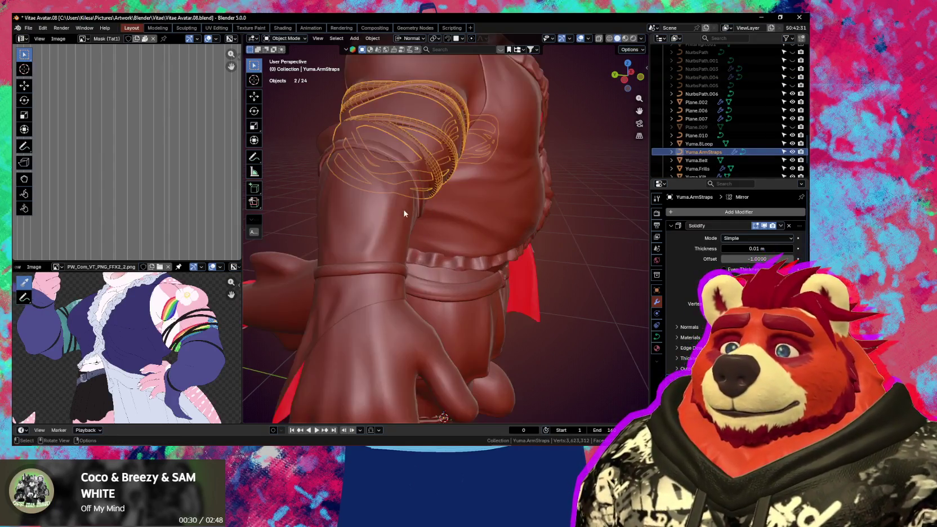
click(409, 217)
key(F2)
text(Yuma.ArmFrills)
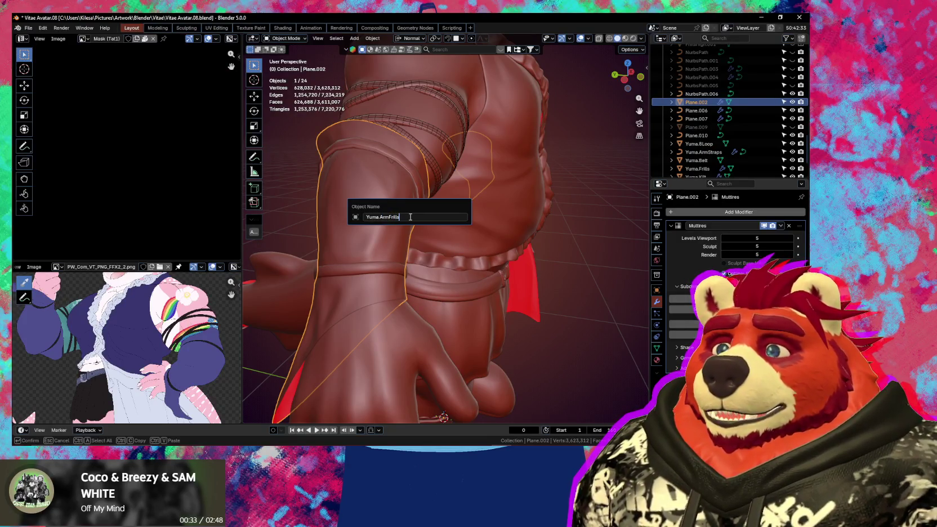
key(Return)
Step: Rename the ring bands Yuma.ArmFrillsStraps and join the forearm band into them
click(409, 166)
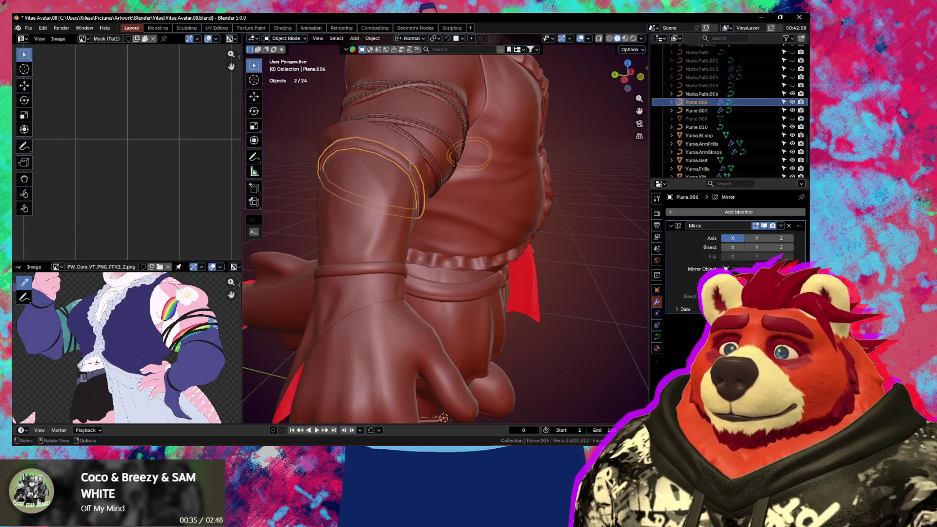
key(F2)
text(Yuma.ArmFrillsStraps)
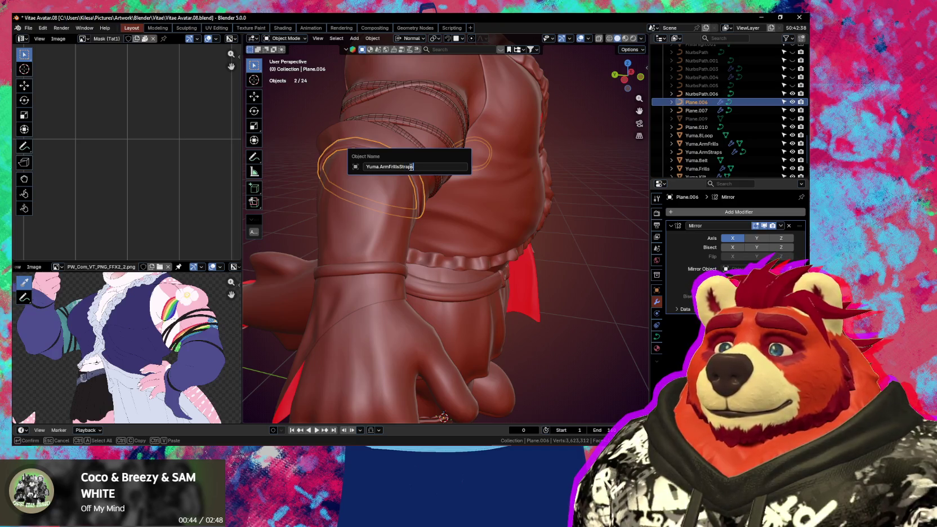
key(Return)
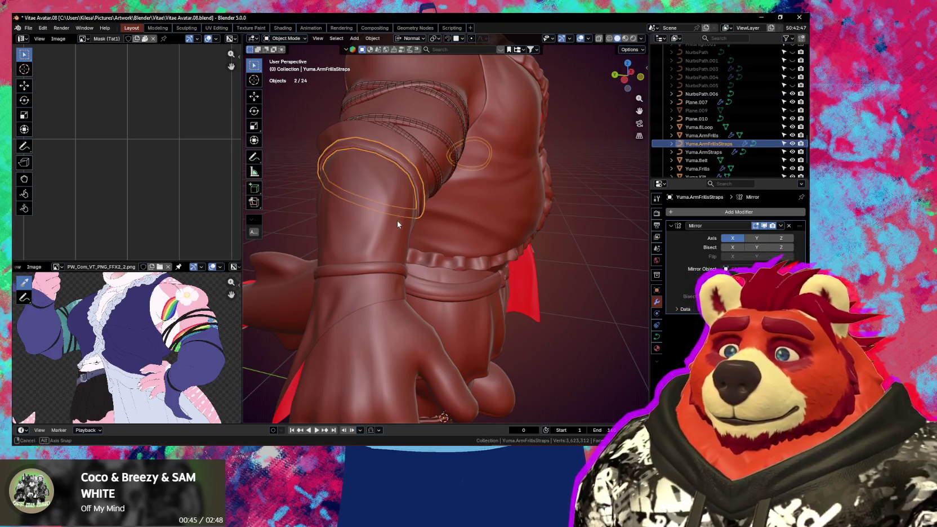
middle_drag(397, 221, 384, 225)
key(shift)
shift+click(305, 265)
key(ctrl+j)
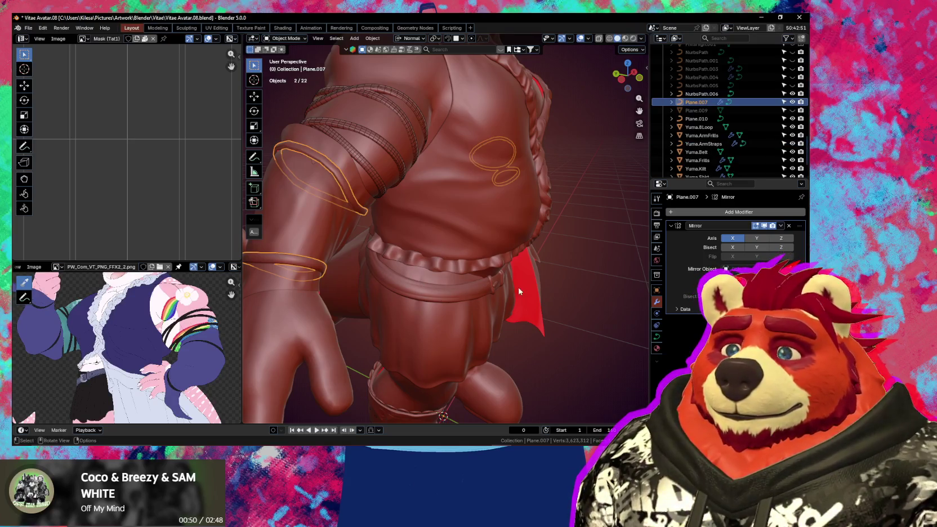
Step: Duplicate the joined rings in place and hide the backup copy
middle_drag(519, 291, 394, 290)
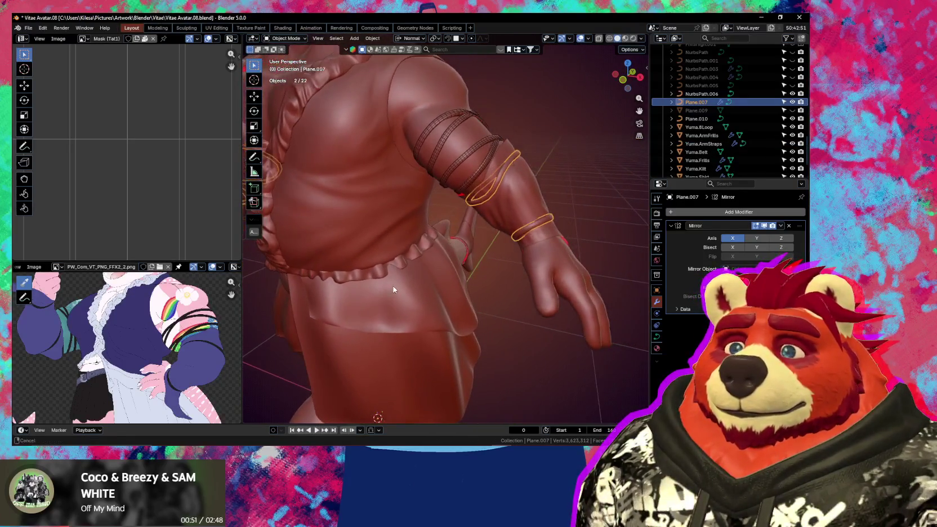
middle_drag(472, 260, 507, 264)
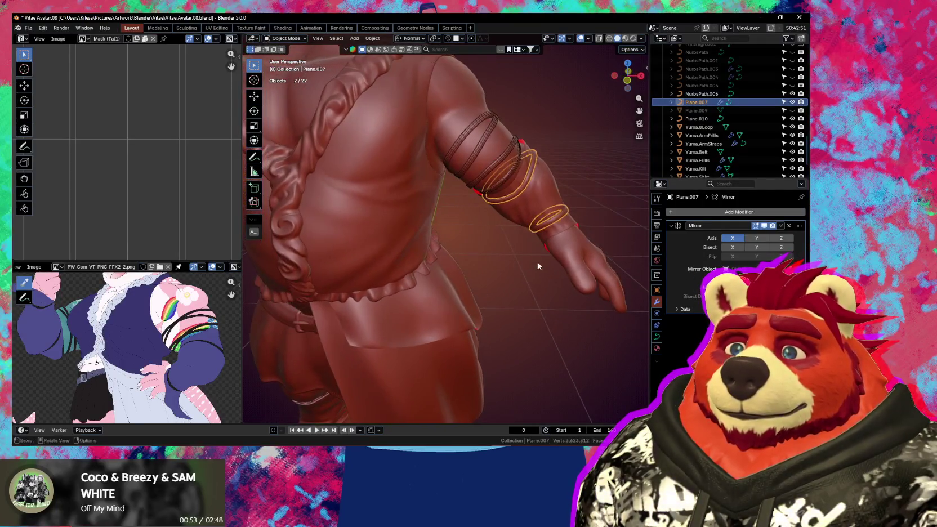
key(ctrl+a)
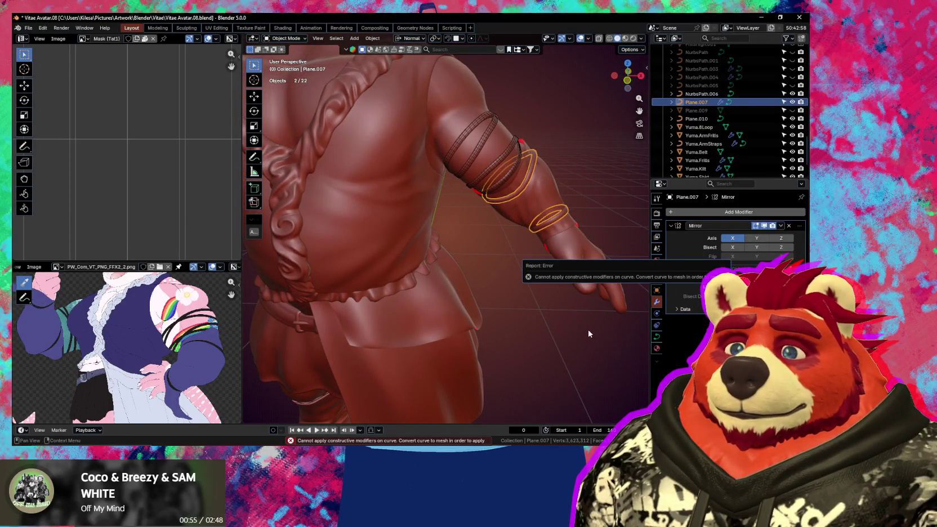
key(shift+d)
scroll(582, 329, down, 6)
right_click(503, 311)
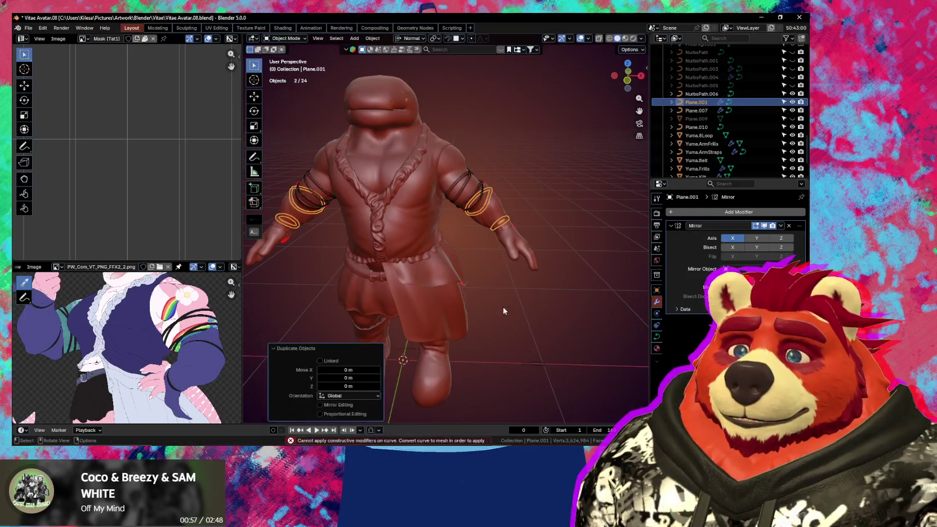
middle_drag(503, 311, 391, 232)
scroll(385, 256, up, 5)
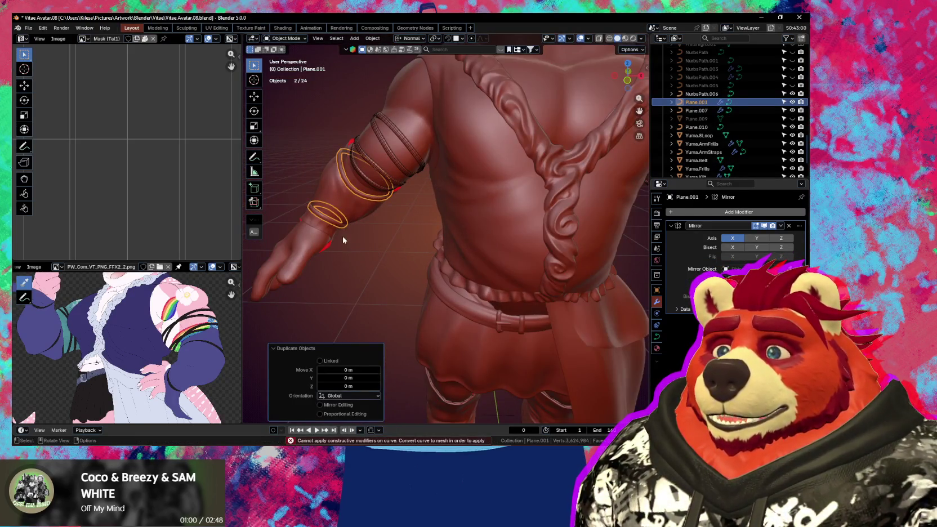
key(h)
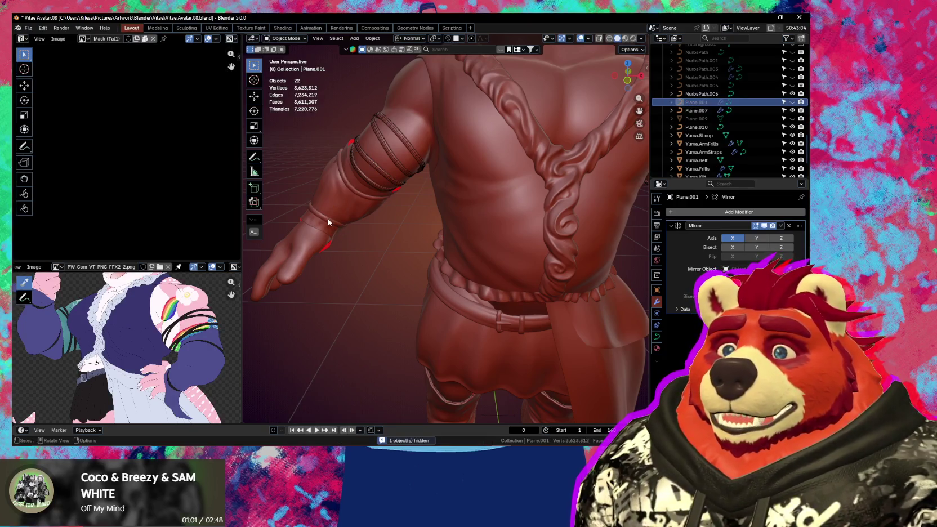
Step: Rename the joined wrist and forearm rings to Yuma.ArmFrillsStraps
click(330, 221)
middle_drag(331, 221, 357, 225)
key(F2)
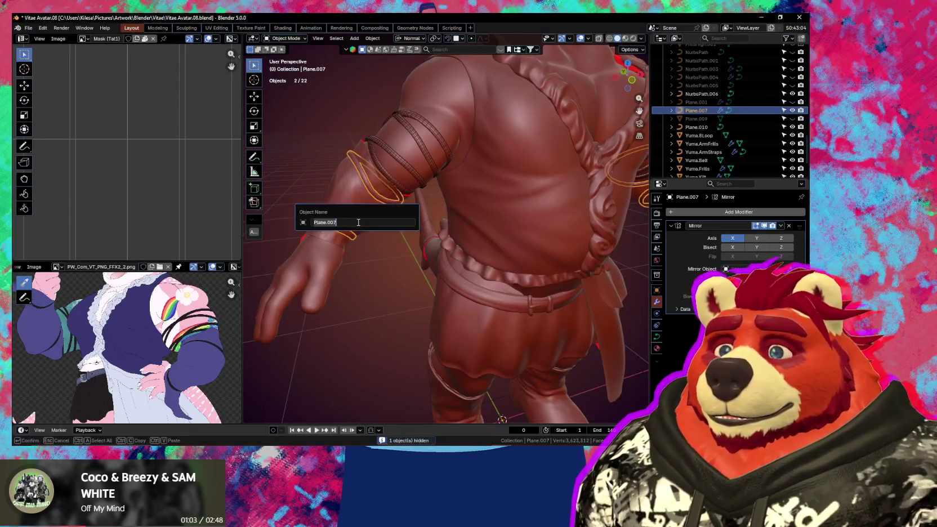
text(Yuma.Ar)
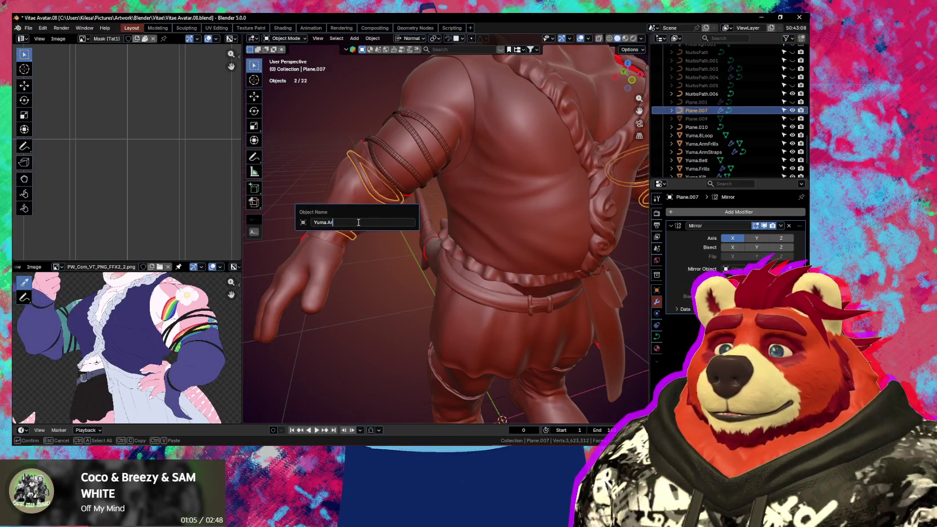
key(BackSpace)
key(BackSpace)
key(BackSpace)
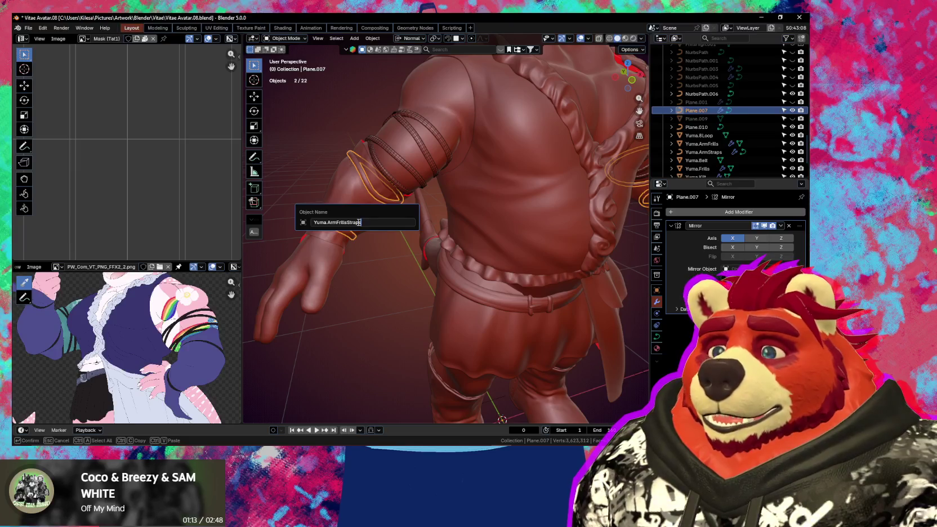
key(Return)
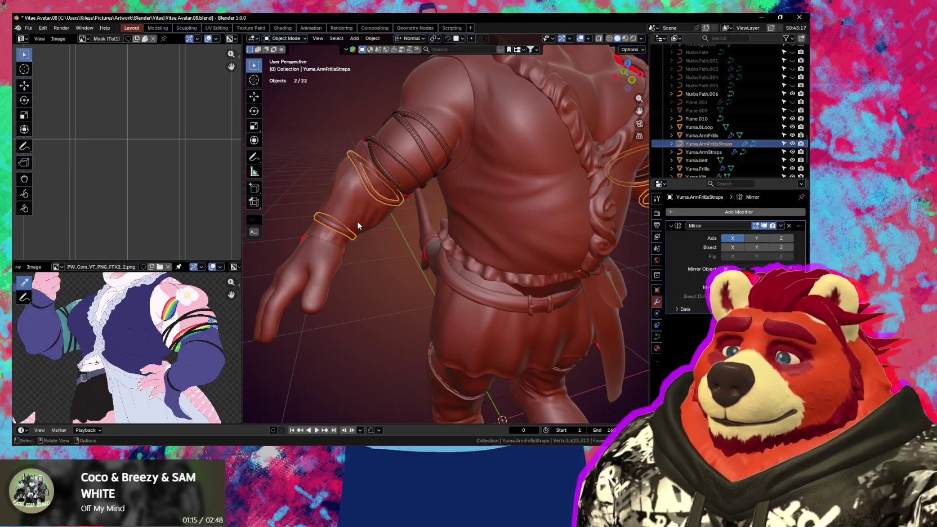
right_click(358, 225)
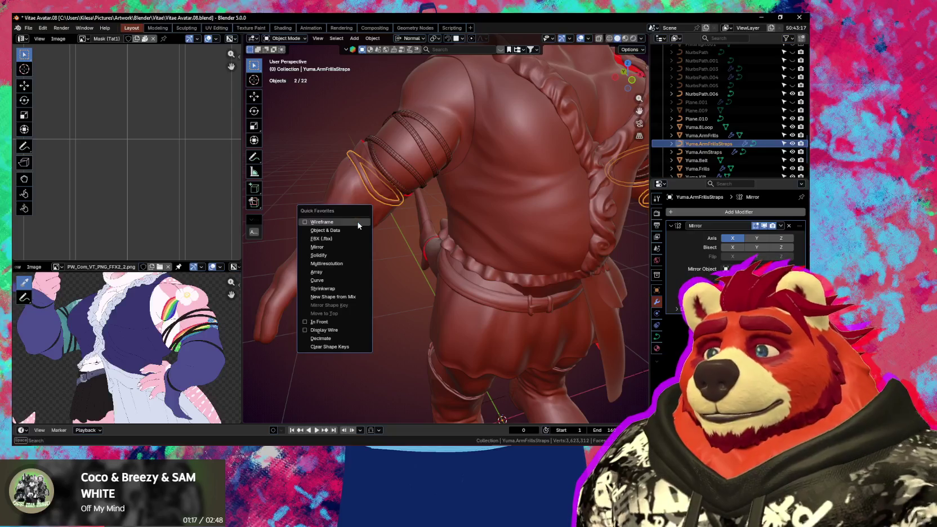
Step: Convert the frill rings to a mesh, then duplicate the arm straps and hide the copy
right_click(327, 192)
click(422, 194)
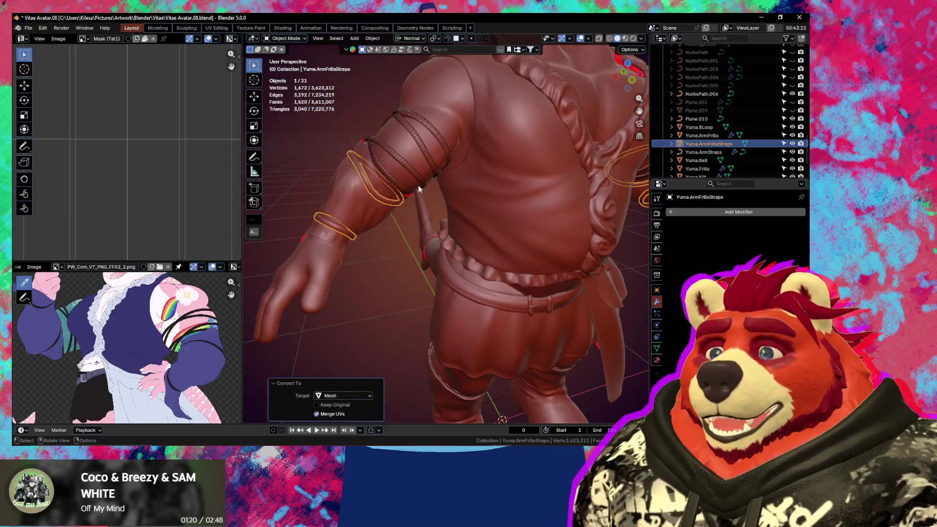
click(405, 167)
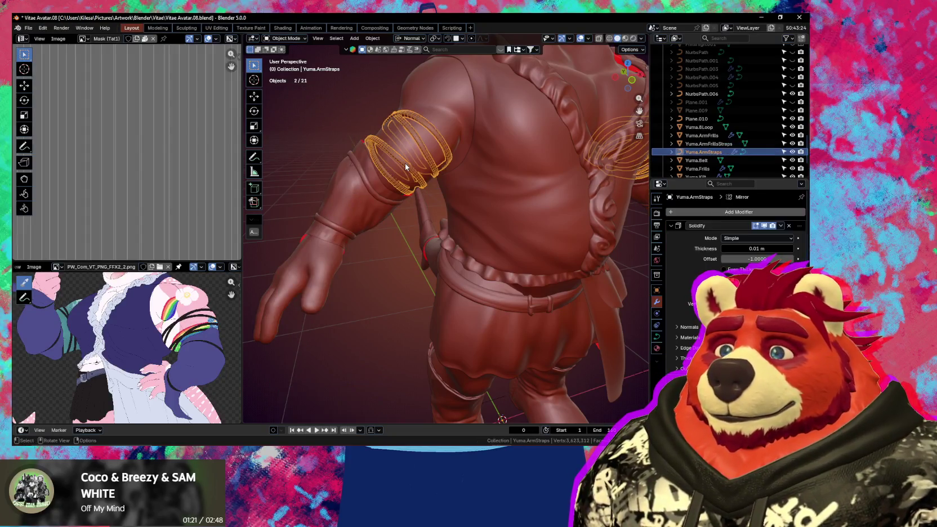
key(shift+d)
right_click(375, 249)
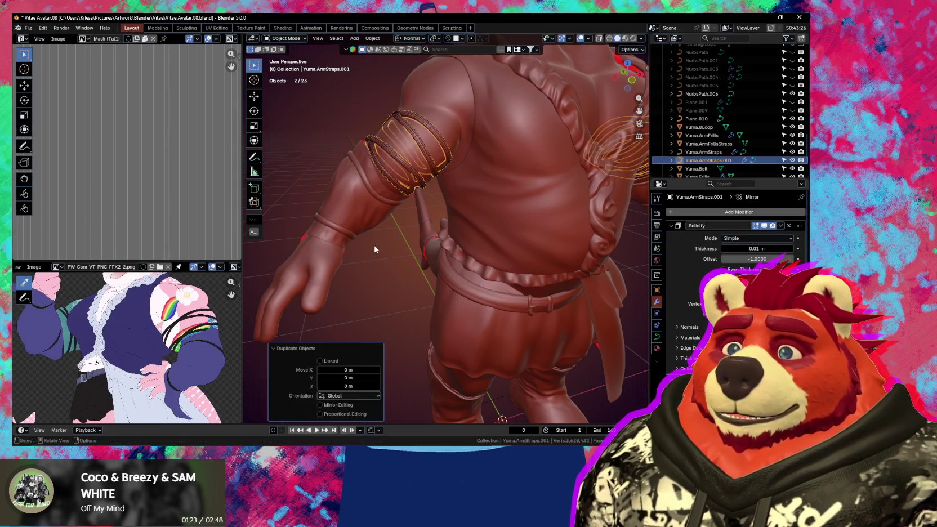
key(h)
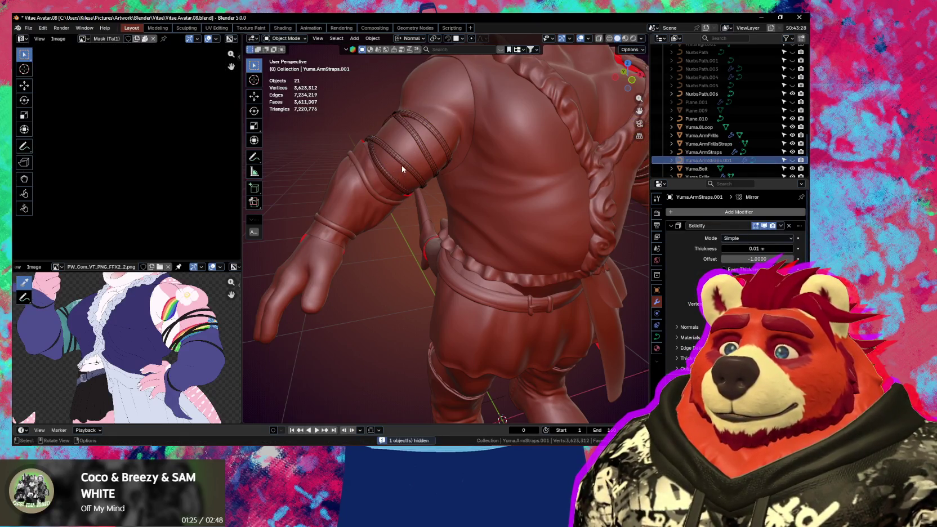
Step: Convert the arm straps to a mesh, then undo back to the unconverted frill rings
click(402, 166)
right_click(403, 165)
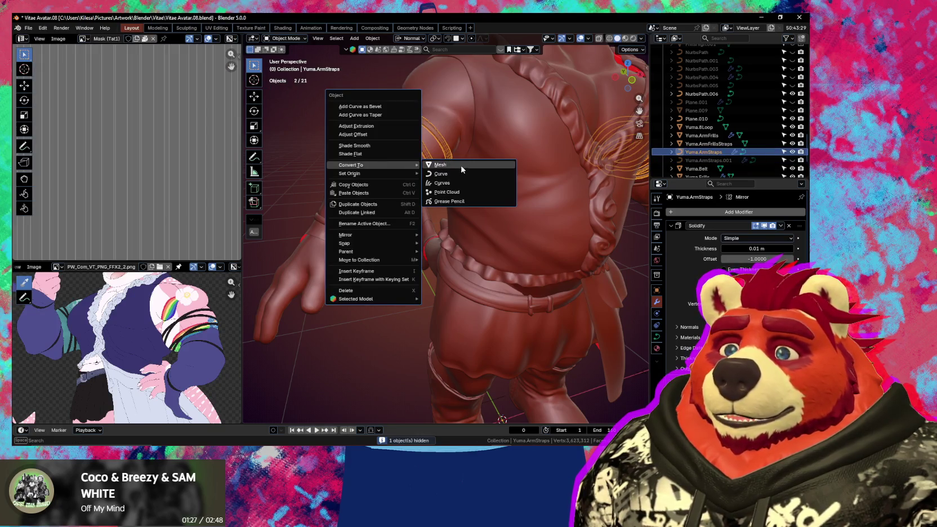
click(462, 164)
scroll(428, 214, down, 4)
mouse_move(429, 214)
middle_down()
mouse_move(399, 230)
mouse_move(436, 222)
middle_up()
key(ctrl+z)
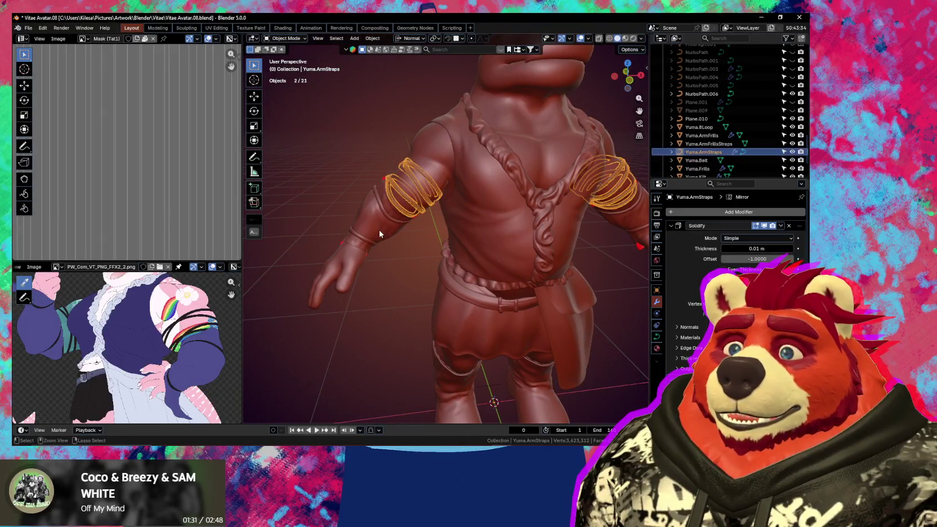
key(ctrl+z)
key(ctrl+z)
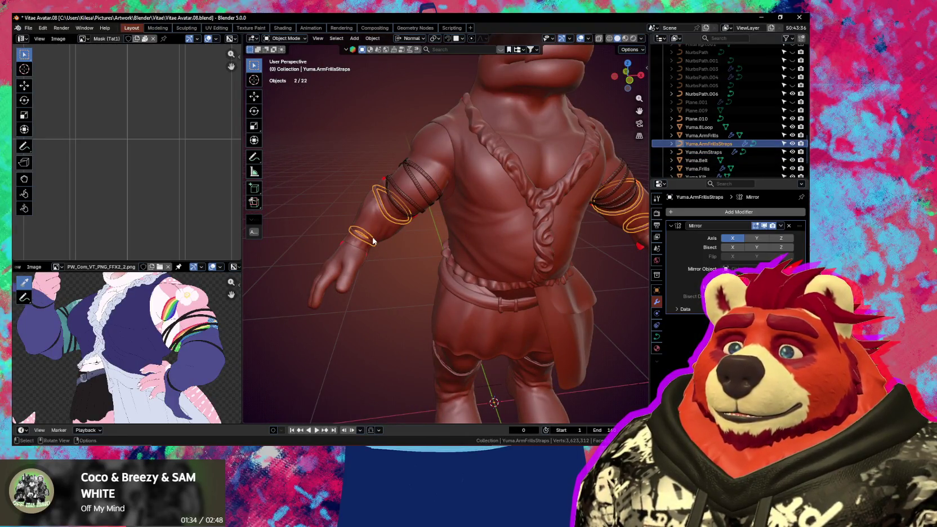
Step: Duplicate the frill rings in place, hide the backup, and convert the original to a mesh
scroll(373, 240, up, 3)
key(shift+d)
right_click(393, 272)
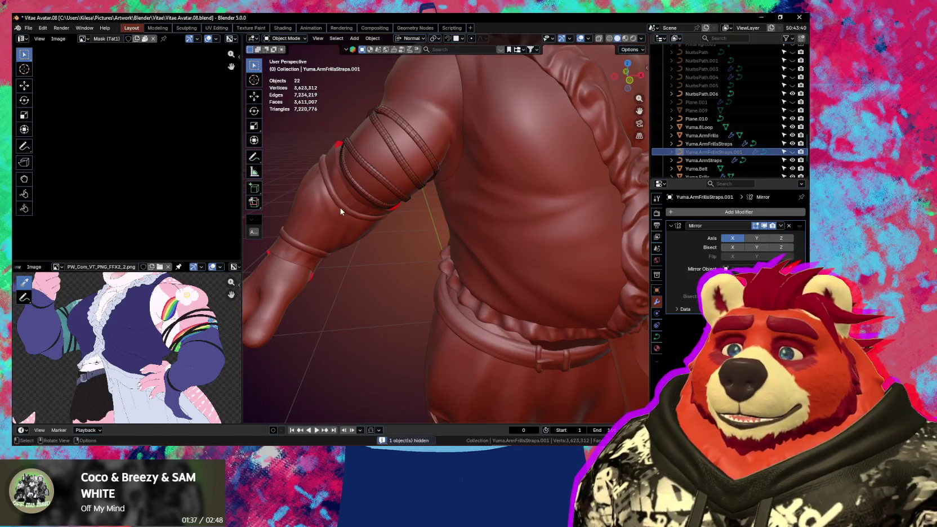
key(h)
right_click(341, 210)
click(422, 209)
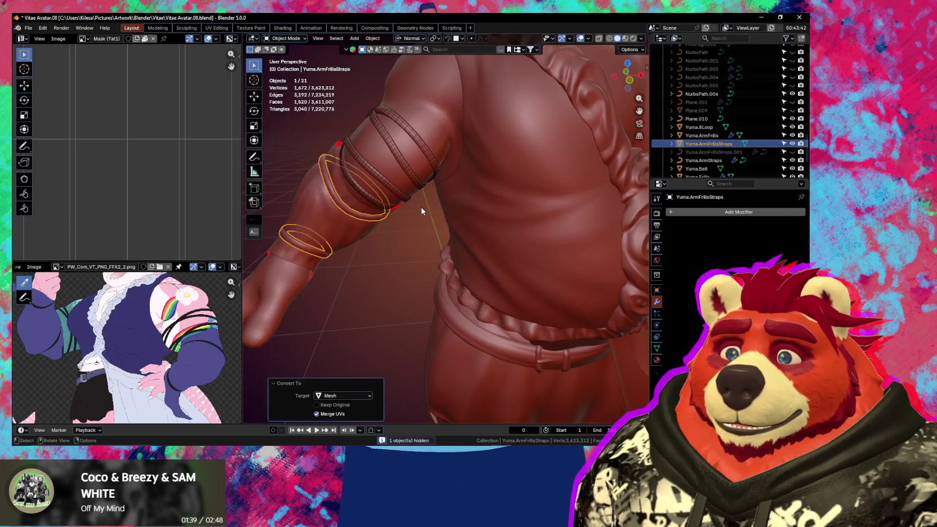
Step: Duplicate the arm straps in place and hide the backup copy
shift+click(394, 195)
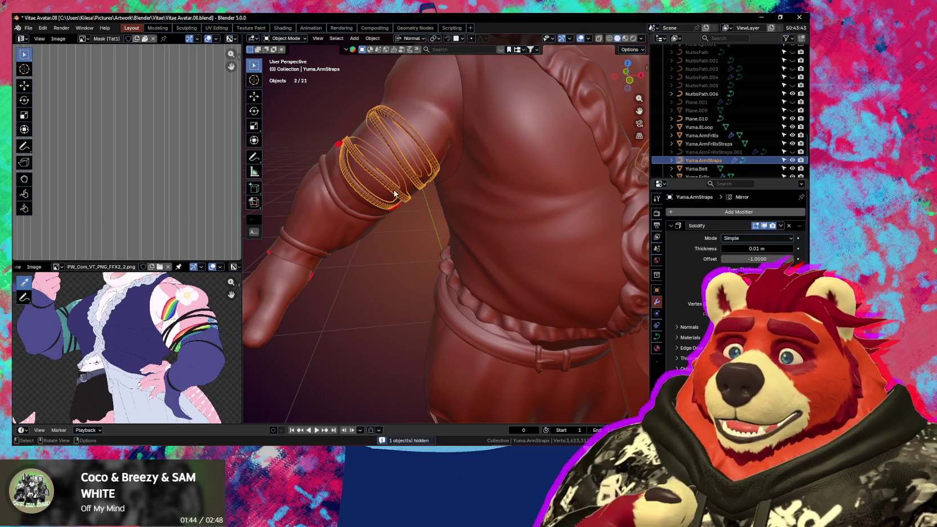
right_click(395, 195)
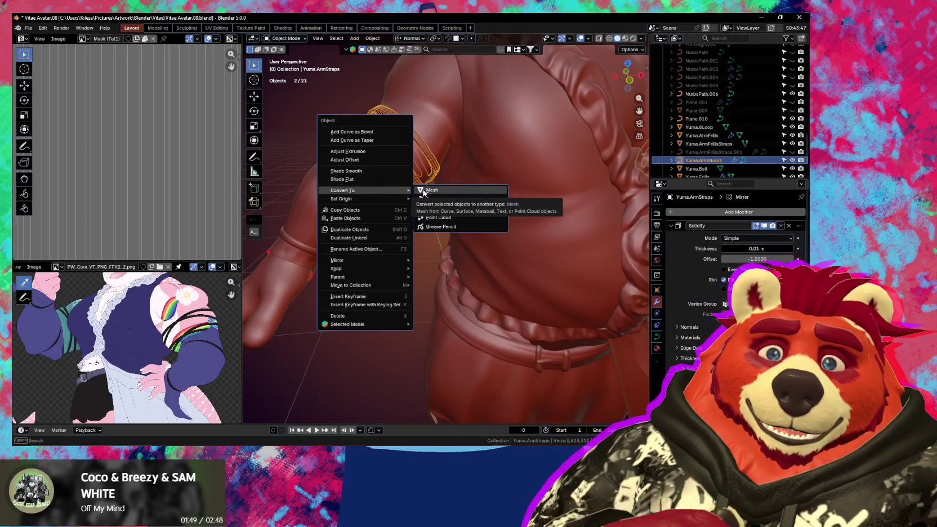
click(428, 190)
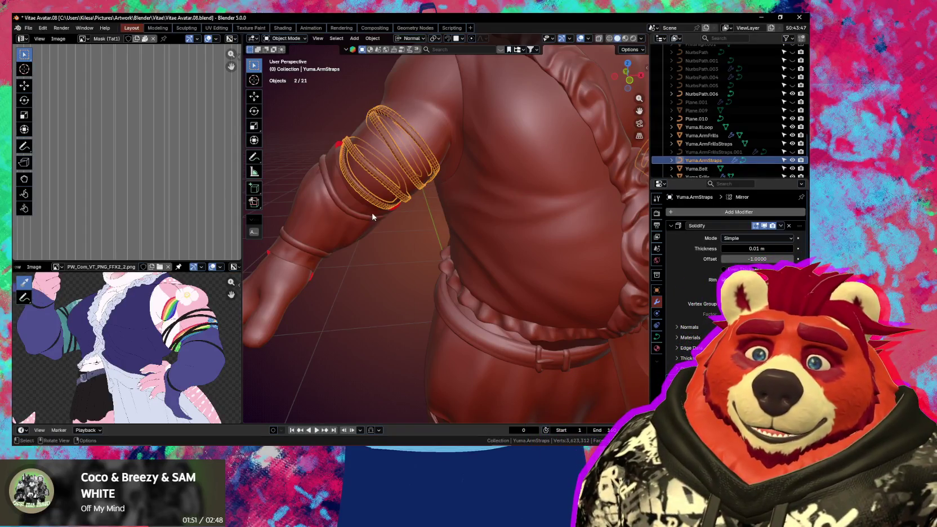
key(shift+d)
right_click(320, 283)
key(h)
Step: Convert the original Yuma.ArmStraps curve into a mesh and enter Edit Mode
click(401, 160)
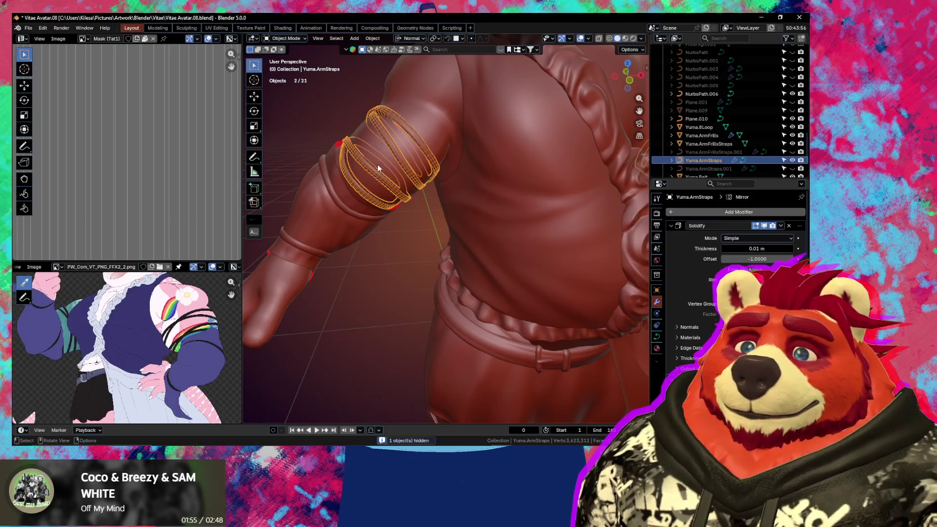
right_click(378, 168)
click(415, 164)
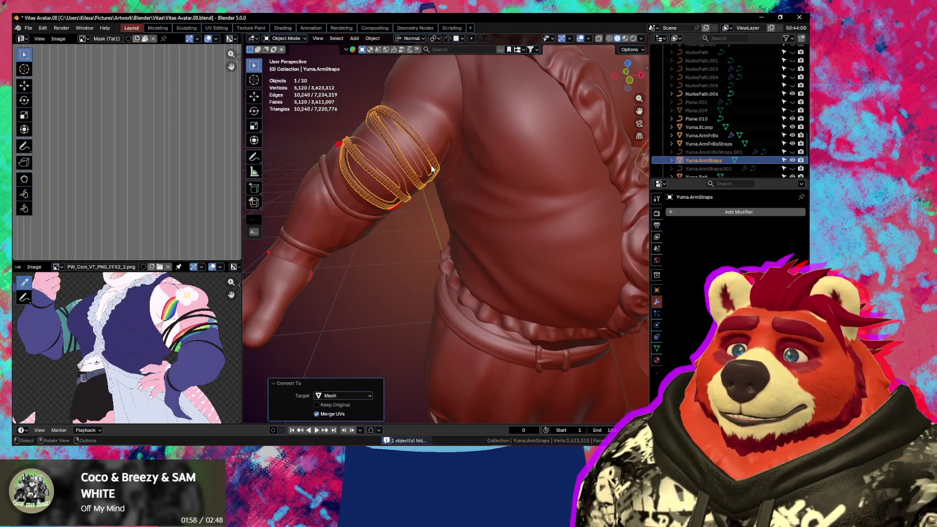
scroll(397, 172, up, 5)
mouse_move(378, 124)
middle_down()
mouse_move(402, 217)
mouse_move(471, 233)
mouse_move(494, 188)
mouse_move(473, 199)
mouse_move(439, 179)
mouse_move(464, 166)
middle_up()
key(Tab)
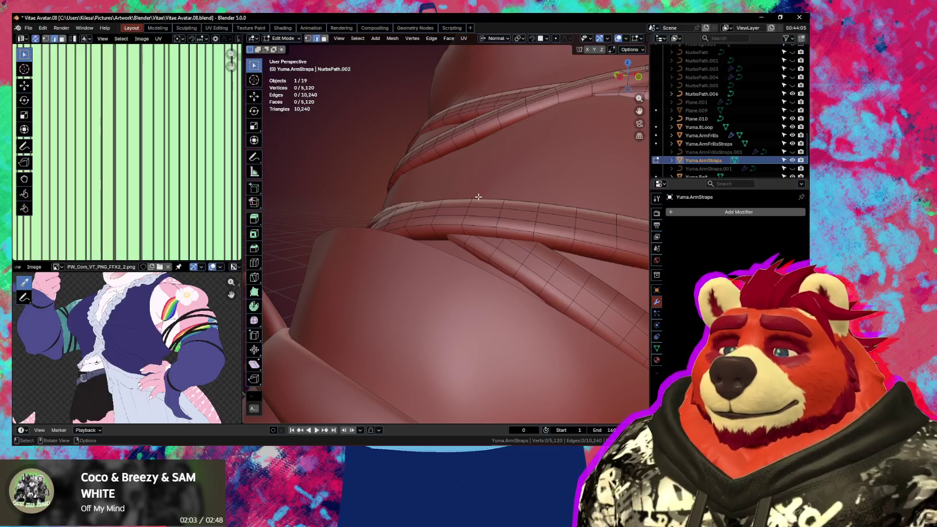
Step: Isolate the straps in local view and select face loops across the upper straps
key(KP_Divide)
scroll(394, 243, up, 1)
scroll(406, 245, up, 1)
scroll(417, 247, up, 1)
scroll(433, 249, up, 3)
mouse_move(434, 249)
middle_down()
mouse_move(473, 285)
mouse_move(418, 256)
middle_up()
alt+click(420, 255)
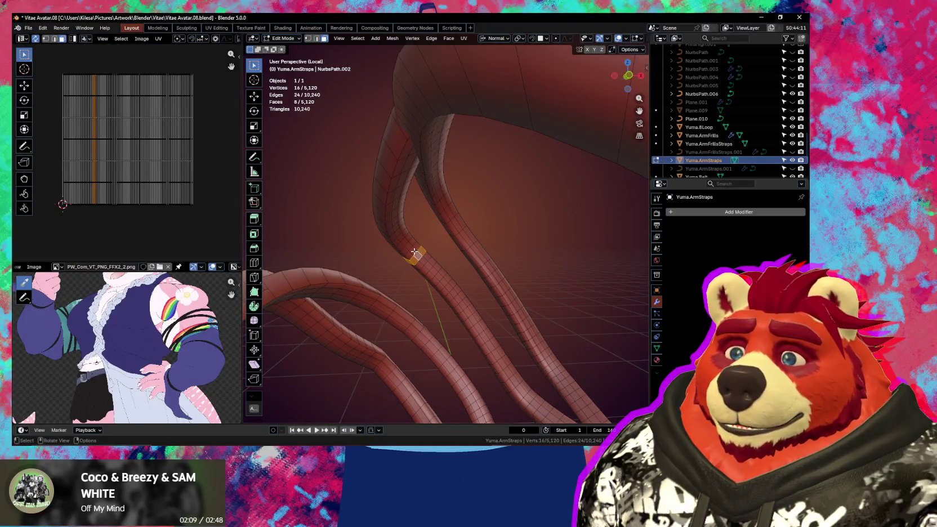
alt+click(414, 252)
alt+shift+click(412, 248)
alt+shift+click(414, 243)
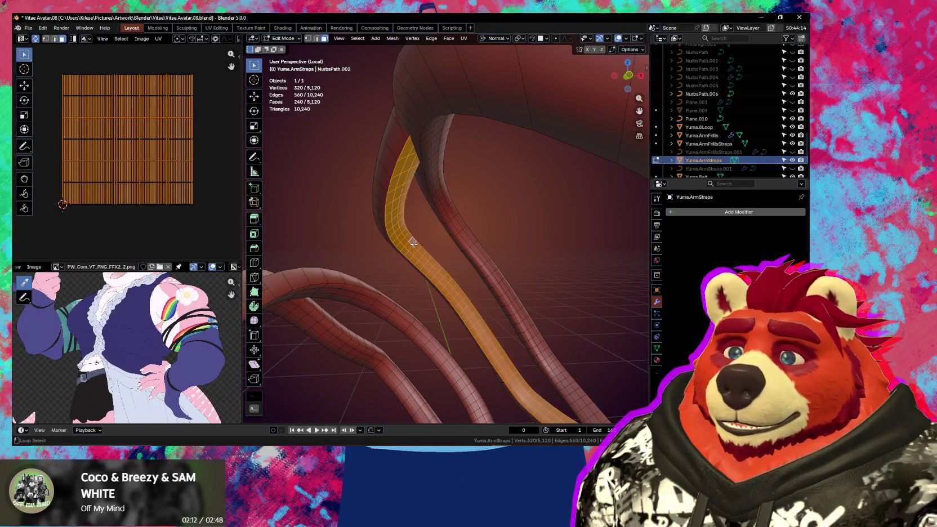
alt+shift+click(451, 219)
alt+shift+click(456, 217)
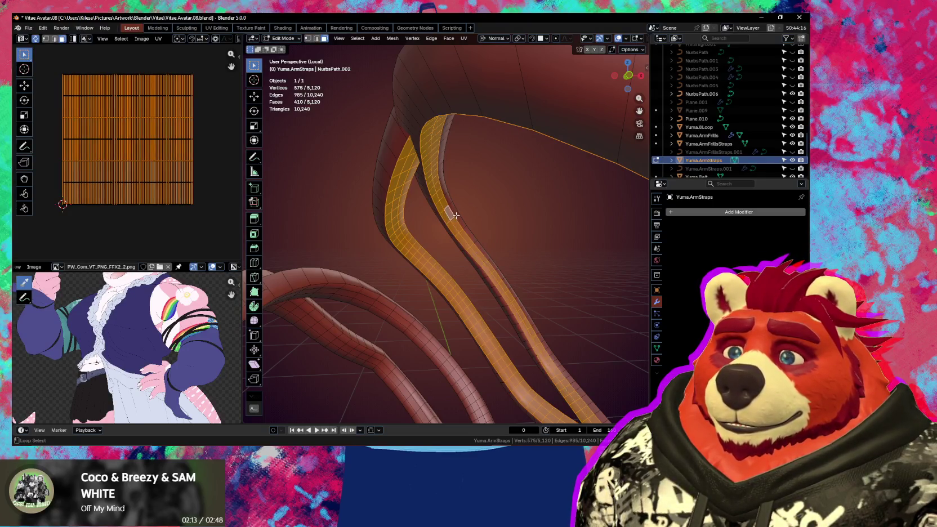
alt+shift+click(457, 216)
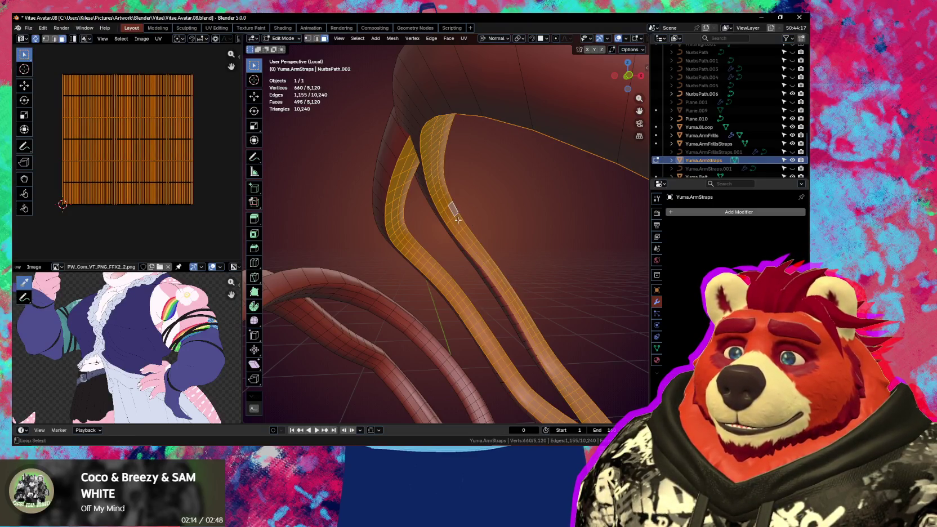
Step: Add the lower strap loops, mirror the selection to the other arm, and delete those 1,920 faces
alt+shift+click(358, 295)
alt+shift+click(355, 301)
alt+shift+click(347, 307)
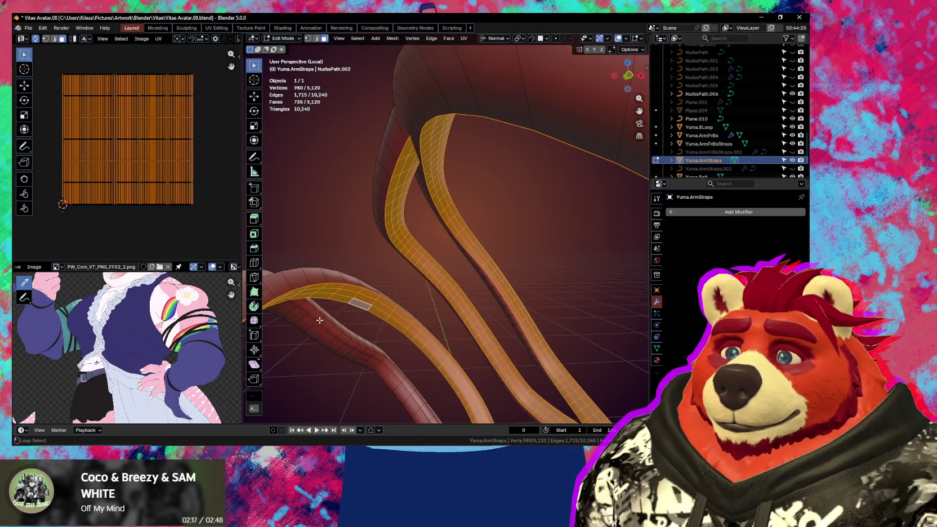
alt+shift+click(316, 326)
alt+shift+click(306, 330)
scroll(315, 329, down, 8)
mouse_move(373, 314)
middle_down()
mouse_move(491, 310)
mouse_move(435, 319)
middle_up()
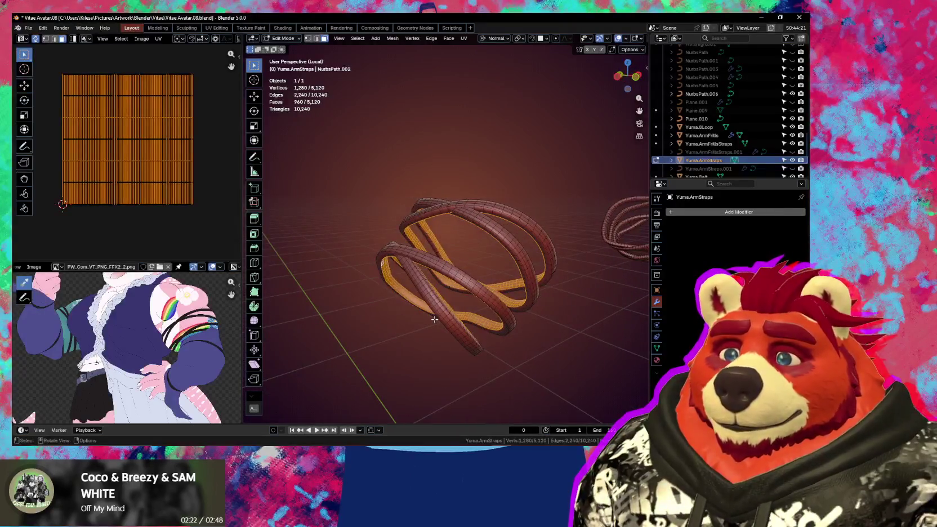
key(ctrl+shift+m)
key(x)
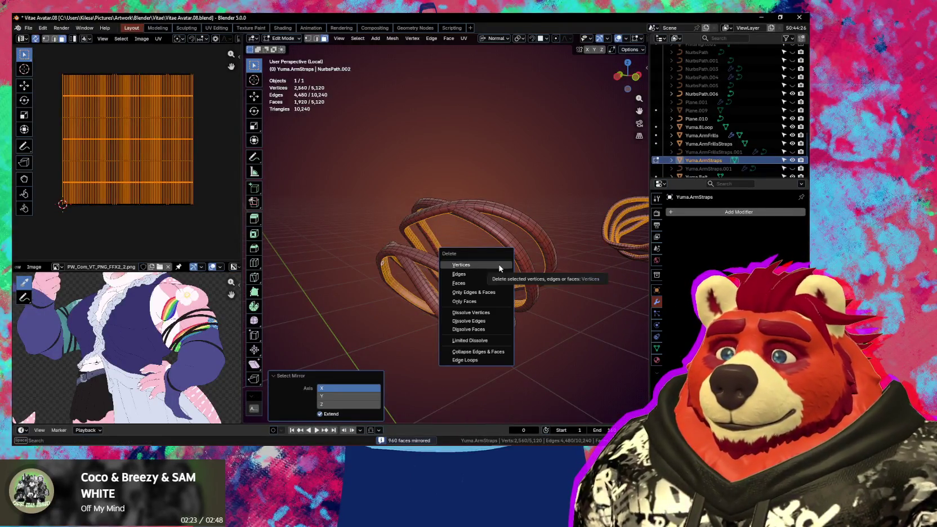
click(499, 285)
Step: Leave local view and return the Yuma.ArmStraps mesh to Object Mode
key(KP_Divide)
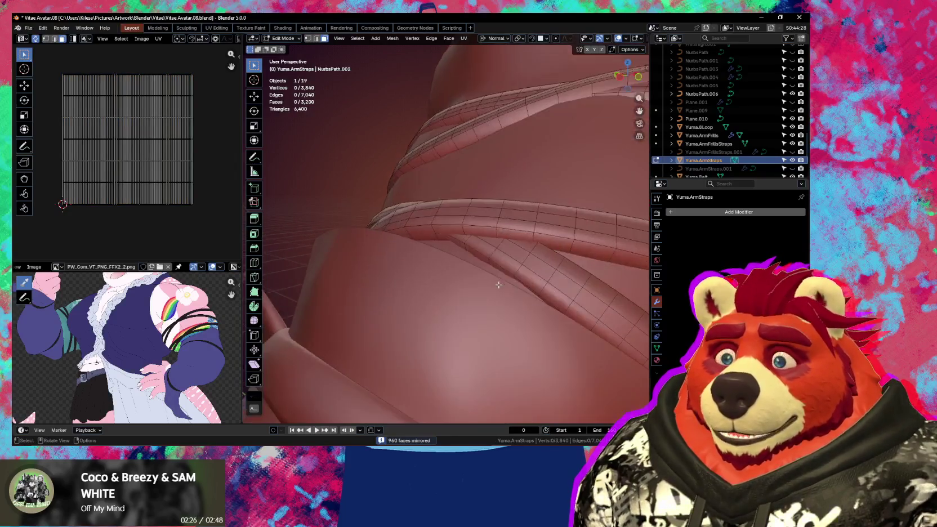
scroll(491, 285, down, 5)
mouse_move(484, 284)
middle_down()
mouse_move(473, 282)
mouse_move(479, 242)
mouse_move(346, 199)
mouse_move(372, 186)
middle_up()
scroll(474, 282, up, 3)
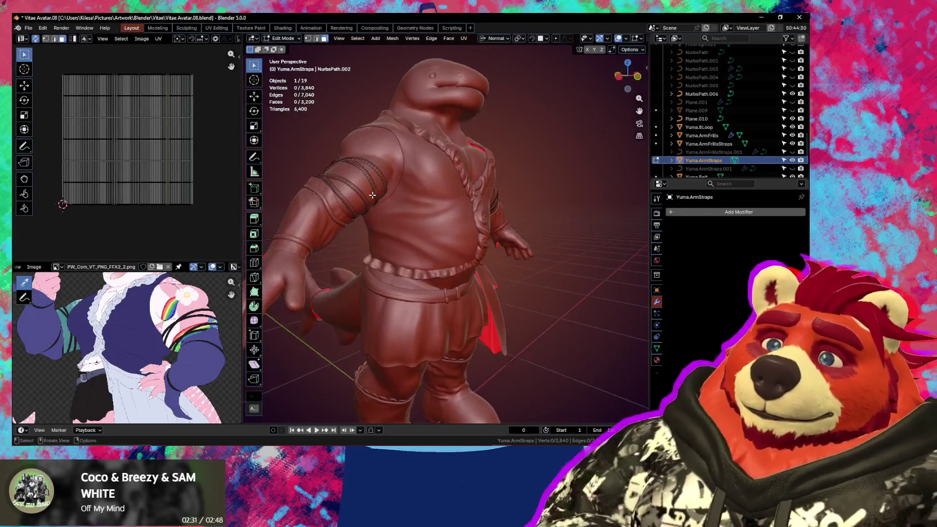
key(Tab)
scroll(401, 217, up, 3)
scroll(403, 217, up, 2)
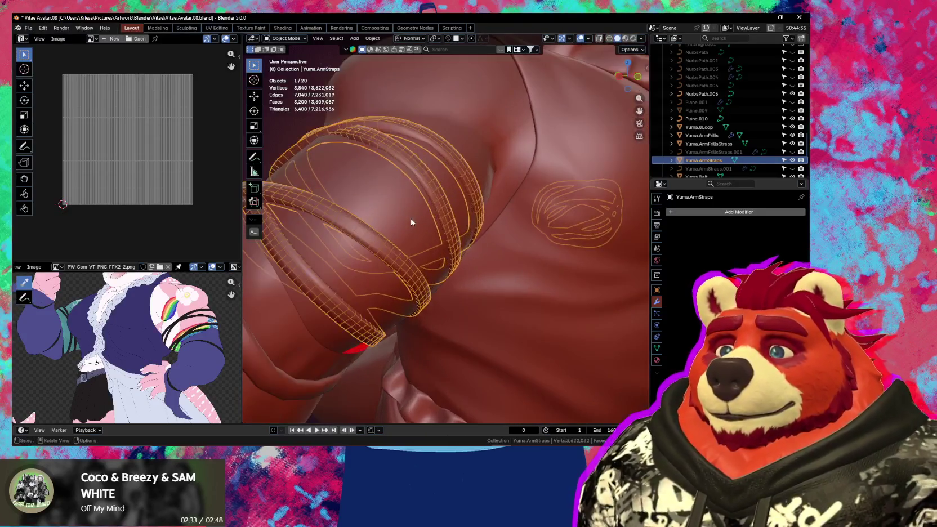
Step: In edge select mode with X-ray, select edge loops across the upper-arm straps
key(Tab)
right_click(421, 212)
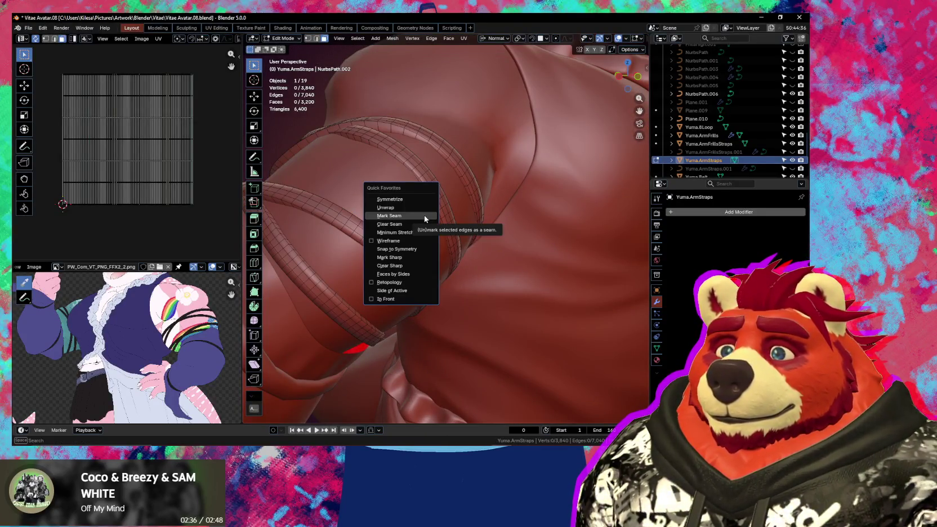
mouse_move(424, 216)
middle_down()
mouse_move(471, 229)
mouse_move(425, 199)
mouse_move(432, 211)
mouse_move(487, 203)
mouse_move(367, 251)
mouse_move(411, 265)
mouse_move(427, 247)
middle_up()
key(alt+z)
key(2)
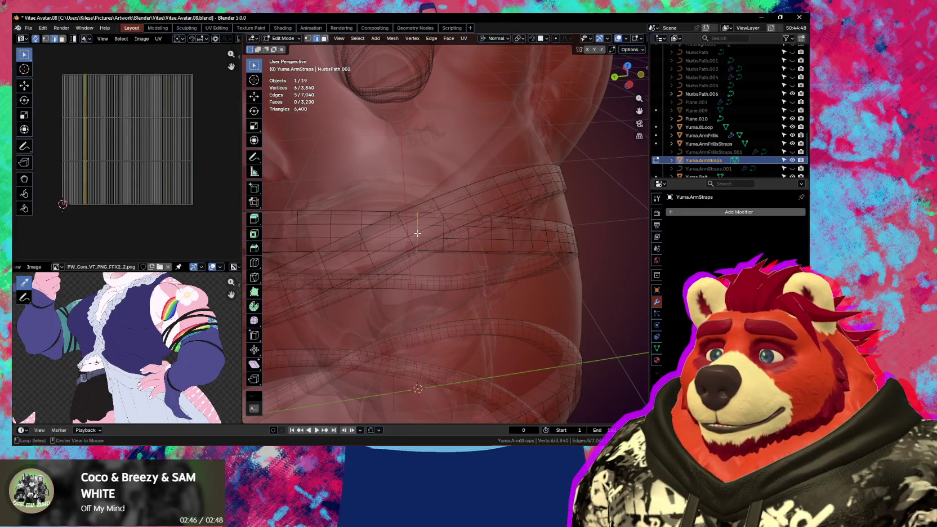
alt+shift+click(405, 229)
key(alt+z)
mouse_move(405, 229)
middle_down()
mouse_move(479, 226)
mouse_move(433, 174)
middle_up()
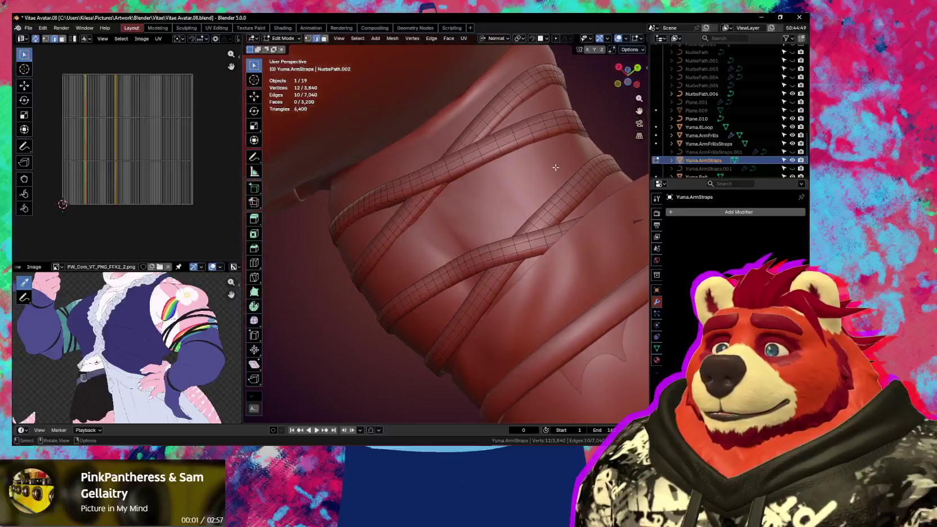
scroll(433, 174, up, 3)
key(alt+z)
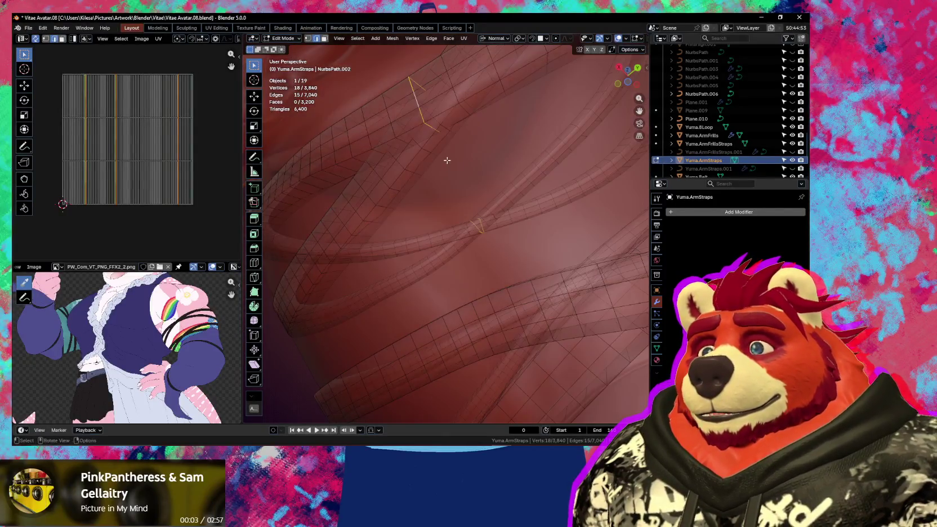
alt+shift+click(448, 160)
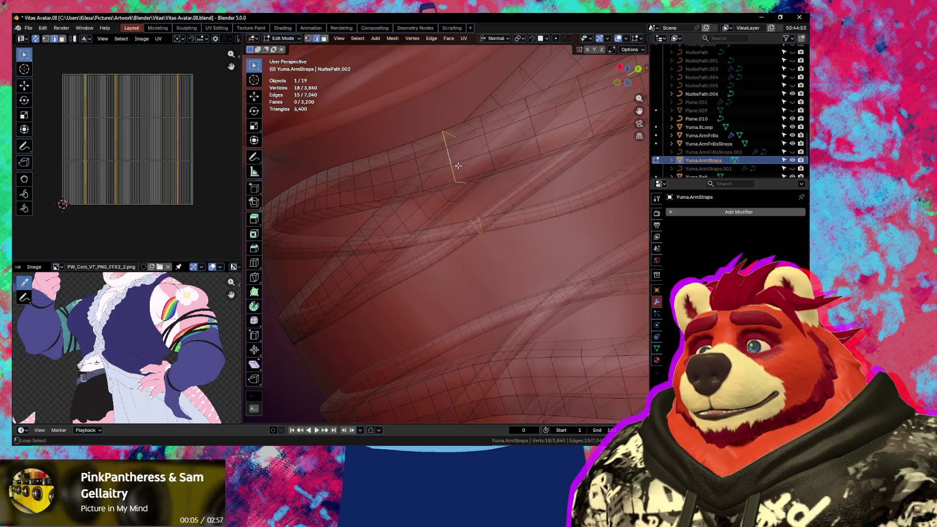
mouse_move(458, 166)
middle_down()
mouse_move(473, 241)
mouse_move(452, 248)
middle_up()
right_click(447, 239)
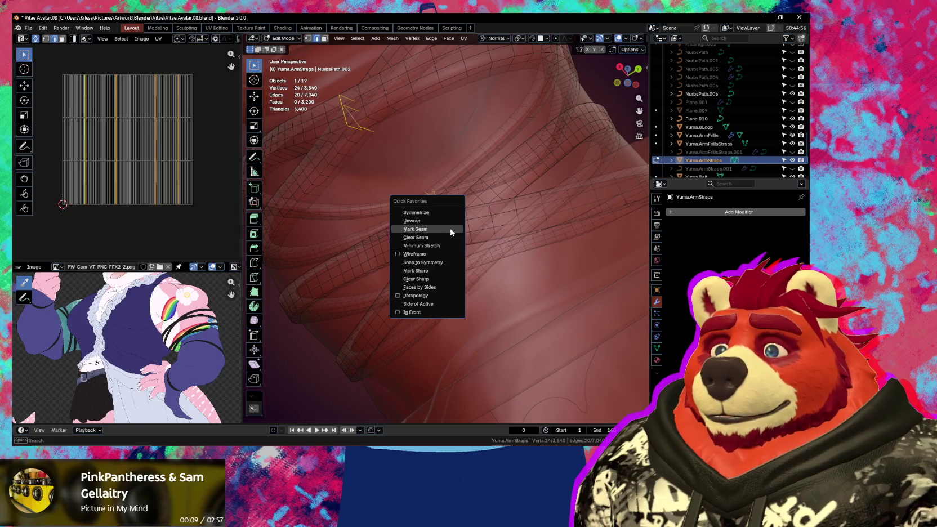
key(Escape)
Step: Select three more strap edge loops and mark the selected edges as seams
alt+click(450, 229)
middle_drag(445, 216, 513, 231)
alt+shift+click(554, 204)
mouse_move(559, 205)
middle_down()
mouse_move(475, 260)
mouse_move(415, 278)
mouse_move(447, 262)
middle_up()
scroll(447, 263, up, 2)
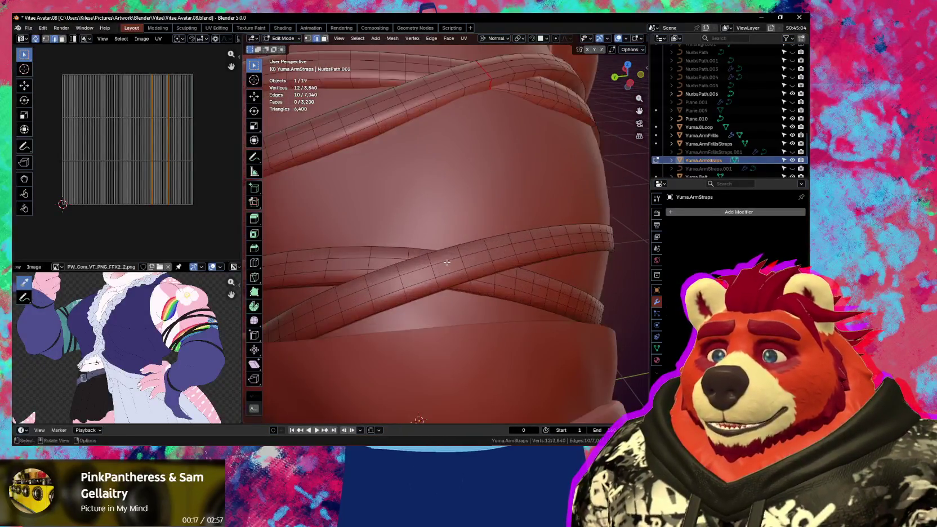
alt+shift+click(435, 269)
key(alt+z)
right_click(442, 268)
click(453, 271)
key(alt+z)
Step: Select the whole strap mesh and unwrap it with Minimum Stretch
mouse_move(465, 274)
middle_down()
mouse_move(407, 244)
mouse_move(510, 266)
middle_up()
scroll(407, 244, down, 3)
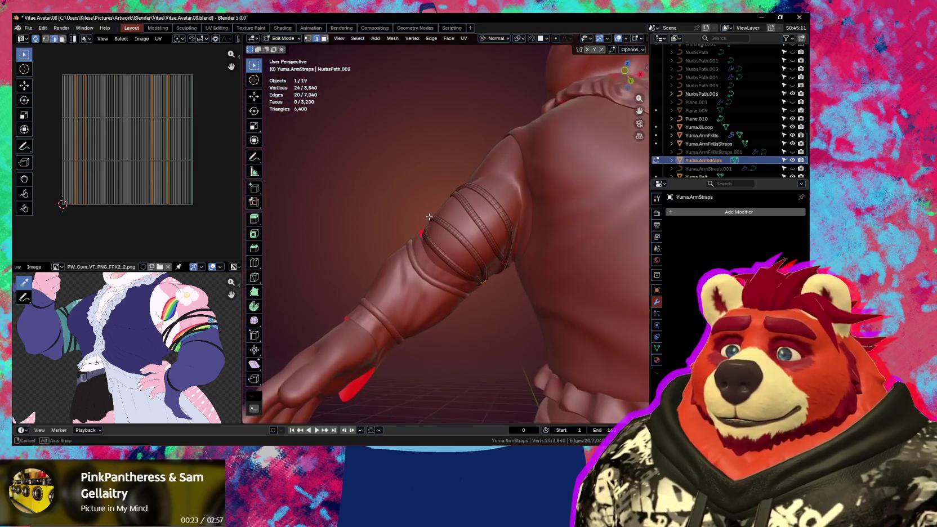
scroll(510, 266, down, 3)
key(a)
key(q)
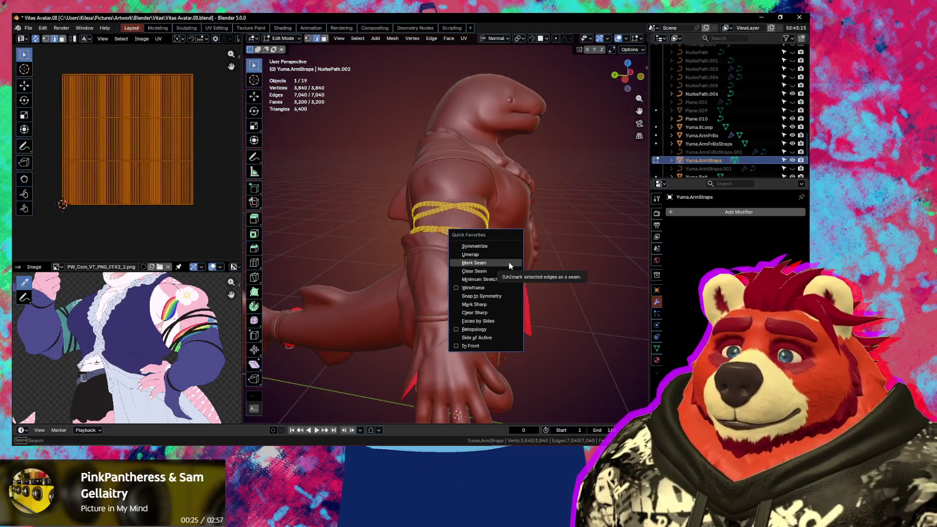
click(480, 279)
scroll(179, 204, up, 2)
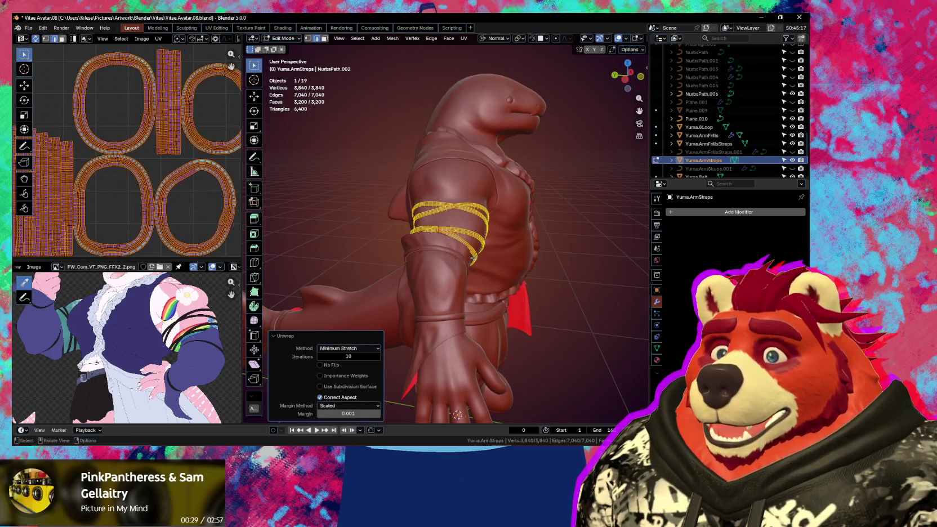
Step: Symmetrize the strap mesh and unwrap it again with Minimum Stretch
key(q)
click(425, 221)
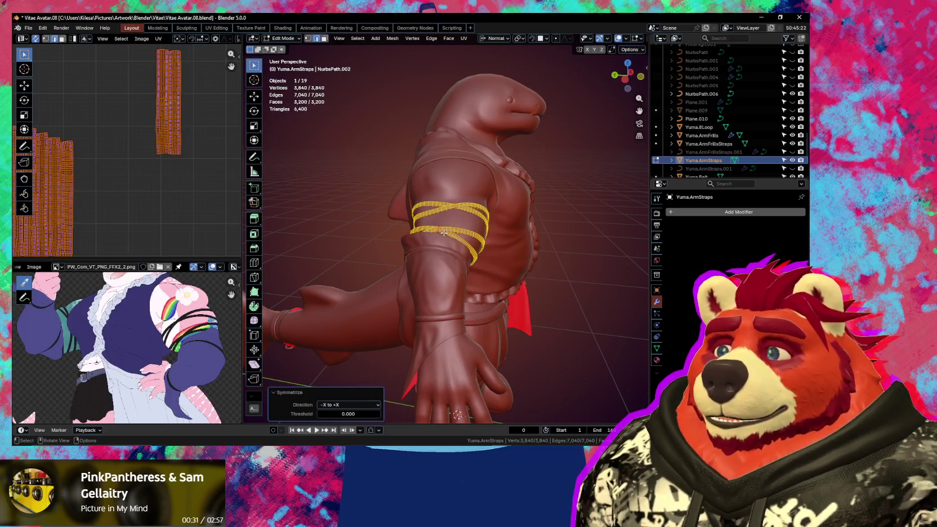
key(q)
click(436, 265)
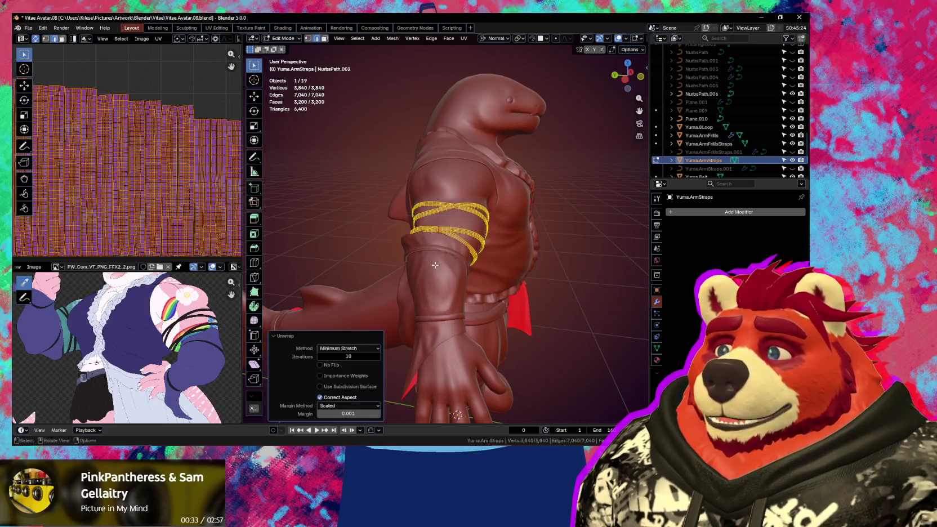
scroll(180, 200, down, 1)
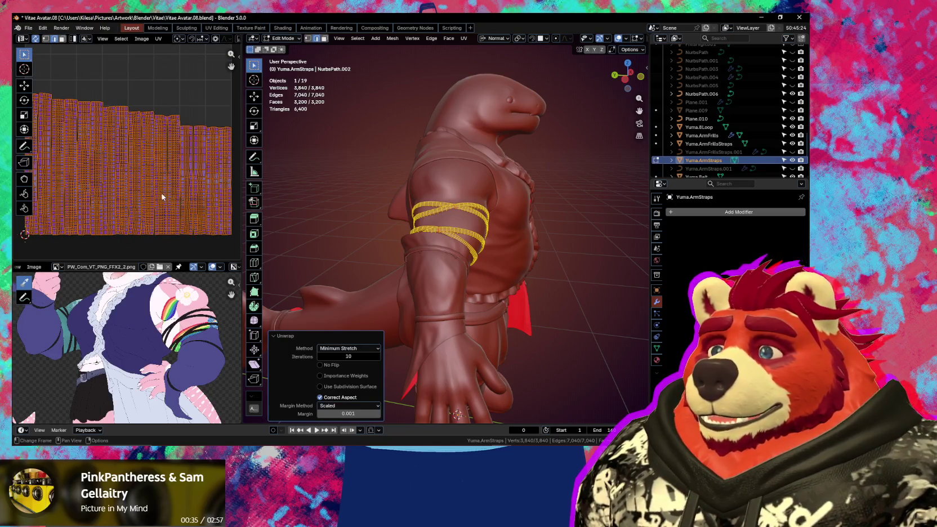
Step: Gridify the arm strap UV islands using the UV editor's add-on tools
key(n)
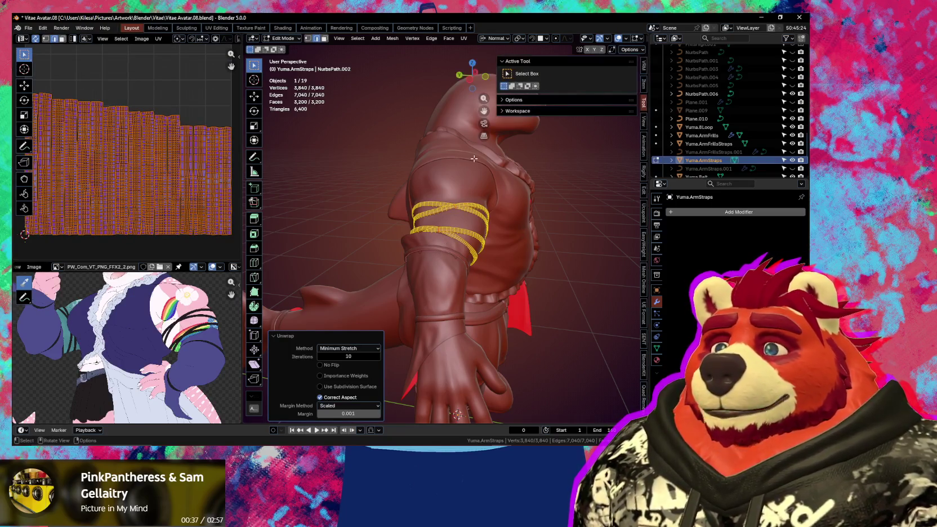
key(n)
key(u)
key(Escape)
key(n)
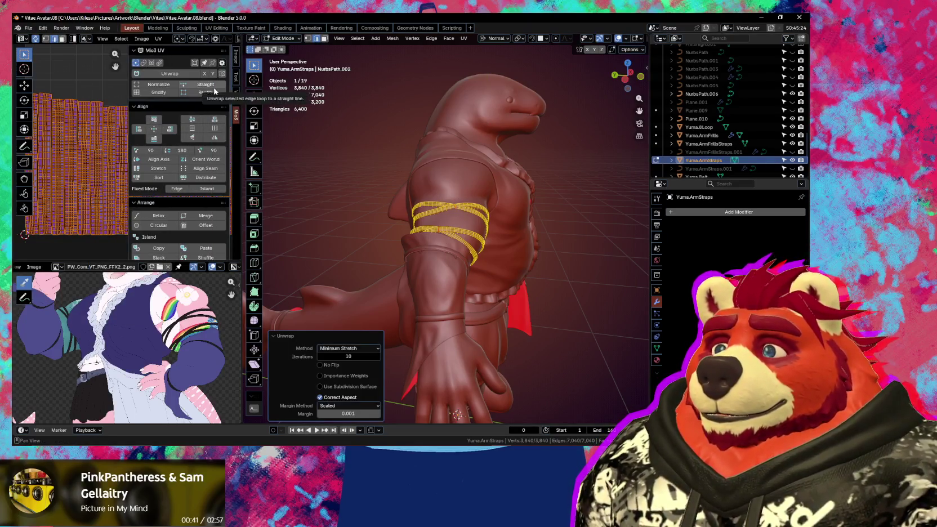
click(169, 94)
key(n)
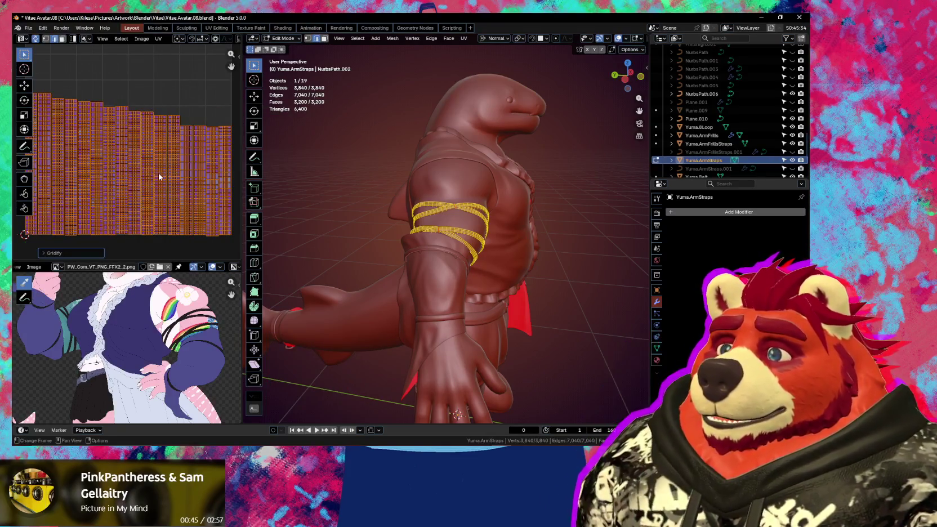
scroll(169, 183, down, 3)
Step: Scale the strap UV islands down and move them to the left
key(s)
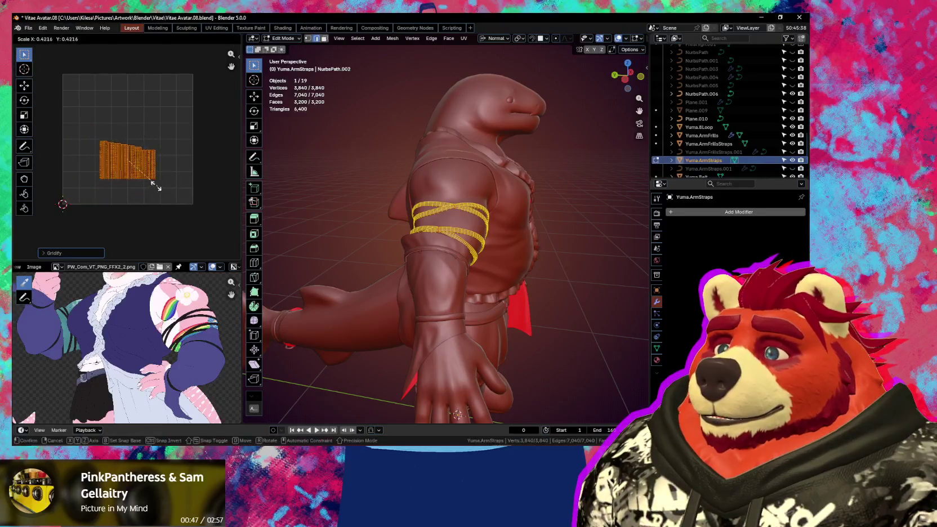
click(149, 177)
key(g)
click(230, 212)
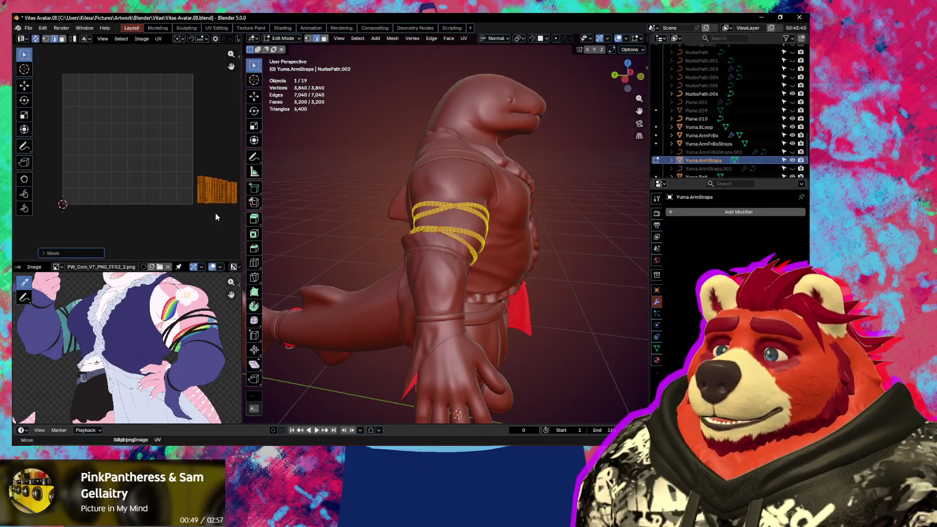
key(ctrl+z)
key(g)
click(208, 225)
key(s)
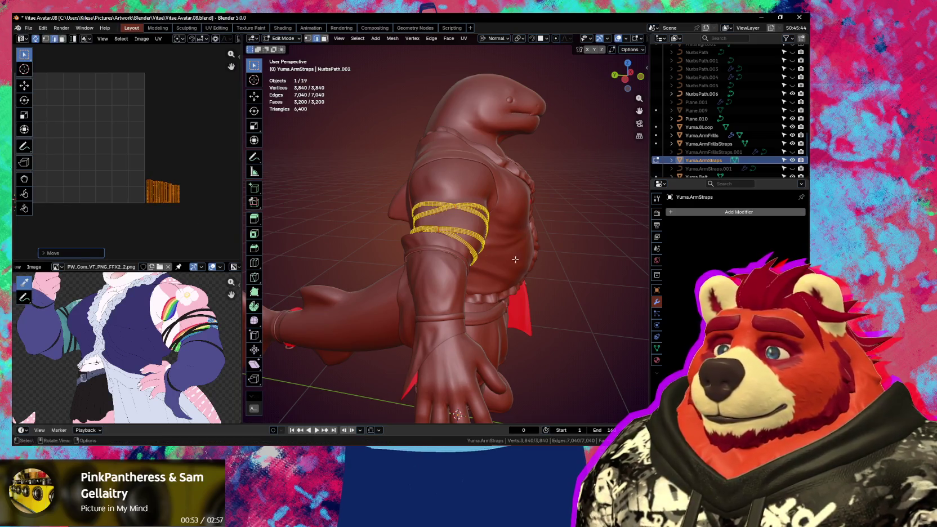
key(KP_Decimal)
Step: Return to Object Mode and select the ArmFrillsStraps object
key(ctrl+Tab)
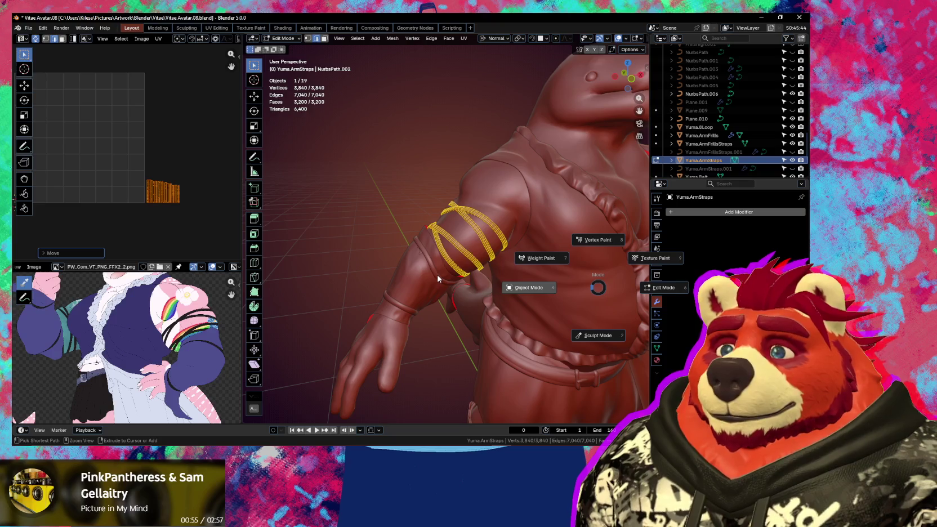
click(438, 279)
click(438, 279)
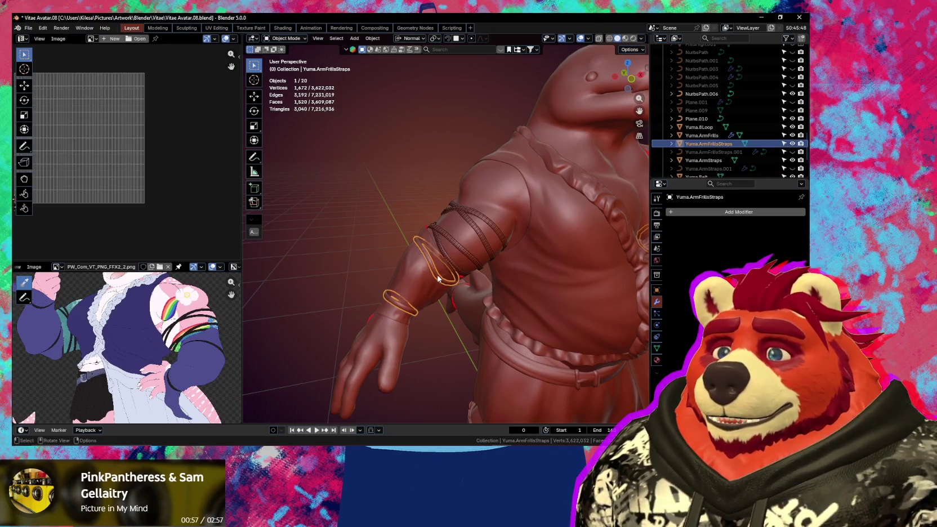
Step: Edit ArmFrillsStraps and inspect its two strap rings in local view, then on the full model
key(Tab)
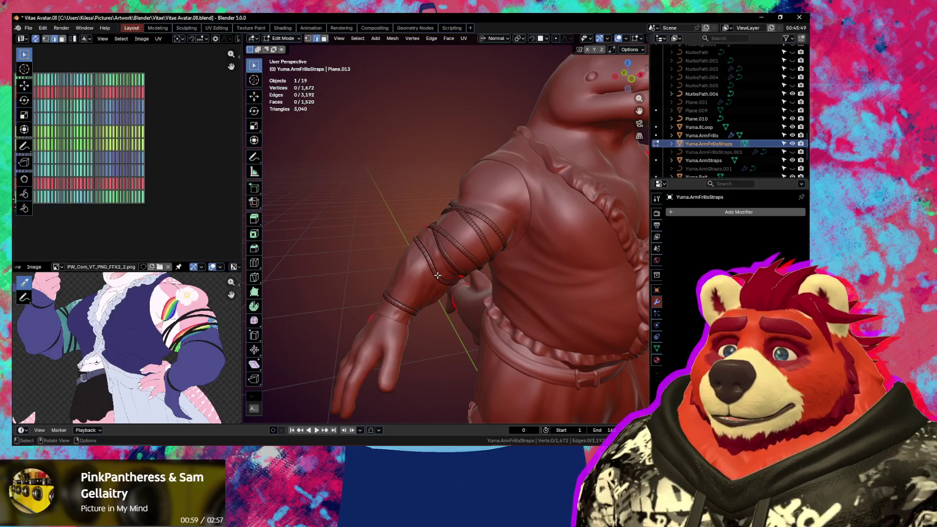
middle_drag(438, 276, 494, 269)
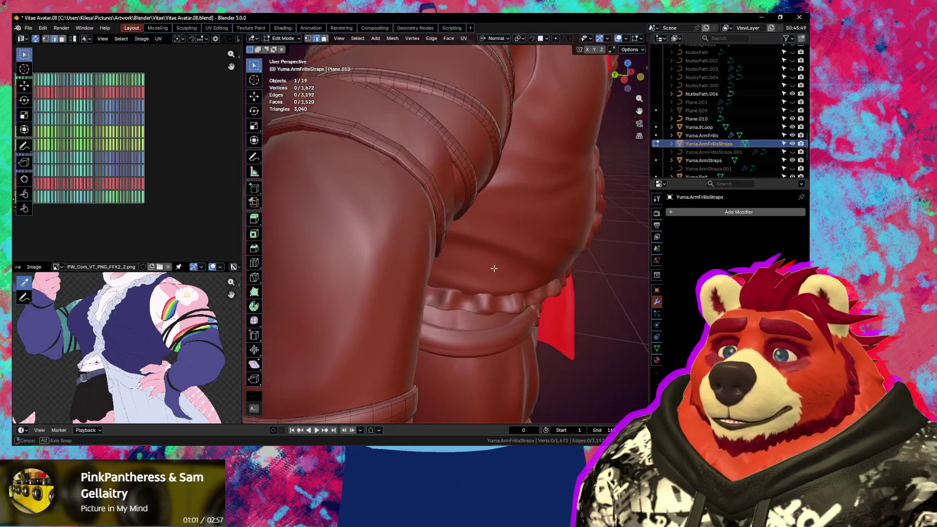
key(KP_Divide)
scroll(413, 256, up, 5)
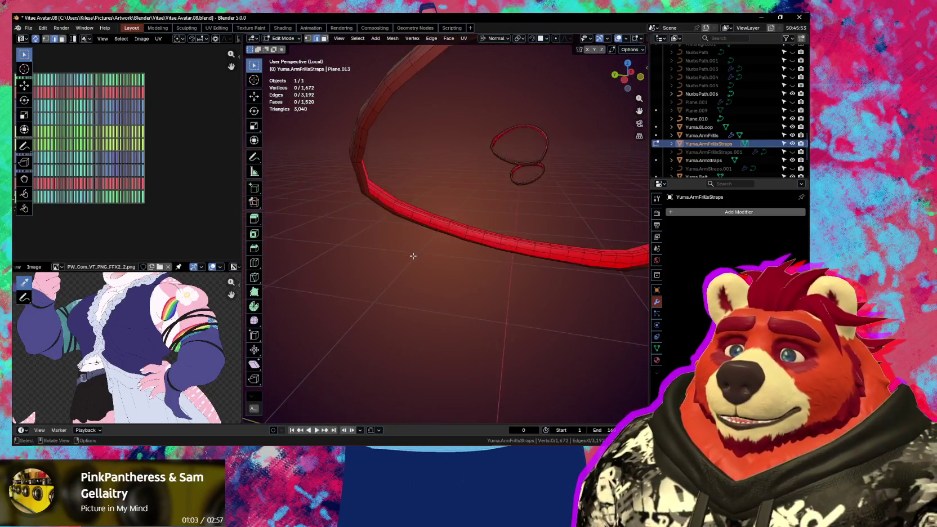
scroll(430, 256, down, 3)
mouse_move(469, 256)
middle_down()
mouse_move(599, 234)
mouse_move(581, 214)
middle_up()
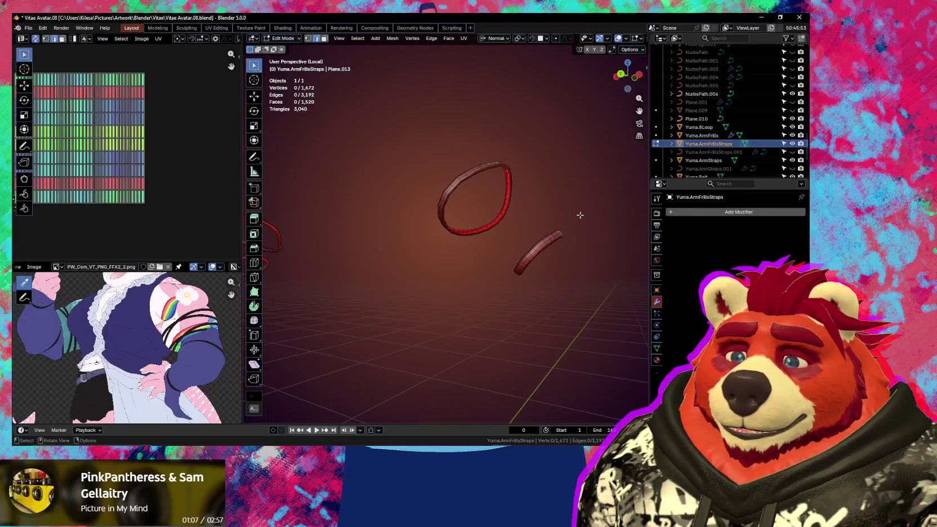
key(KP_Divide)
middle_drag(461, 223, 514, 241)
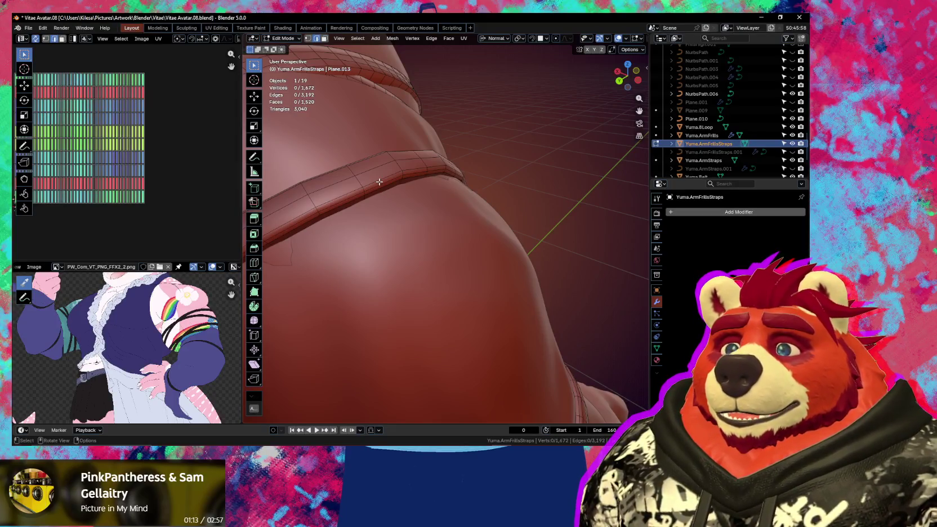
mouse_move(380, 182)
middle_down()
mouse_move(369, 115)
mouse_move(409, 198)
mouse_move(404, 151)
mouse_move(420, 245)
mouse_move(477, 256)
mouse_move(527, 283)
mouse_move(521, 291)
mouse_move(402, 273)
mouse_move(424, 276)
mouse_move(365, 170)
mouse_move(389, 179)
mouse_move(293, 169)
mouse_move(274, 140)
mouse_move(272, 152)
mouse_move(341, 199)
mouse_move(435, 217)
mouse_move(394, 212)
mouse_move(406, 213)
middle_up()
Step: Merge all strap vertices by distance, reducing the mesh to 1,368 vertices
key(a)
key(m)
click(441, 256)
scroll(407, 213, up, 2)
Step: Select an edge loop and a short run of edges on the upper strap
mouse_move(407, 171)
middle_down()
mouse_move(381, 246)
mouse_move(390, 269)
mouse_move(426, 289)
middle_up()
alt+click(372, 255)
alt+click(372, 260)
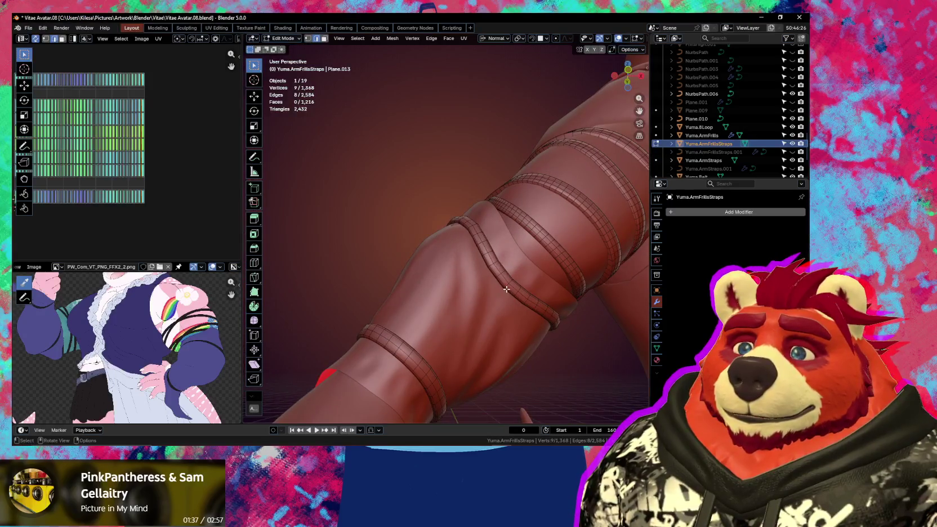
middle_drag(508, 306, 464, 249)
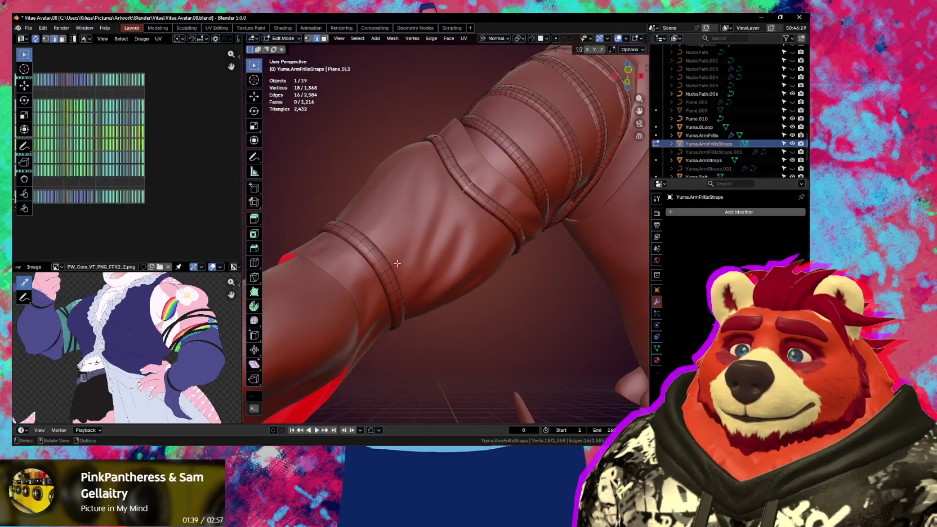
mouse_move(388, 278)
middle_down()
mouse_move(458, 308)
mouse_move(562, 283)
middle_up()
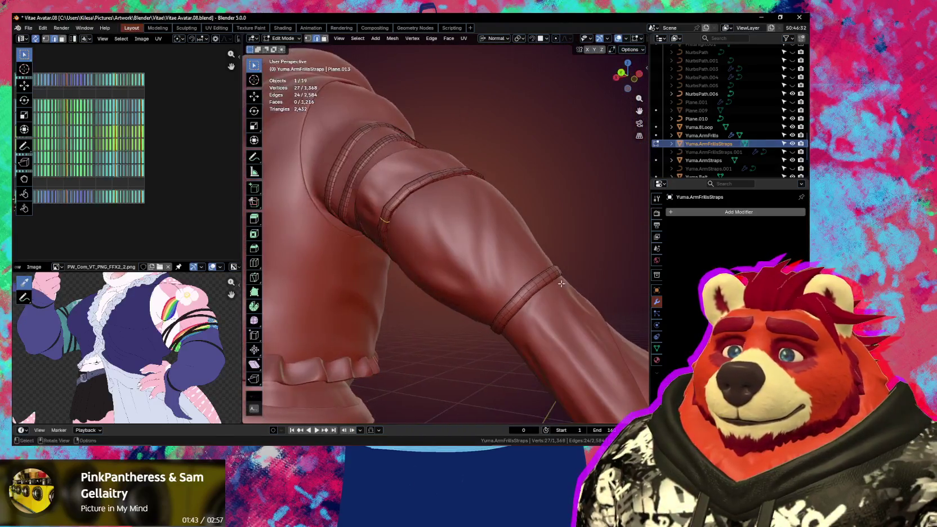
Step: Mirror the strap edge selection to the other side of the model
right_click(534, 303)
key(Escape)
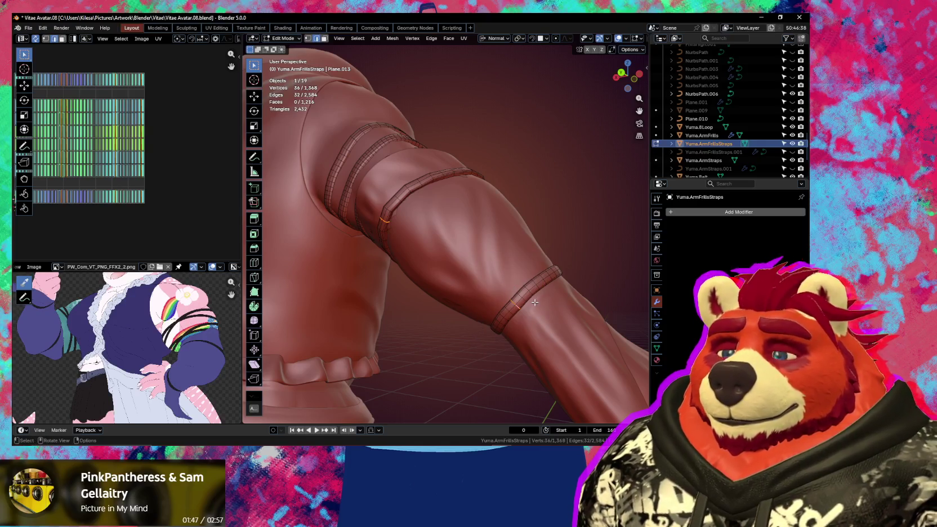
key(ctrl+shift+m)
right_click(534, 303)
key(Escape)
middle_drag(535, 302, 444, 320)
Step: Unwrap the whole strap mesh with Minimum Stretch and gridify its UV islands
key(a)
key(q)
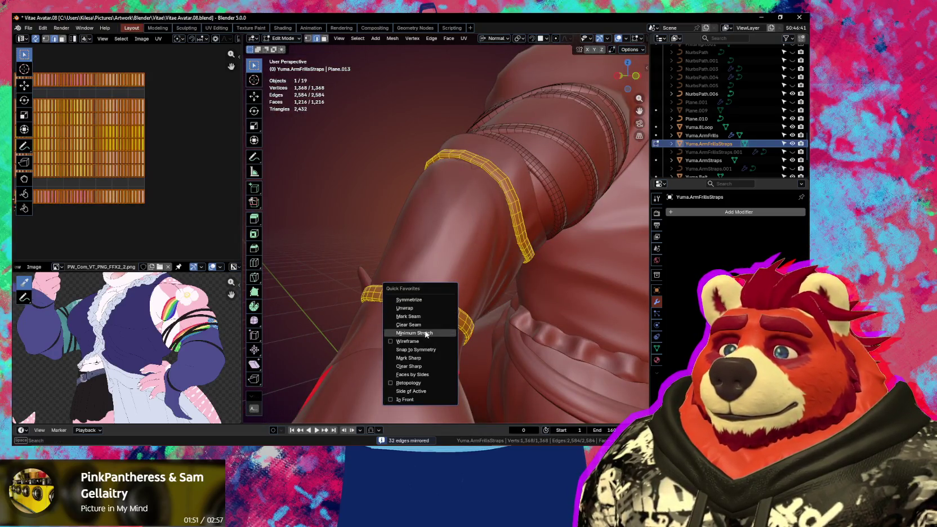
click(428, 333)
key(n)
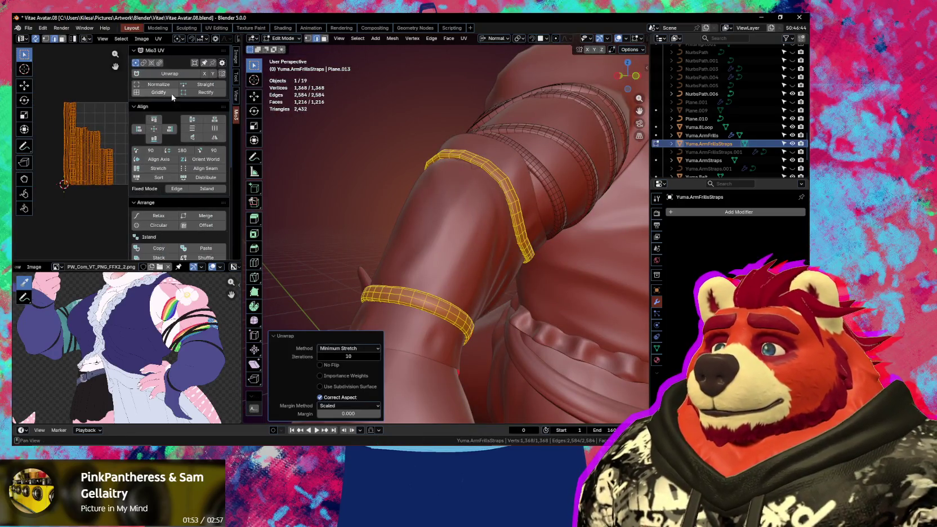
click(164, 93)
key(n)
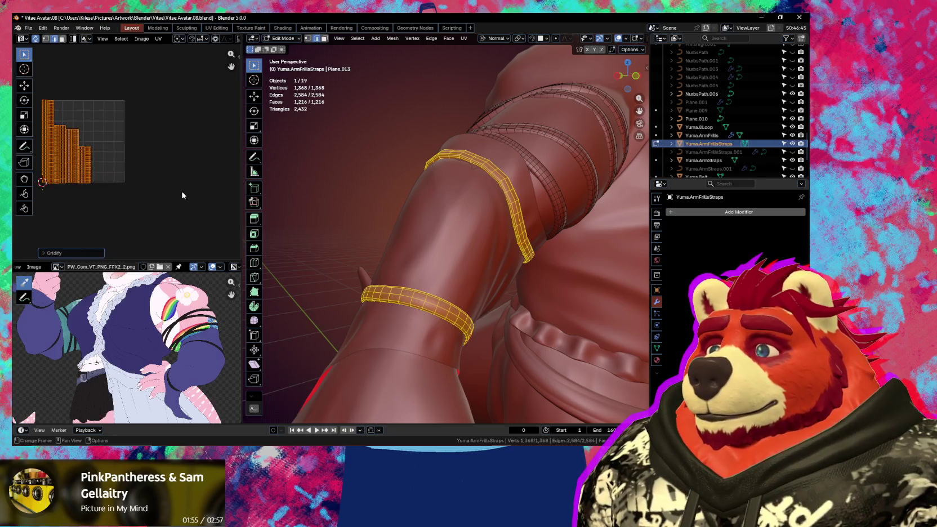
Step: Shrink the strap UV islands, move them left, and return to Object Mode
key(s)
click(173, 180)
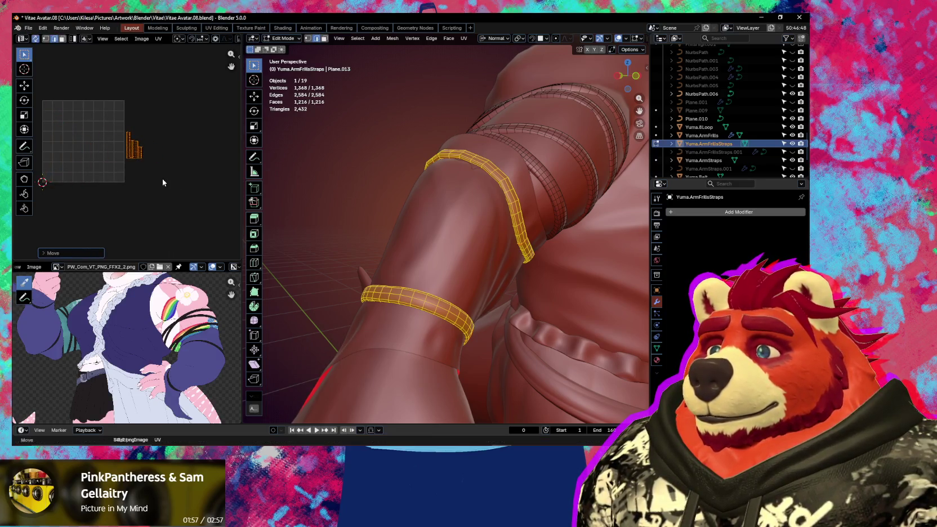
key(g)
click(150, 179)
scroll(178, 207, up, 7)
middle_drag(394, 253, 427, 274)
scroll(411, 265, down, 5)
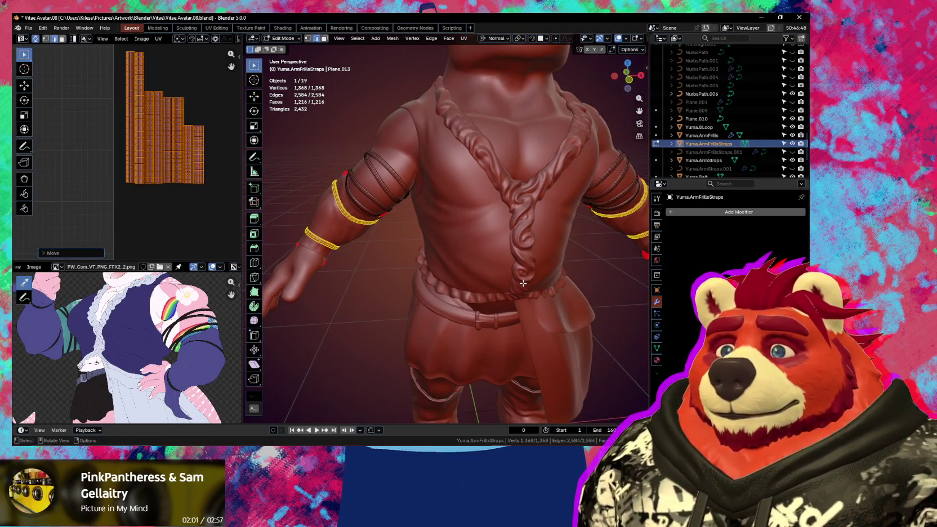
key(ctrl+Tab)
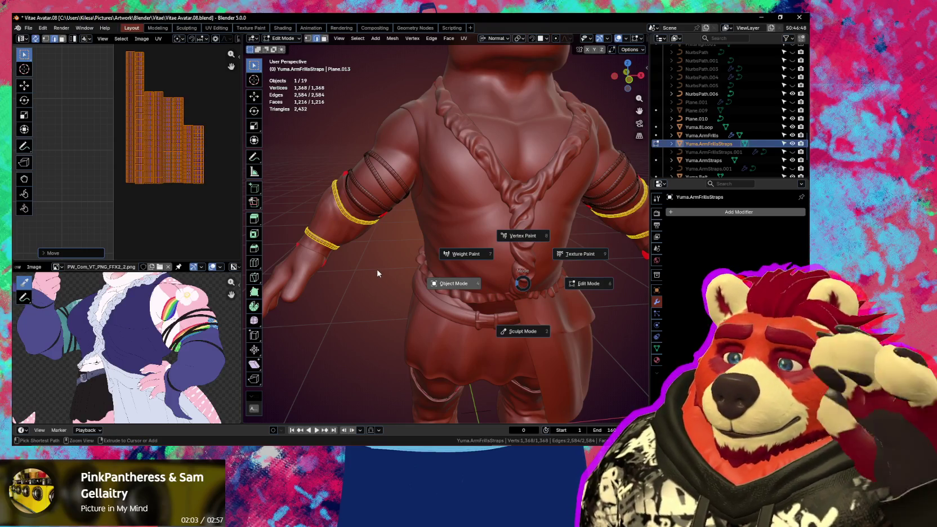
click(377, 270)
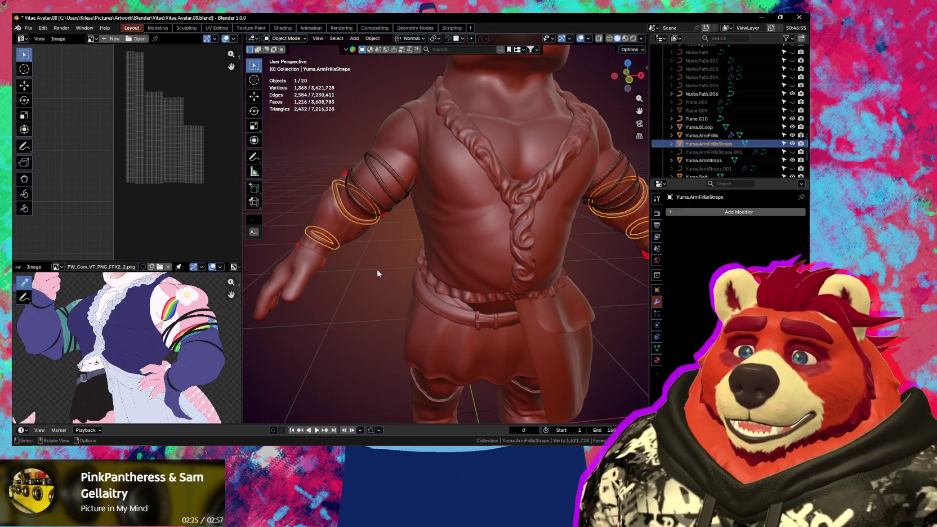
Step: Orbit the viewport to a side view of the torso from below
mouse_move(510, 243)
middle_down()
mouse_move(515, 279)
mouse_move(480, 207)
mouse_move(456, 193)
mouse_move(449, 268)
mouse_move(469, 294)
mouse_move(467, 277)
middle_up()
Step: Hide the kilt's Multires viewport detail and inspect it in Sculpt Mode with a larger brush
click(449, 269)
scroll(467, 278, up, 2)
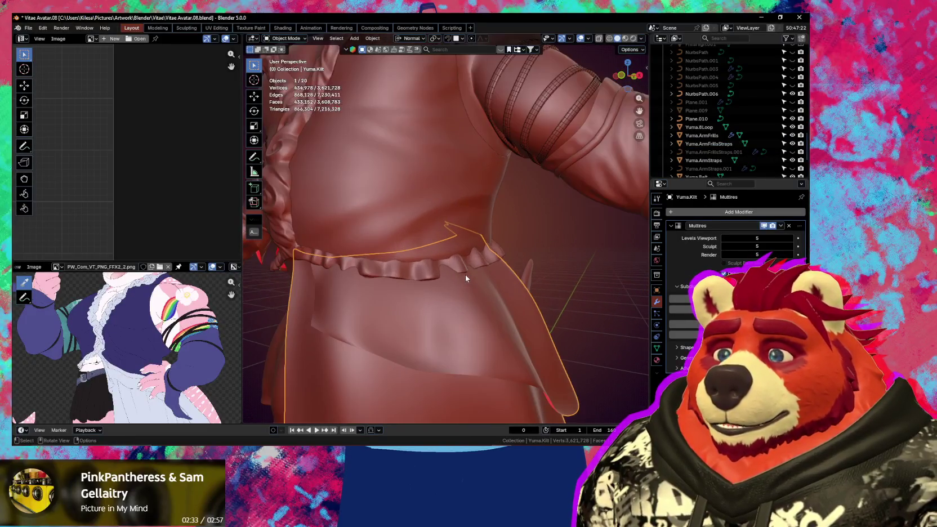
click(765, 226)
key(ctrl+Tab)
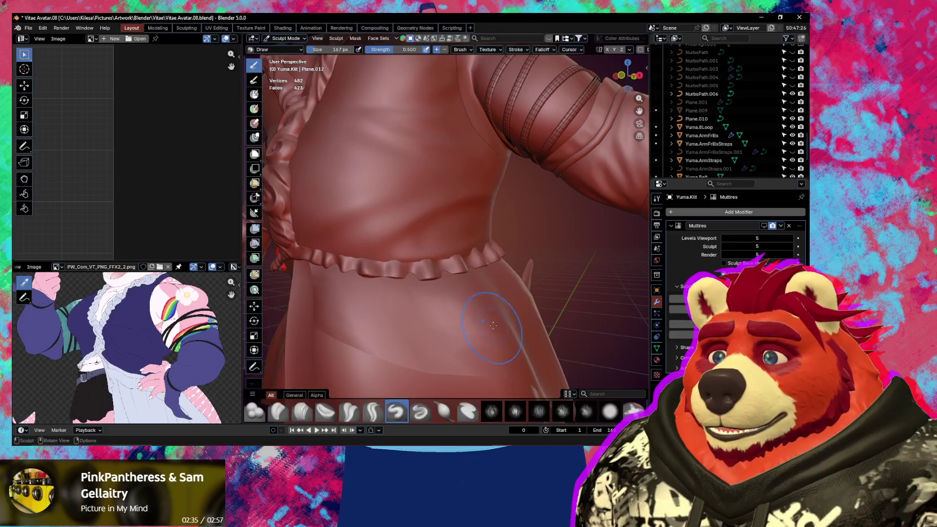
key(f)
click(451, 271)
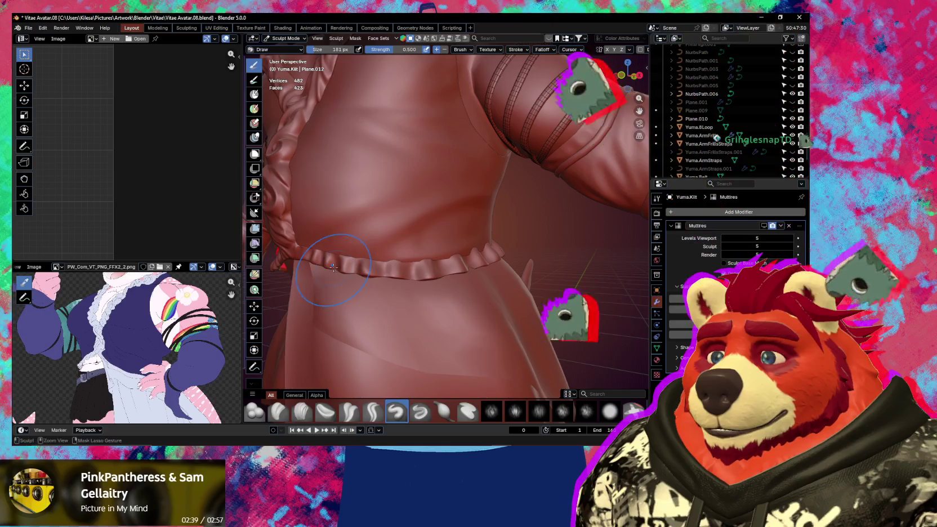
mouse_move(364, 272)
middle_down()
mouse_move(440, 278)
mouse_move(442, 268)
mouse_move(485, 258)
mouse_move(443, 285)
mouse_move(466, 253)
middle_up()
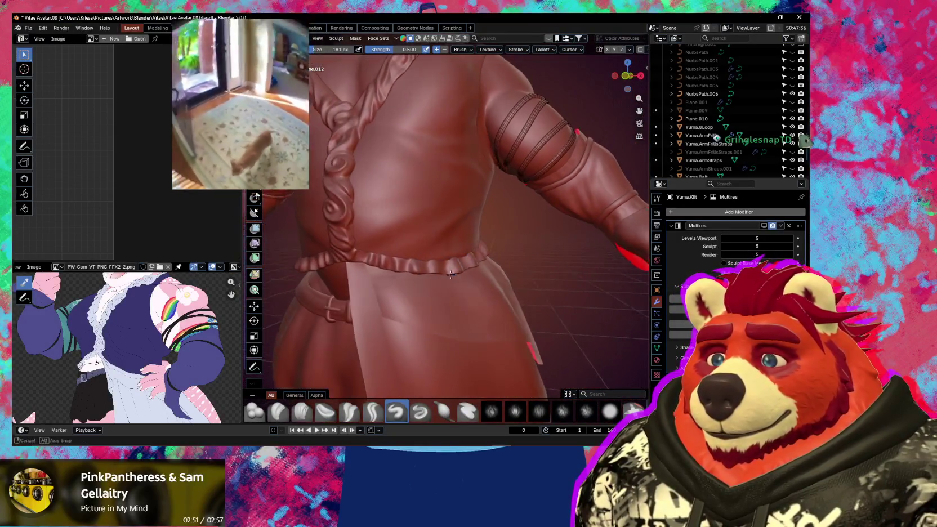
middle_drag(466, 253, 485, 280)
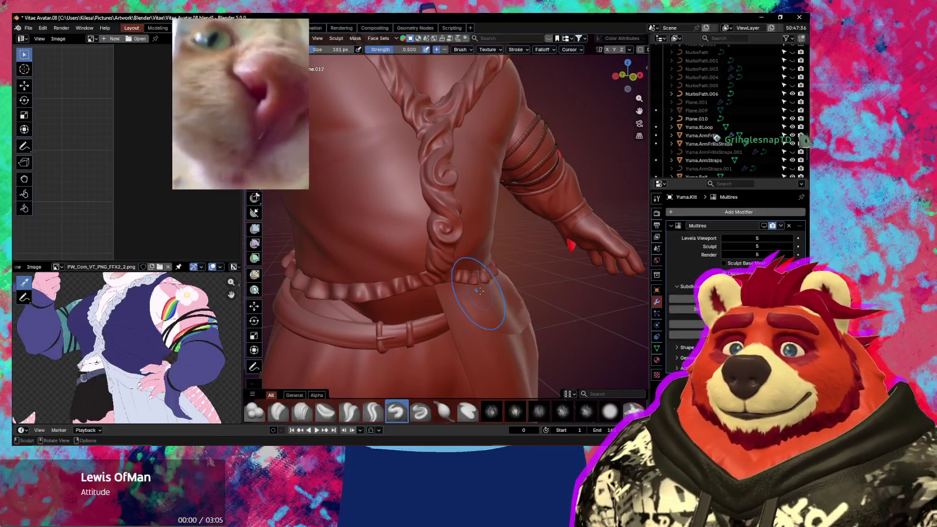
scroll(464, 309, down, 5)
Step: Restore the kilt's Multires viewport detail and return to Object Mode
click(764, 226)
middle_drag(487, 264, 530, 281)
key(ctrl+Tab)
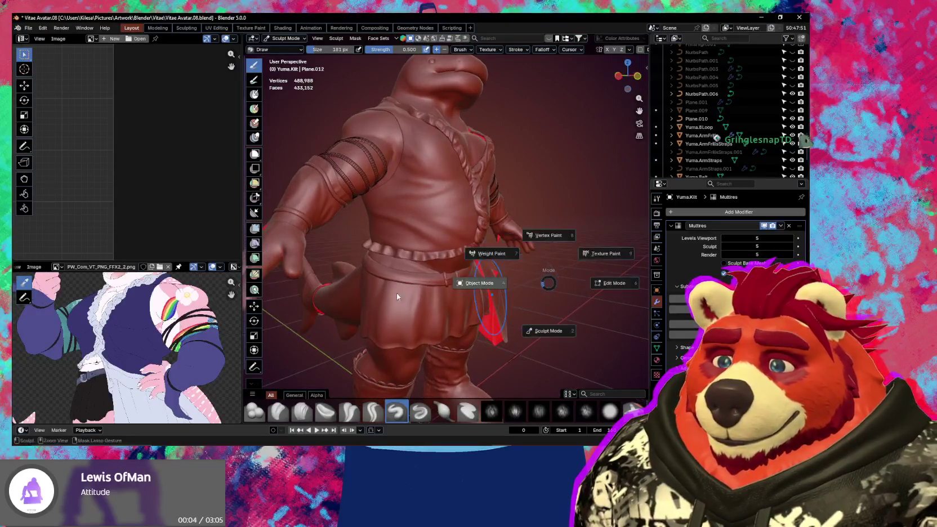
click(397, 293)
middle_drag(478, 306, 427, 317)
middle_drag(446, 280, 418, 272)
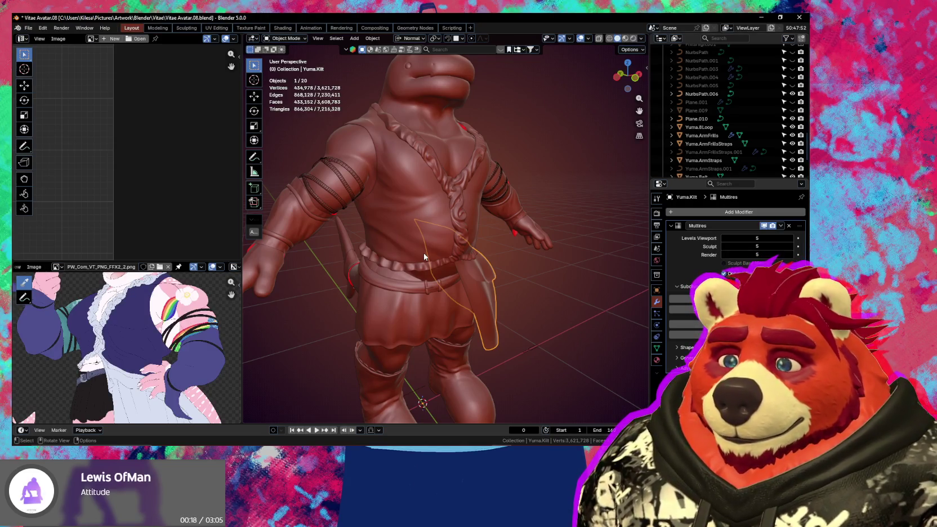
Step: Select the entire kilt mesh in Edit Mode and unwrap it with Minimum Stretch
click(467, 290)
mouse_move(425, 256)
middle_down()
mouse_move(467, 290)
mouse_move(488, 288)
middle_up()
key(Tab)
key(a)
key(u)
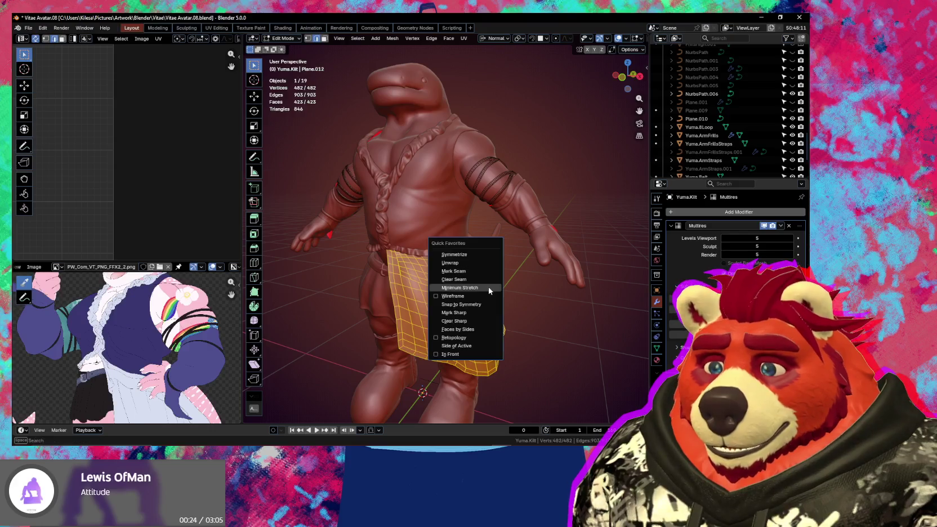
click(488, 288)
scroll(108, 188, down, 2)
middle_drag(108, 188, 208, 183)
scroll(196, 183, up, 2)
scroll(209, 183, down, 2)
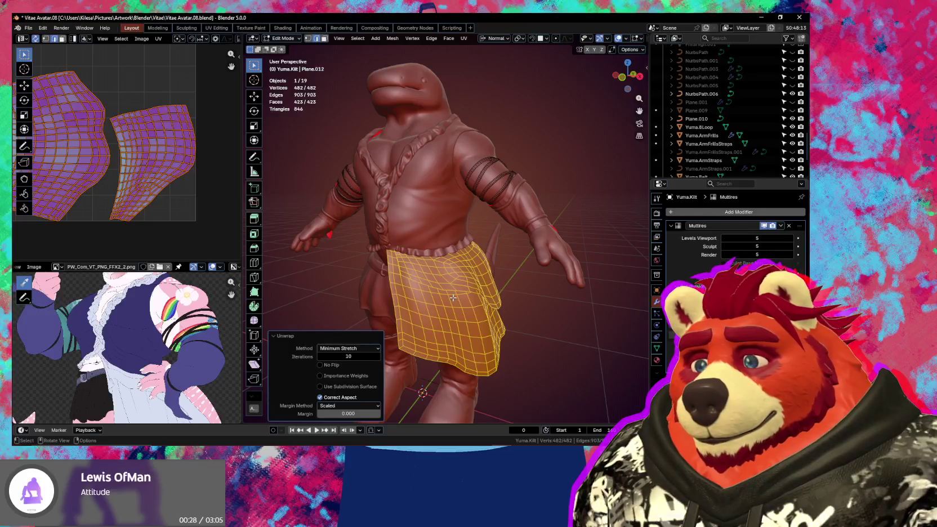
Step: Try Angle Based and Conformal unwrap methods, then settle on Minimum Stretch
click(375, 347)
click(363, 358)
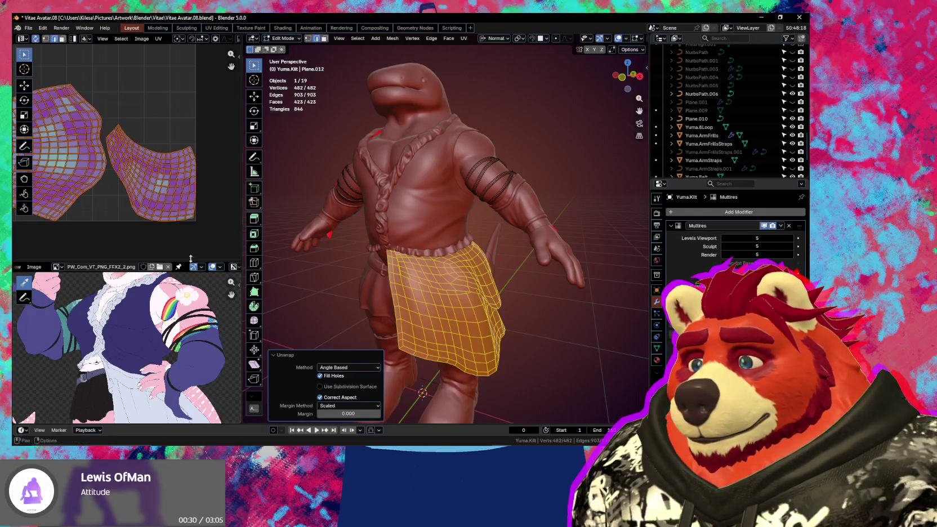
click(335, 369)
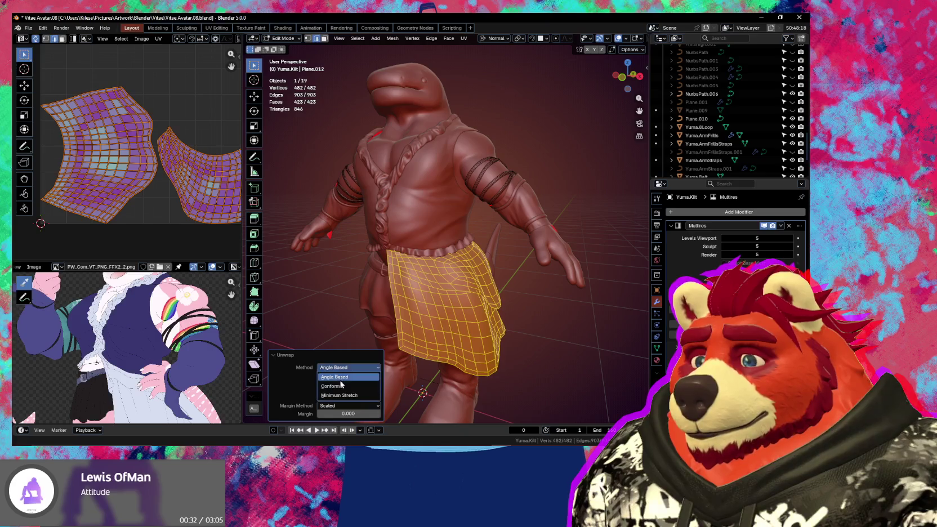
click(341, 387)
click(337, 369)
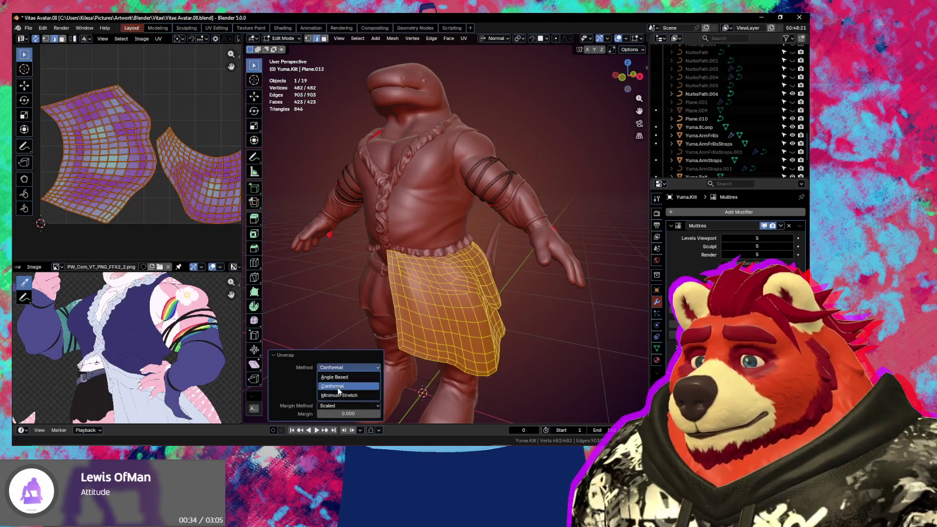
click(339, 396)
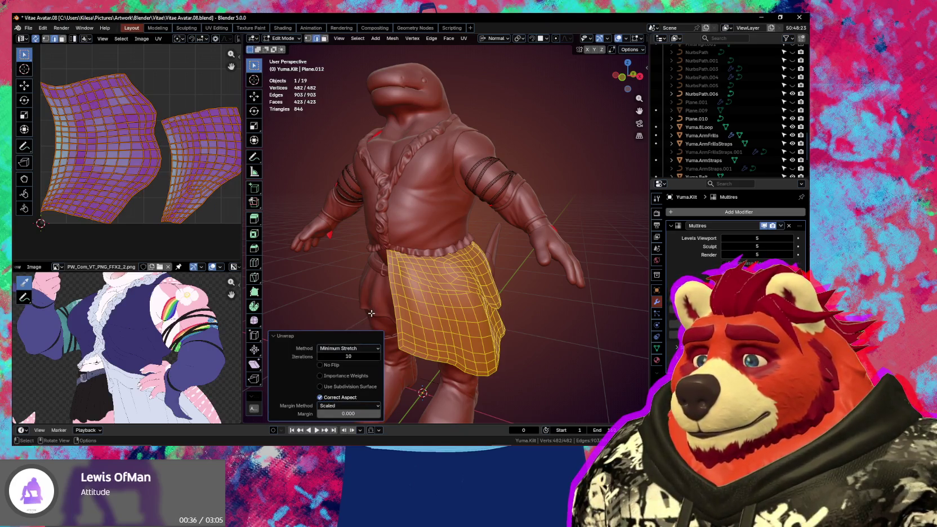
Step: Switch back to Object Mode and select the Yuma.Skirt object
scroll(399, 319, down, 2)
middle_drag(399, 319, 444, 278)
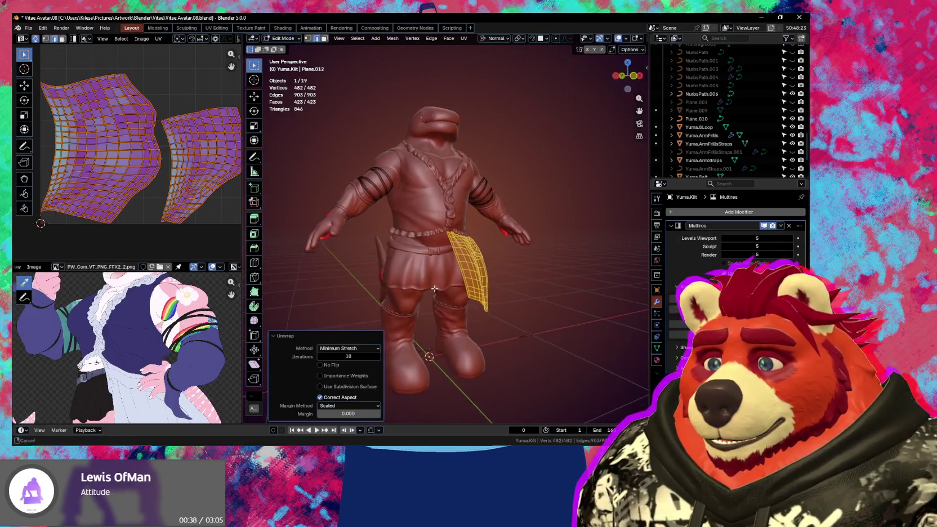
scroll(440, 280, up, 3)
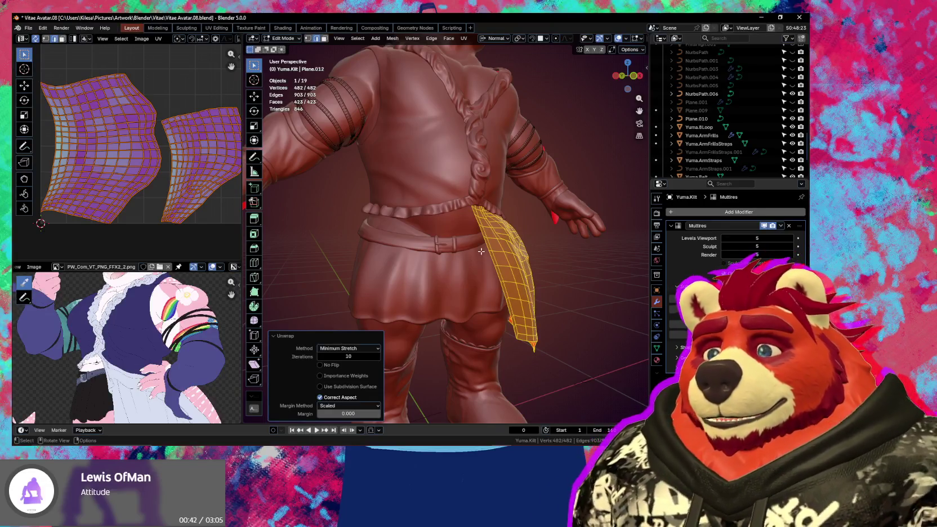
scroll(486, 256, up, 2)
middle_drag(499, 273, 531, 313)
key(ctrl+Tab)
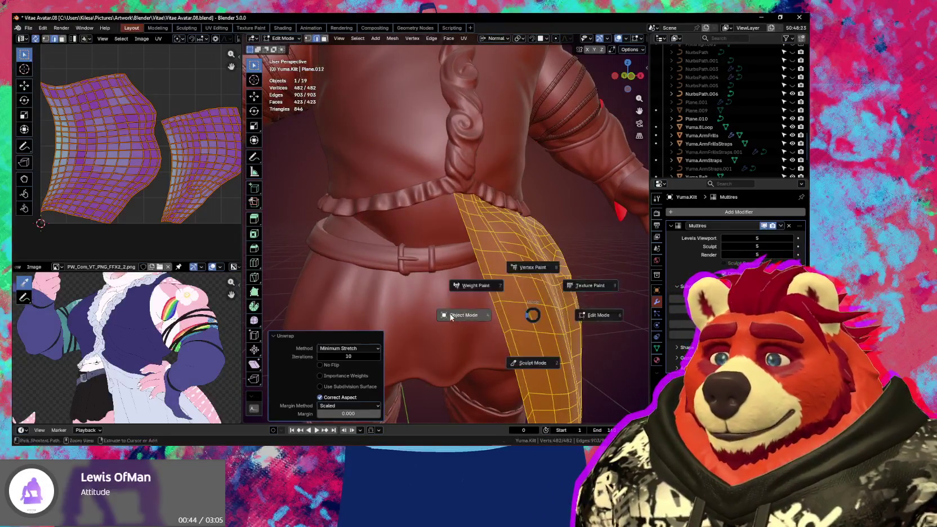
click(454, 313)
click(439, 316)
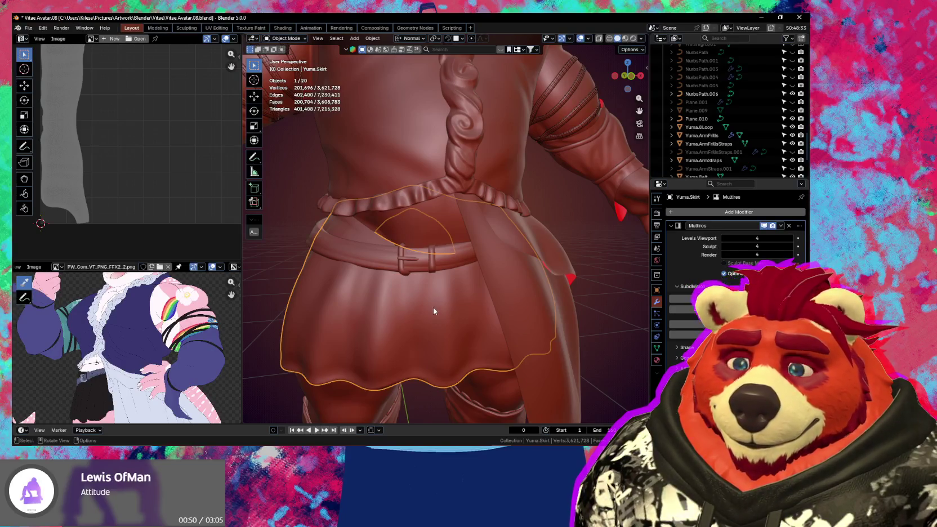
Step: Select the boots and orbit around them to check their UVs
scroll(433, 307, down, 3)
mouse_move(434, 307)
middle_down()
mouse_move(454, 329)
mouse_move(407, 275)
middle_up()
click(407, 275)
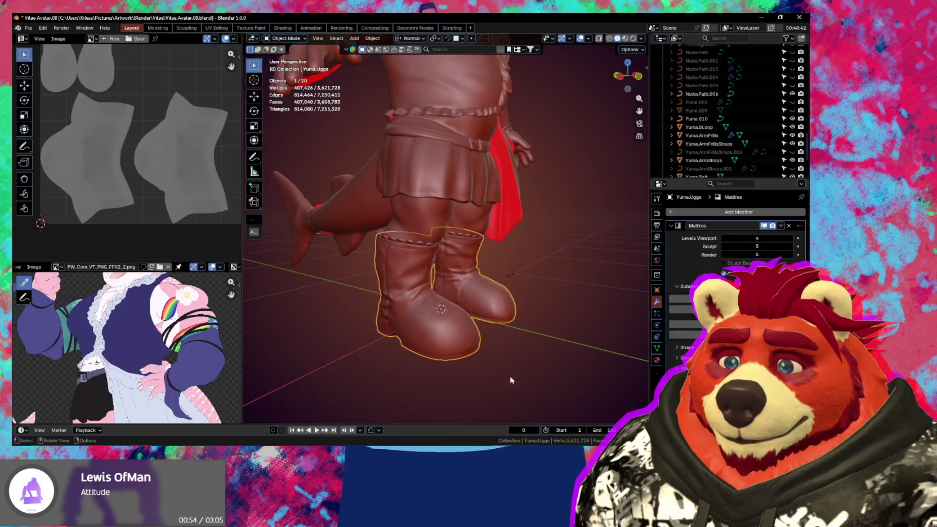
key(alt+Tab)
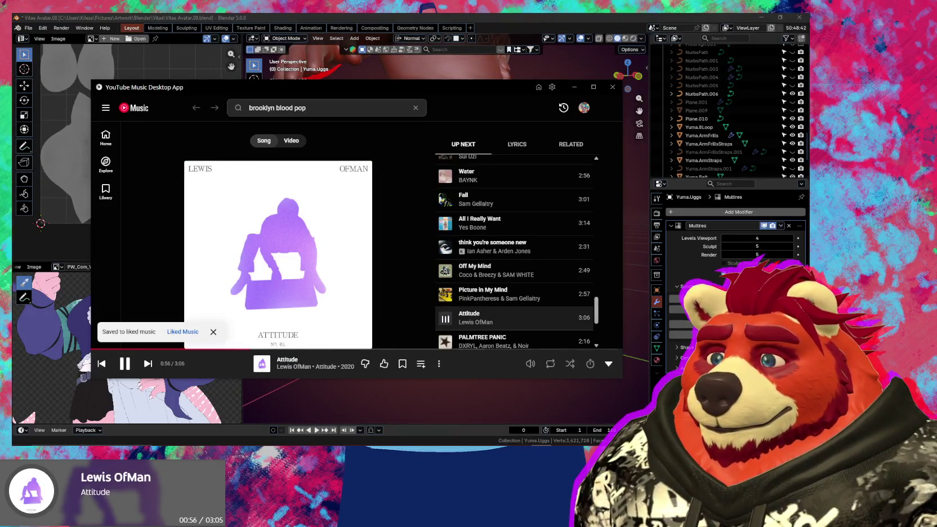
key(alt+Tab)
mouse_move(425, 350)
middle_down()
mouse_move(500, 345)
mouse_move(419, 339)
mouse_move(416, 277)
mouse_move(416, 399)
mouse_move(362, 246)
middle_up()
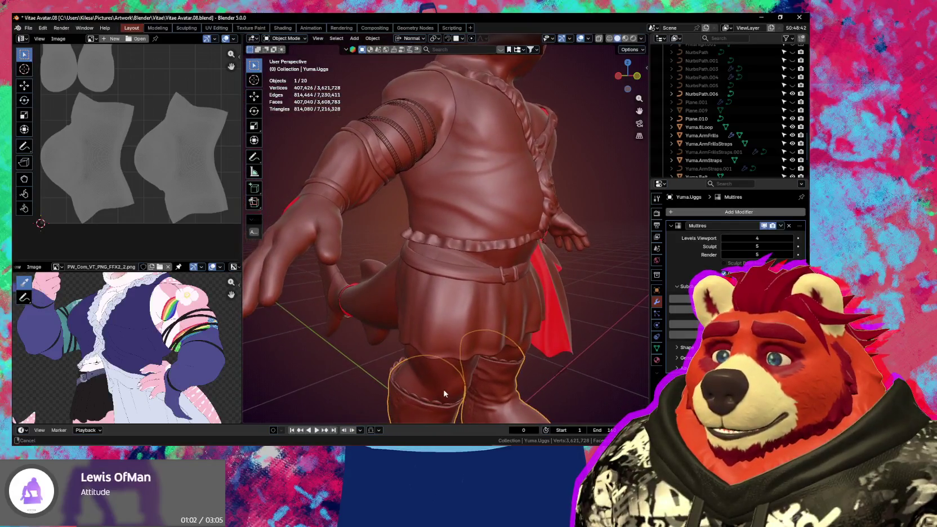
Step: Unwrap all of Yuma.ArmFrills with Minimum Stretch into two sleeve-shaped UV islands
click(361, 192)
mouse_move(360, 191)
middle_down()
mouse_move(381, 216)
mouse_move(355, 218)
middle_up()
key(Tab)
key(a)
key(u)
click(351, 209)
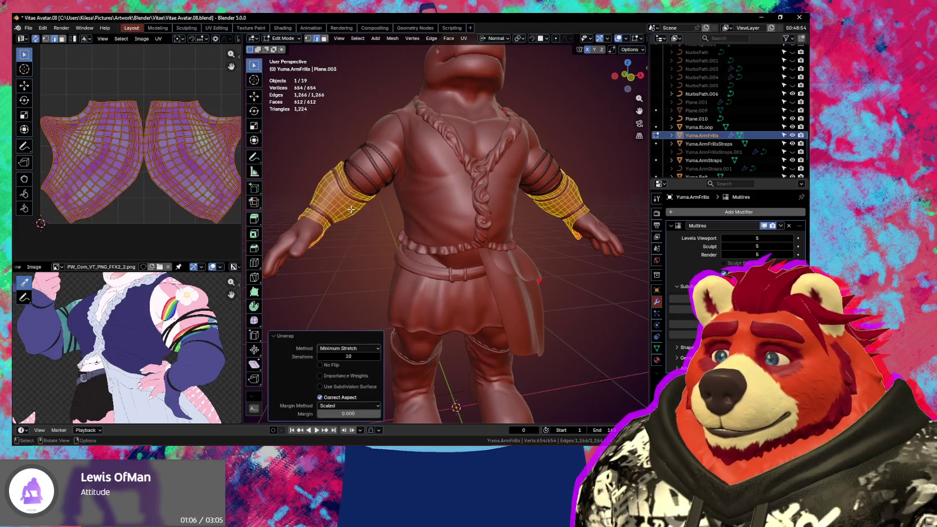
middle_drag(313, 239, 369, 252)
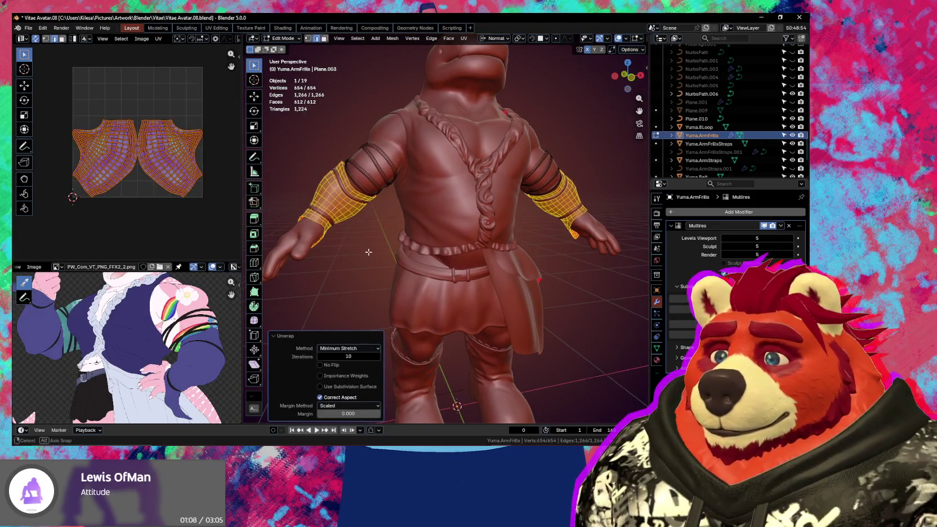
key(ctrl+Tab)
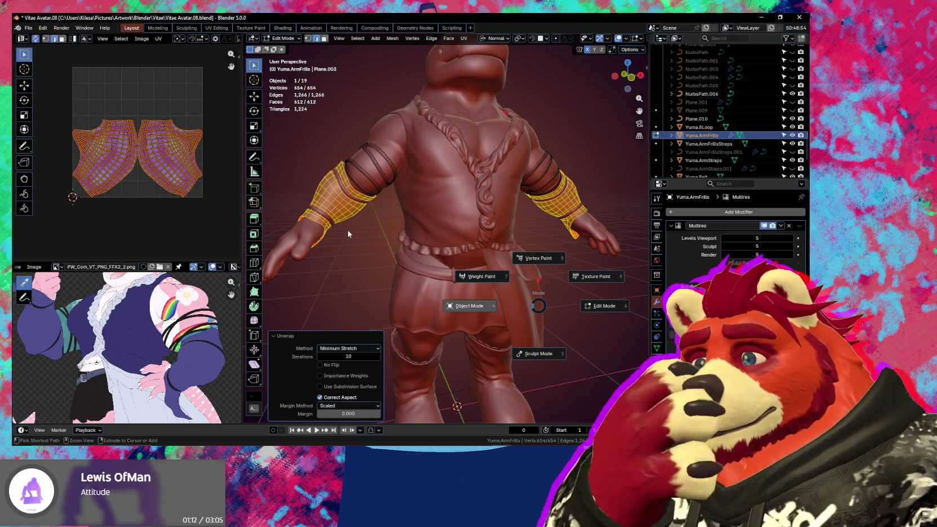
Step: Return the arm frills to Object Mode and add the arm straps and belt to the selection
click(348, 230)
shift+click(364, 172)
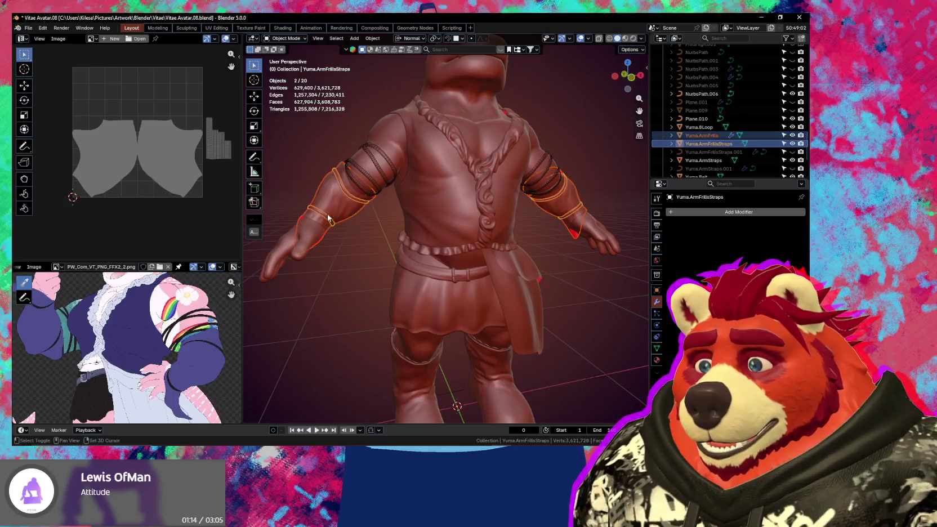
shift+click(374, 168)
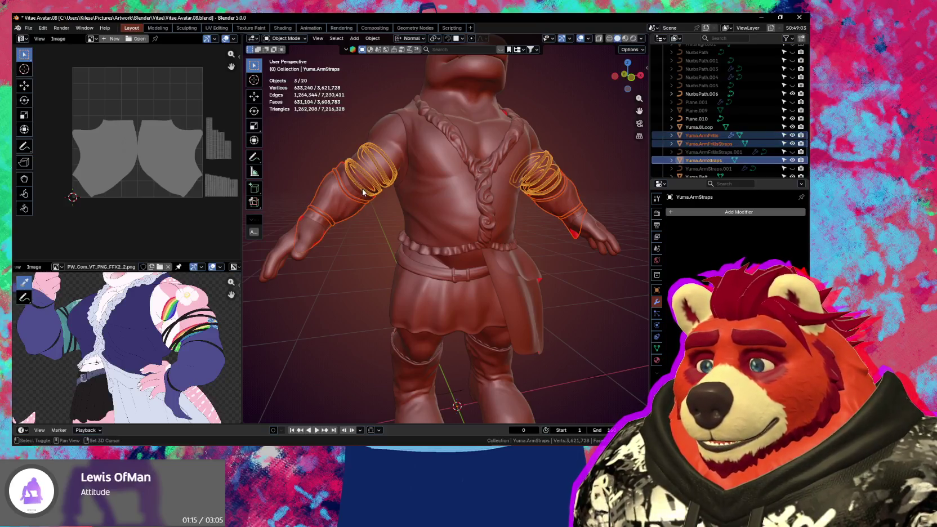
shift+click(444, 278)
shift+click(455, 274)
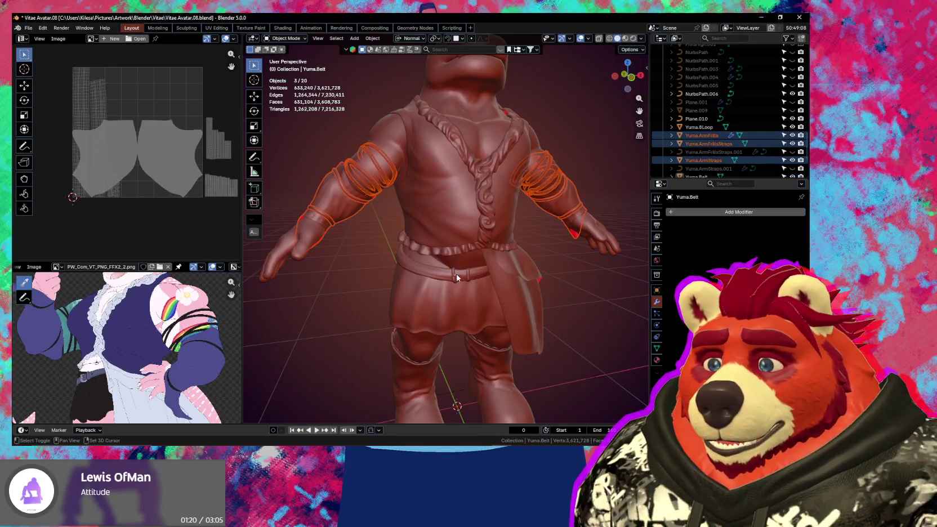
shift+click(454, 272)
Step: Add the skirt and both boots to review their UVs, then select only the boot-top Circle frill
mouse_move(454, 271)
middle_down()
mouse_move(425, 227)
mouse_move(421, 247)
middle_up()
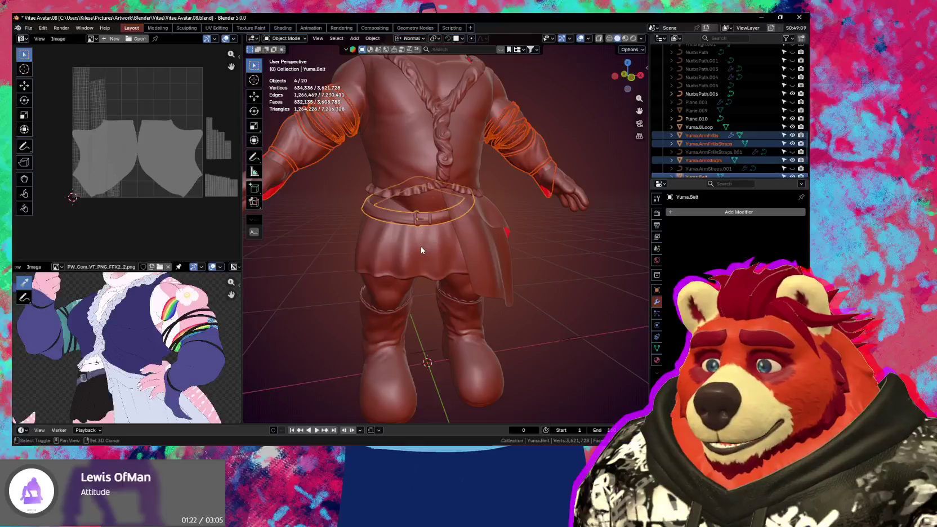
shift+click(421, 246)
shift+click(485, 247)
shift+click(389, 331)
scroll(404, 299, up, 2)
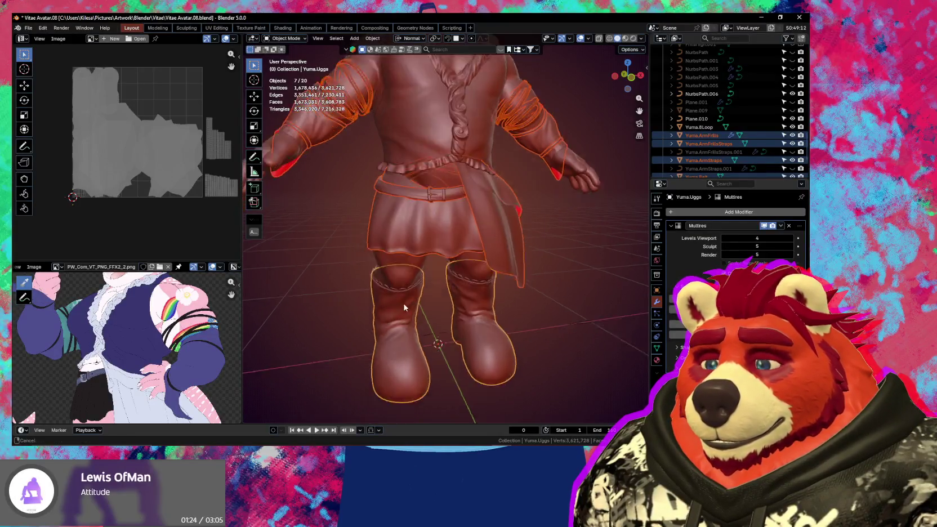
scroll(428, 293, up, 2)
click(436, 287)
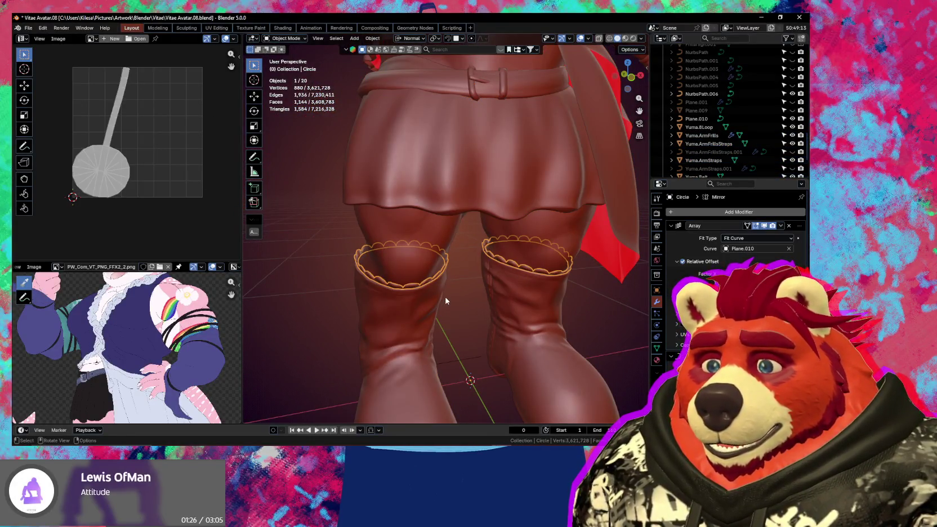
Step: Hide one copy of the boot-top frill, select the other, and save the file
mouse_move(542, 307)
middle_down()
mouse_move(451, 322)
mouse_move(479, 310)
middle_up()
click(473, 308)
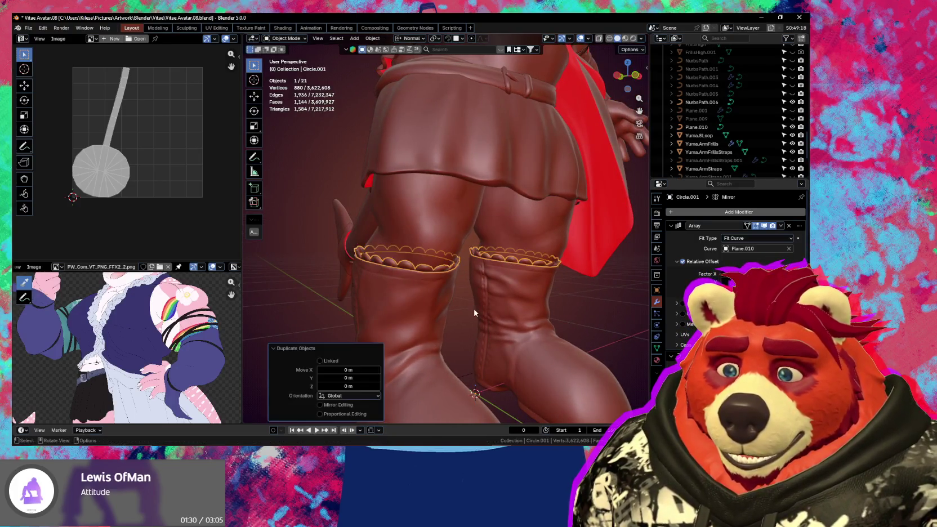
key(h)
scroll(441, 293, up, 8)
mouse_move(442, 293)
middle_down()
mouse_move(389, 298)
mouse_move(397, 307)
mouse_move(465, 290)
middle_up()
click(398, 304)
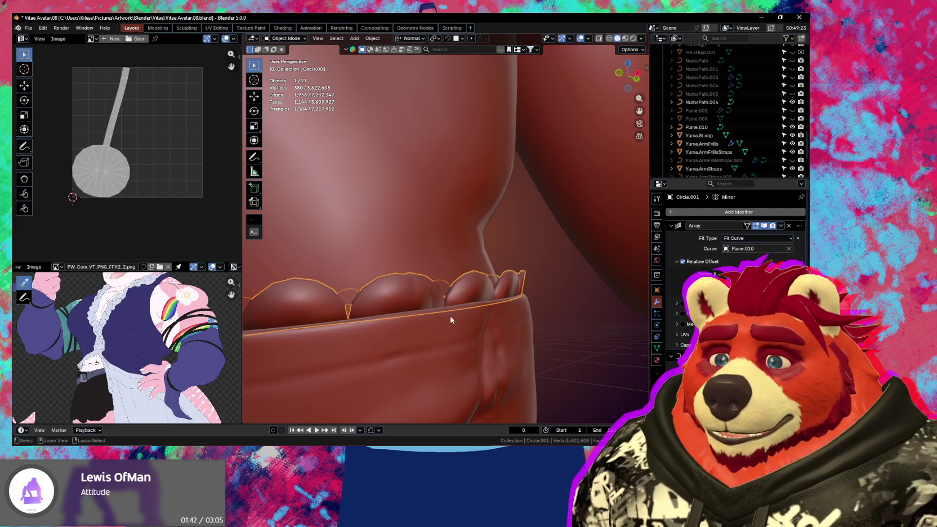
key(ctrl+s)
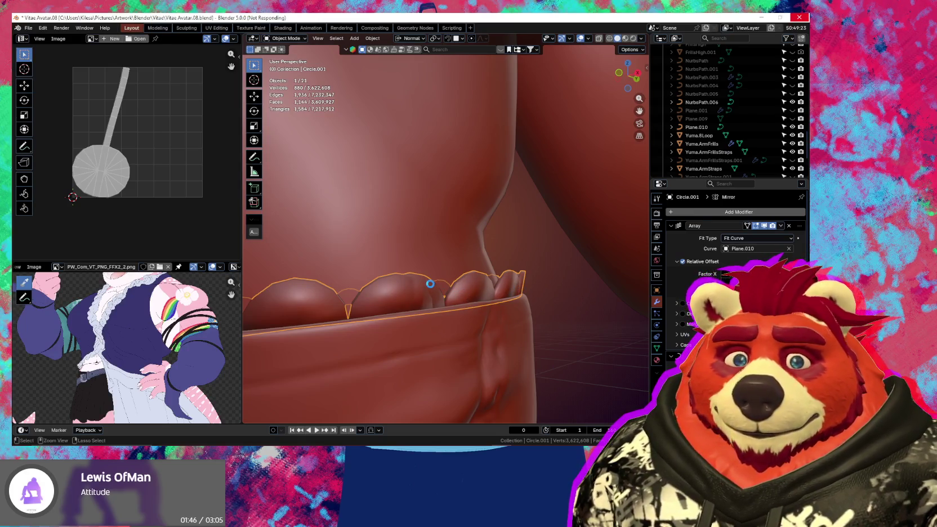
Step: Undo back to the single Circle frill and enter Edit Mode on its mesh
key(ctrl+z)
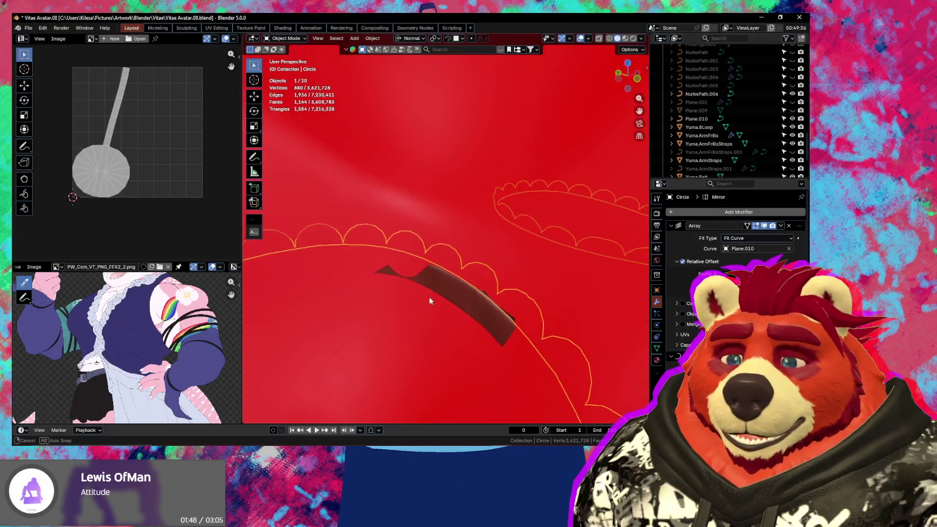
middle_drag(415, 297, 487, 313)
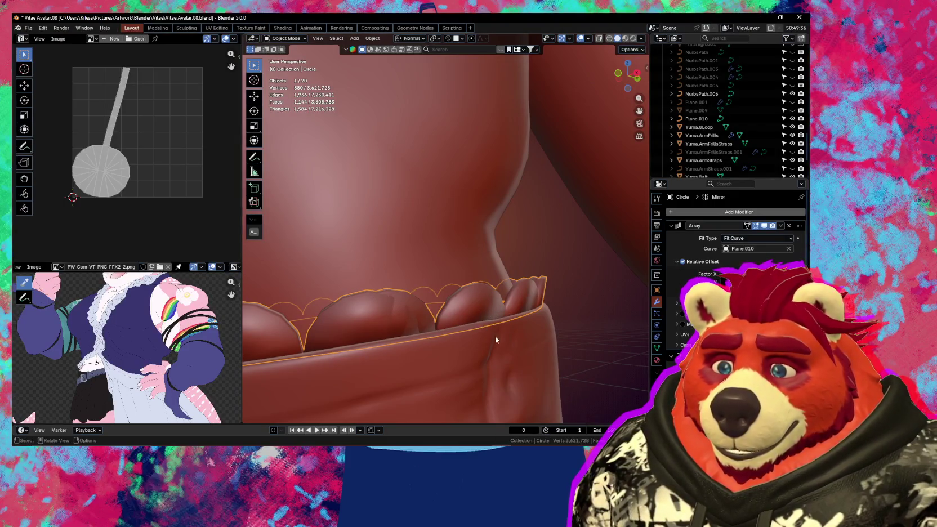
scroll(674, 321, down, 3)
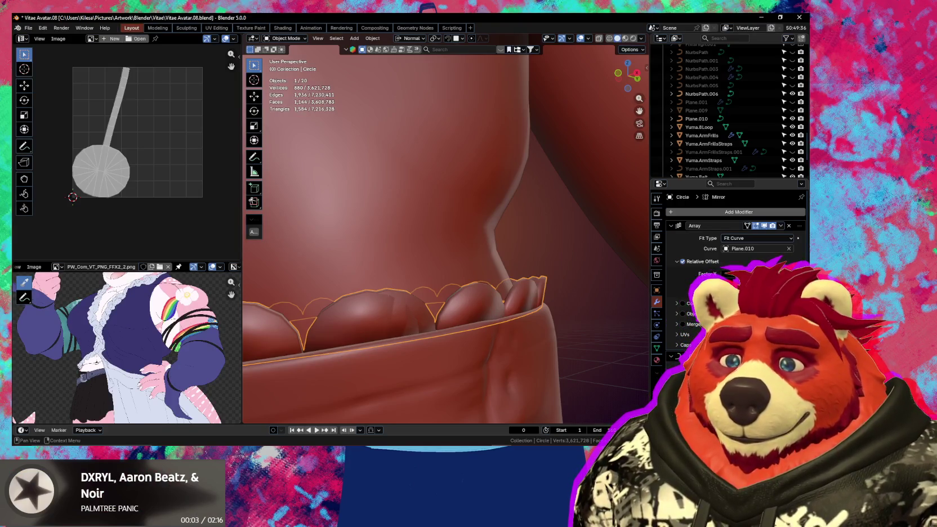
mouse_move(540, 310)
middle_down()
mouse_move(551, 317)
mouse_move(547, 291)
mouse_move(529, 310)
middle_up()
key(Tab)
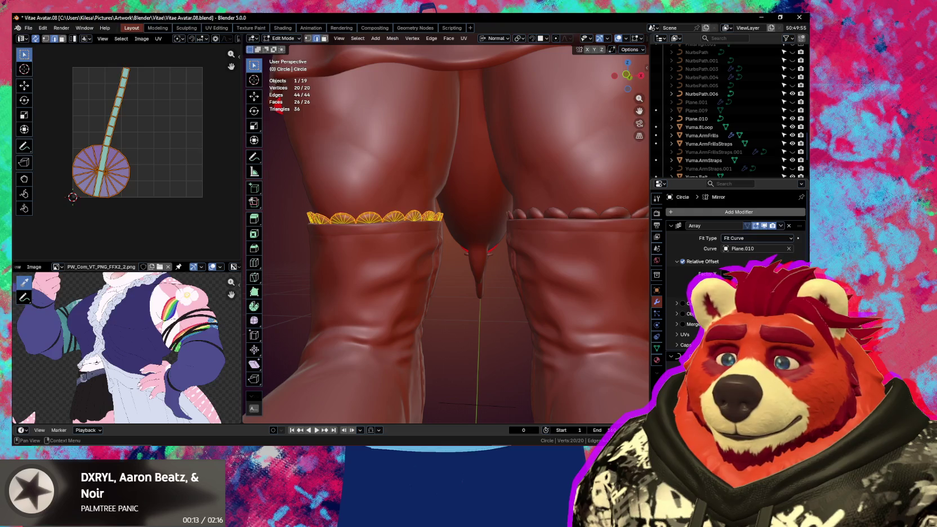
middle_drag(563, 298, 551, 307)
Step: Scale the frill mesh down to about 0.963 and return to Object Mode
key(s)
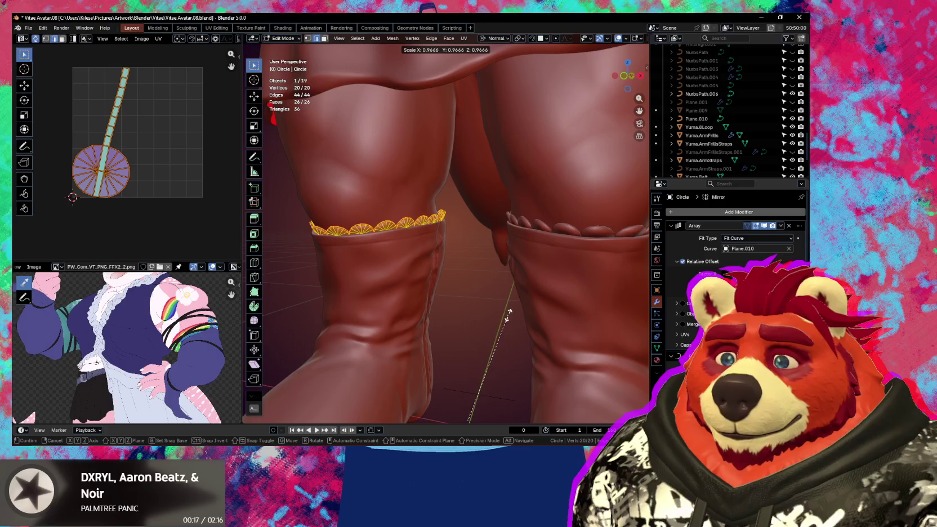
click(502, 317)
scroll(491, 235, up, 5)
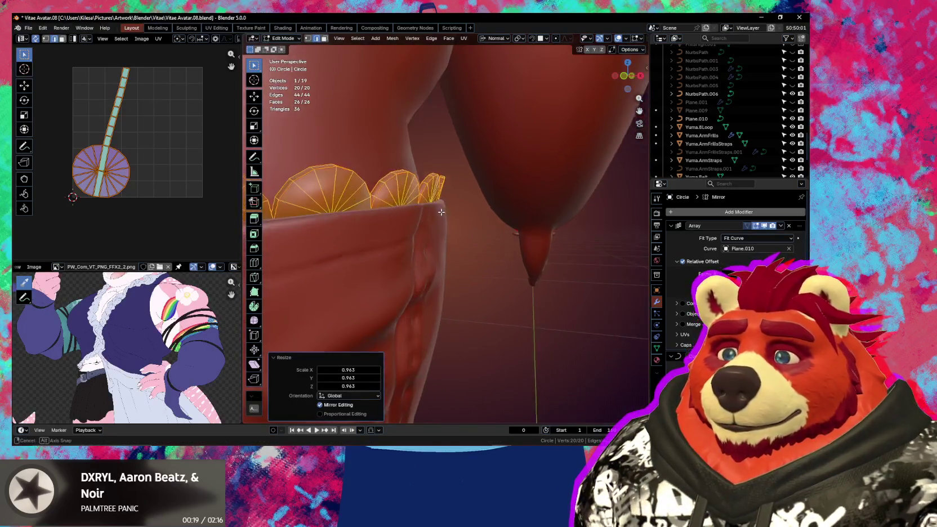
mouse_move(512, 243)
middle_down()
mouse_move(552, 242)
mouse_move(489, 244)
middle_up()
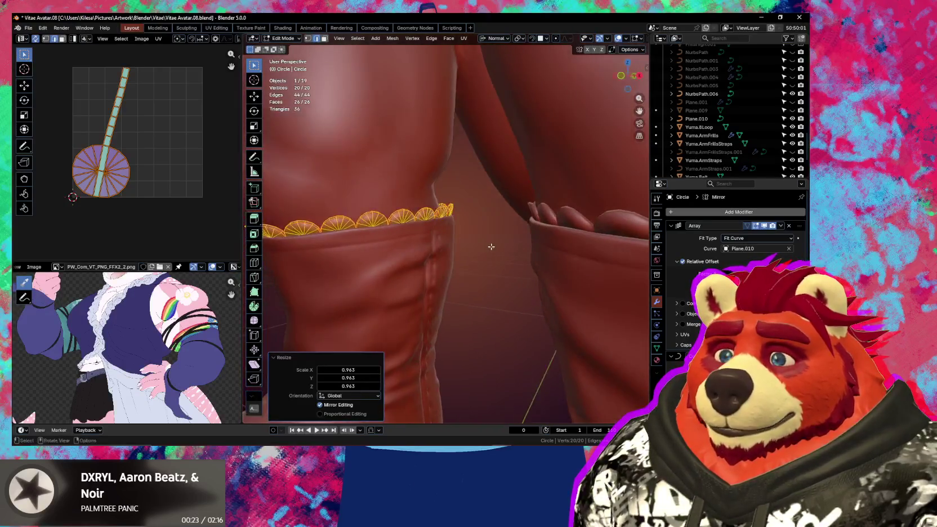
scroll(542, 275, down, 3)
key(ctrl+Tab)
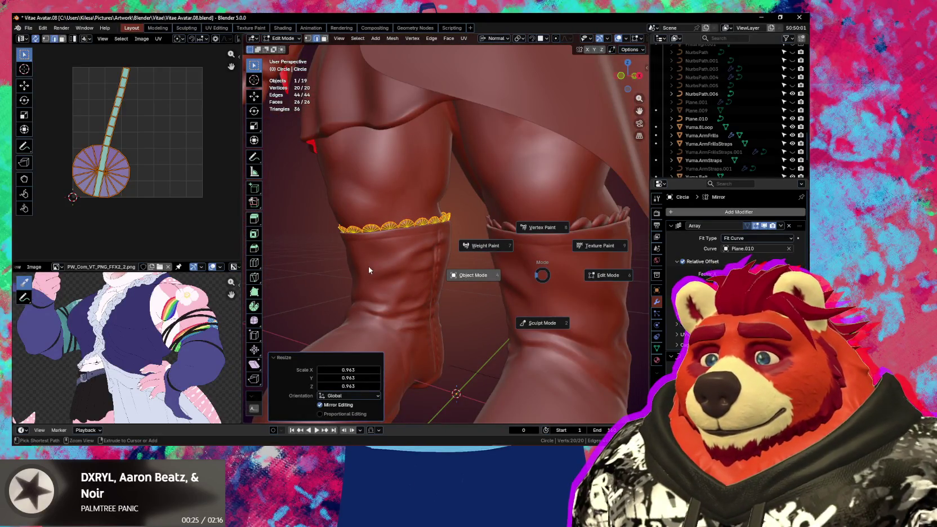
click(369, 267)
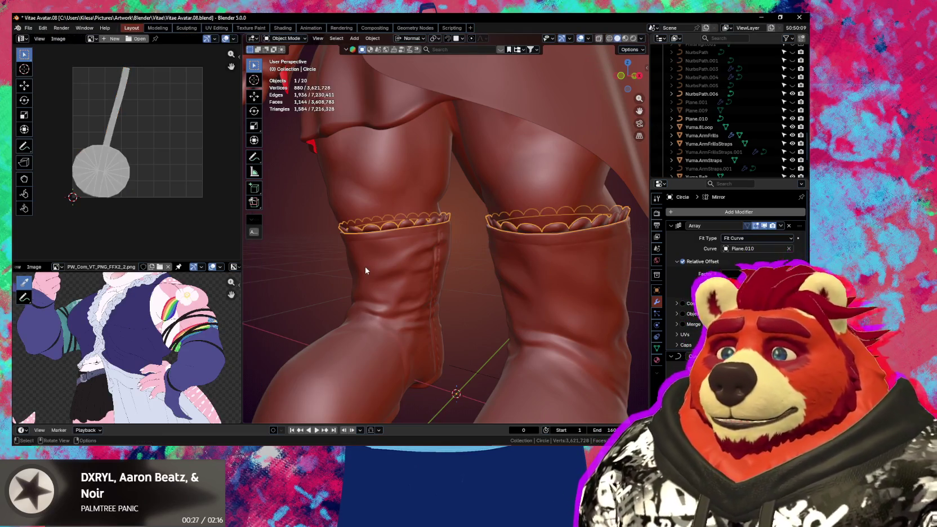
Step: In X-ray Edit Mode, mark one rim edge of the frill sharp via Quick Favorites
scroll(366, 271, up, 2)
scroll(366, 271, up, 2)
middle_drag(365, 272, 398, 274)
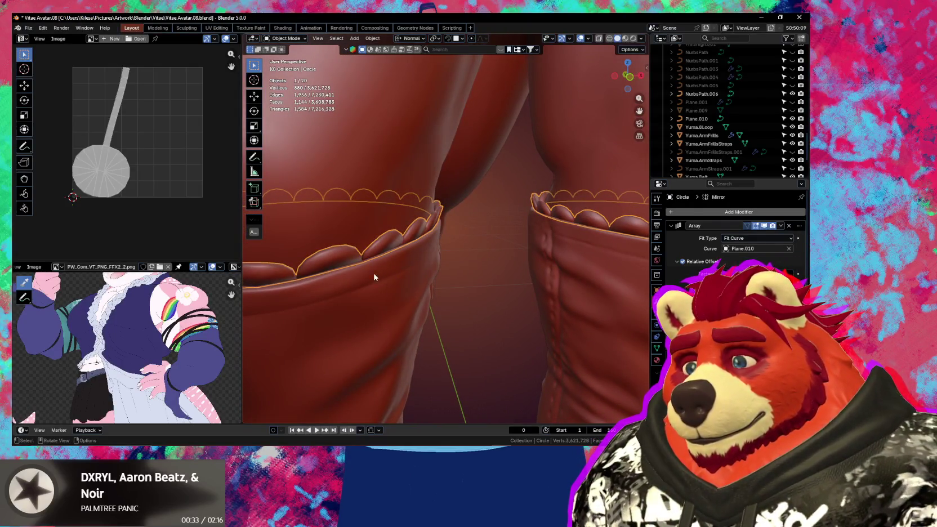
key(Tab)
middle_drag(385, 255, 389, 255)
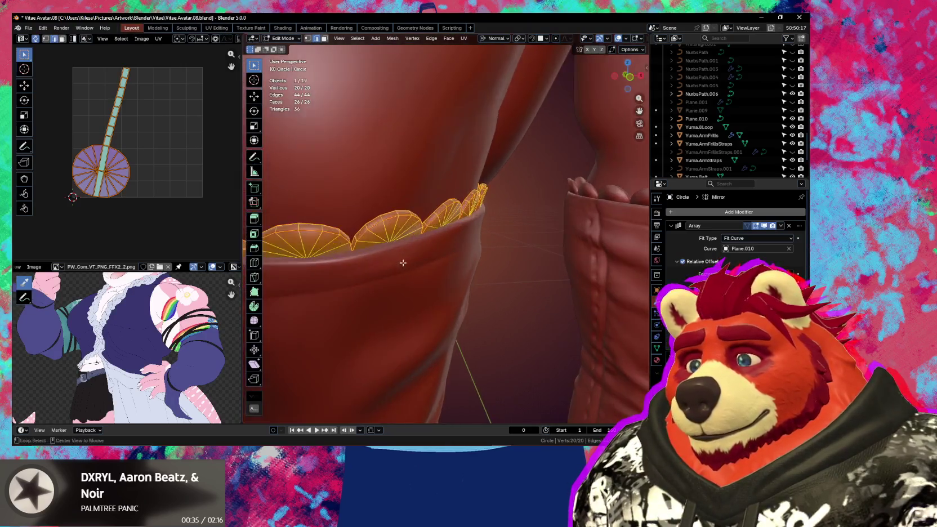
key(alt+z)
click(378, 242)
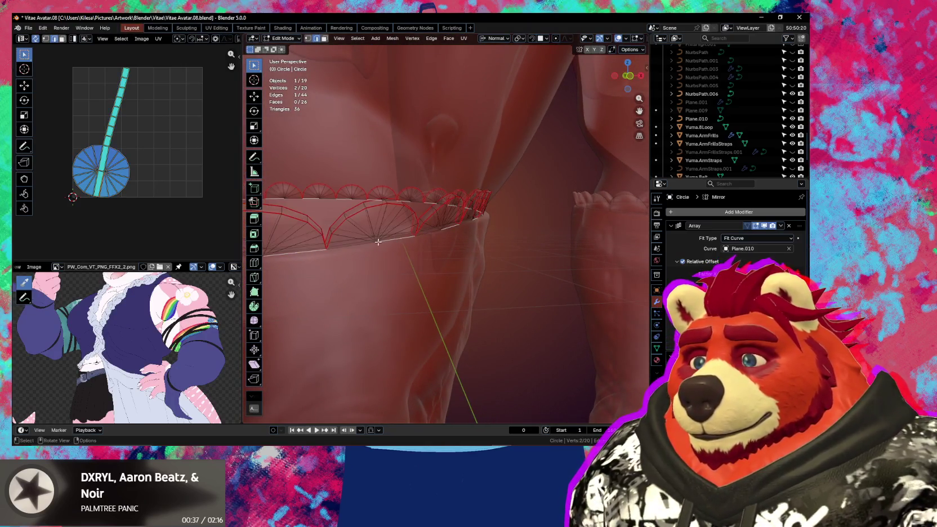
key(q)
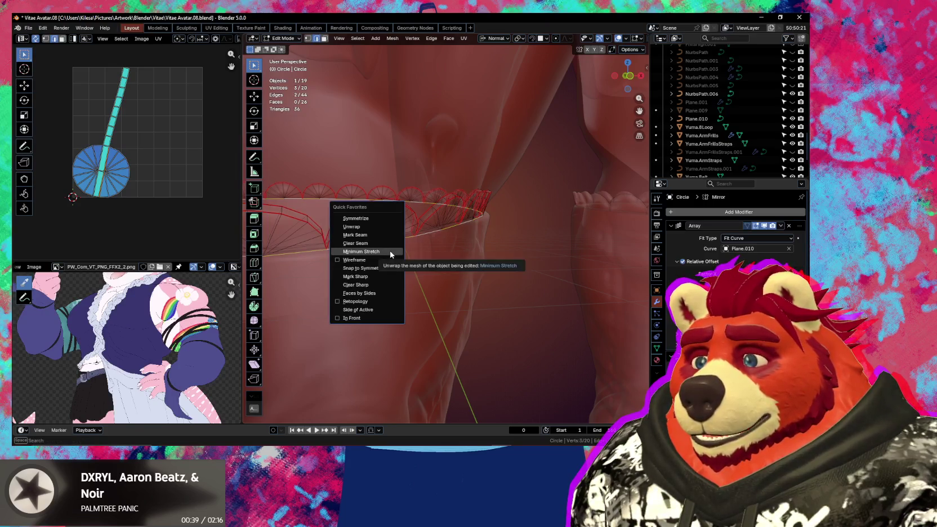
click(376, 276)
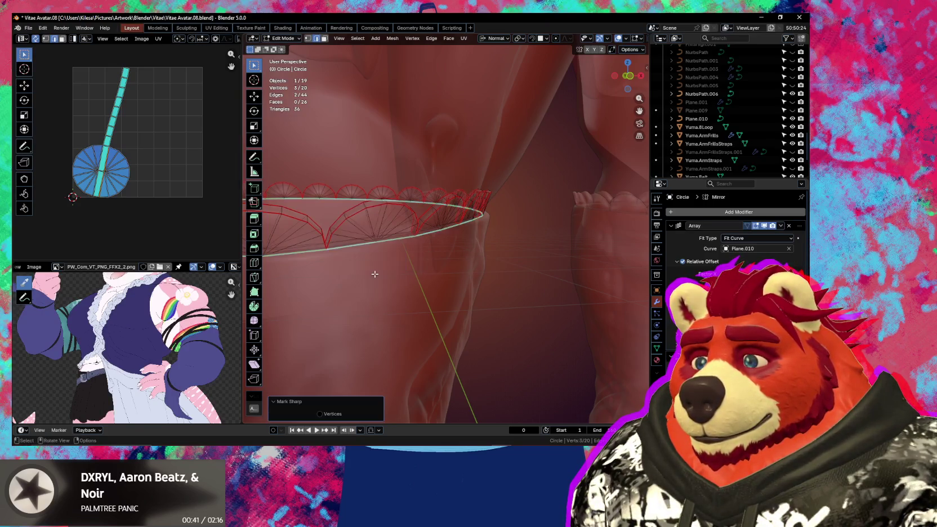
key(alt+z)
key(alt+z)
Step: Mark a second frill rim edge sharp via Quick Favorites
middle_drag(374, 275, 445, 277)
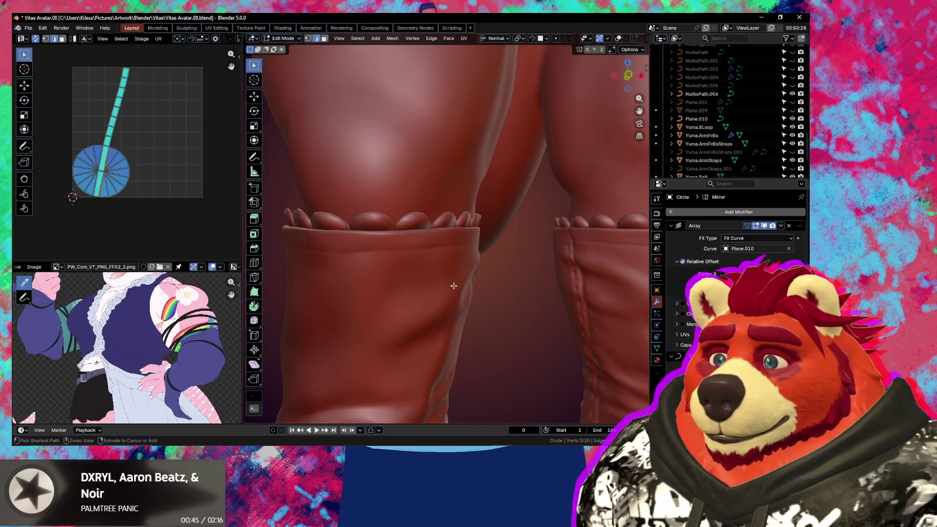
mouse_move(455, 283)
middle_down()
mouse_move(514, 289)
mouse_move(413, 293)
mouse_move(646, 325)
mouse_move(459, 301)
mouse_move(496, 335)
mouse_move(534, 333)
middle_up()
scroll(508, 325, up, 3)
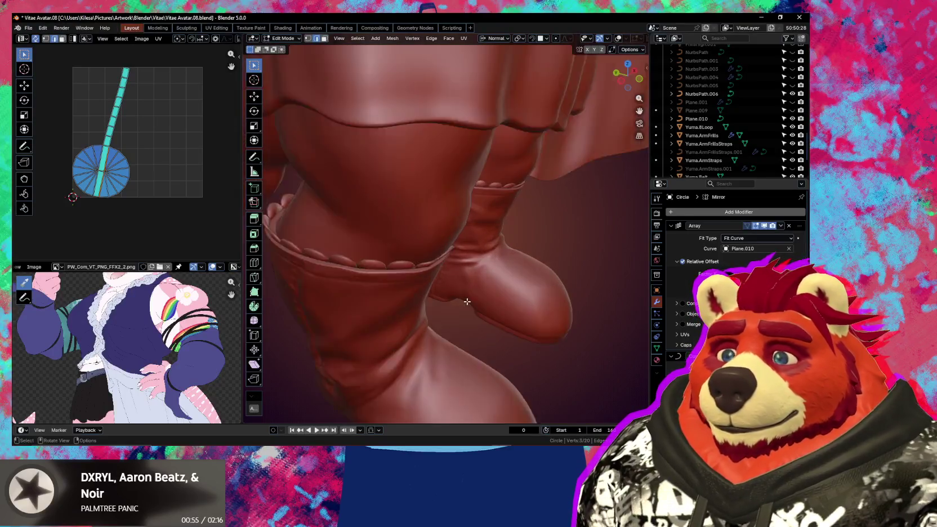
scroll(484, 304, up, 3)
scroll(451, 268, up, 3)
middle_drag(450, 268, 441, 259)
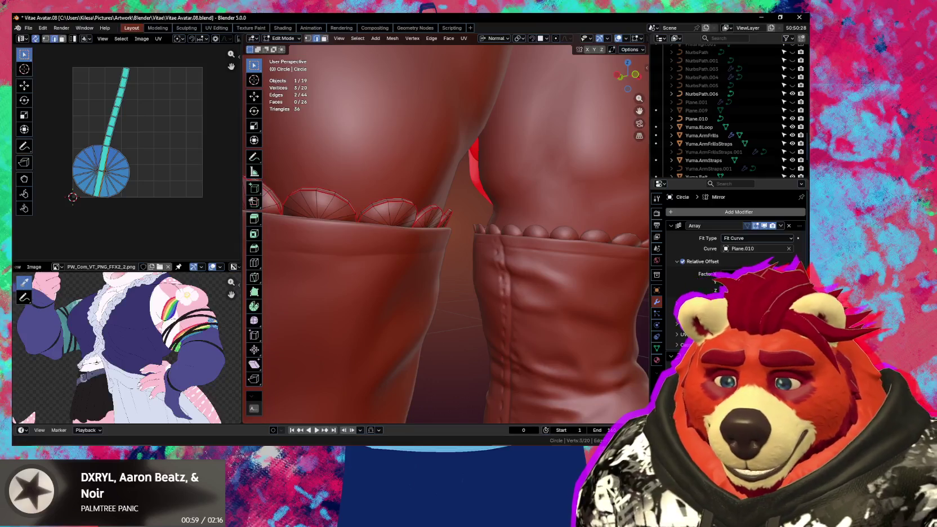
click(523, 444)
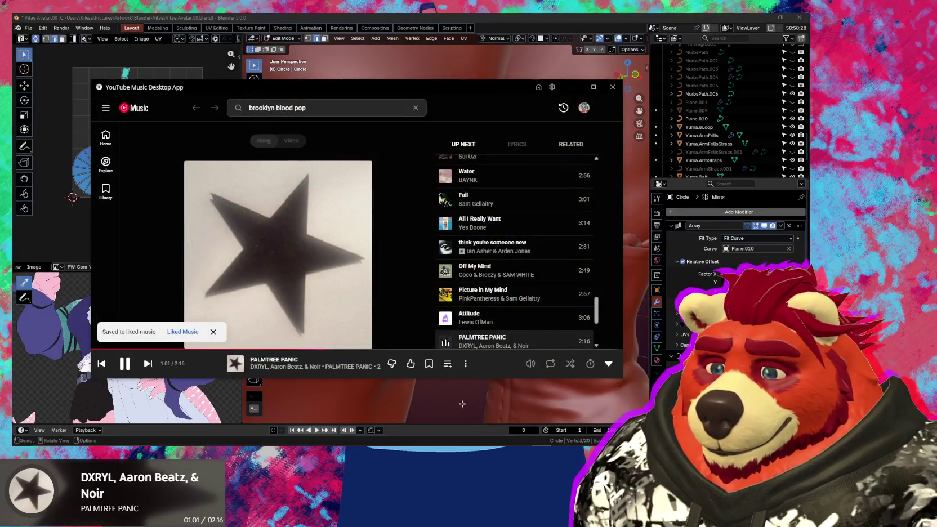
click(417, 386)
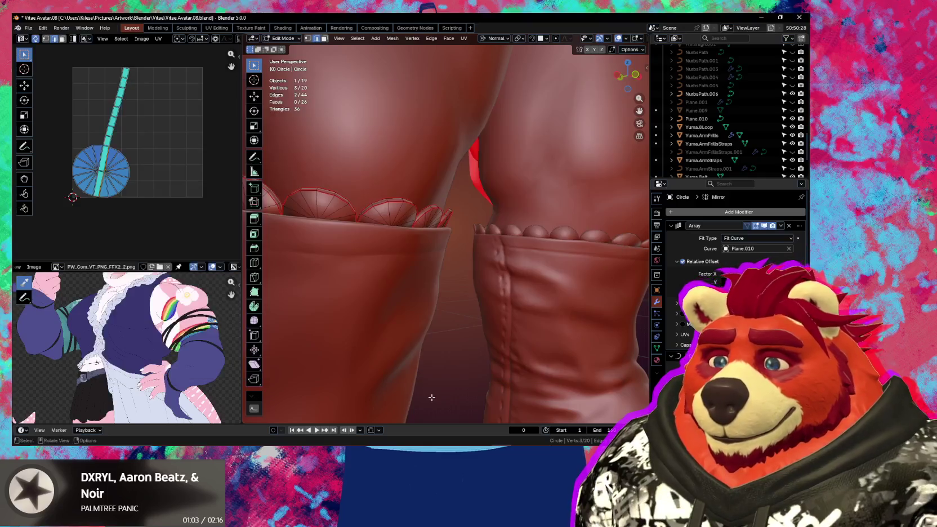
scroll(433, 320, up, 3)
mouse_move(434, 320)
middle_down()
mouse_move(523, 348)
mouse_move(486, 330)
mouse_move(477, 310)
middle_up()
scroll(485, 330, up, 3)
click(469, 303)
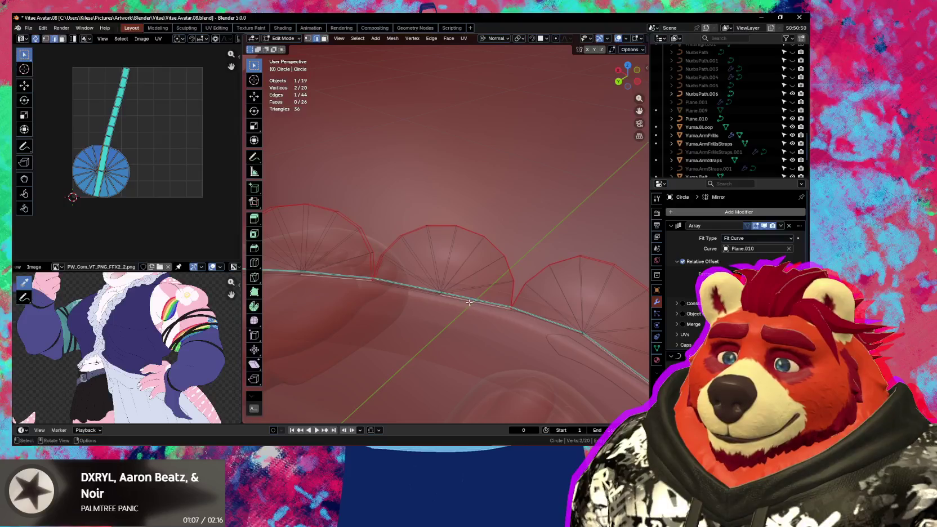
key(q)
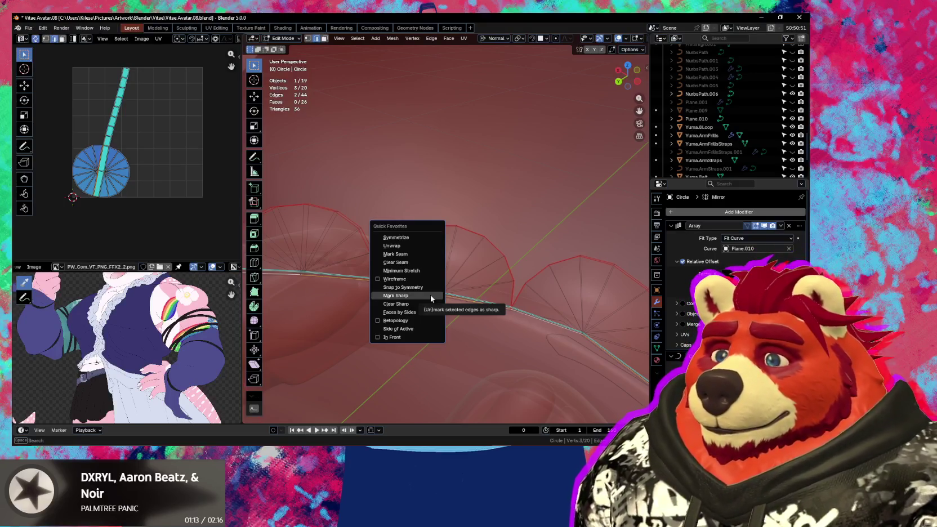
click(430, 295)
Step: Return to Object Mode, hide the Circle.001 copy, and select the boot-top Circle frill
middle_drag(456, 305, 390, 288)
scroll(390, 288, down, 4)
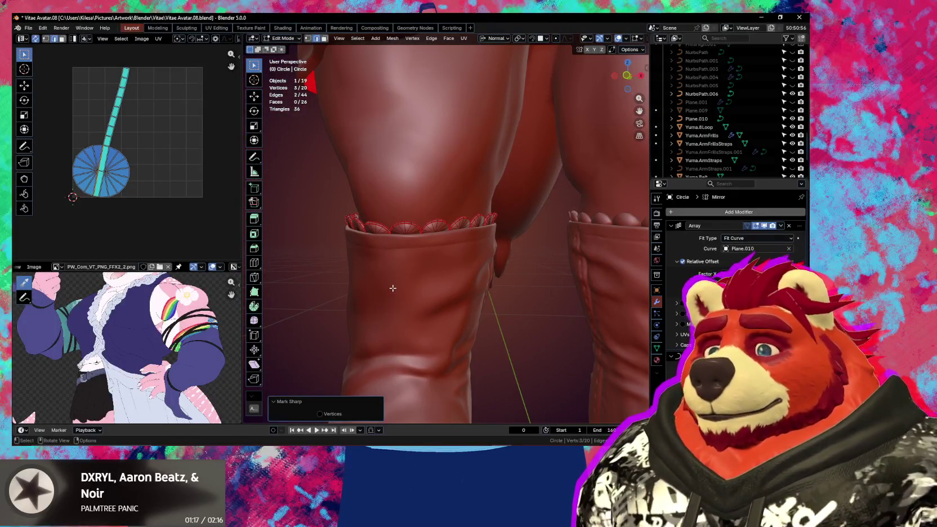
scroll(393, 288, down, 3)
scroll(452, 286, down, 2)
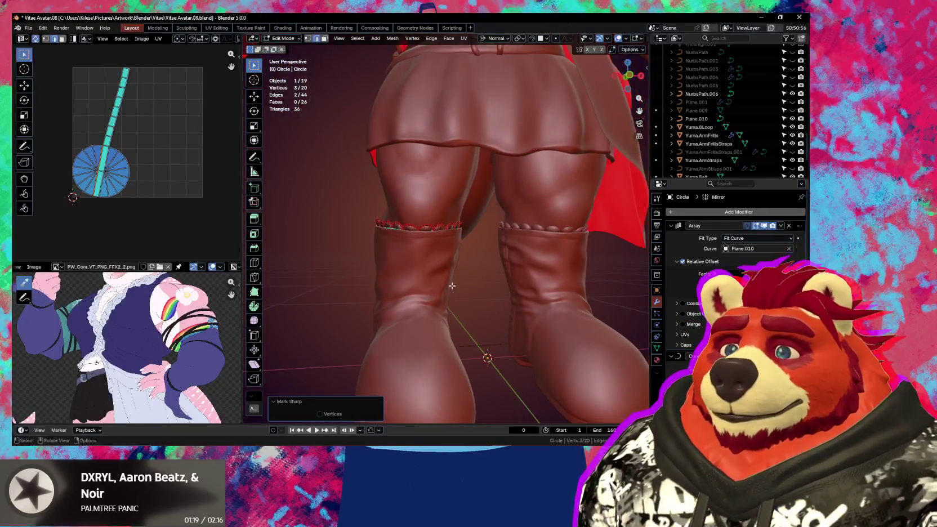
key(Tab)
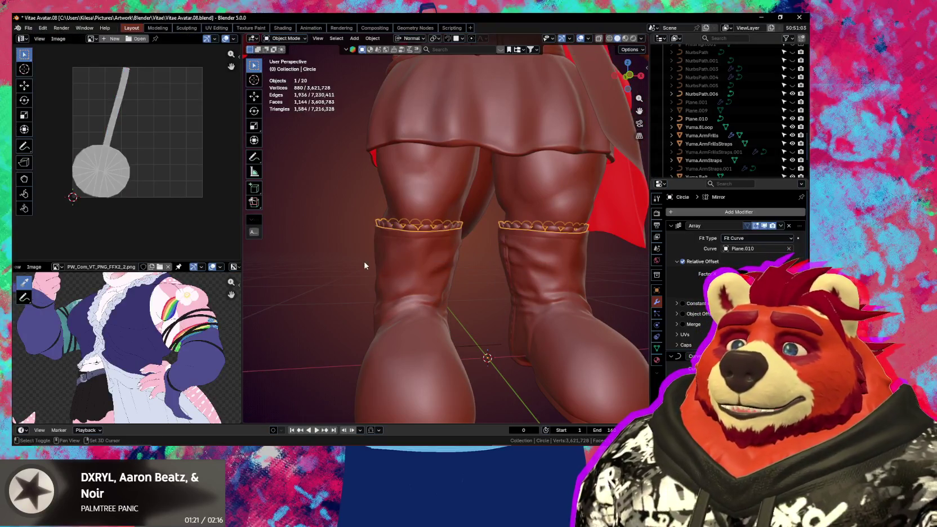
key(h)
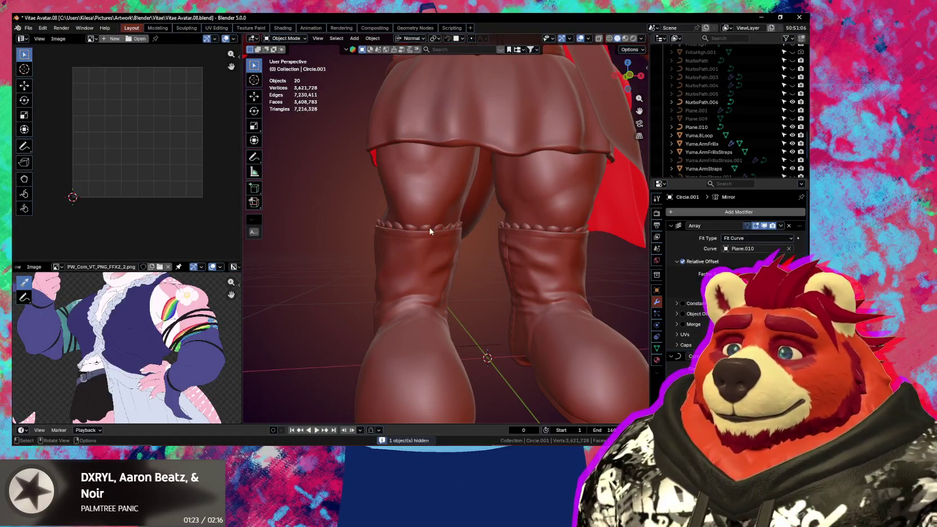
click(431, 232)
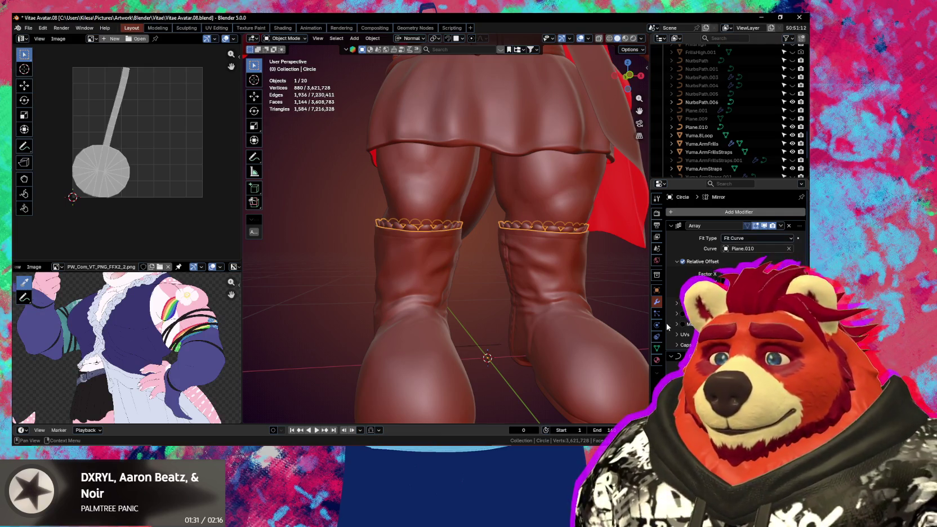
right_click(455, 232)
mouse_move(399, 228)
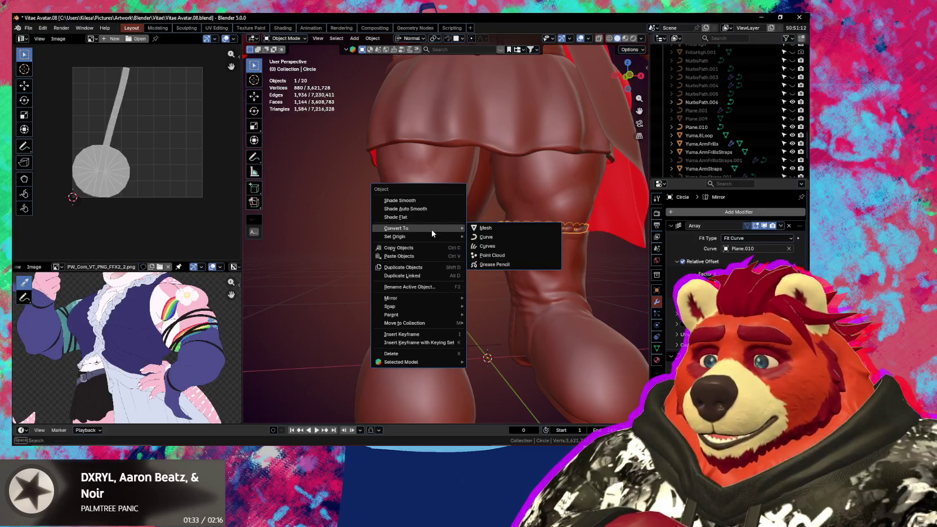
Step: Convert the Circle frill to a mesh and merge its 84 duplicate vertices by distance
click(482, 228)
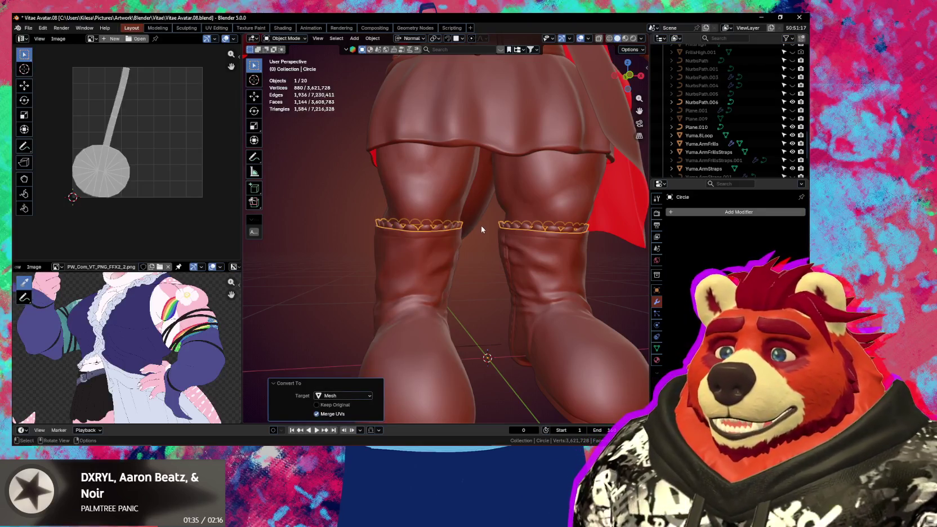
key(Tab)
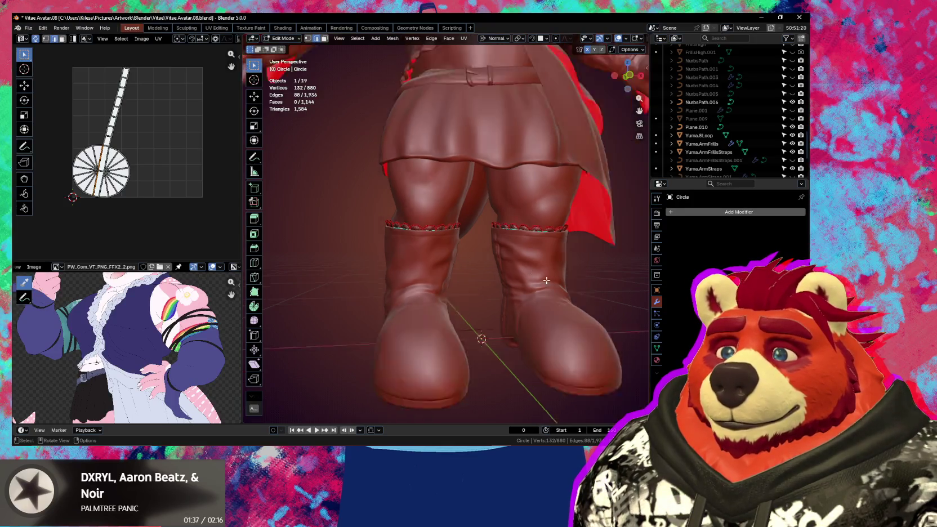
scroll(515, 272, up, 6)
middle_drag(514, 272, 530, 274)
key(a)
key(m)
click(530, 275)
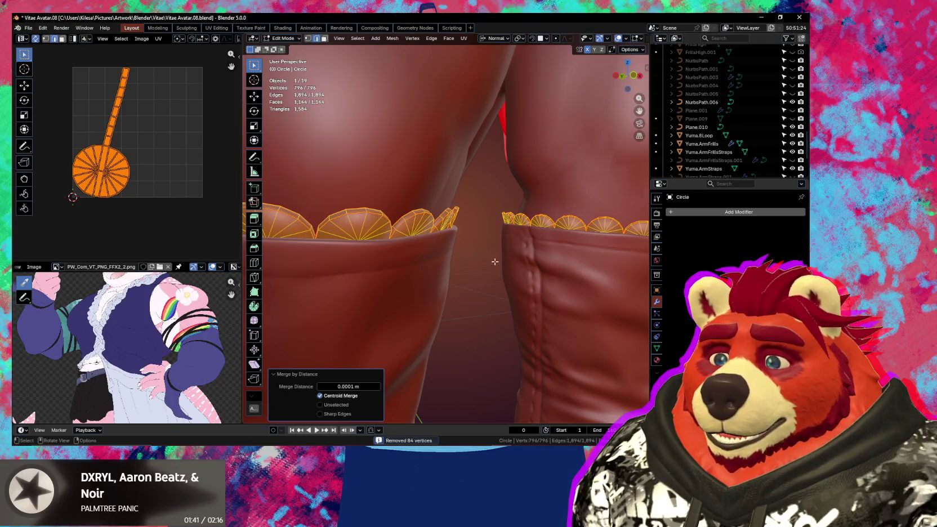
Step: Inspect the merged frill in X-ray, return to Object Mode, and select the Yuma.Uggs boots
scroll(479, 248, up, 2)
key(alt+z)
mouse_move(465, 235)
middle_down()
mouse_move(464, 253)
mouse_move(442, 253)
mouse_move(632, 272)
mouse_move(578, 287)
mouse_move(542, 268)
mouse_move(516, 271)
mouse_move(603, 270)
mouse_move(441, 278)
mouse_move(428, 247)
mouse_move(484, 261)
mouse_move(540, 310)
mouse_move(529, 297)
mouse_move(456, 301)
mouse_move(531, 296)
middle_up()
scroll(603, 270, down, 5)
key(Tab)
scroll(423, 276, up, 5)
scroll(428, 253, down, 2)
scroll(521, 285, up, 2)
scroll(491, 283, up, 3)
scroll(457, 301, down, 3)
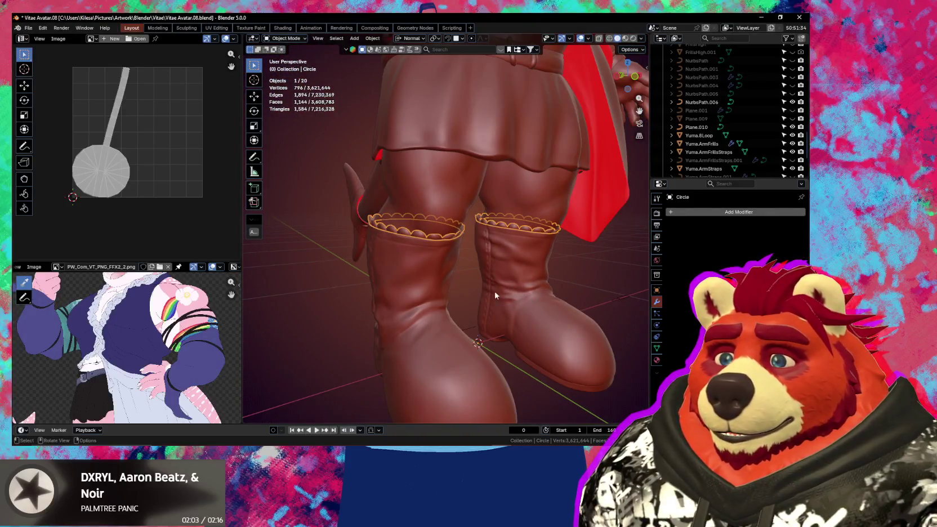
click(443, 275)
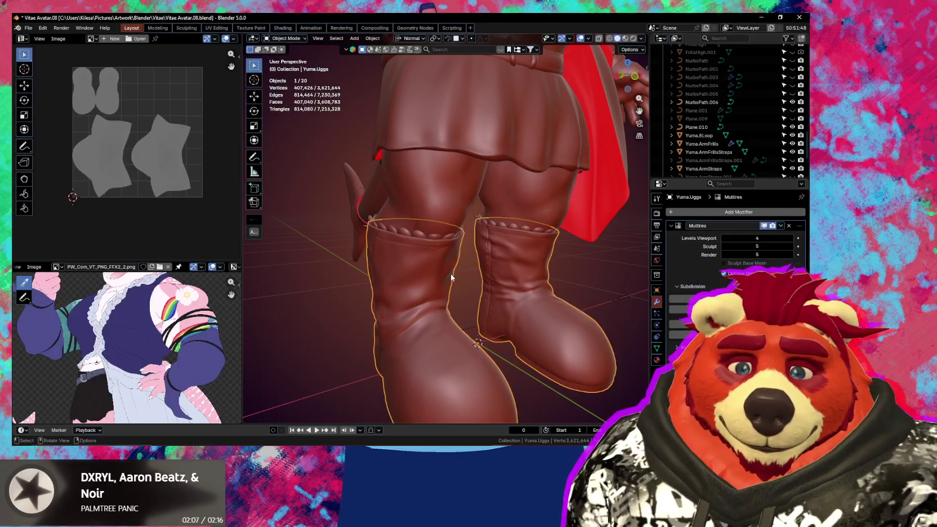
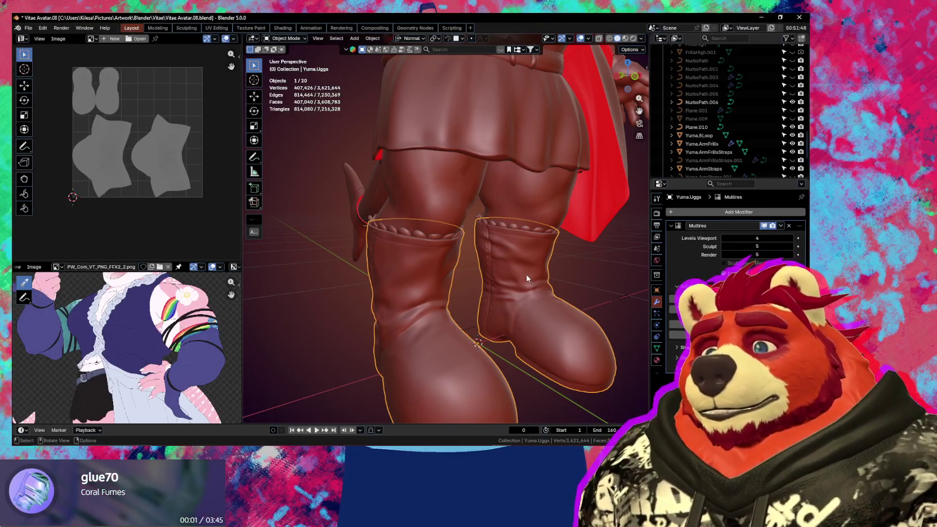
Step: Select the boot-top frill, then shrink its UV island and move it aside
middle_drag(527, 278, 490, 285)
middle_drag(429, 256, 451, 252)
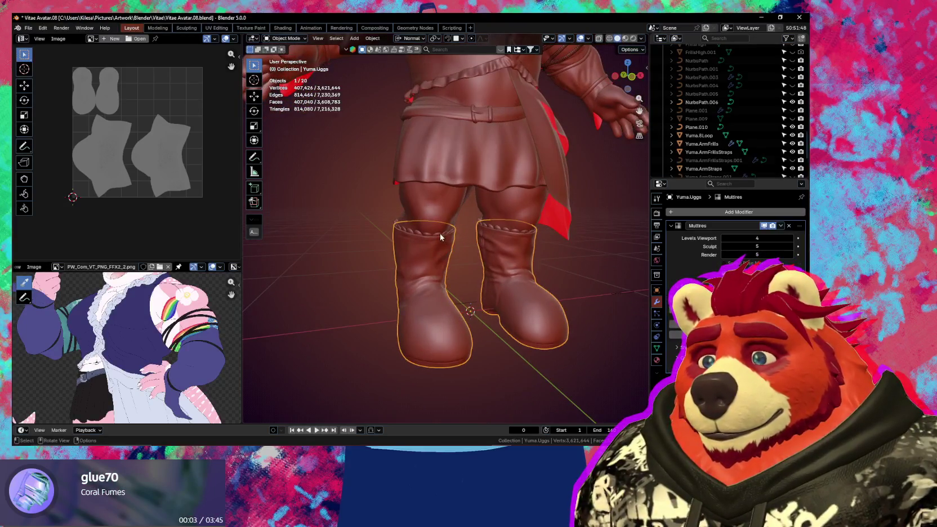
click(440, 234)
scroll(441, 234, up, 4)
key(Tab)
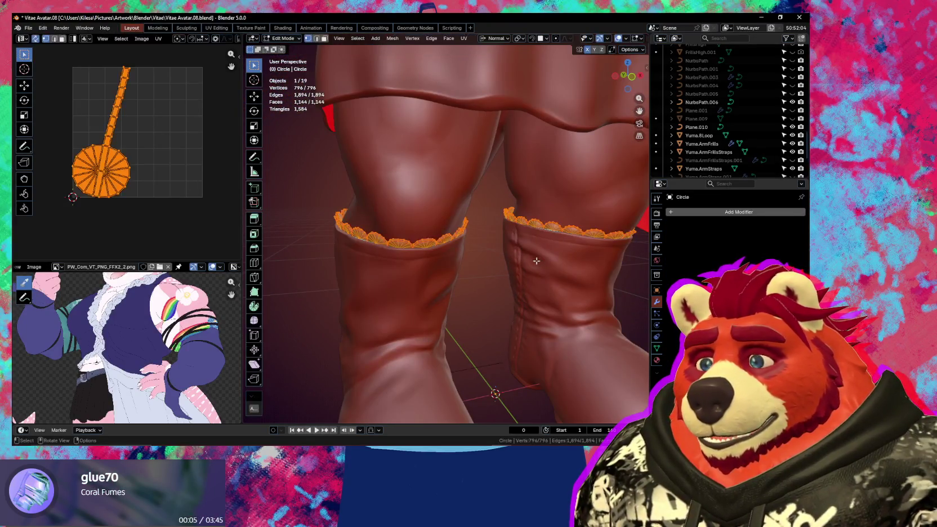
key(s)
click(116, 146)
key(g)
click(177, 249)
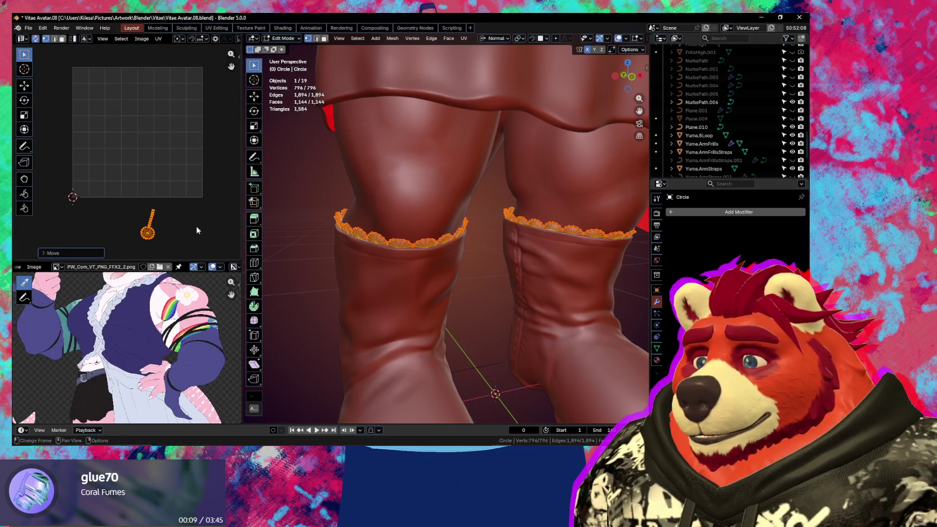
Step: Try automatic rotation alignment on the frill's UV island, then undo it
scroll(338, 236, down, 2)
key(n)
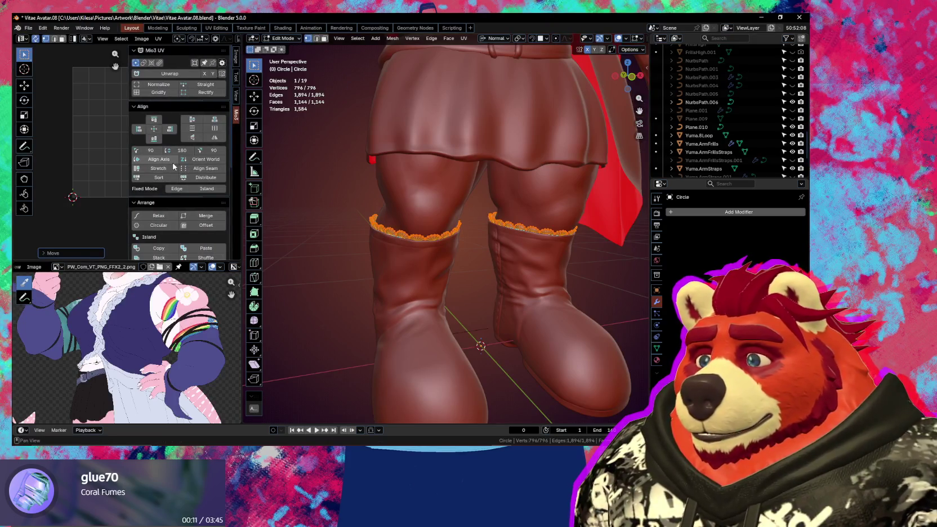
click(201, 166)
key(n)
key(KP_Decimal)
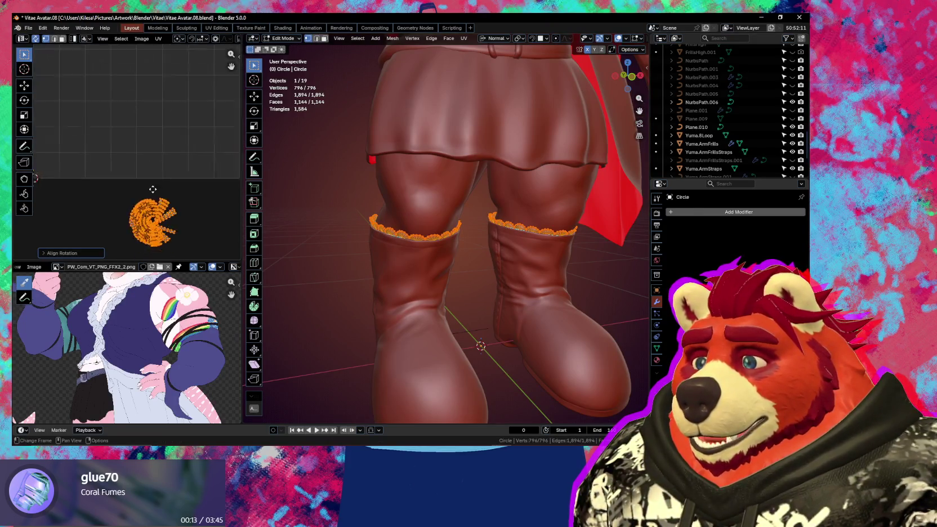
key(n)
key(n)
scroll(169, 166, up, 1)
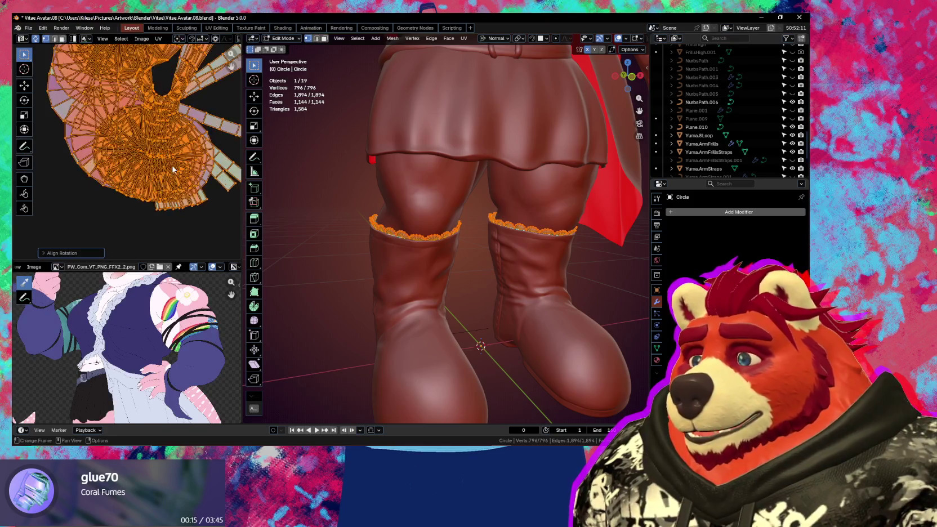
key(ctrl+z)
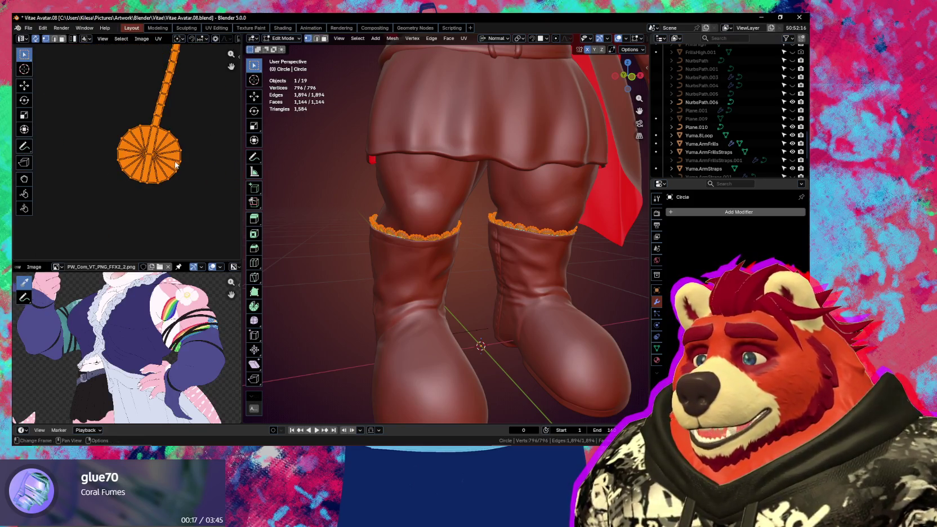
Step: Rotate the frill's UV island so its stem stands straight upright
key(r)
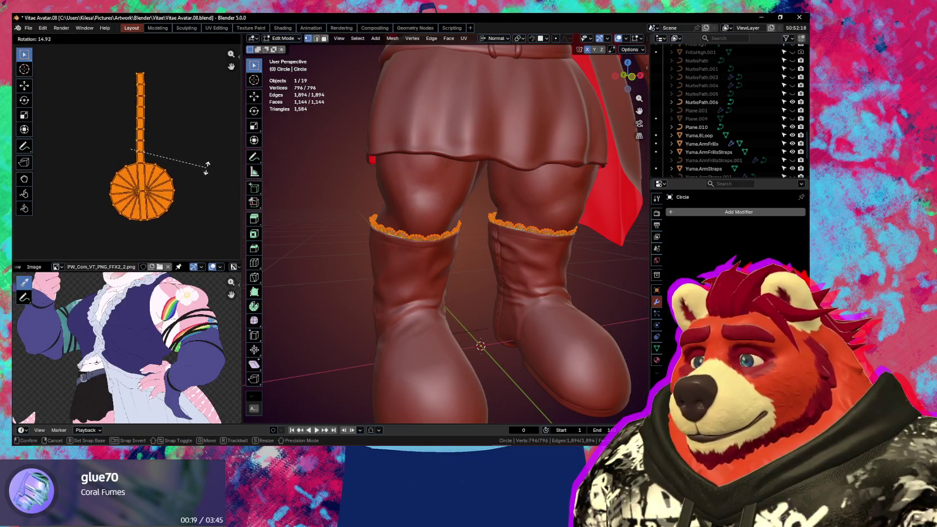
click(204, 170)
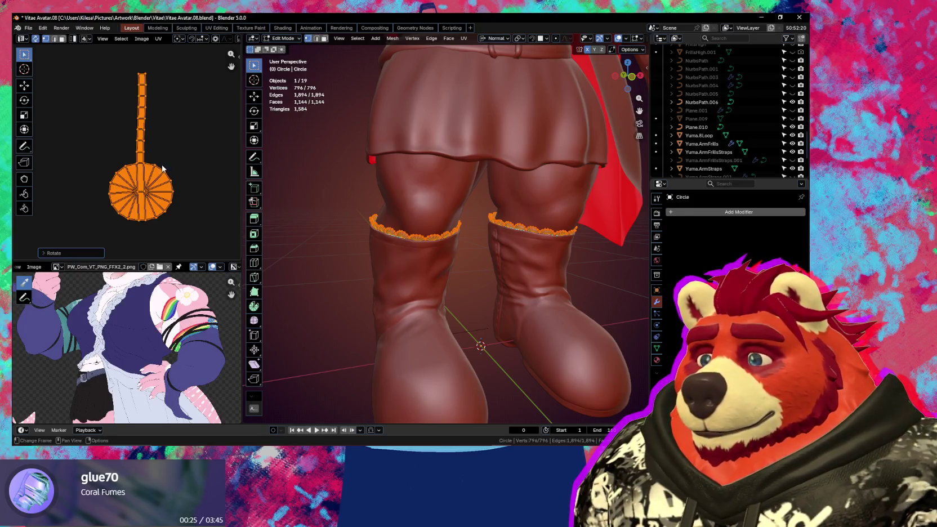
key(n)
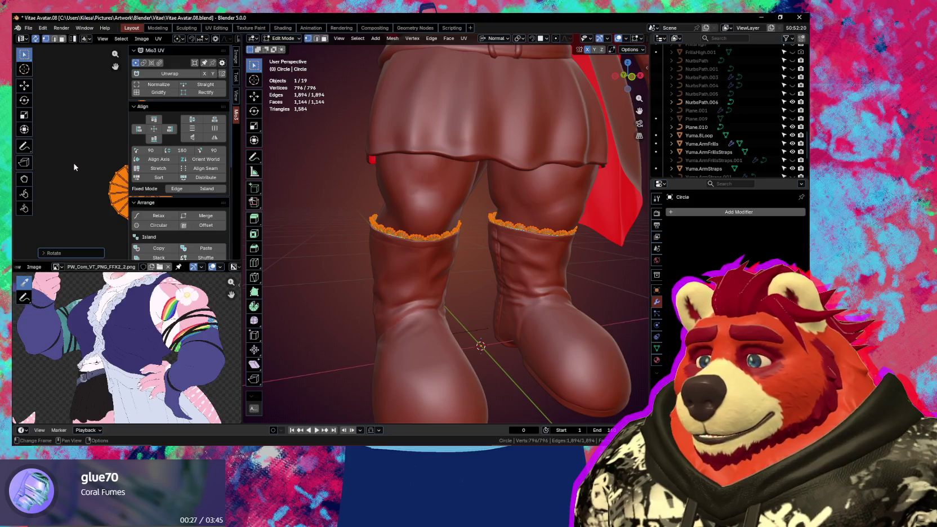
key(n)
scroll(531, 259, down, 3)
key(ctrl+Tab)
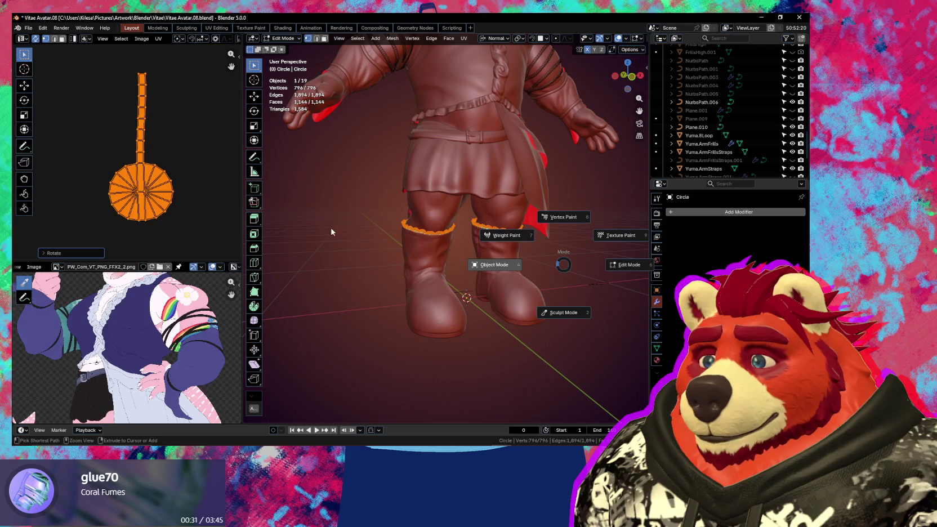
Step: Return to Object Mode and select the boots, skirt, shirt, frills, arm straps and belt
click(373, 233)
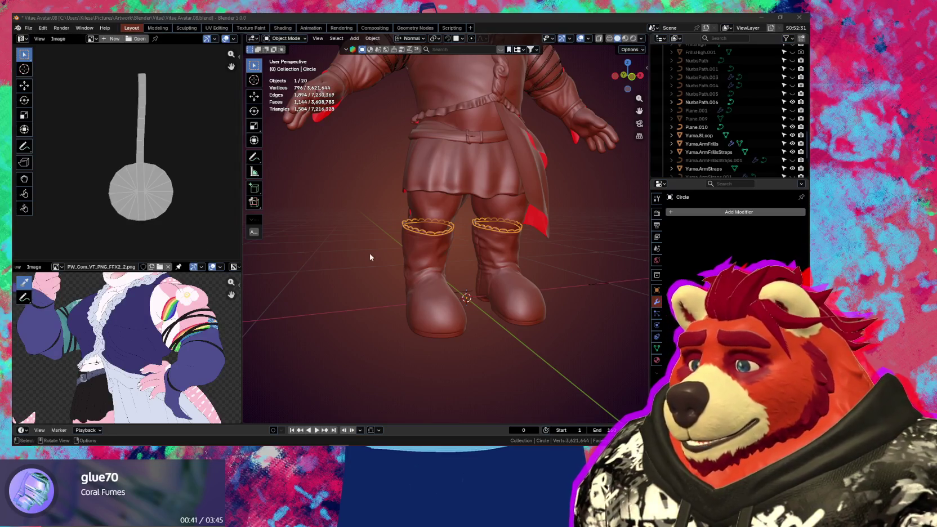
middle_drag(370, 258, 412, 256)
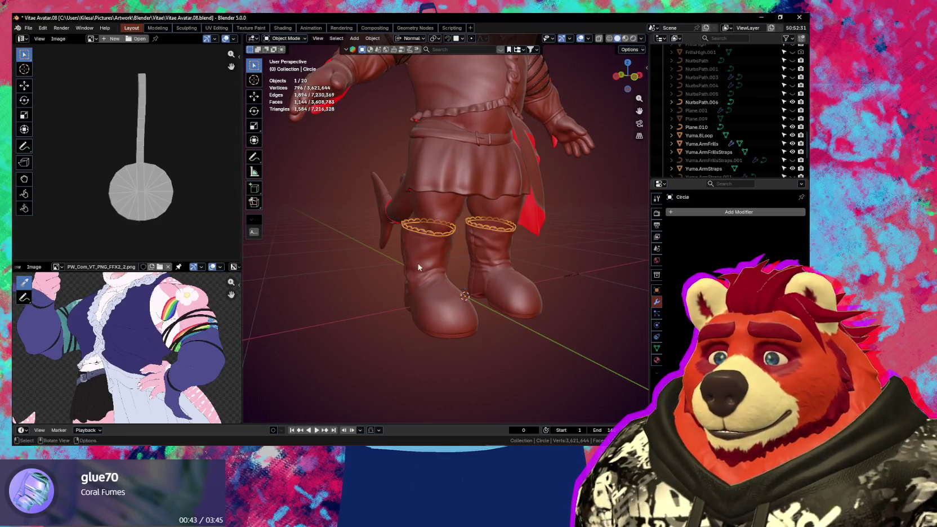
click(429, 260)
middle_drag(429, 259, 419, 324)
shift+click(434, 252)
middle_drag(441, 240, 459, 297)
shift+click(488, 213)
shift+click(504, 217)
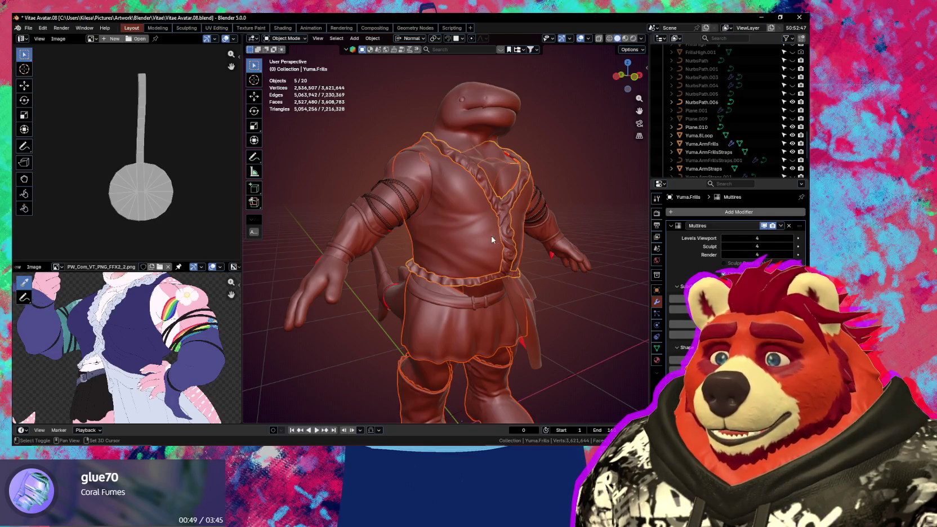
shift+click(417, 200)
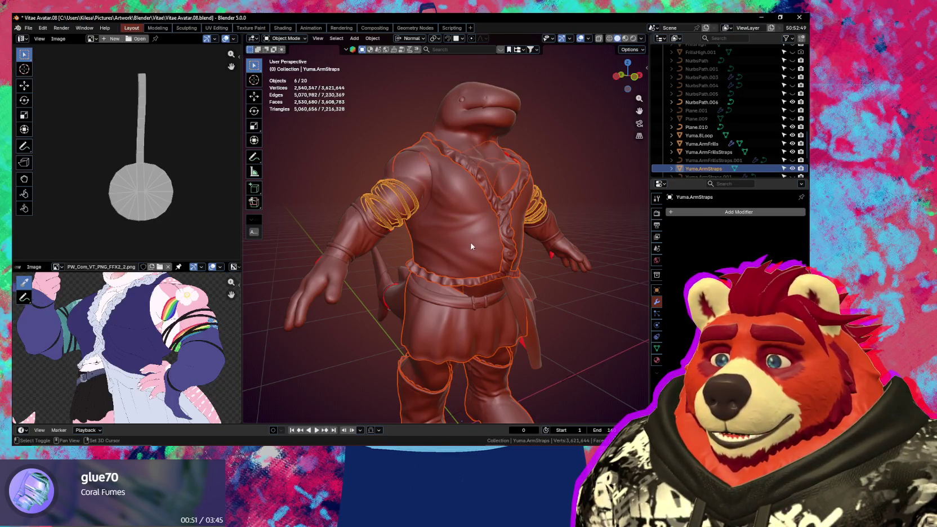
middle_drag(472, 246, 448, 204)
shift+click(425, 253)
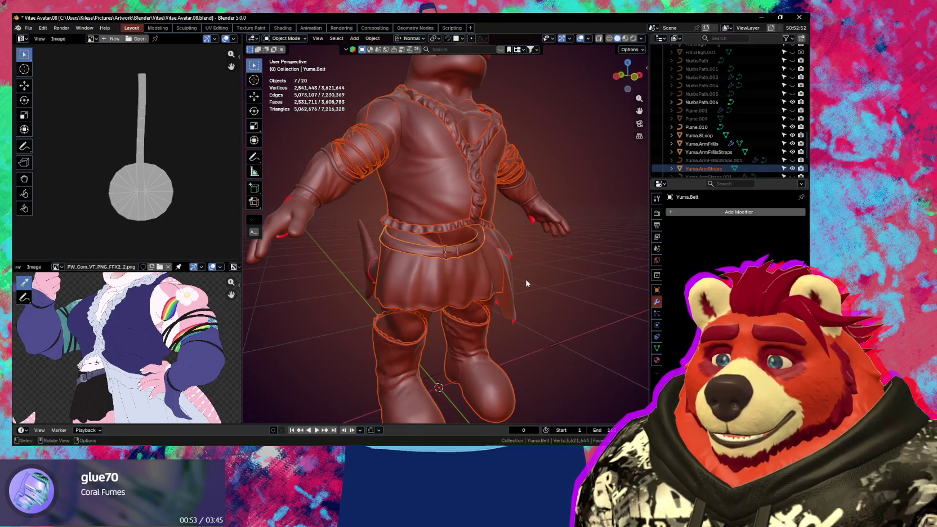
Step: Add the skirt flap, forearm gauntlet and arm frill straps, then select only the tail skirt
middle_drag(527, 283, 491, 278)
shift+click(495, 261)
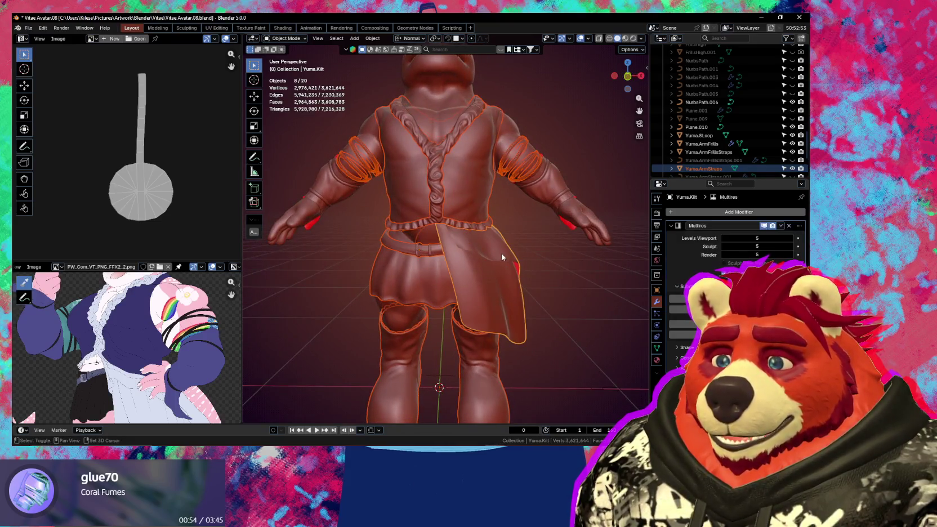
shift+click(541, 193)
middle_drag(412, 201, 412, 231)
scroll(357, 234, up, 4)
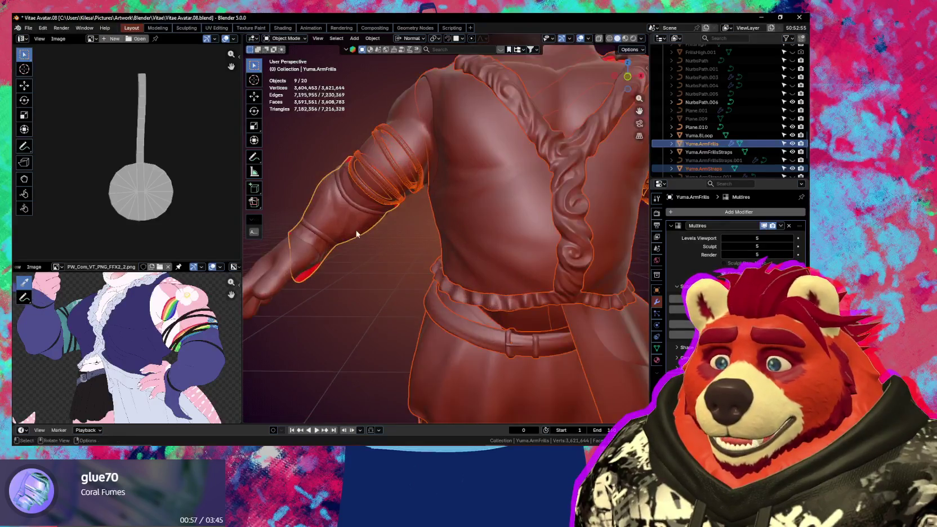
shift+click(349, 212)
mouse_move(349, 212)
middle_down()
mouse_move(398, 234)
mouse_move(501, 216)
middle_up()
scroll(398, 234, down, 3)
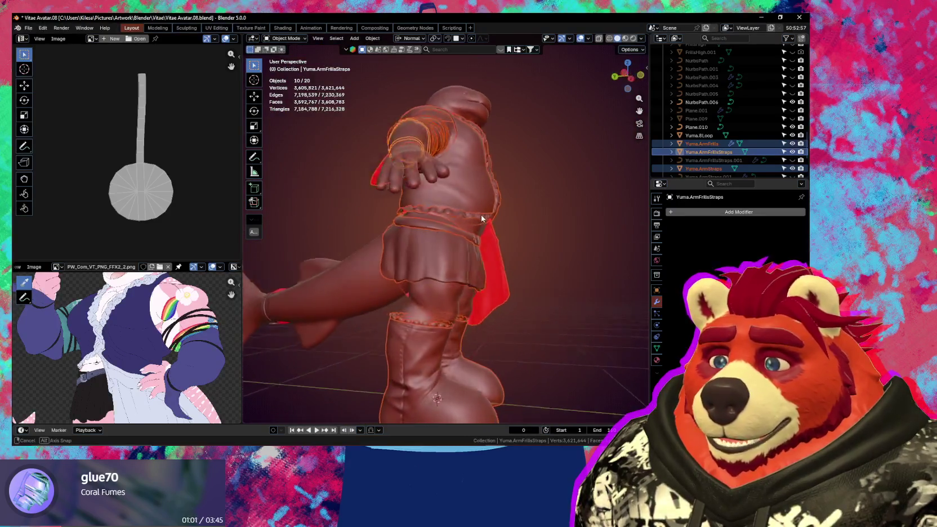
middle_drag(501, 214, 443, 225)
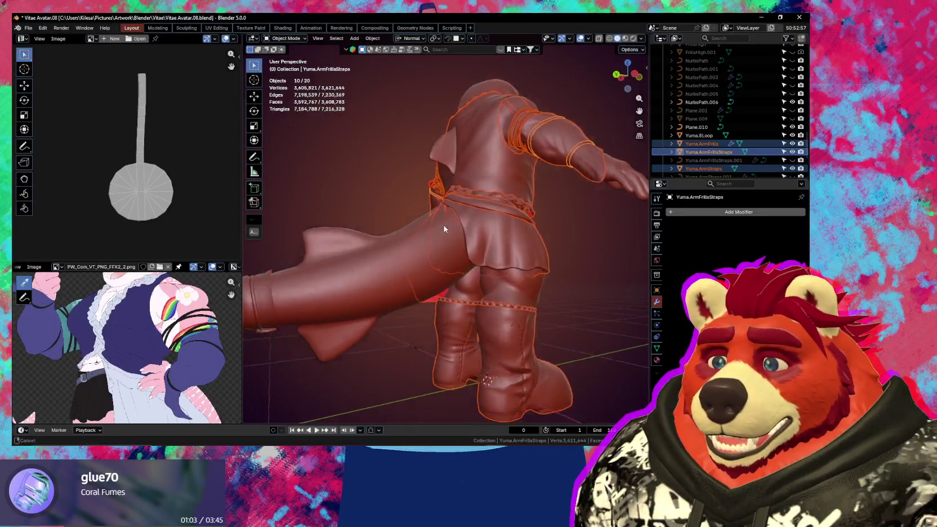
scroll(539, 207, up, 3)
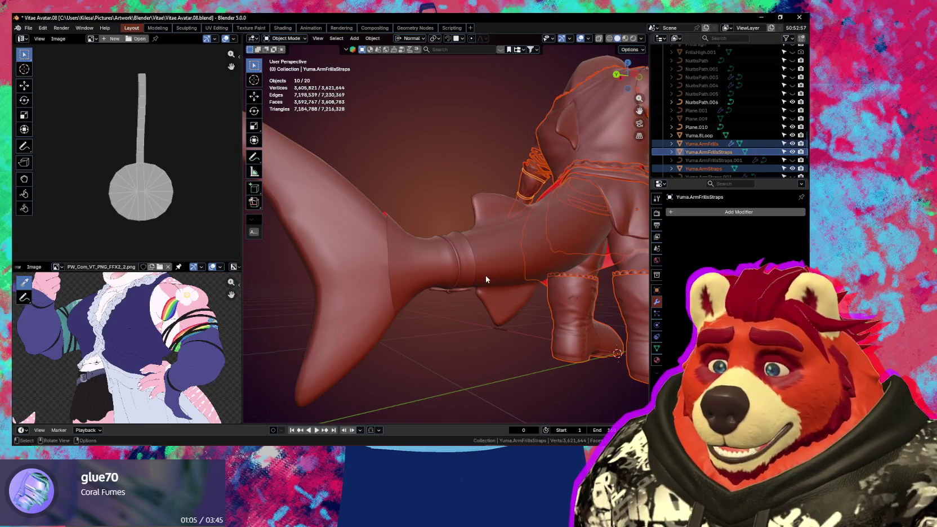
click(435, 260)
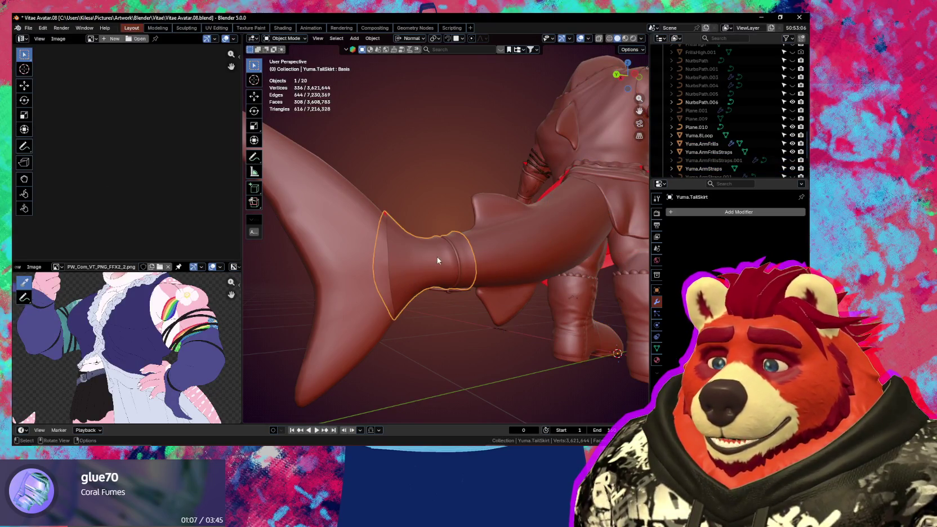
Step: In Edit Mode, clear the seam from one vertical edge loop of the tail skirt
key(Tab)
mouse_move(434, 262)
middle_down()
mouse_move(468, 260)
mouse_move(458, 230)
middle_up()
key(2)
alt+click(454, 230)
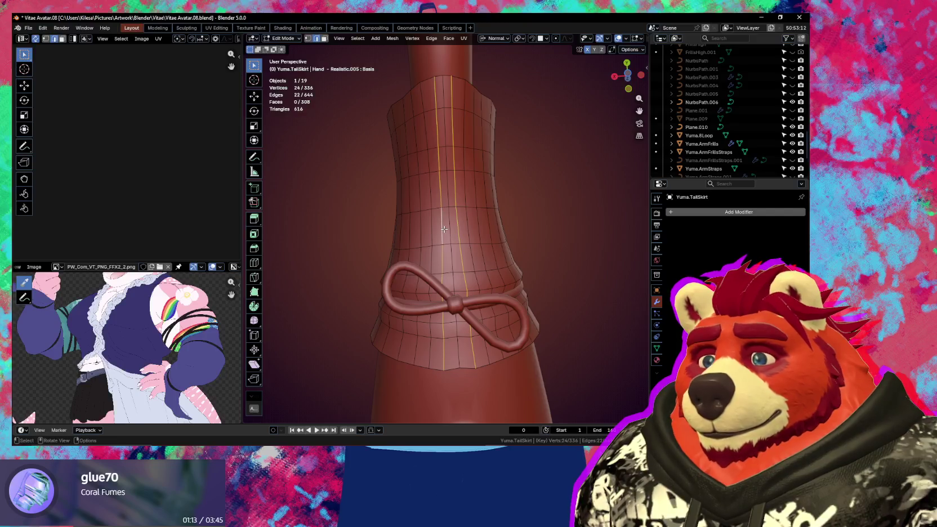
key(ctrl+x)
key(ctrl+z)
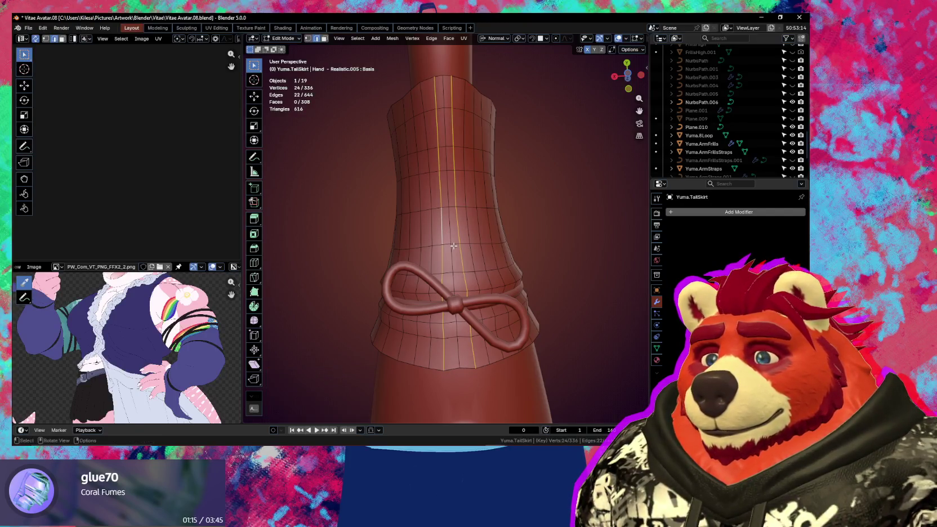
alt+click(453, 245)
key(q)
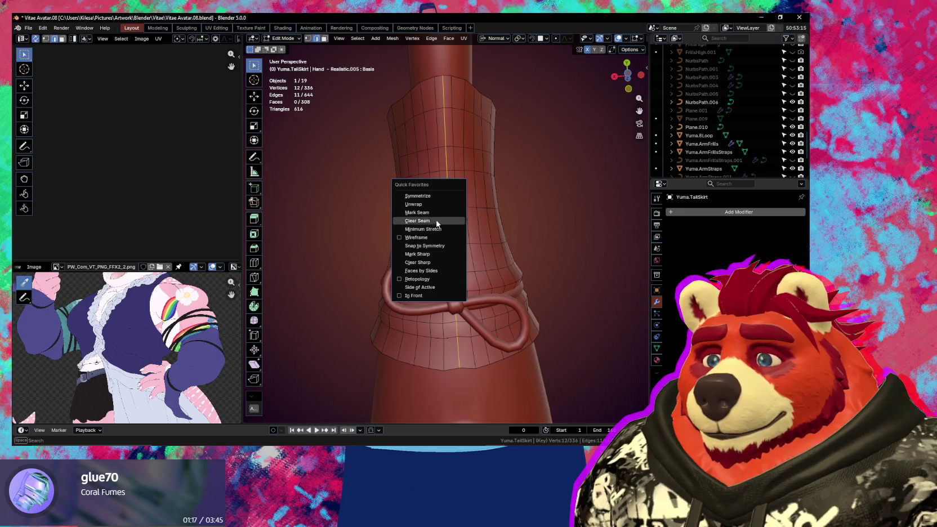
click(437, 213)
mouse_move(438, 214)
middle_down()
mouse_move(500, 369)
mouse_move(553, 310)
mouse_move(534, 307)
middle_up()
key(Tab)
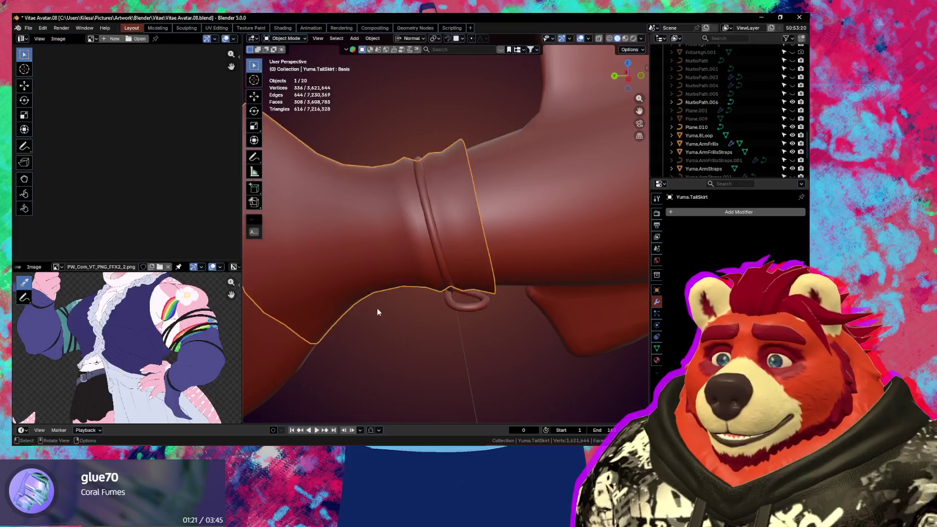
Step: Select the whole tail skirt and unwrap it with Minimum Stretch
key(q)
key(Escape)
key(Tab)
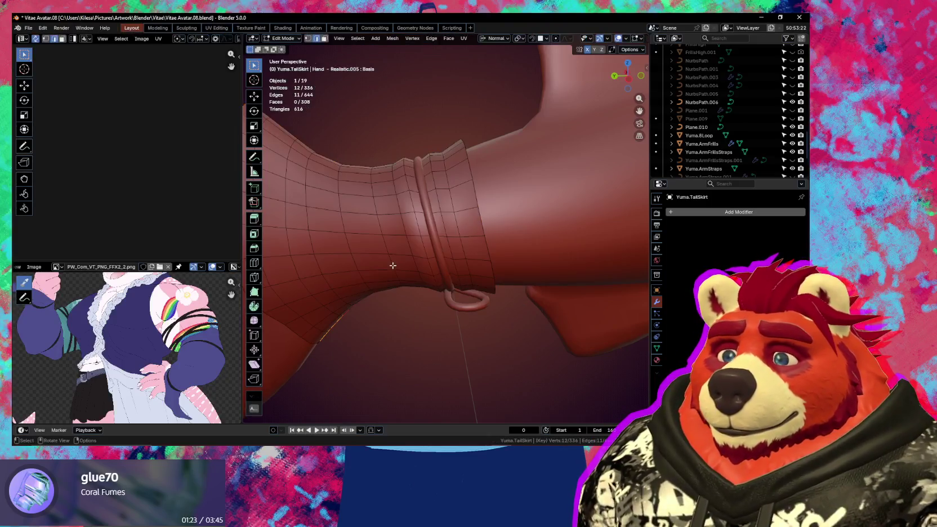
key(a)
key(q)
click(388, 282)
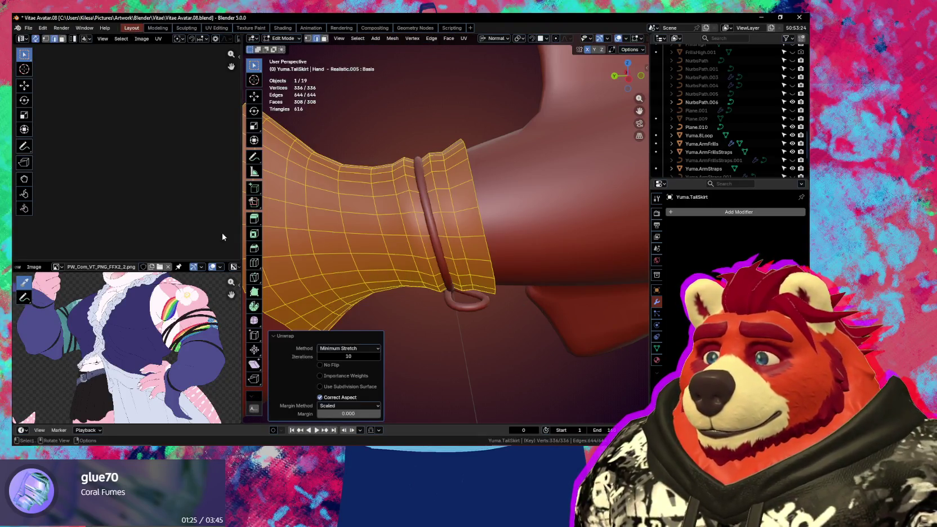
mouse_move(138, 222)
ctrl+middle_down()
mouse_move(176, 198)
mouse_move(177, 223)
ctrl+middle_up()
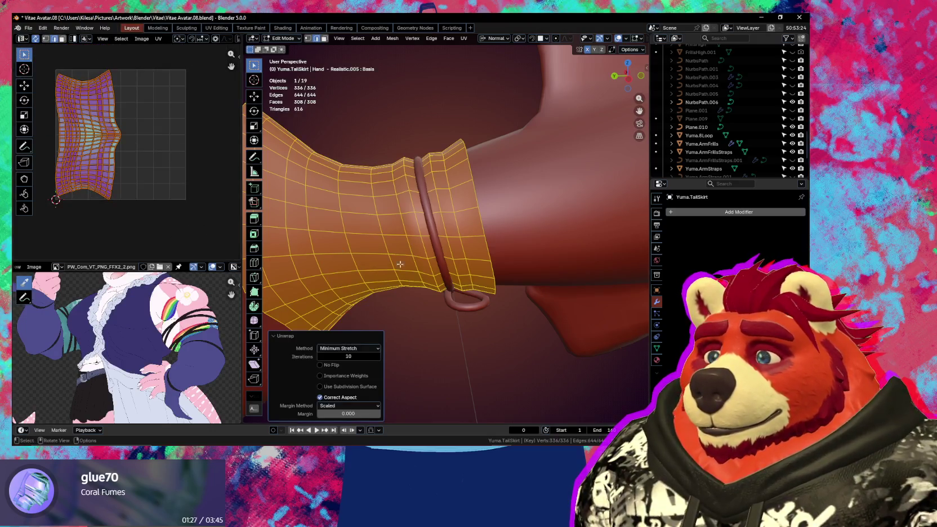
key(Tab)
click(437, 240)
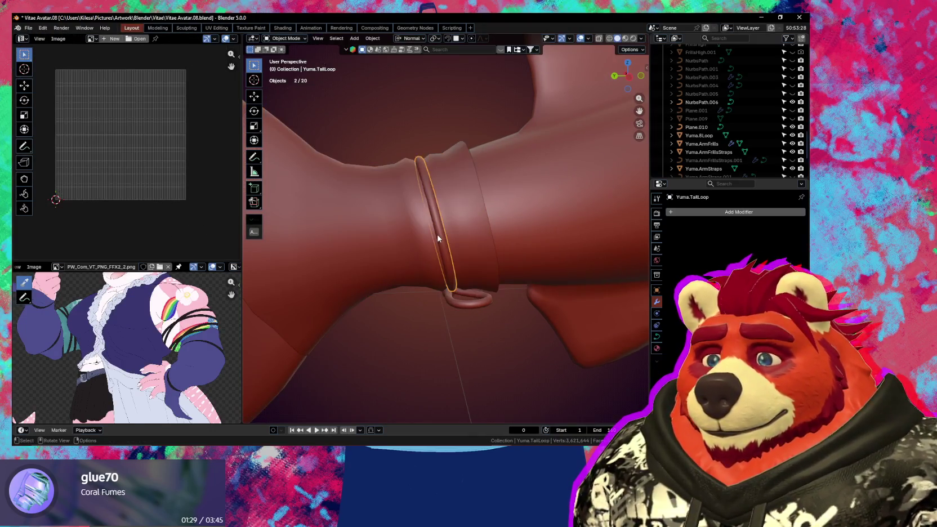
Step: Hide a duplicate of the TailLoop curve as a backup and convert the original to a mesh
middle_drag(437, 240, 481, 260)
key(Tab)
key(ctrl+Tab)
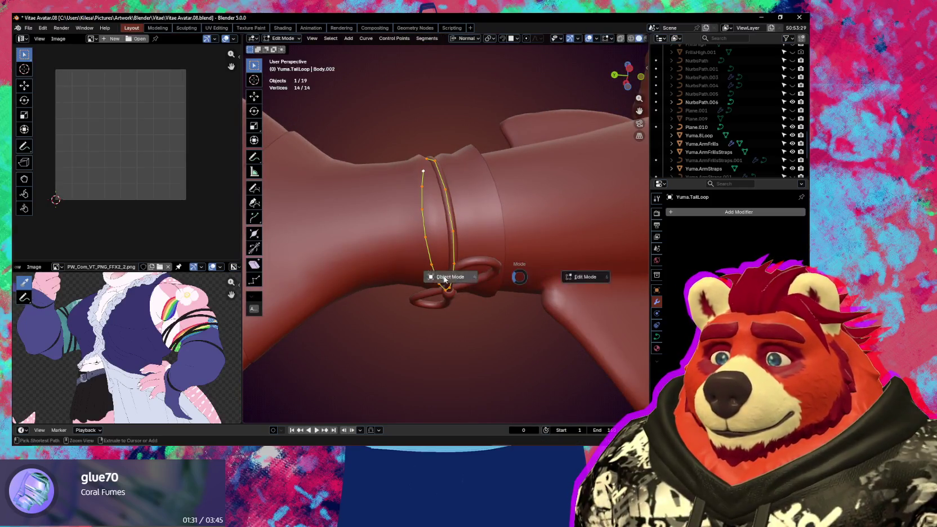
click(451, 246)
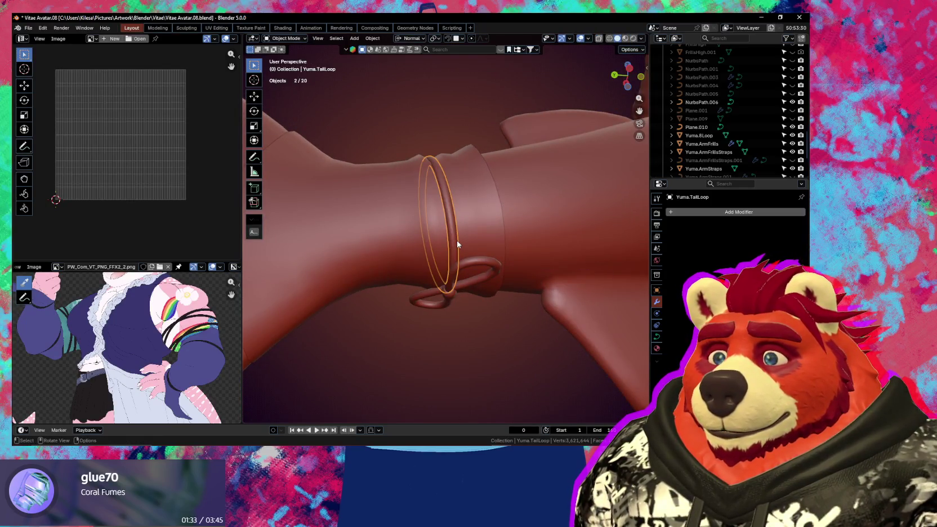
key(shift+d)
key(Escape)
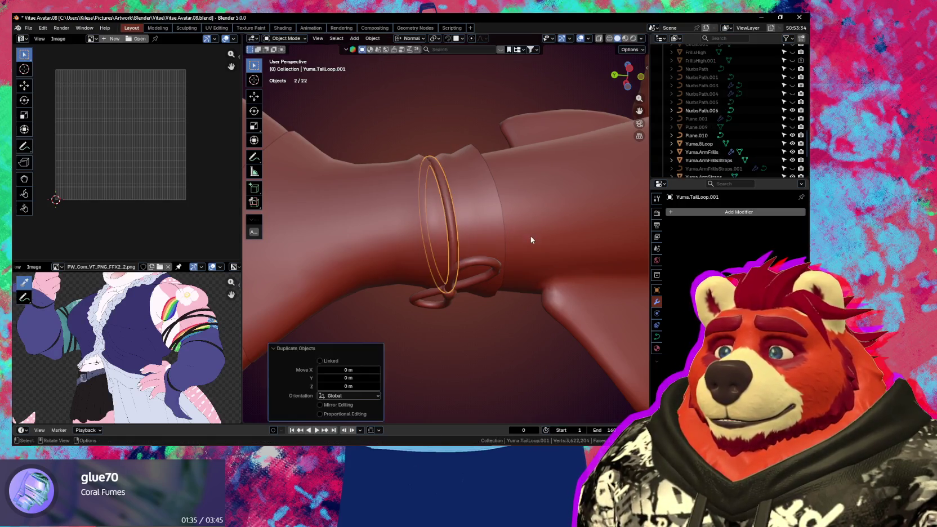
key(h)
click(453, 222)
right_click(453, 223)
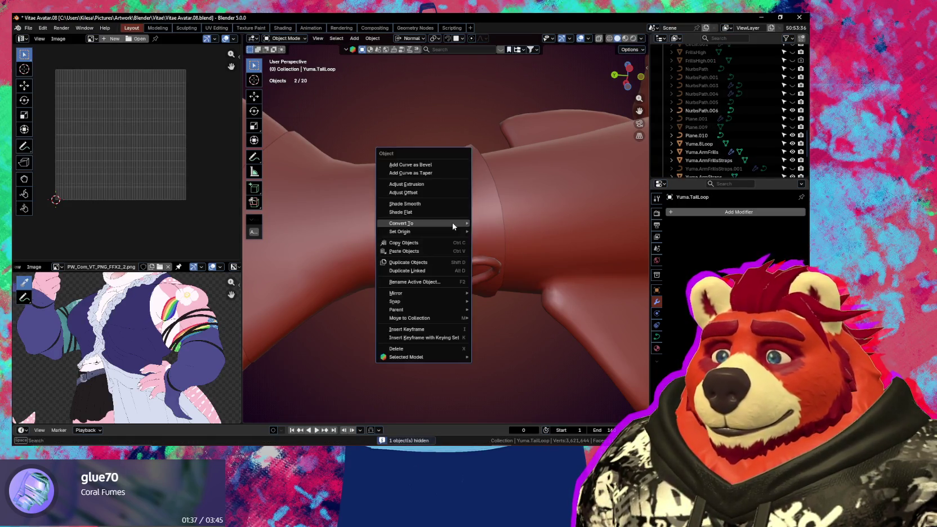
click(519, 224)
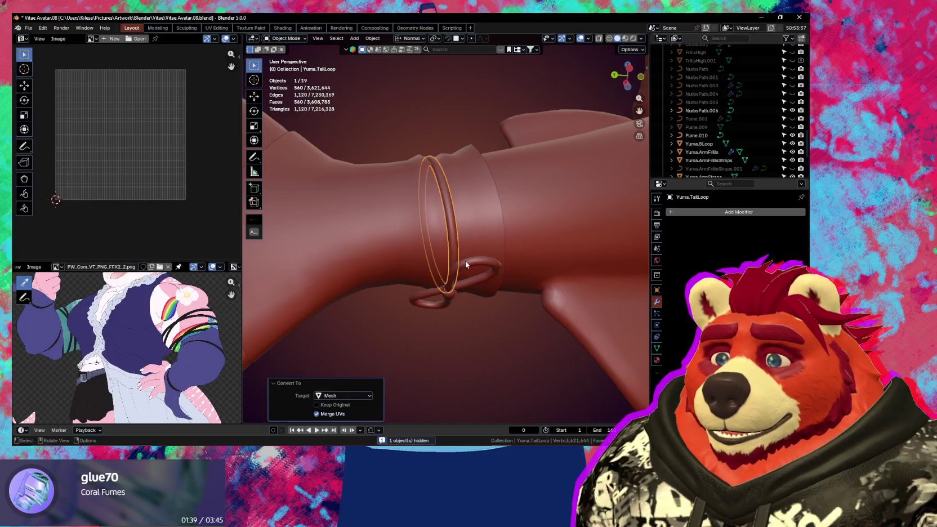
Step: Mark three edge loops along the tail loop mesh as seams
key(Tab)
mouse_move(465, 261)
middle_down()
mouse_move(495, 296)
mouse_move(624, 304)
middle_up()
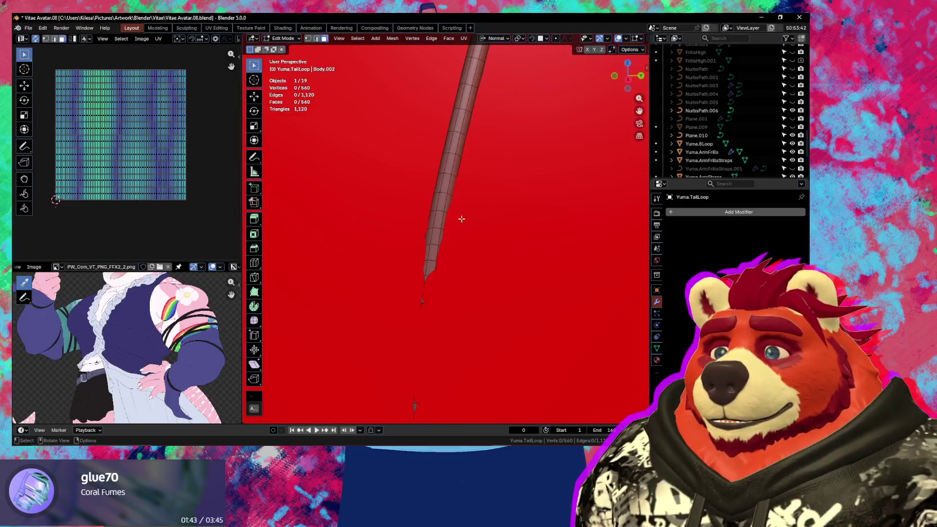
alt+click(444, 191)
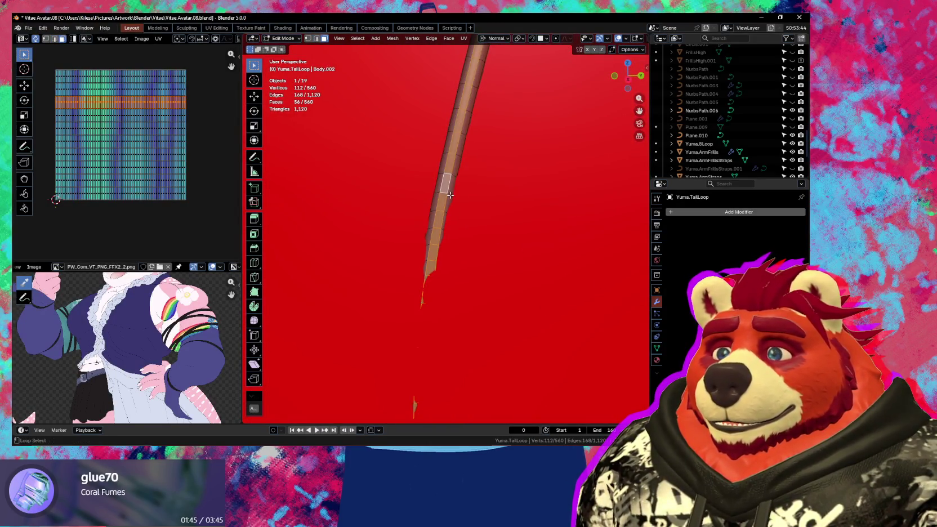
alt+shift+click(450, 194)
alt+shift+click(434, 196)
mouse_move(434, 196)
middle_down()
mouse_move(554, 189)
mouse_move(291, 236)
mouse_move(427, 234)
mouse_move(498, 308)
mouse_move(488, 380)
mouse_move(562, 281)
middle_up()
right_click(427, 234)
click(427, 234)
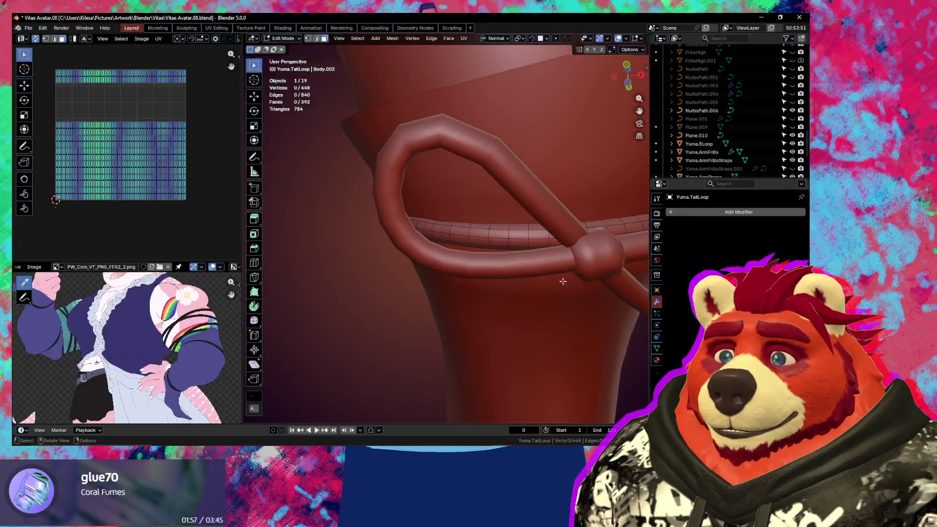
Step: Select two band loops near the tail-loop knot, opening then dismissing the edge menu
mouse_move(570, 242)
shift+middle_down()
mouse_move(499, 285)
mouse_move(475, 43)
mouse_move(464, 196)
shift+middle_up()
alt+shift+click(459, 210)
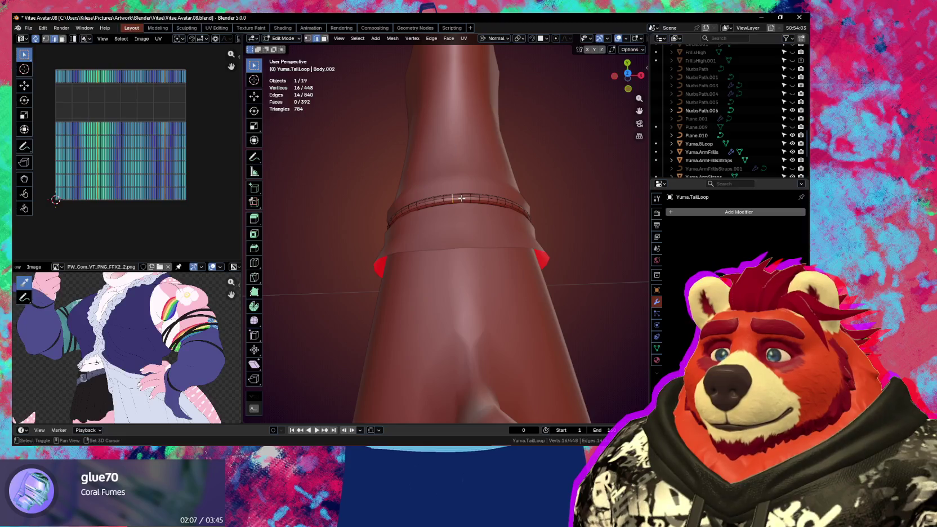
scroll(461, 198, up, 2)
scroll(467, 136, up, 2)
alt+shift+click(467, 137)
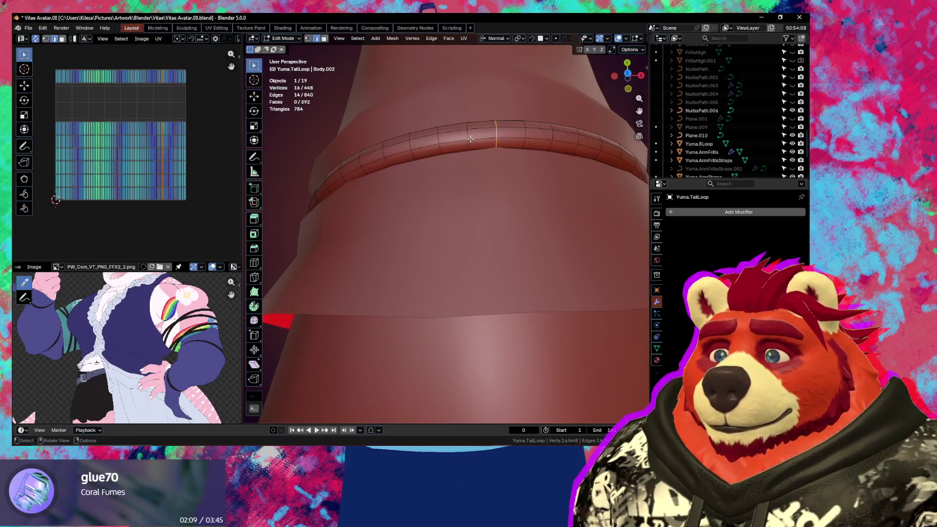
scroll(470, 139, down, 5)
right_click(470, 139)
key(Escape)
mouse_move(480, 149)
middle_down()
mouse_move(464, 141)
mouse_move(410, 376)
mouse_move(428, 308)
middle_up()
Step: Unwrap the whole tail loop mesh and gridify its UV islands into straight strips
key(a)
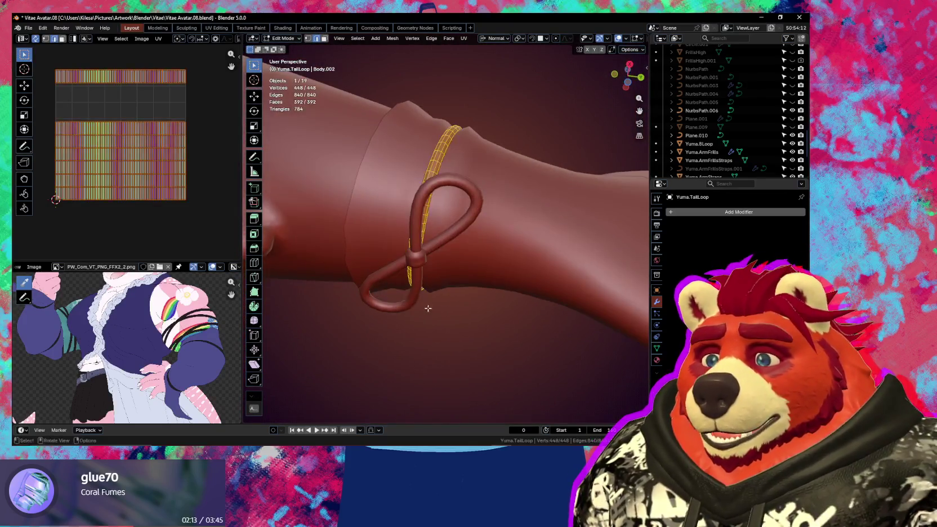
key(u)
click(420, 326)
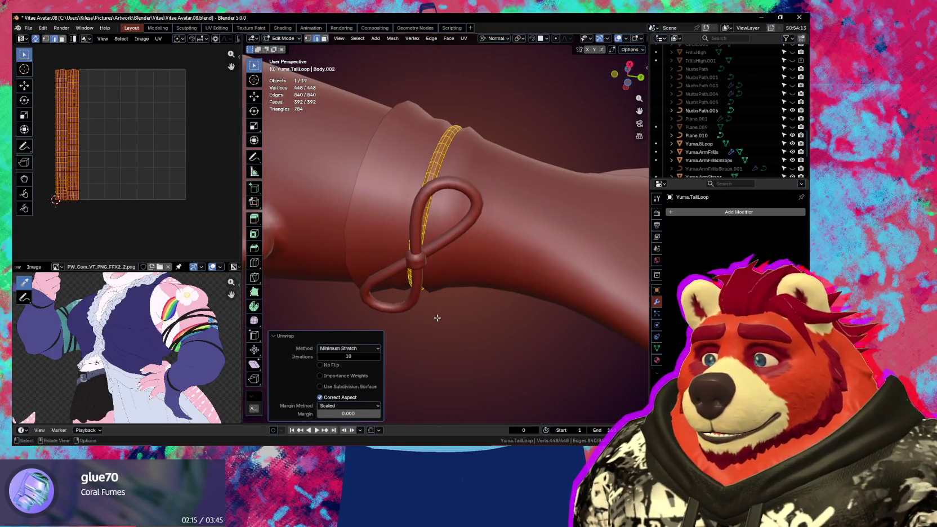
key(n)
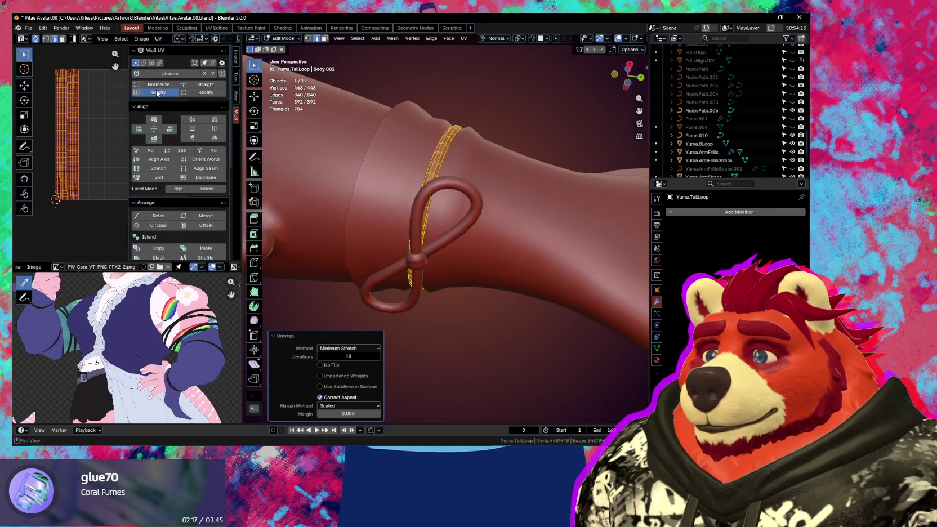
click(157, 93)
key(n)
key(Tab)
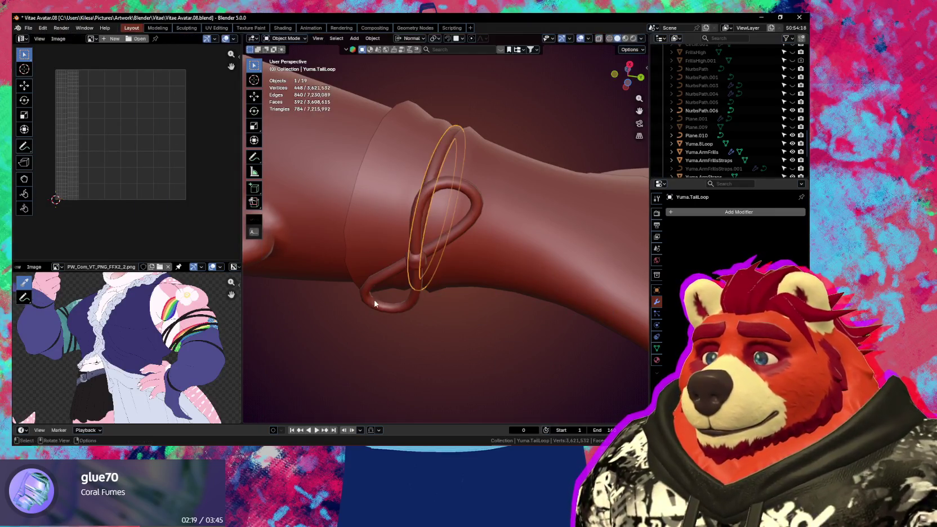
Step: Edit Yuma.8Loop with see-through shading and select the tube's crossing edge loop
click(475, 211)
key(Tab)
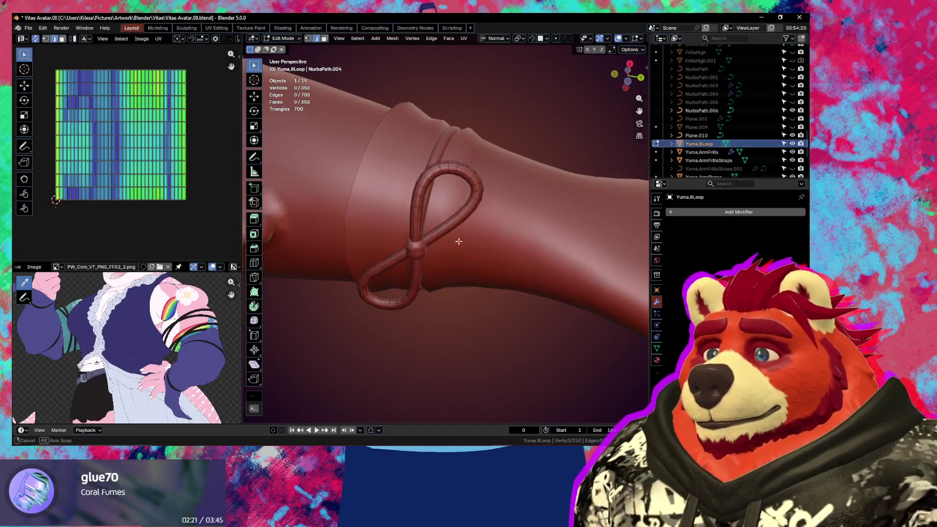
mouse_move(458, 202)
middle_down()
mouse_move(383, 267)
mouse_move(471, 252)
middle_up()
scroll(383, 268, up, 3)
key(alt+z)
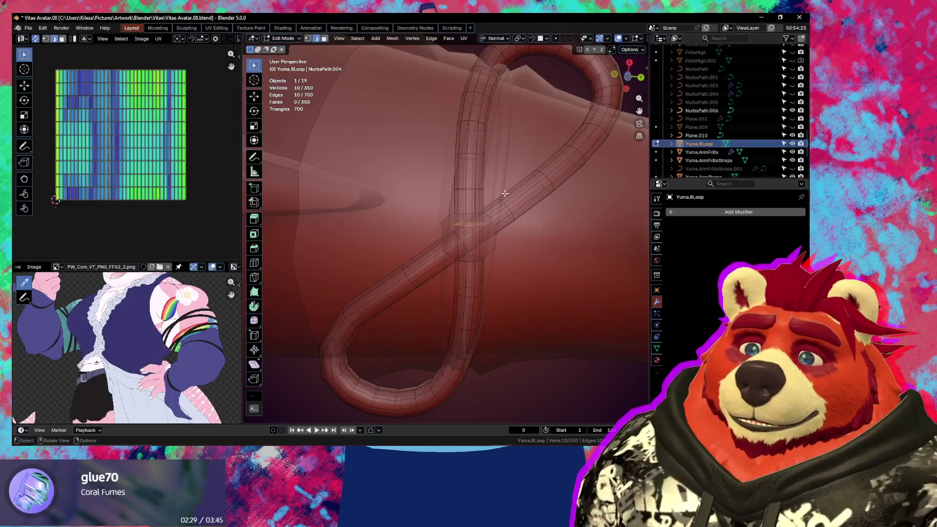
middle_drag(498, 222, 453, 246)
alt+shift+click(462, 236)
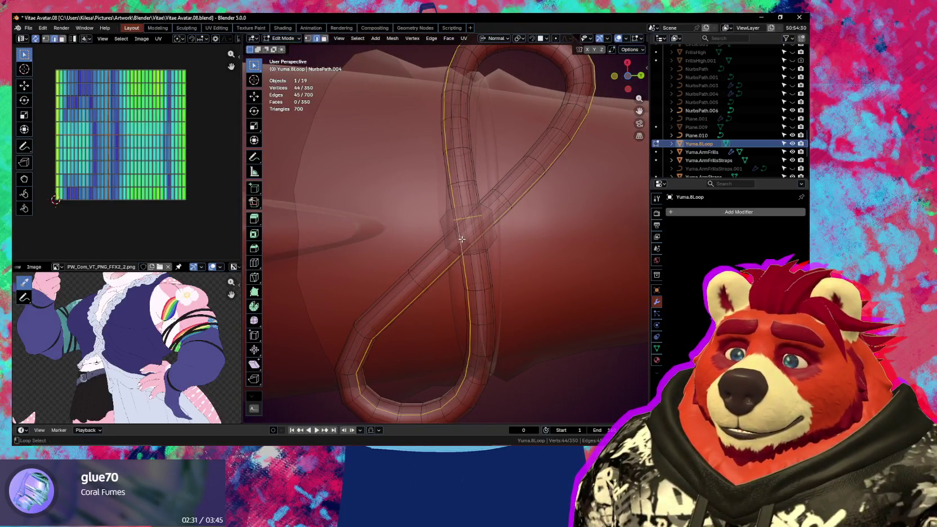
key(ctrl+z)
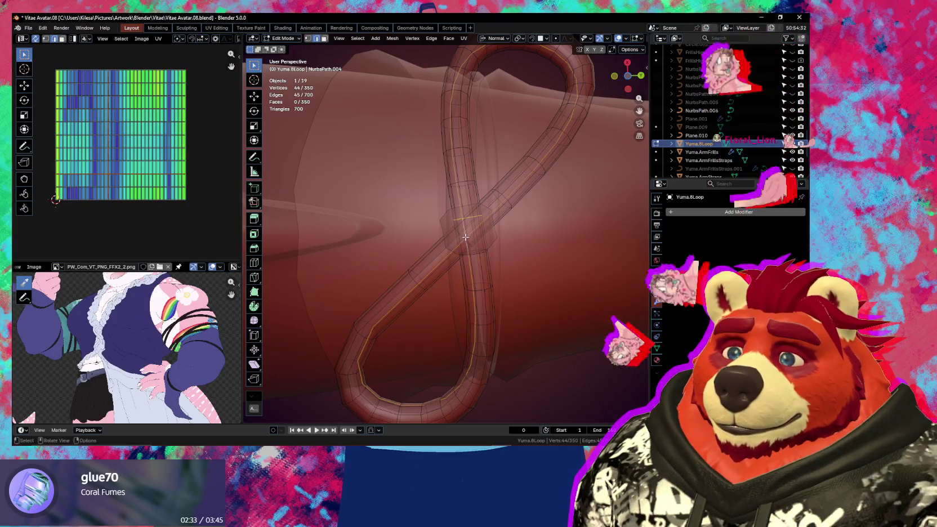
scroll(495, 252, up, 3)
scroll(496, 252, up, 1)
alt+shift+click(478, 243)
middle_drag(479, 243, 457, 247)
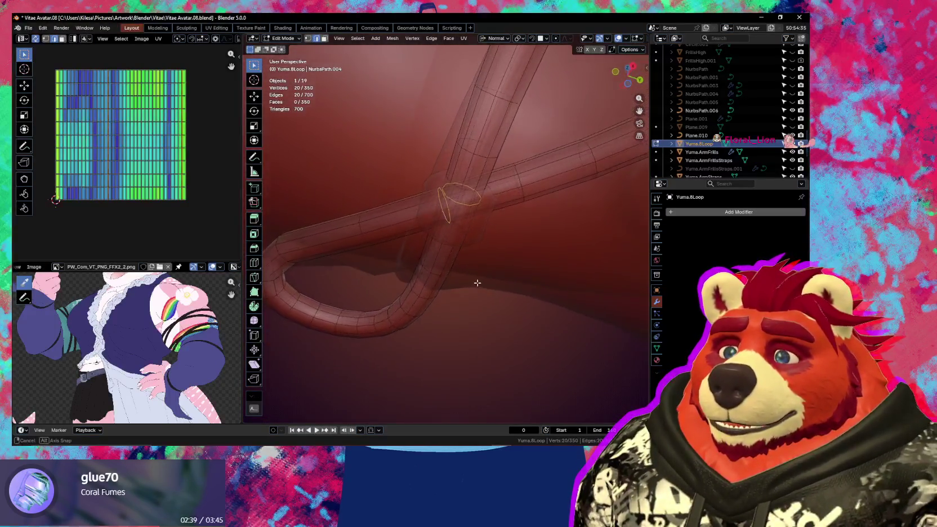
mouse_move(456, 247)
middle_down()
mouse_move(472, 224)
mouse_move(478, 233)
middle_up()
Step: Select the figure-eight's long ring edge loop and mark it as a seam
alt+shift+click(443, 262)
scroll(443, 261, down, 4)
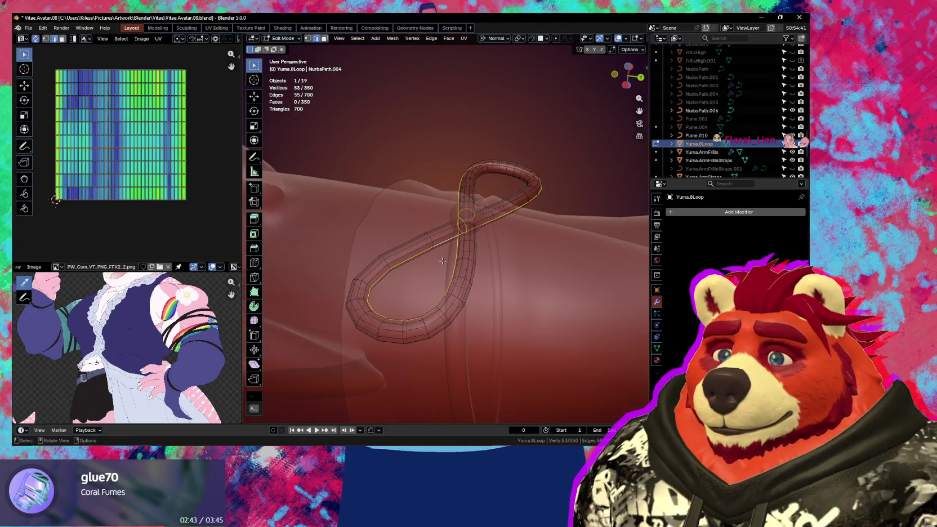
middle_drag(443, 262, 481, 260)
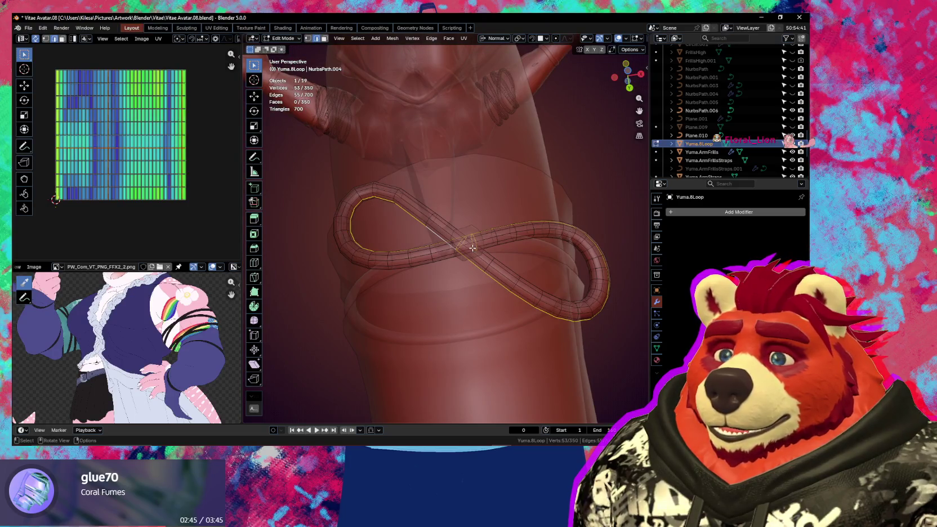
middle_drag(484, 256, 478, 209)
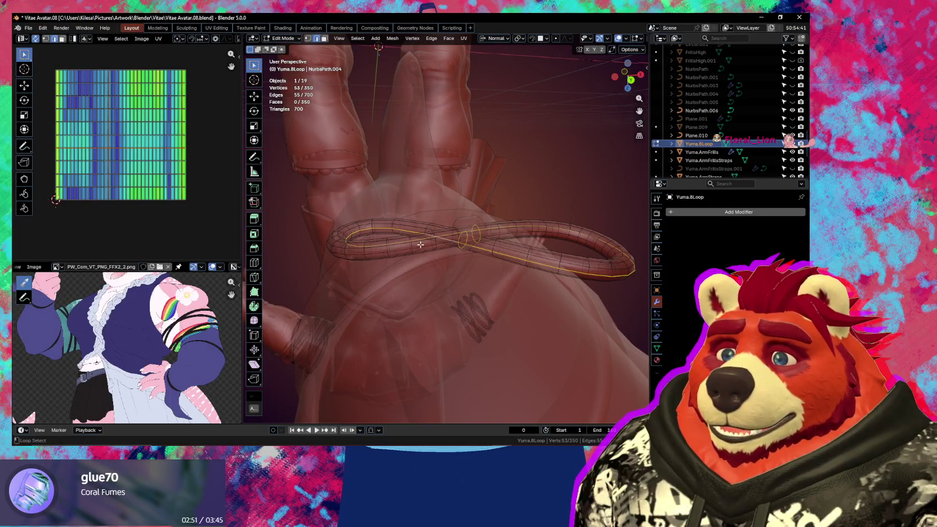
mouse_move(420, 245)
middle_down()
mouse_move(439, 260)
mouse_move(427, 255)
mouse_move(491, 263)
mouse_move(481, 249)
middle_up()
key(alt+z)
alt+click(439, 254)
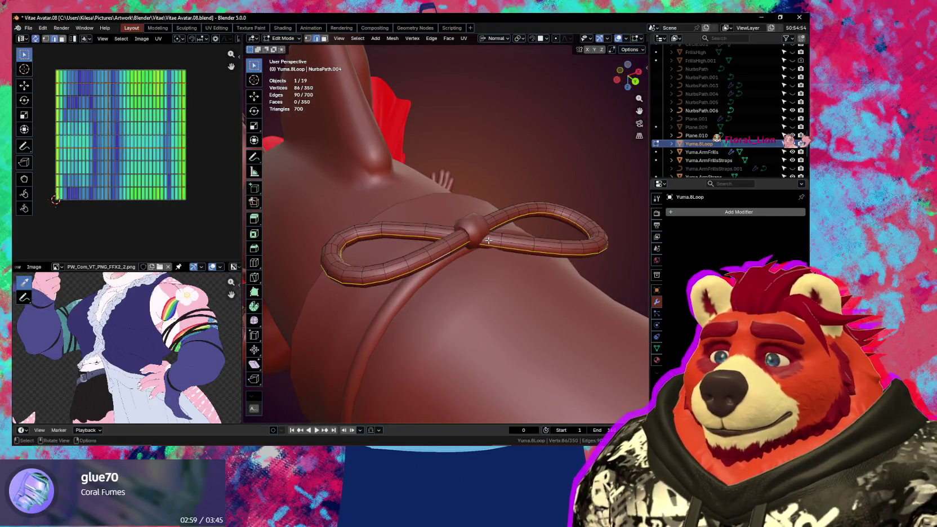
right_click(489, 241)
click(491, 227)
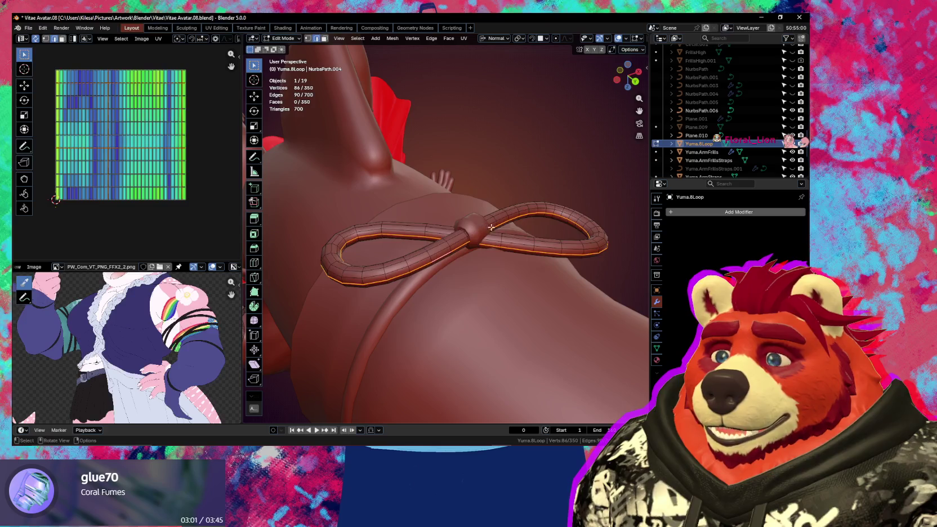
Step: Unwrap the whole figure-eight loop with Minimum Stretch and gridify its UV strips
key(a)
key(q)
click(478, 249)
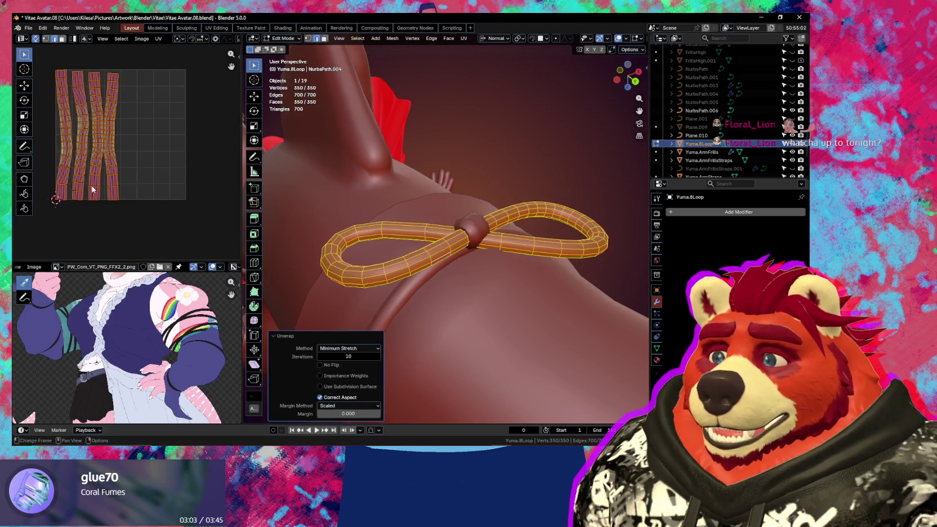
scroll(114, 156, up, 1)
scroll(172, 178, up, 2)
key(n)
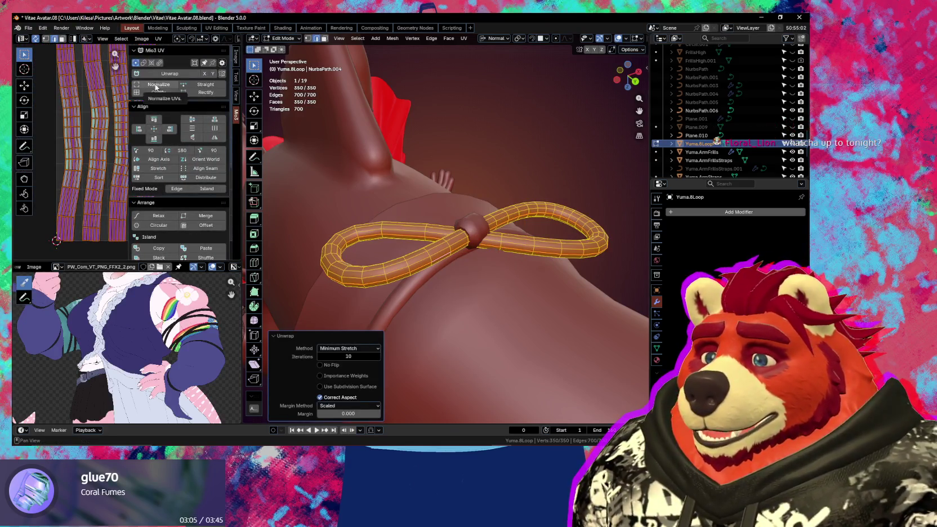
click(158, 92)
key(n)
scroll(155, 111, down, 1)
scroll(190, 143, down, 1)
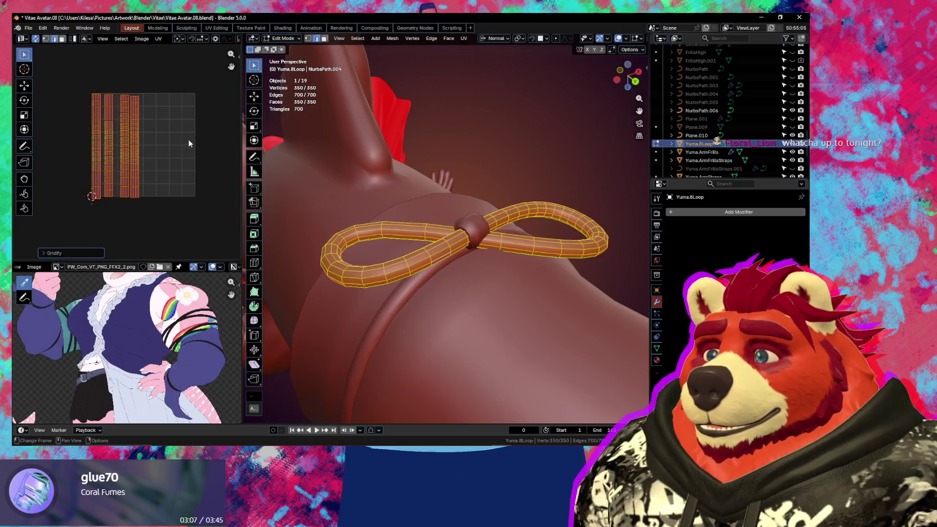
middle_drag(490, 276, 508, 283)
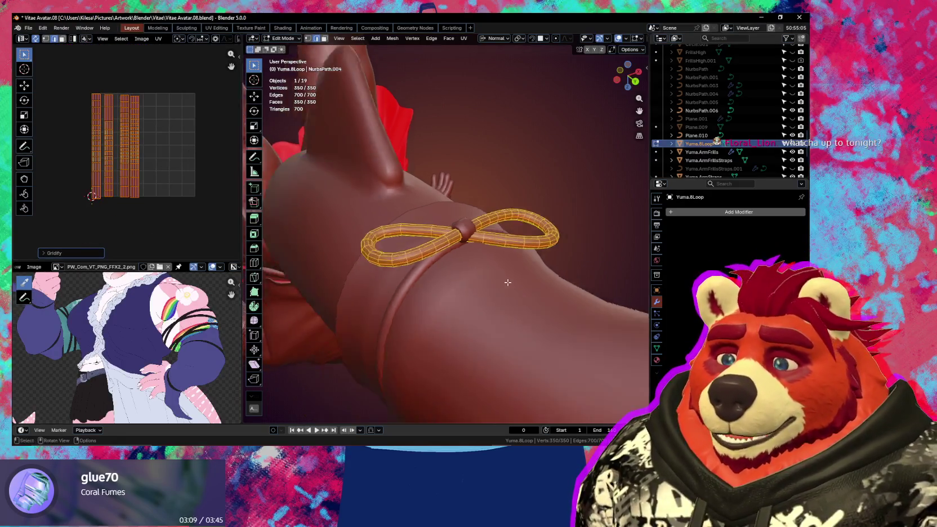
Step: Leave editing of the figure-eight loop and return to Object Mode
scroll(505, 274, down, 3)
scroll(179, 312, down, 2)
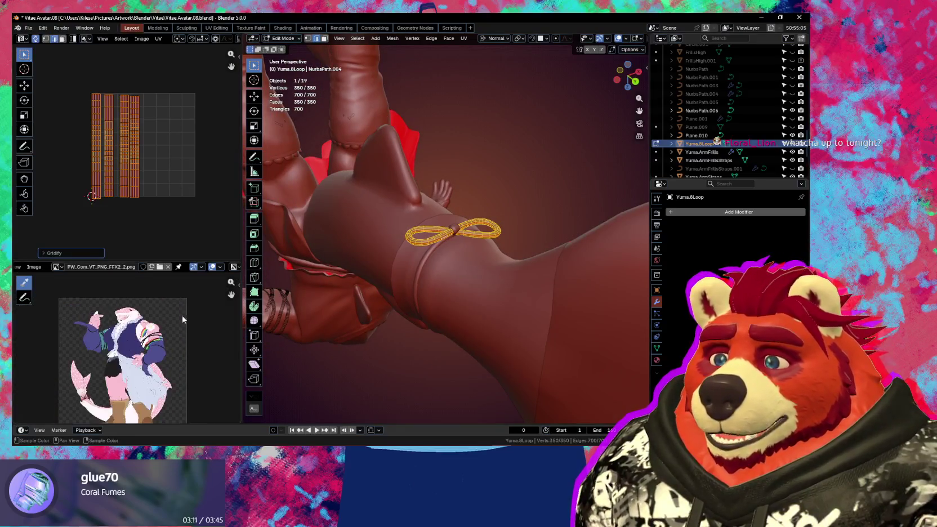
scroll(183, 312, up, 2)
scroll(169, 309, down, 3)
middle_drag(168, 310, 161, 311)
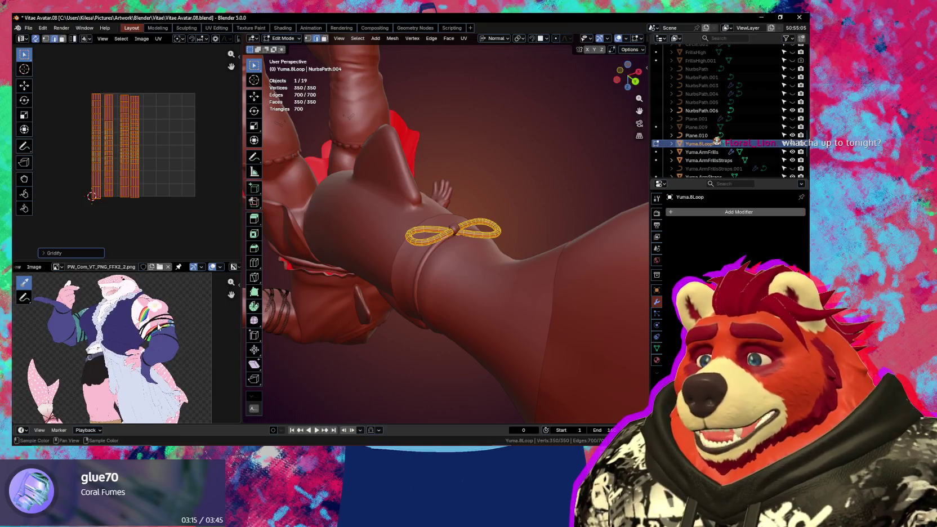
scroll(158, 326, up, 2)
scroll(158, 326, down, 1)
mouse_move(601, 371)
middle_down()
mouse_move(540, 356)
mouse_move(519, 329)
mouse_move(572, 367)
middle_up()
key(ctrl+Tab)
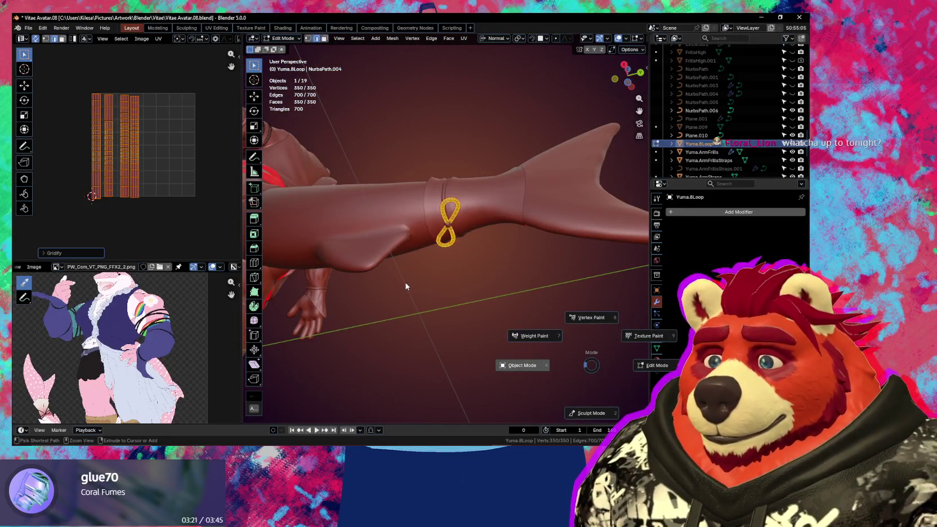
click(407, 278)
Step: Switch the viewport to wireframe shading, then back to solid
mouse_move(410, 274)
middle_down()
mouse_move(436, 309)
mouse_move(376, 251)
middle_up()
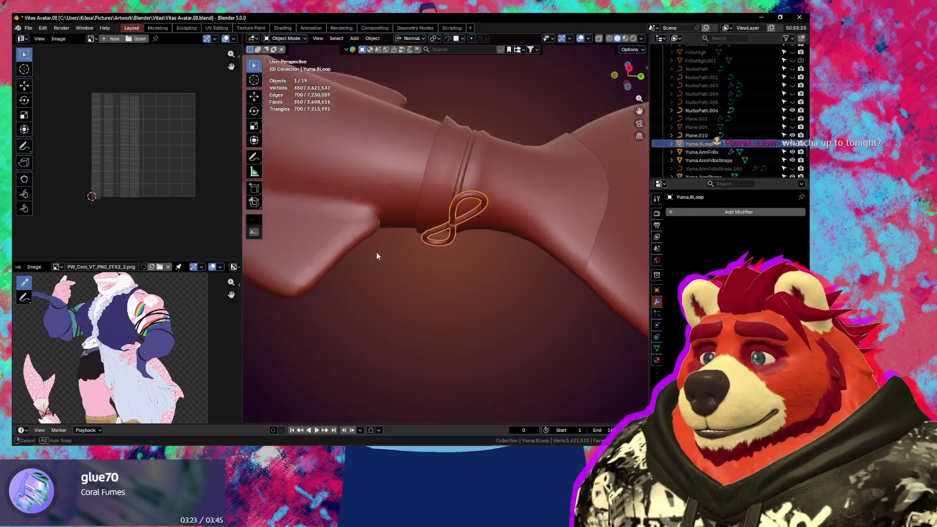
key(z)
click(323, 254)
right_click(328, 254)
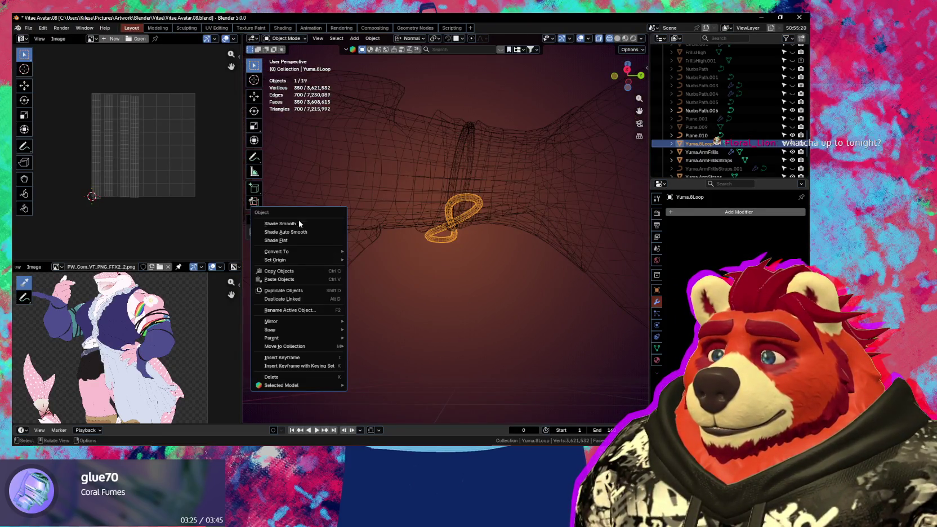
key(z)
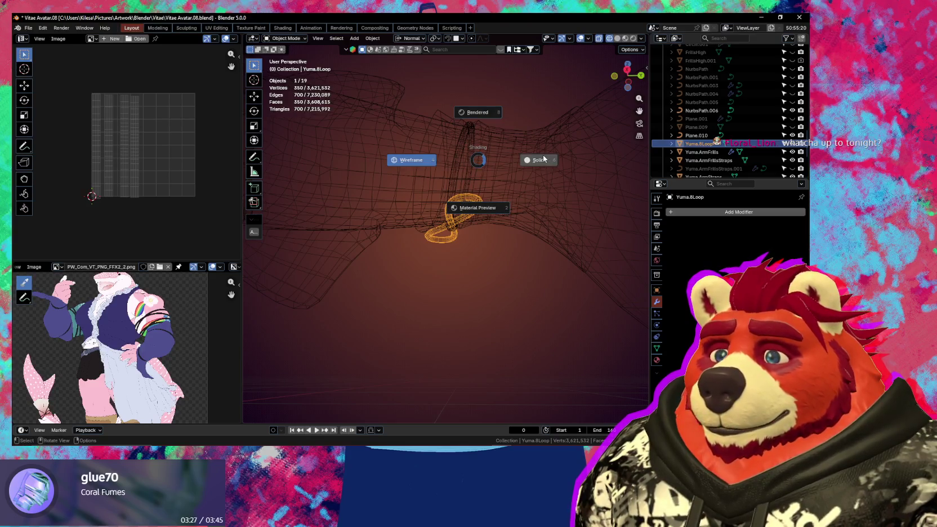
click(544, 160)
Step: Select only the Body mesh and hide it to expose the clothing
mouse_move(534, 178)
middle_down()
mouse_move(494, 237)
mouse_move(486, 270)
middle_up()
shift+click(492, 225)
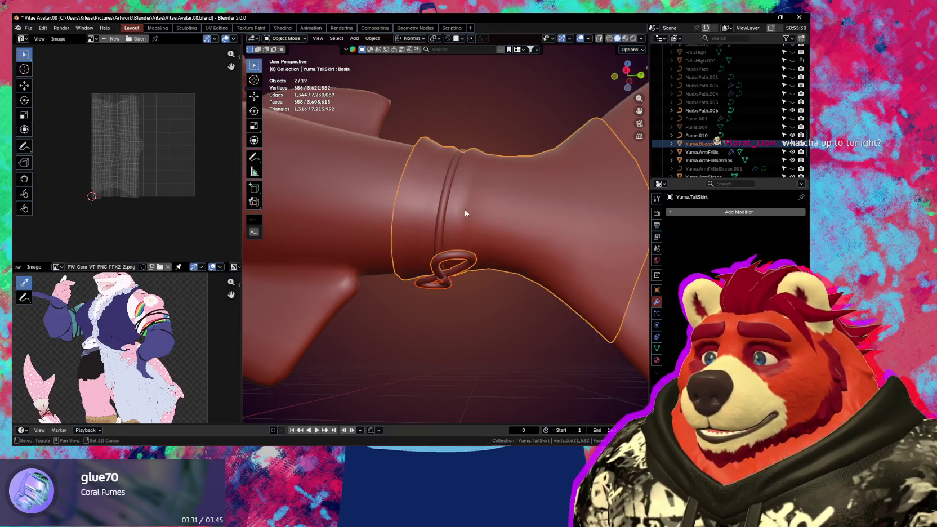
shift+click(448, 198)
scroll(446, 195, down, 5)
mouse_move(406, 204)
middle_down()
mouse_move(421, 261)
mouse_move(455, 249)
mouse_move(420, 227)
middle_up()
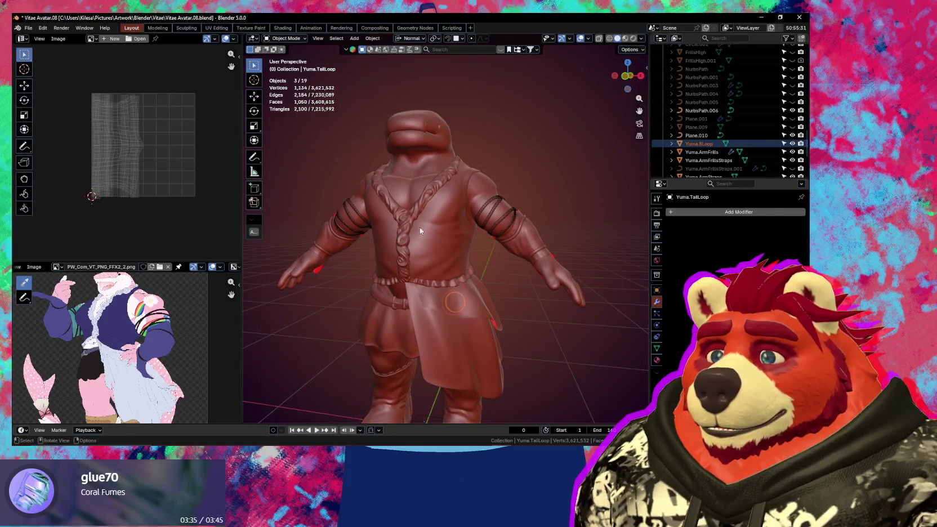
middle_drag(407, 176, 369, 254)
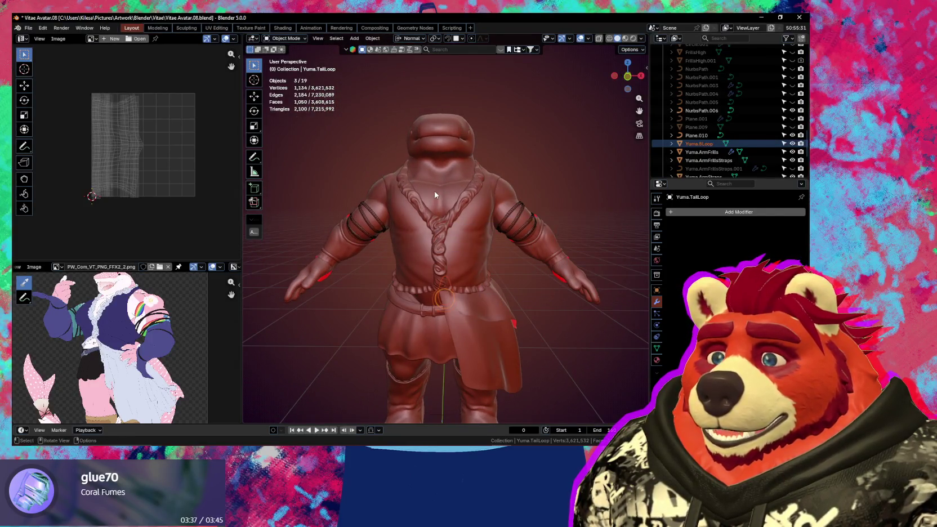
click(463, 262)
key(h)
shift+middle_drag(494, 367, 476, 203)
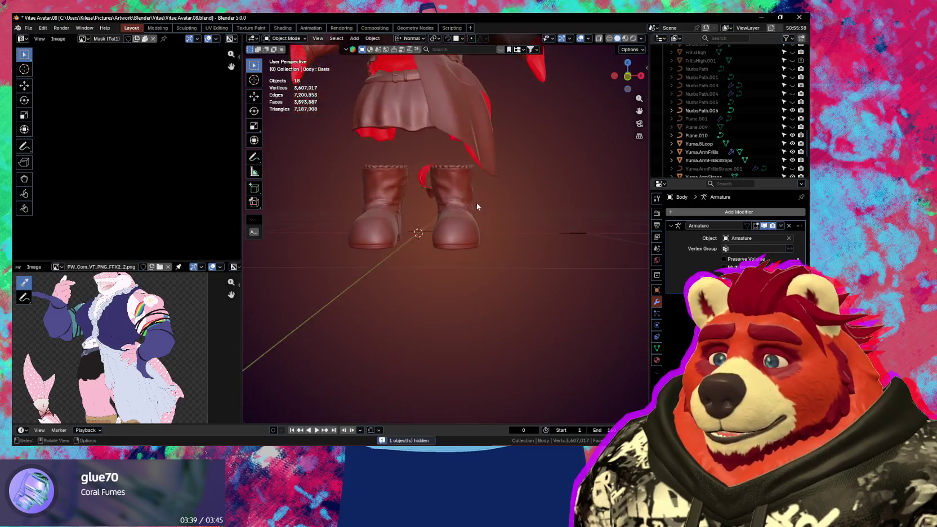
Step: Select Plane.010 inside the boot and hide it
scroll(398, 237, up, 4)
scroll(410, 268, up, 3)
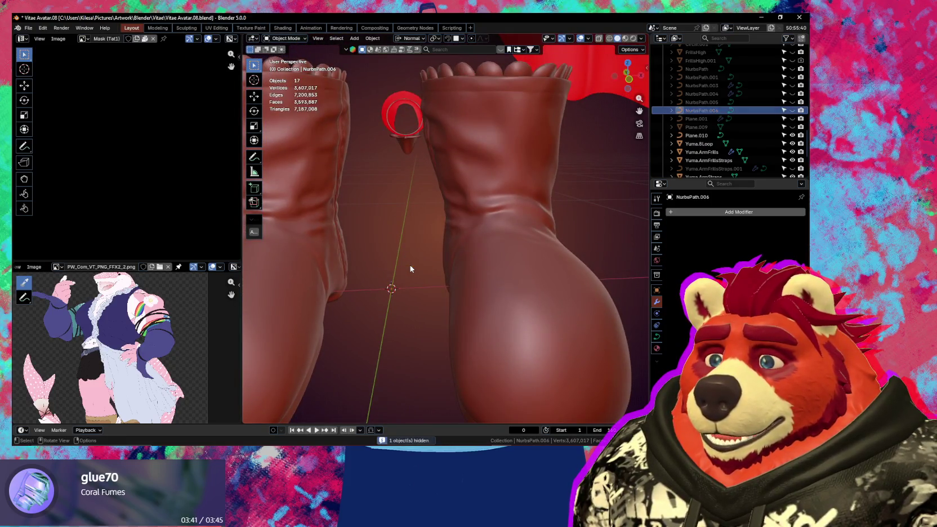
middle_drag(377, 239, 442, 308)
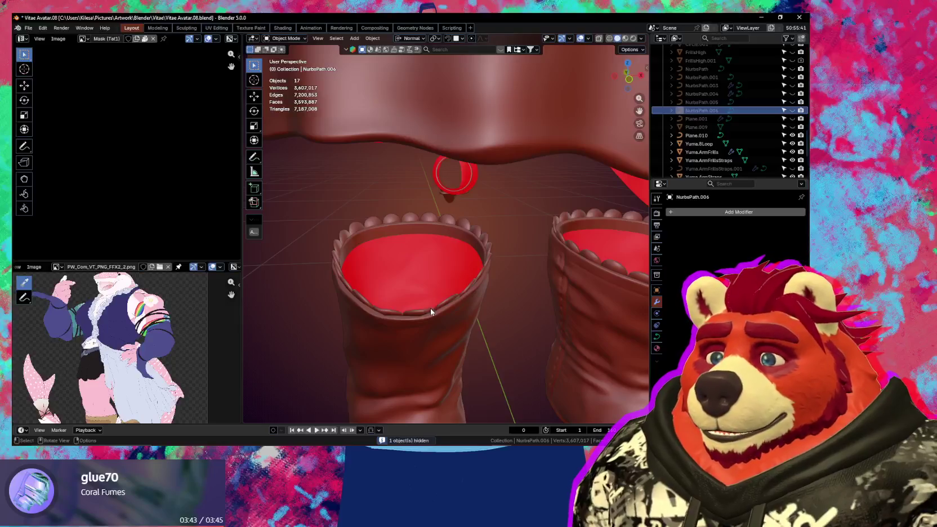
click(434, 309)
click(434, 310)
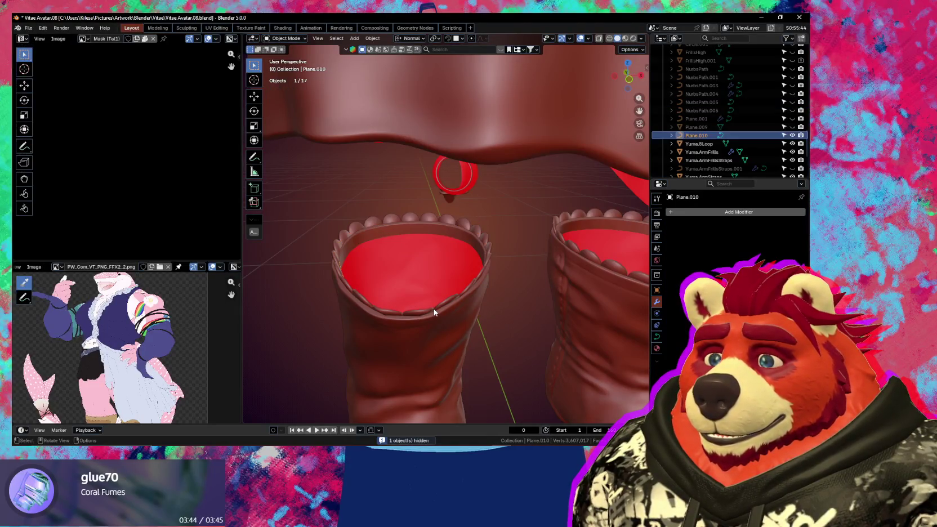
key(h)
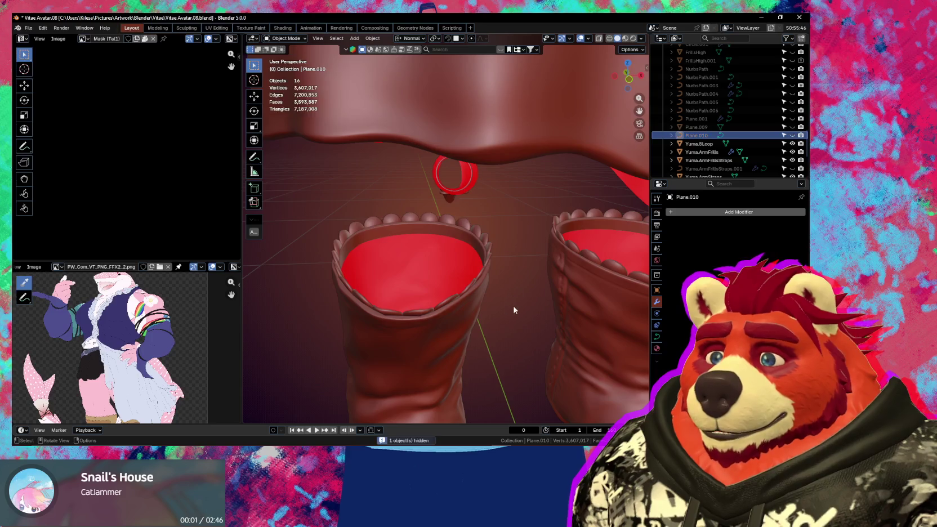
Step: Frame the whole outfit and hide two more stray objects
key(Home)
middle_drag(553, 265, 573, 271)
key(b)
drag(574, 267, 528, 296)
key(h)
mouse_move(493, 288)
middle_down()
mouse_move(458, 295)
mouse_move(549, 286)
mouse_move(485, 294)
middle_up()
Step: Select all to confirm the 14 remaining clothing objects
key(a)
scroll(117, 193, down, 2)
scroll(145, 196, down, 2)
scroll(145, 195, down, 2)
scroll(145, 197, up, 1)
mouse_move(473, 248)
middle_down()
mouse_move(445, 242)
mouse_move(419, 264)
mouse_move(406, 254)
middle_up()
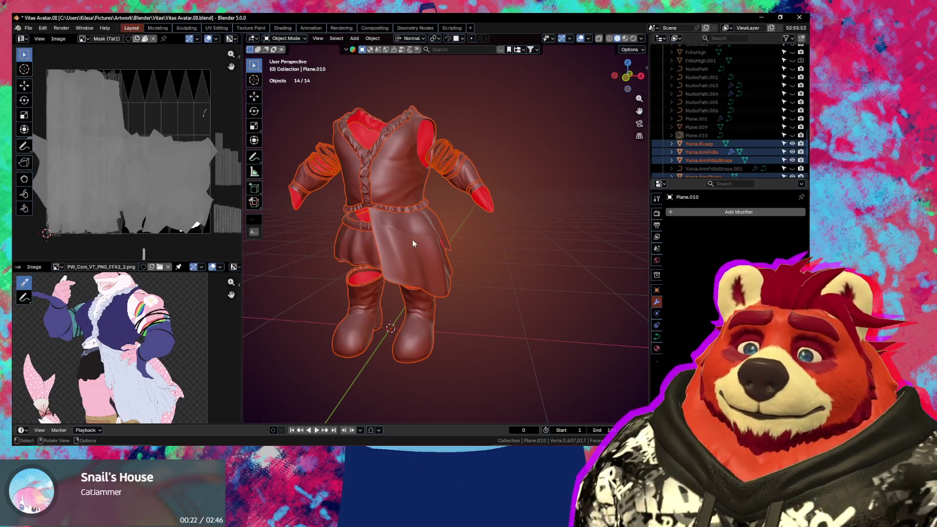
middle_drag(414, 244, 438, 246)
scroll(490, 253, up, 1)
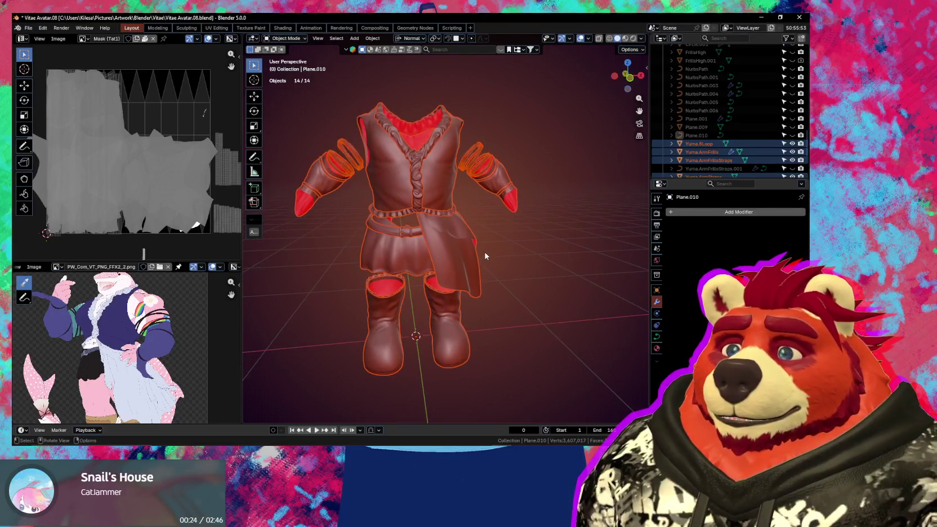
scroll(489, 254, up, 1)
scroll(488, 256, up, 1)
Step: Inspect the outfit from below and the front, then deselect everything
mouse_move(488, 257)
middle_down()
mouse_move(561, 268)
mouse_move(455, 215)
middle_up()
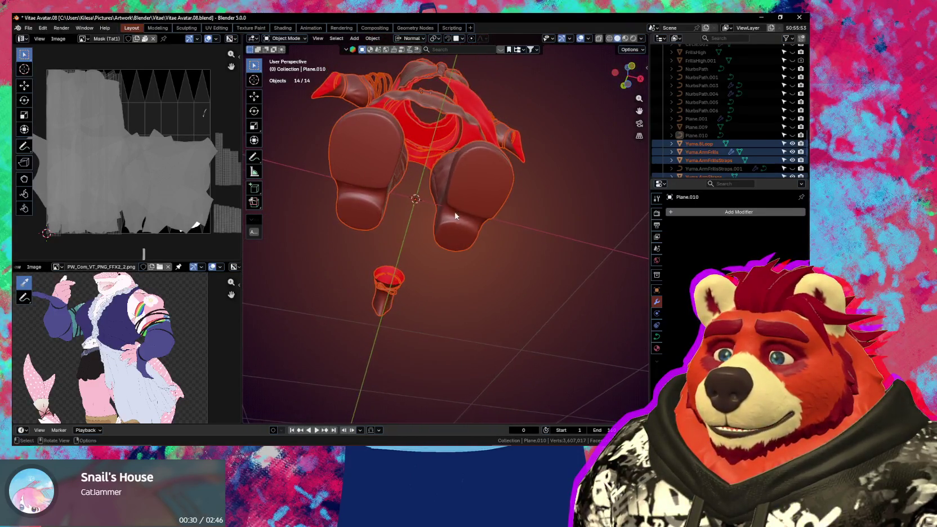
scroll(455, 215, up, 3)
middle_drag(430, 226, 432, 282)
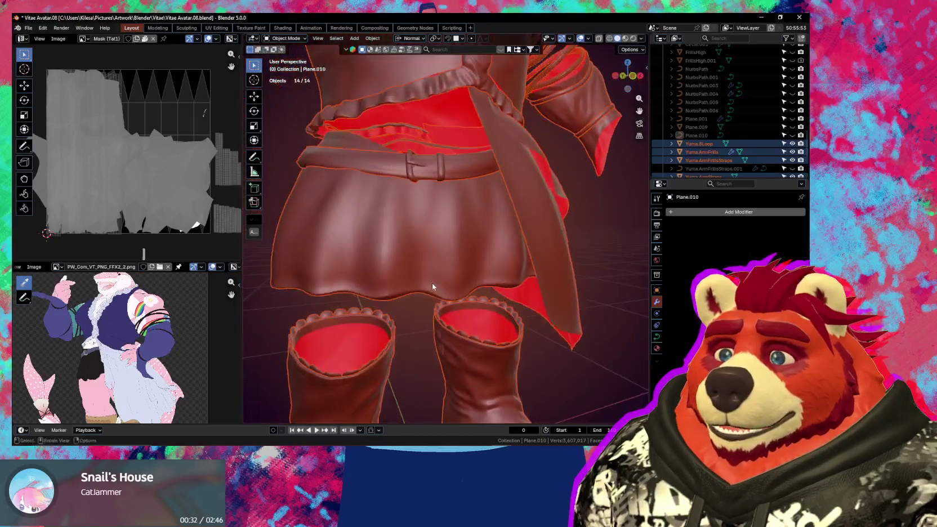
scroll(432, 283, down, 3)
click(547, 261)
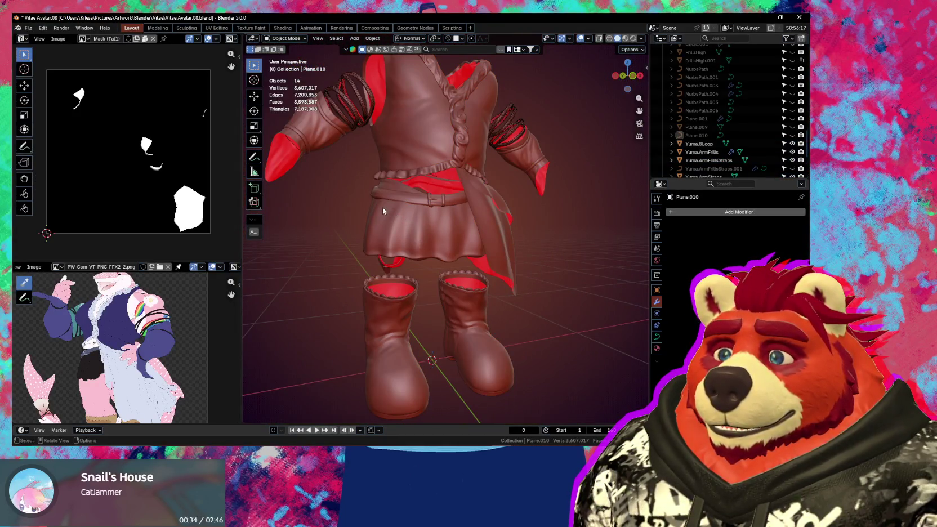
Step: Pick the Circle and Yuma.TailLoop objects in the Outliner
scroll(715, 161, down, 1)
scroll(714, 162, down, 1)
scroll(715, 161, down, 1)
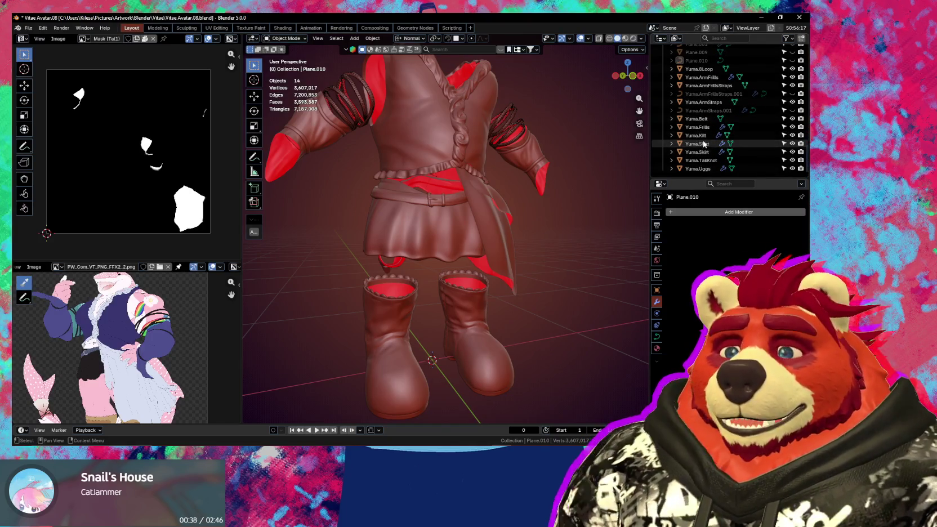
scroll(704, 158, up, 4)
scroll(701, 147, up, 1)
scroll(697, 124, up, 1)
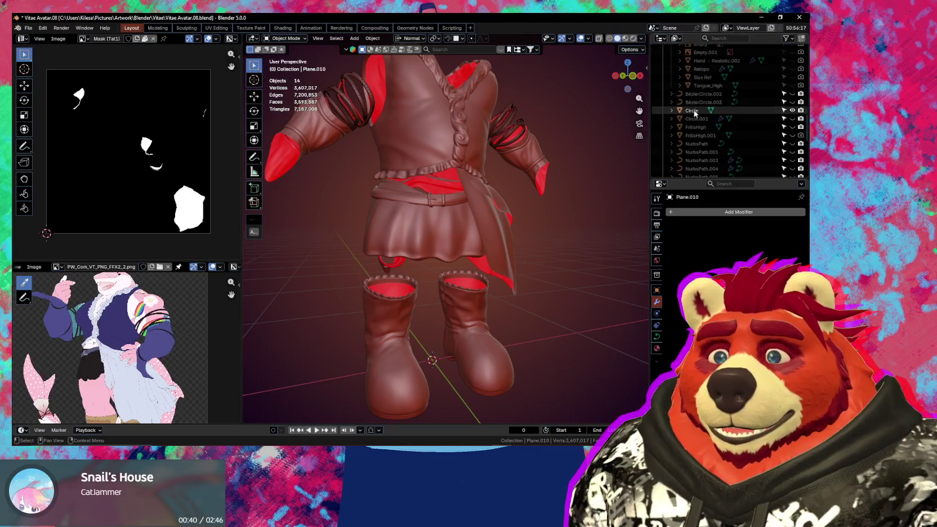
click(696, 112)
scroll(705, 122, down, 2)
scroll(707, 123, down, 2)
scroll(708, 123, down, 2)
scroll(709, 125, down, 1)
click(719, 93)
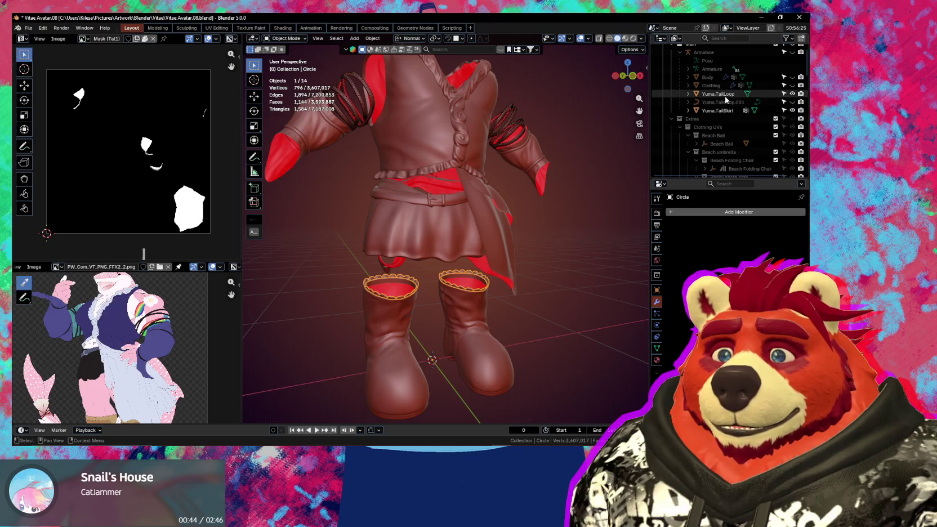
middle_drag(500, 186, 564, 180)
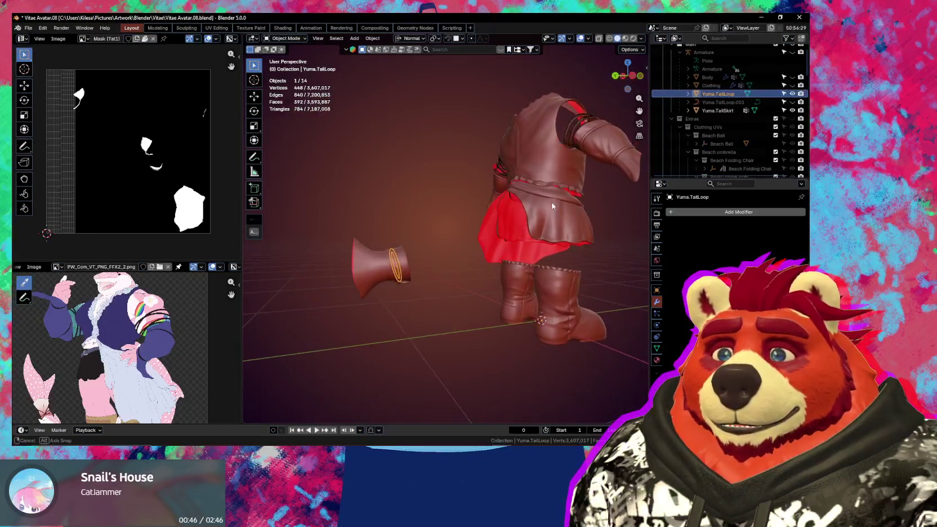
Step: Select the Circle object, then the Yuma.TailLoop ring on the tail
scroll(695, 161, up, 2)
scroll(697, 159, down, 2)
scroll(699, 157, down, 2)
scroll(702, 156, down, 3)
scroll(701, 156, down, 3)
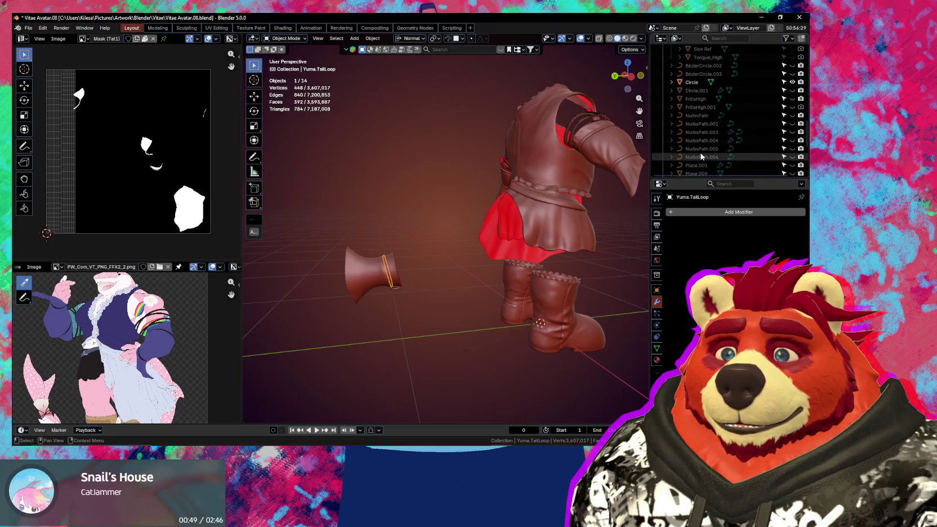
click(692, 82)
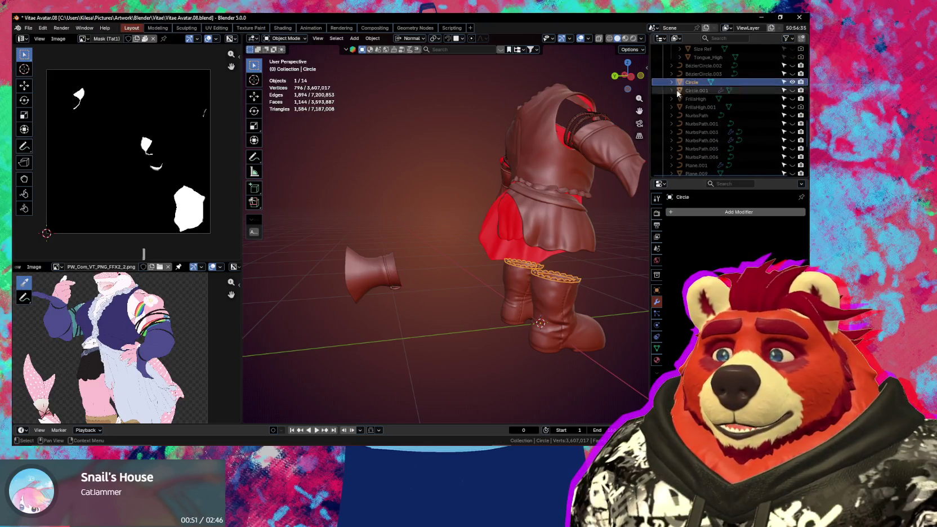
click(367, 273)
click(393, 281)
middle_drag(393, 281, 382, 213)
scroll(382, 213, up, 3)
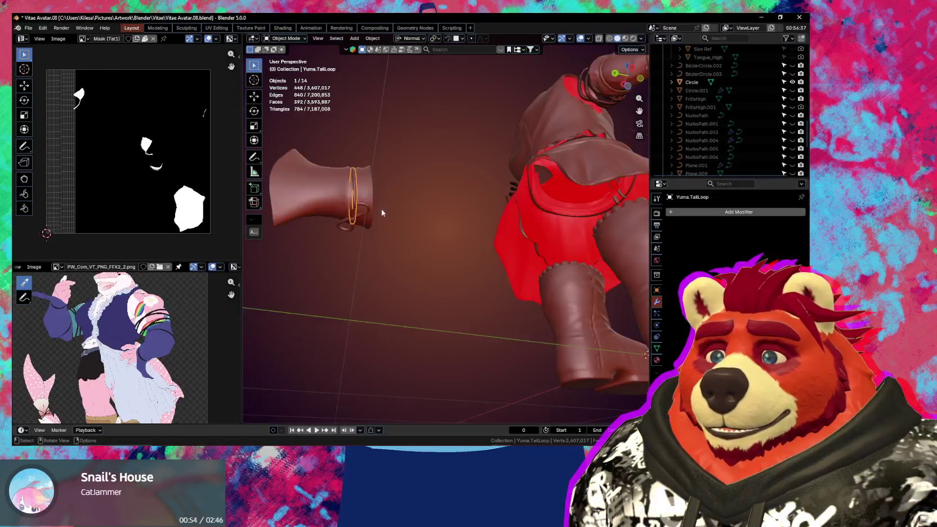
Step: Select the Yuma.TailKnot ring, frame it, and enter Edit Mode
click(367, 210)
click(352, 223)
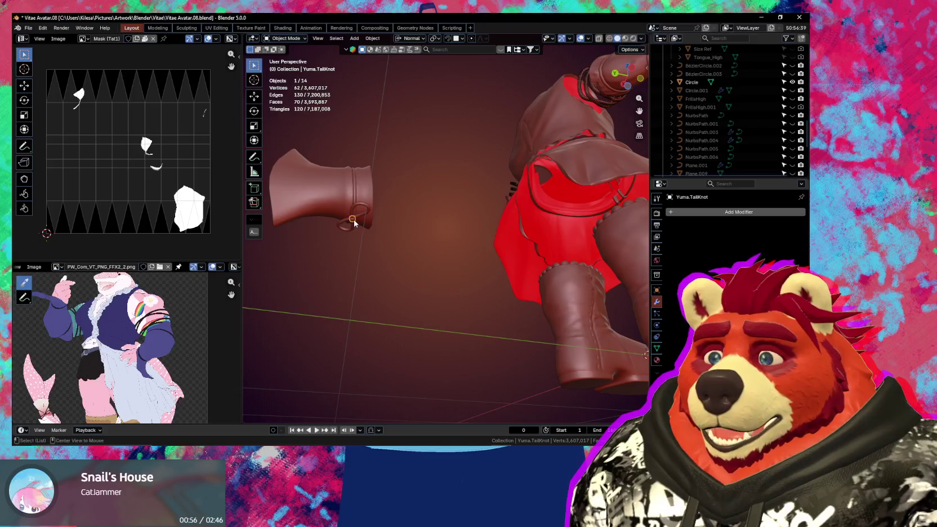
key(KP_Decimal)
scroll(390, 221, up, 5)
key(Tab)
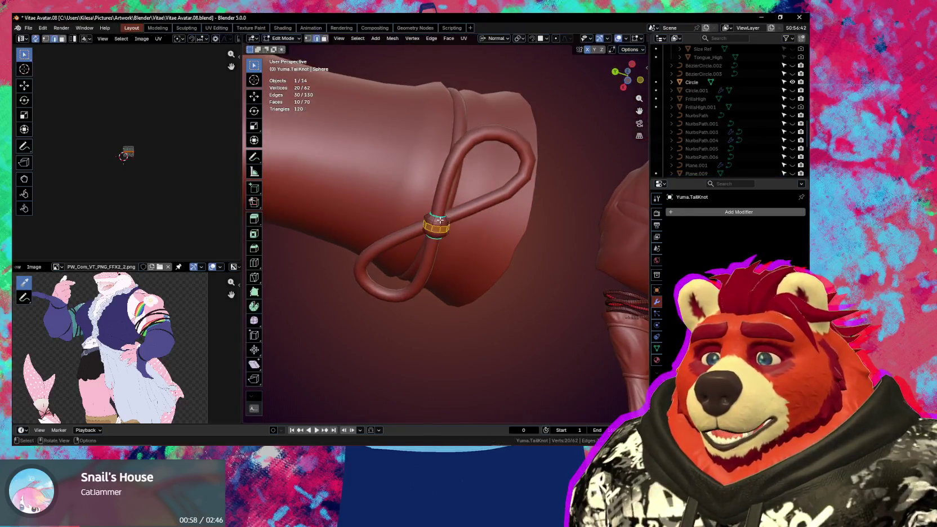
Step: Inspect the knot's seam loops from several angles and remove a stray seam edge
middle_drag(440, 221, 496, 301)
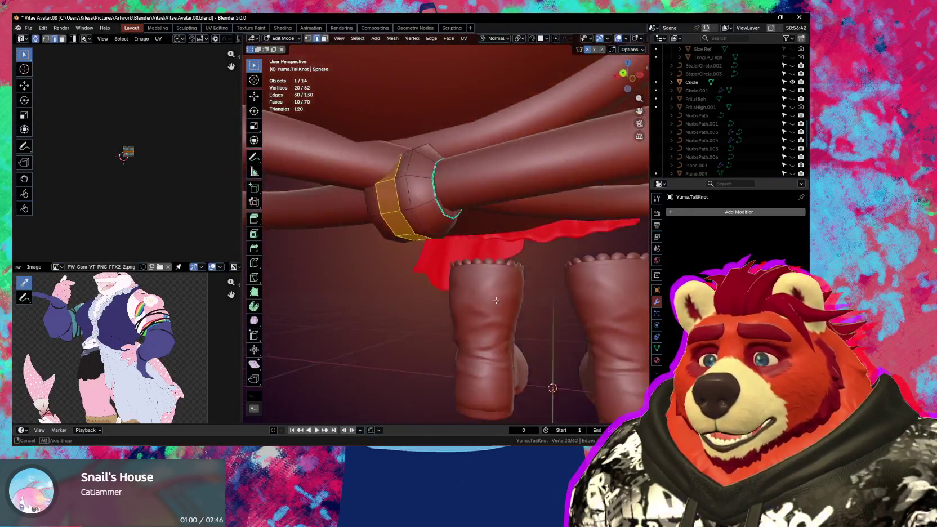
mouse_move(496, 301)
middle_down()
mouse_move(447, 168)
mouse_move(452, 206)
mouse_move(414, 210)
mouse_move(487, 190)
mouse_move(431, 200)
mouse_move(482, 185)
mouse_move(449, 196)
middle_up()
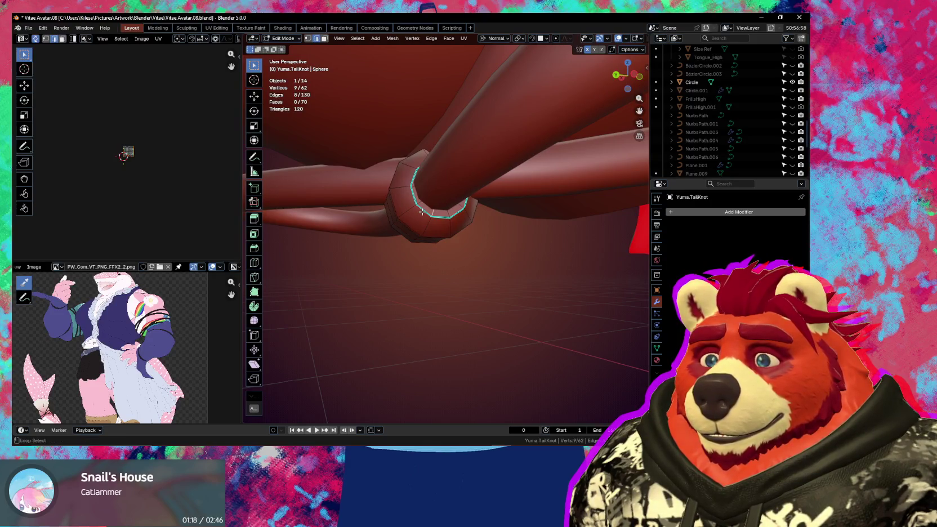
middle_drag(428, 219, 590, 225)
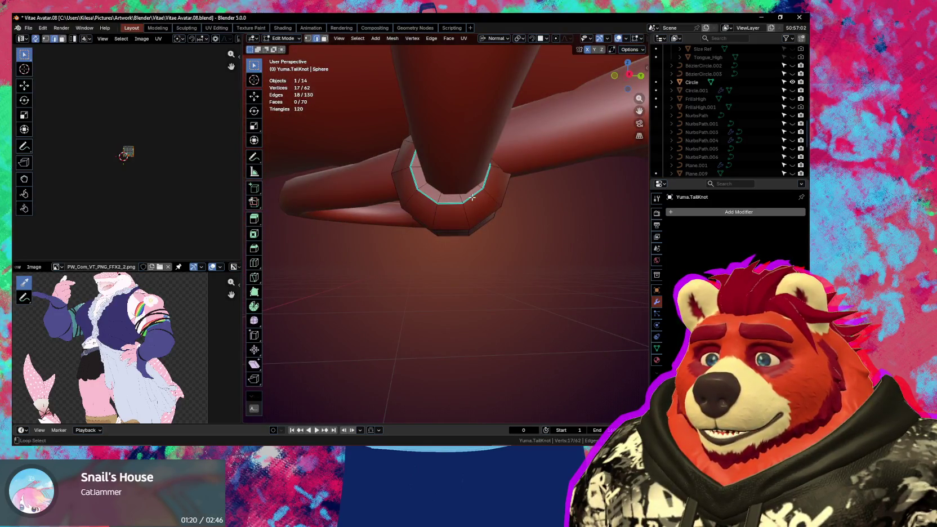
mouse_move(479, 198)
middle_down()
mouse_move(508, 224)
mouse_move(468, 222)
middle_up()
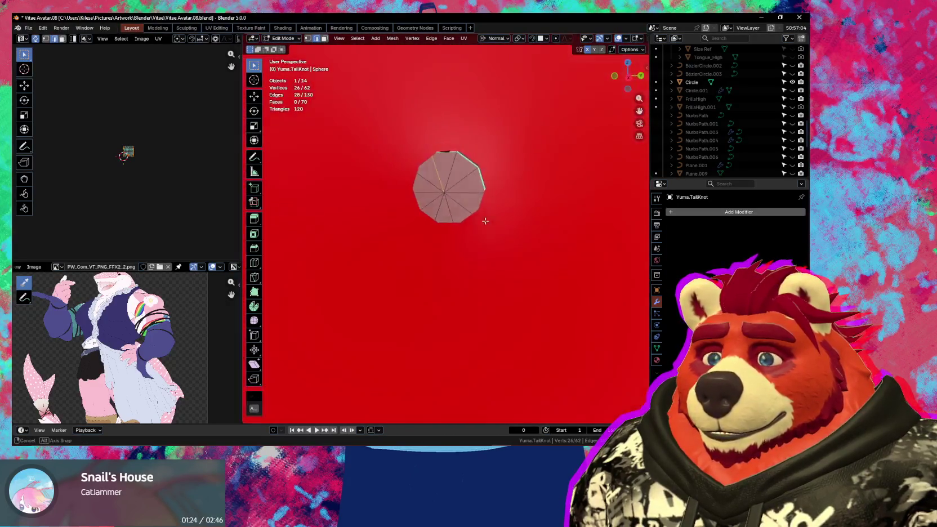
middle_drag(467, 223, 400, 207)
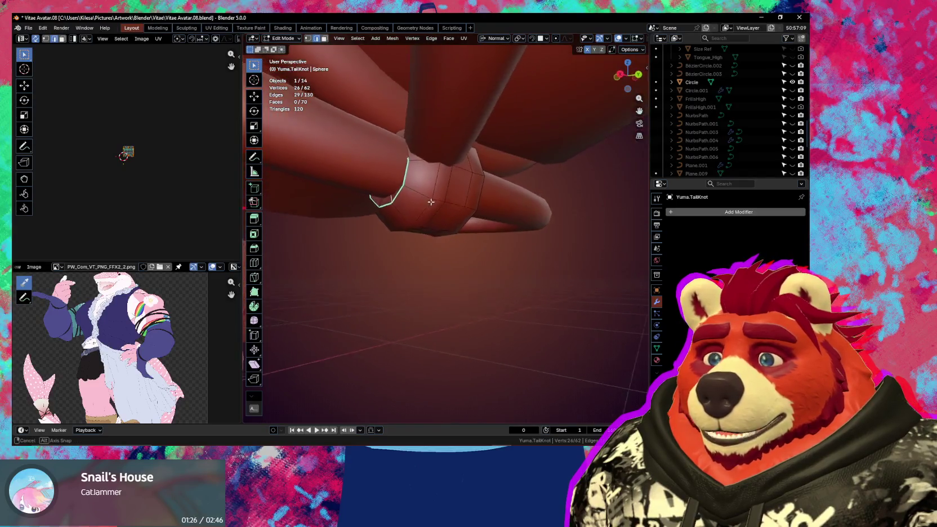
middle_drag(468, 215, 441, 229)
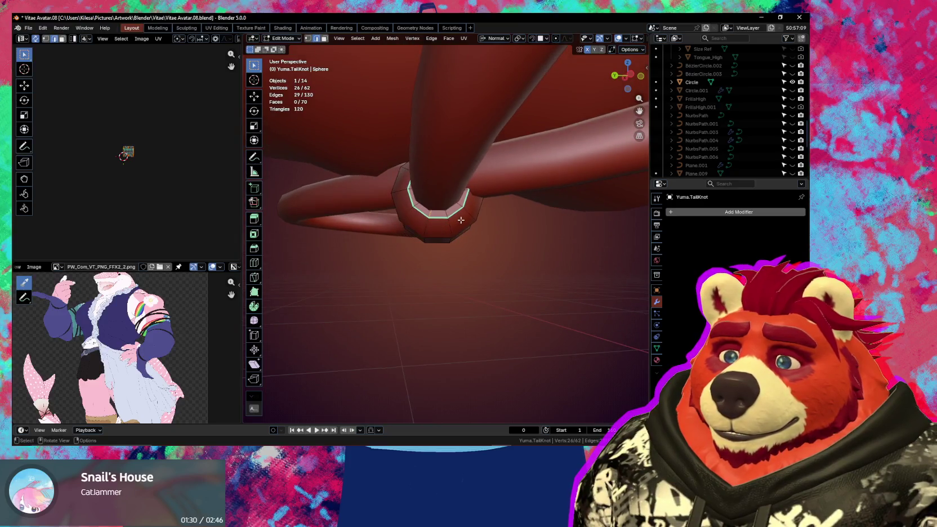
mouse_move(440, 230)
middle_down()
mouse_move(446, 194)
mouse_move(618, 186)
middle_up()
shift+click(445, 195)
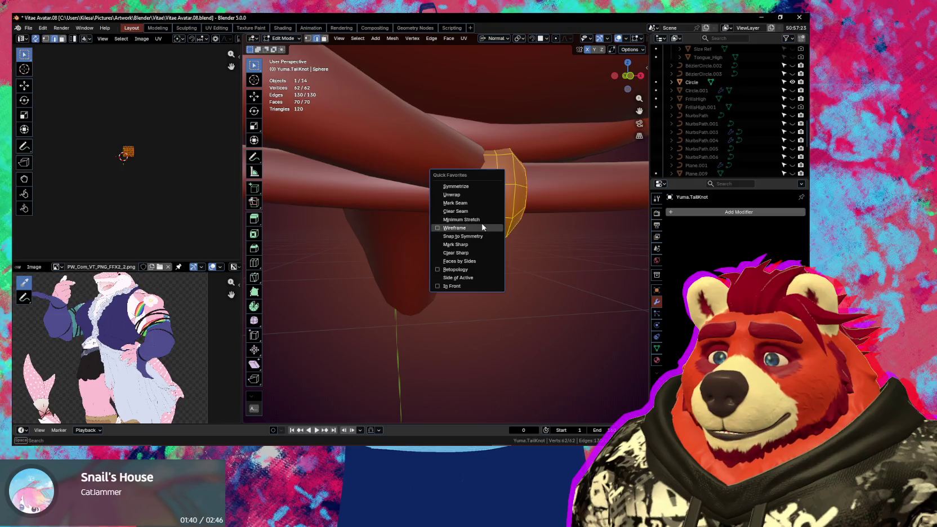
Step: Unwrap the knot with Minimum Stretch into a tube strip and two cap islands
click(483, 221)
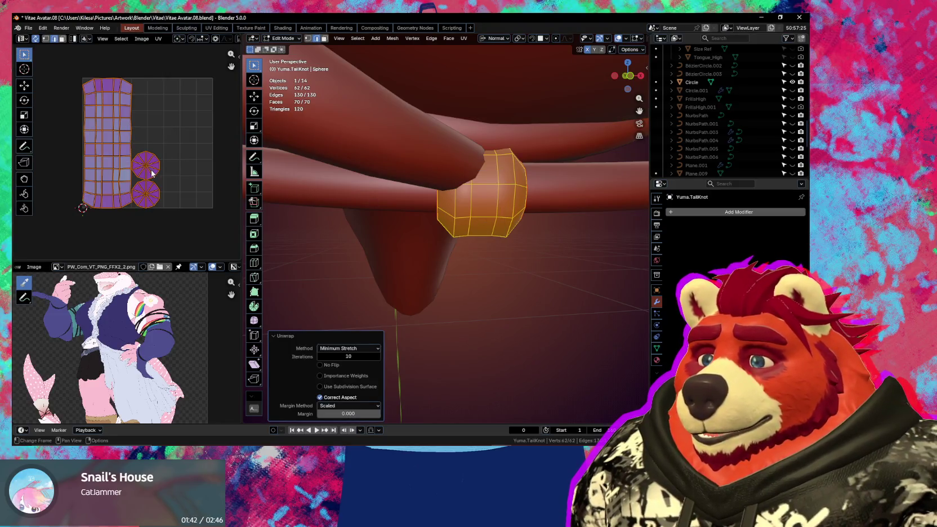
mouse_move(540, 221)
middle_down()
mouse_move(495, 175)
mouse_move(434, 201)
mouse_move(403, 268)
mouse_move(497, 282)
middle_up()
scroll(433, 202, down, 3)
Step: Put all clothing meshes into Edit Mode together with all geometry selected
key(ctrl+Tab)
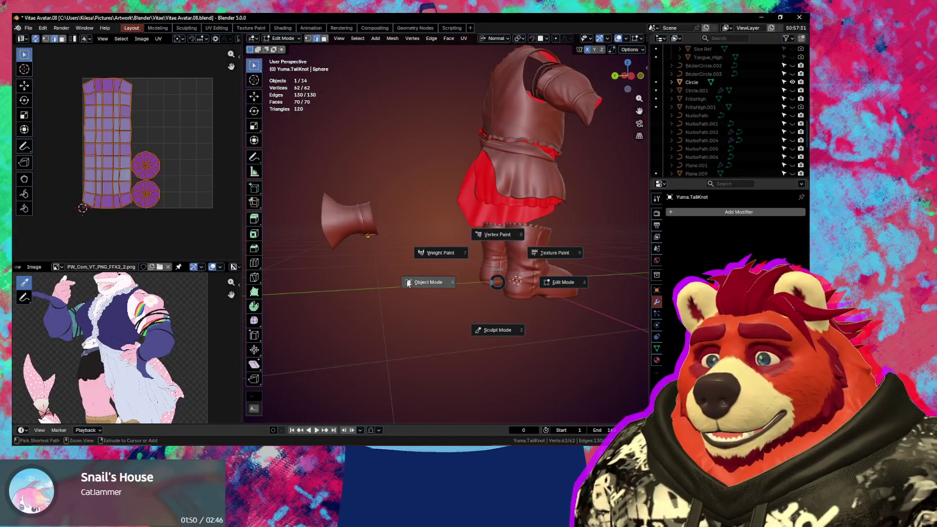
click(375, 282)
key(Tab)
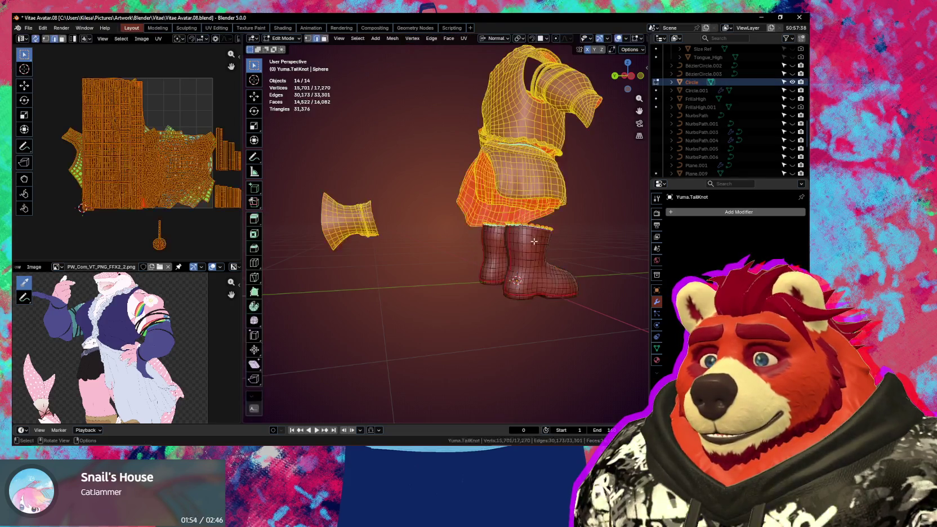
key(a)
middle_drag(516, 251, 484, 248)
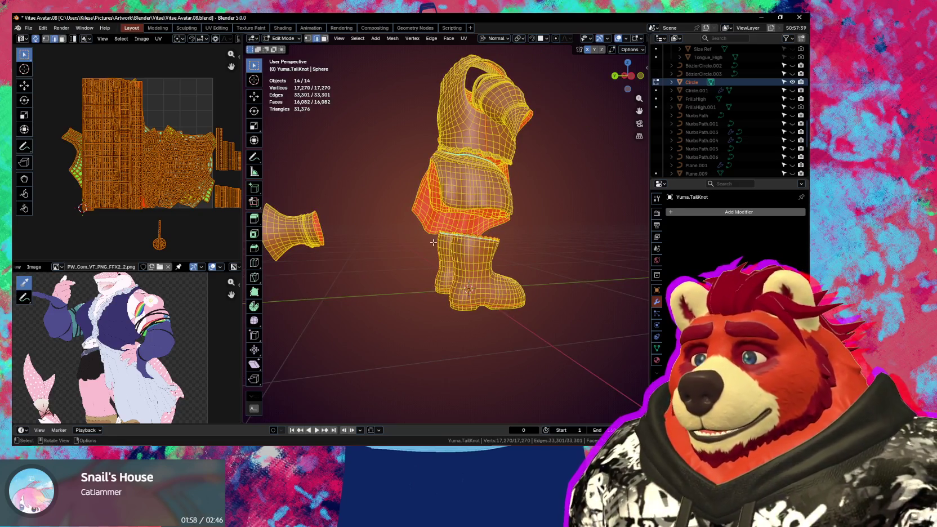
middle_drag(191, 200, 155, 203)
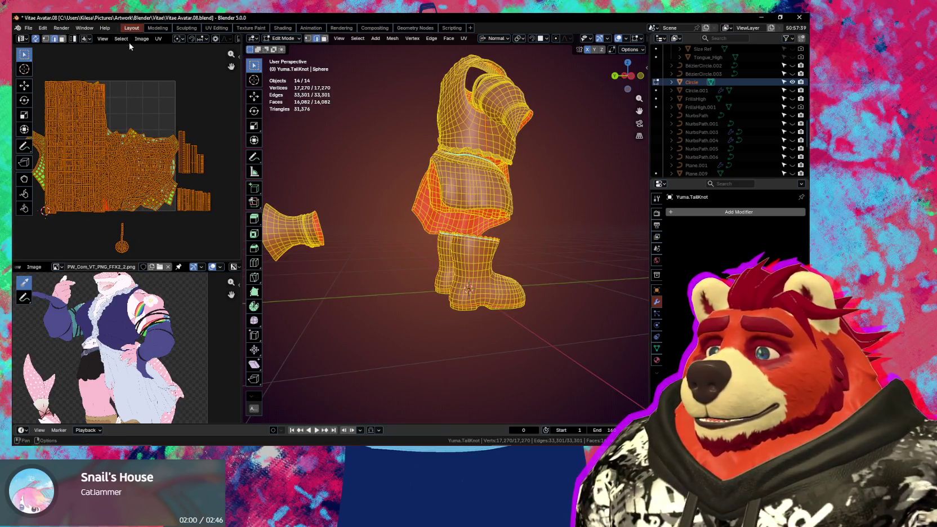
Step: Run Average Islands Scale across all the clothing UV islands
click(158, 39)
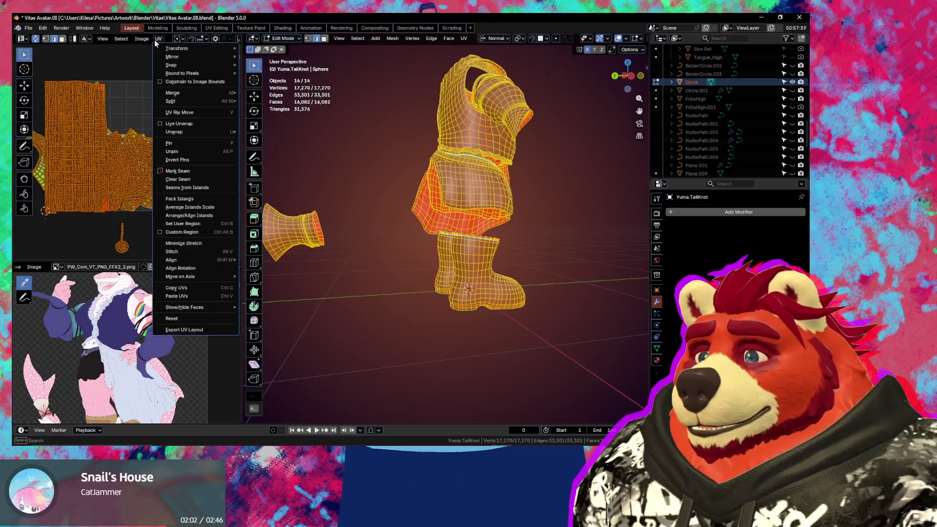
click(202, 207)
scroll(155, 230, up, 5)
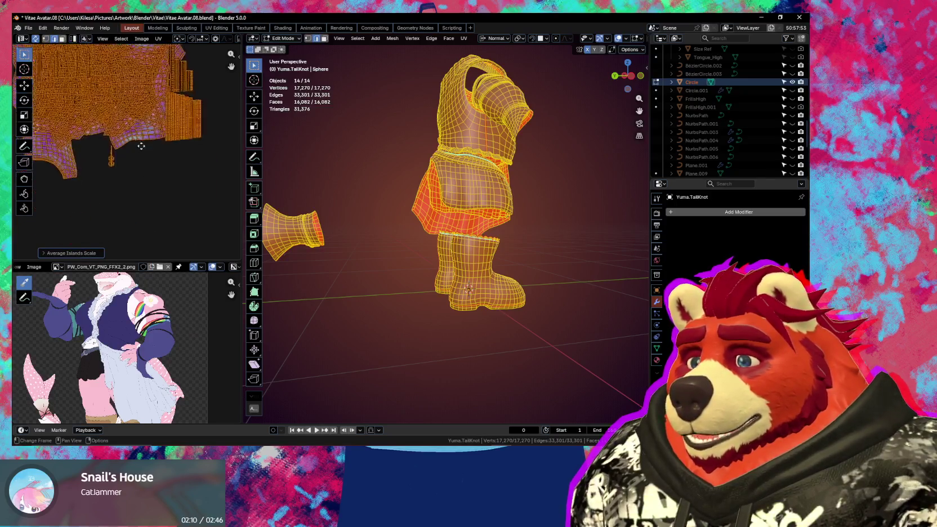
middle_drag(100, 212, 137, 184)
scroll(143, 179, down, 2)
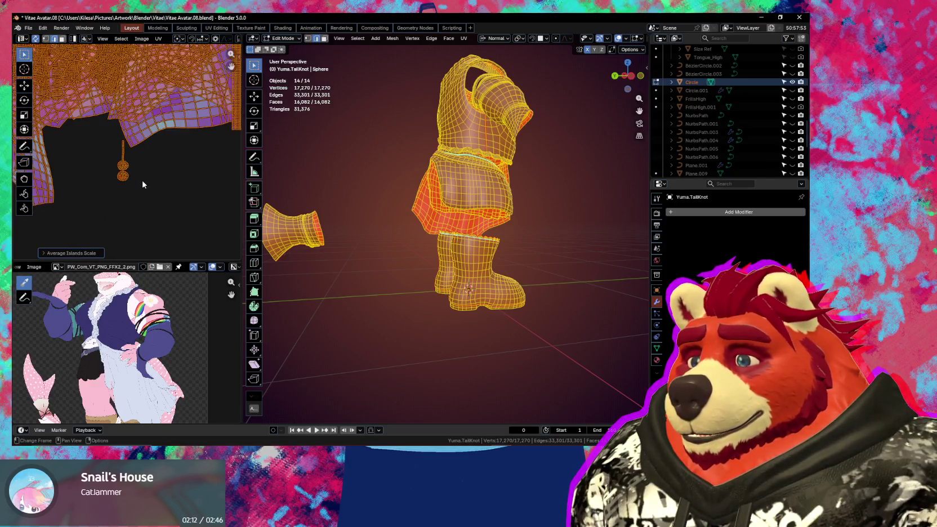
scroll(143, 184, up, 3)
Step: Select the small lollipop UV island and switch to island selection mode
drag(156, 123, 107, 204)
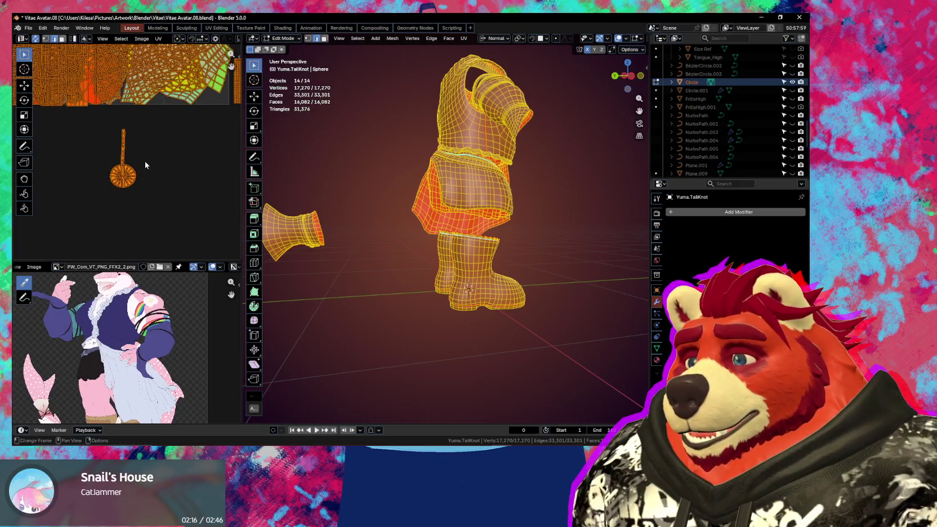
key(c)
scroll(119, 152, down, 4)
scroll(119, 152, down, 3)
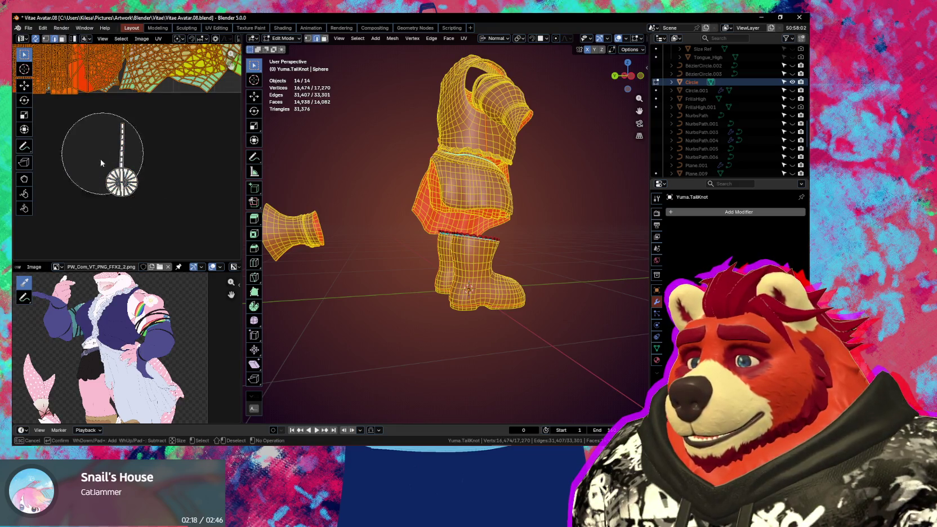
key(Escape)
scroll(122, 152, down, 1)
click(73, 39)
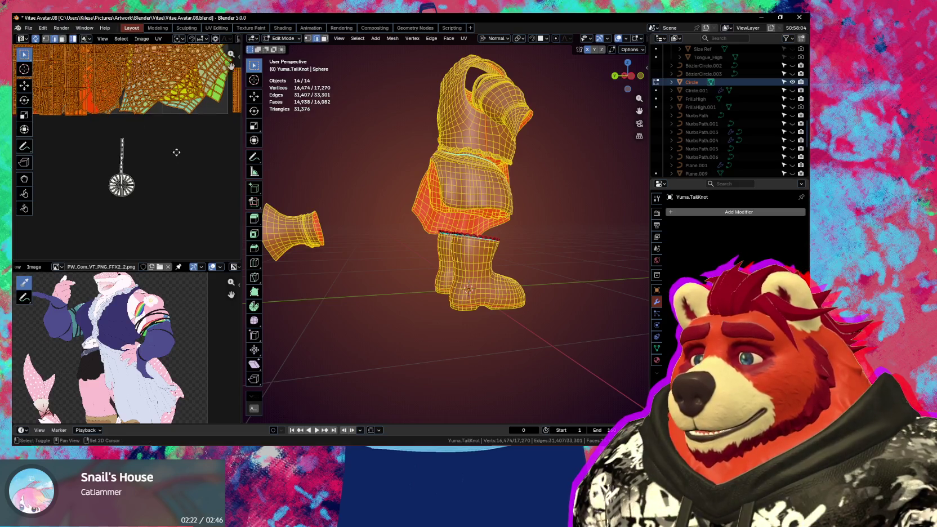
scroll(172, 180, down, 4)
click(159, 39)
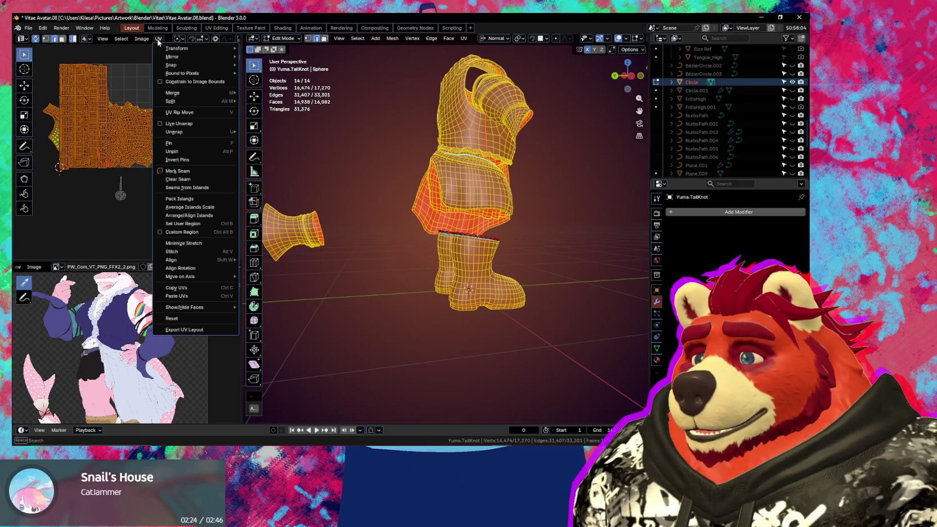
Step: Run Average Islands Scale on all UV islands again
click(190, 208)
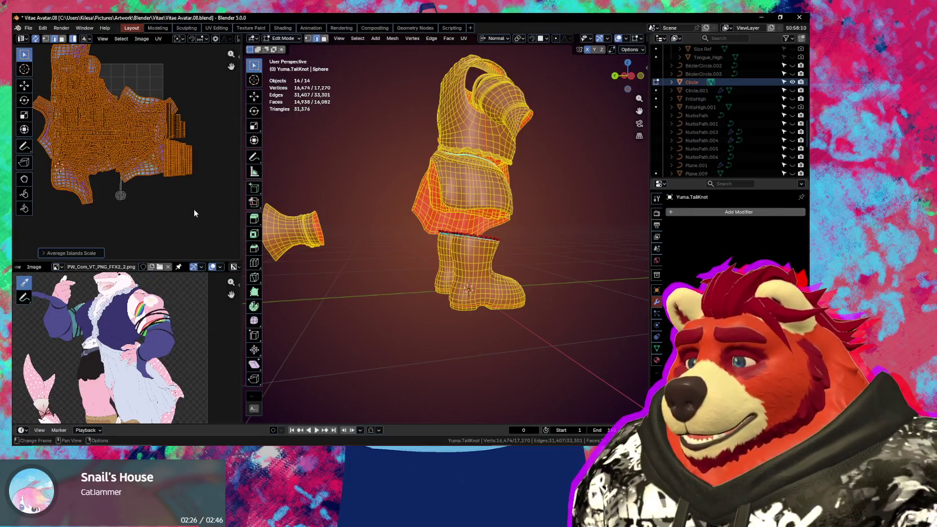
middle_drag(146, 196, 152, 224)
scroll(152, 231, up, 1)
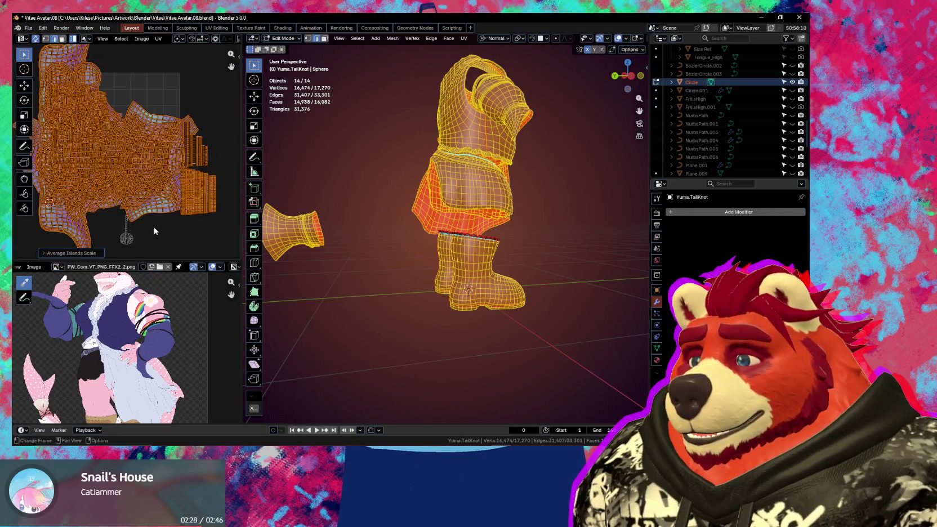
scroll(159, 231, up, 1)
scroll(169, 227, down, 1)
scroll(180, 214, down, 1)
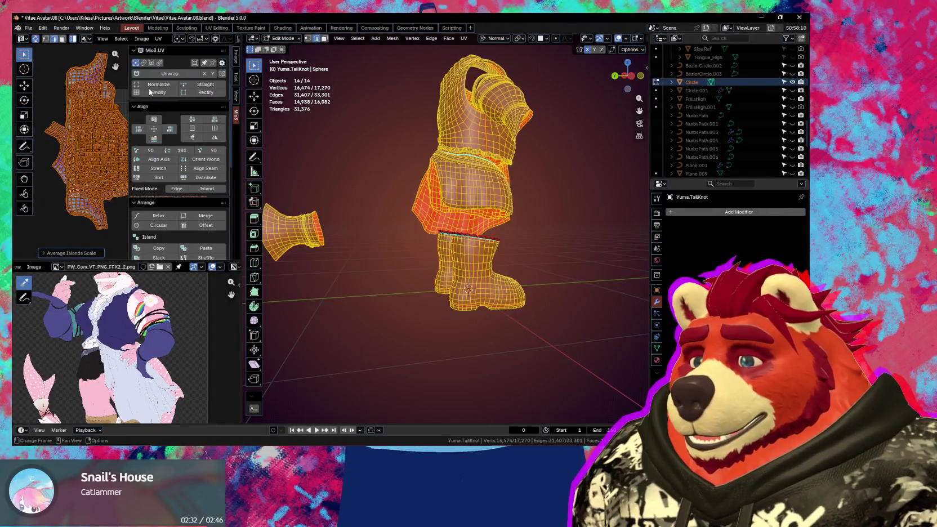
Step: Apply Mio3 UV Align Rotation and Align Axis to the UV islands
key(n)
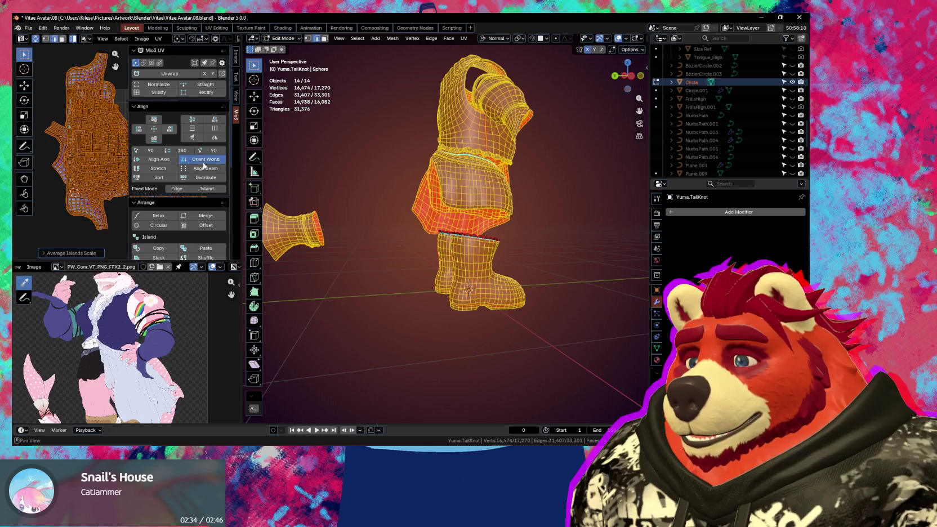
click(204, 166)
key(n)
key(n)
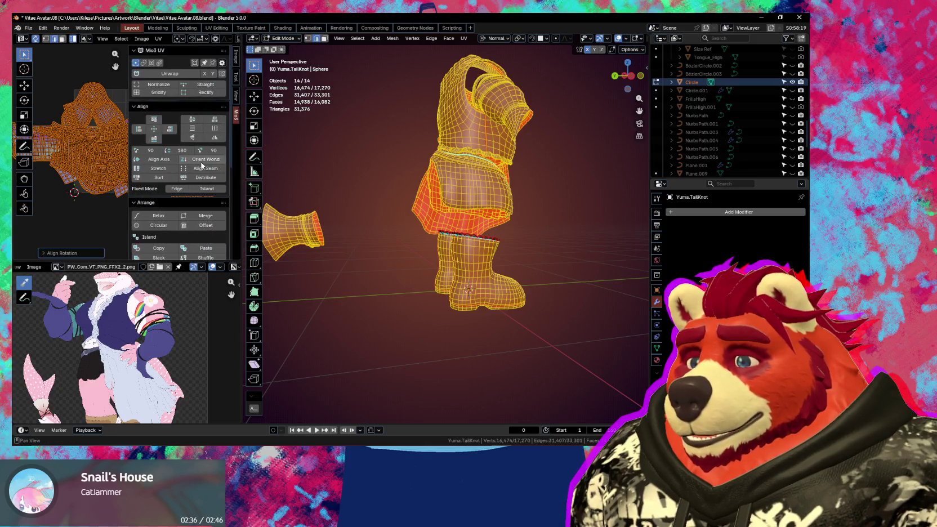
click(153, 129)
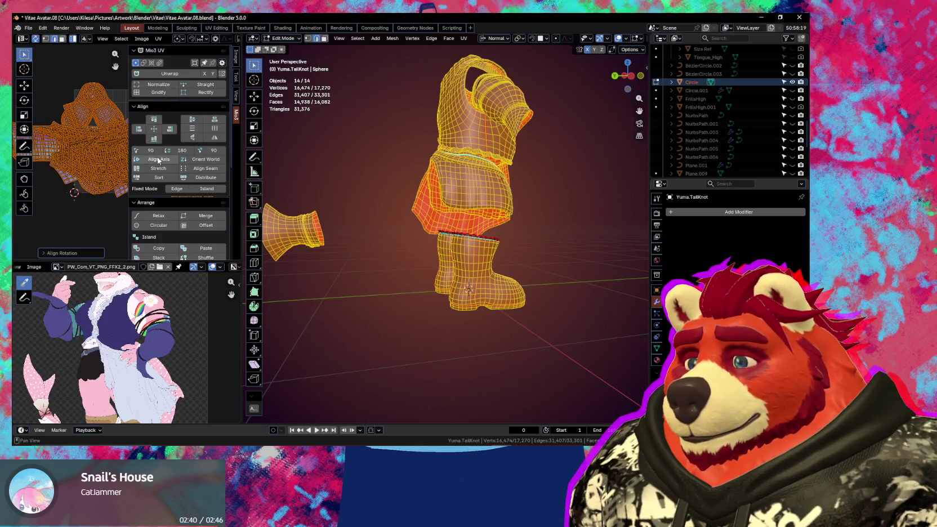
click(159, 160)
key(n)
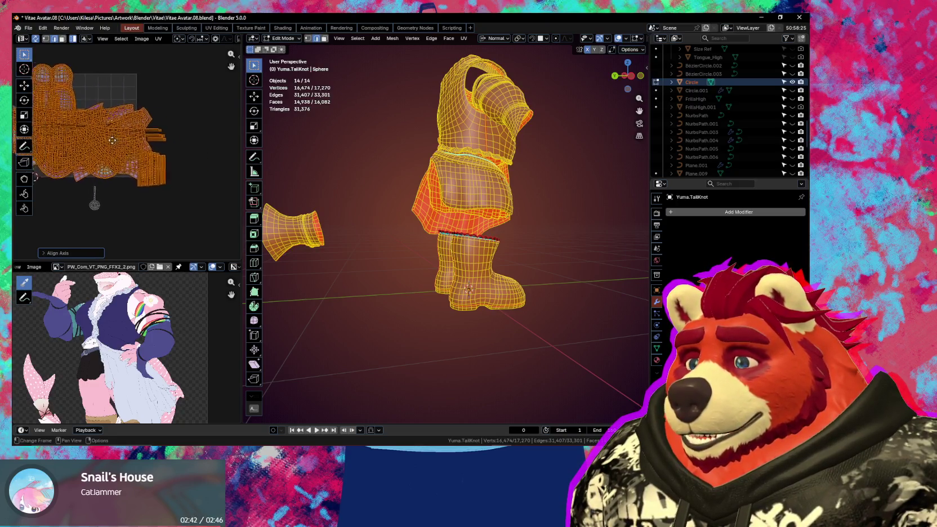
Step: Zoom around the UV layout and select the circle's UV island
scroll(35, 176, up, 1)
scroll(35, 177, up, 1)
scroll(35, 176, up, 1)
scroll(31, 180, up, 1)
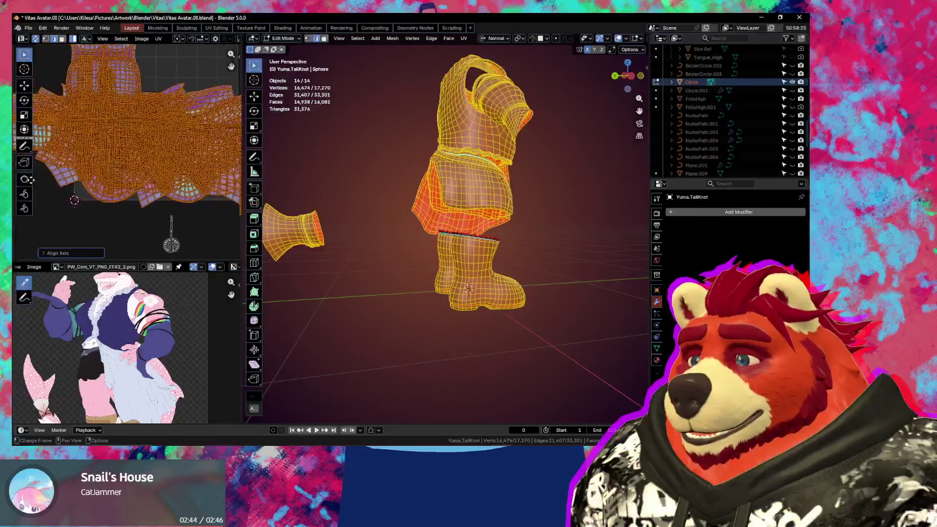
scroll(146, 194, down, 1)
scroll(52, 184, down, 1)
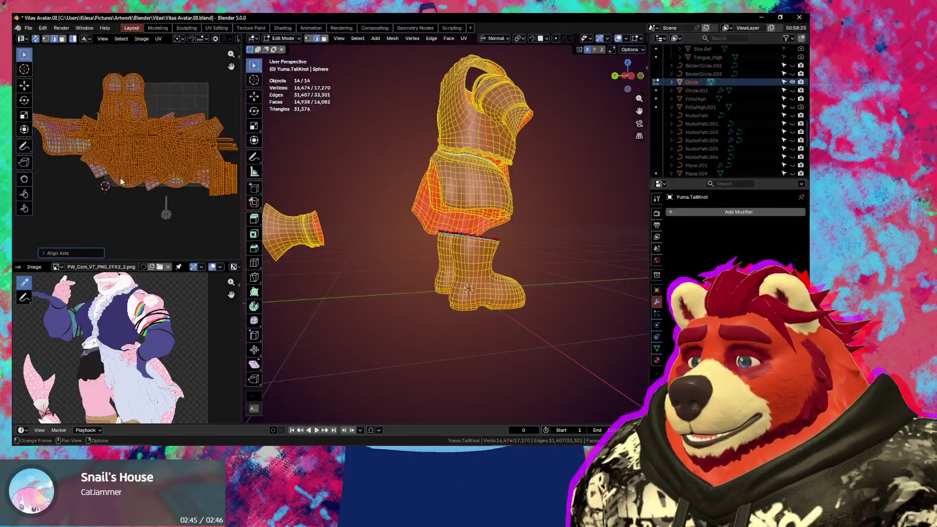
scroll(122, 181, down, 1)
scroll(121, 181, up, 1)
scroll(184, 188, up, 1)
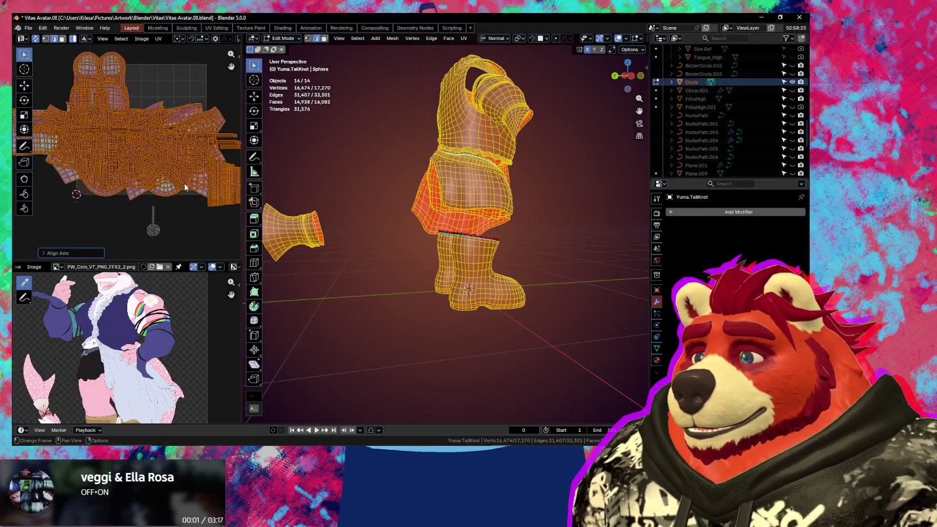
scroll(185, 188, up, 1)
scroll(147, 148, up, 1)
scroll(156, 167, up, 1)
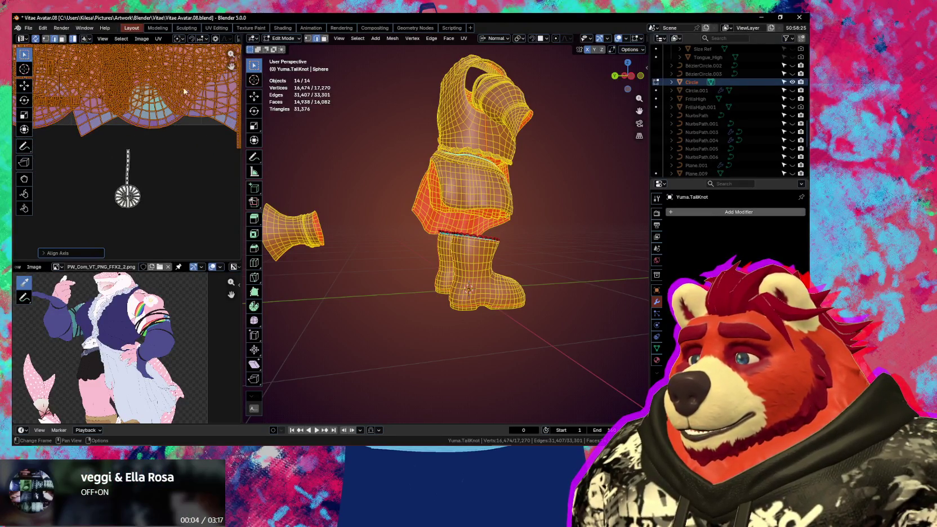
drag(168, 137, 98, 241)
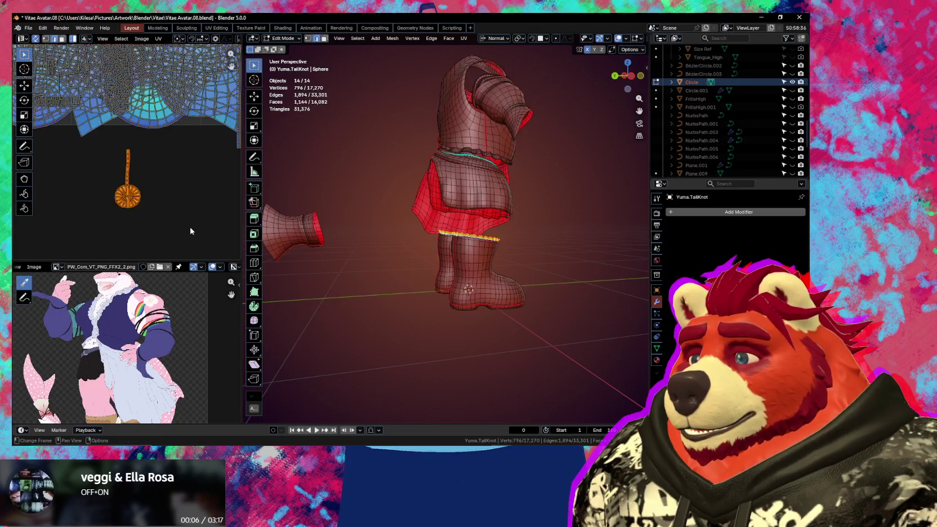
Step: Scale the circle (lollipop) UV island down to a tiny size and place it among the clothing islands
key(s)
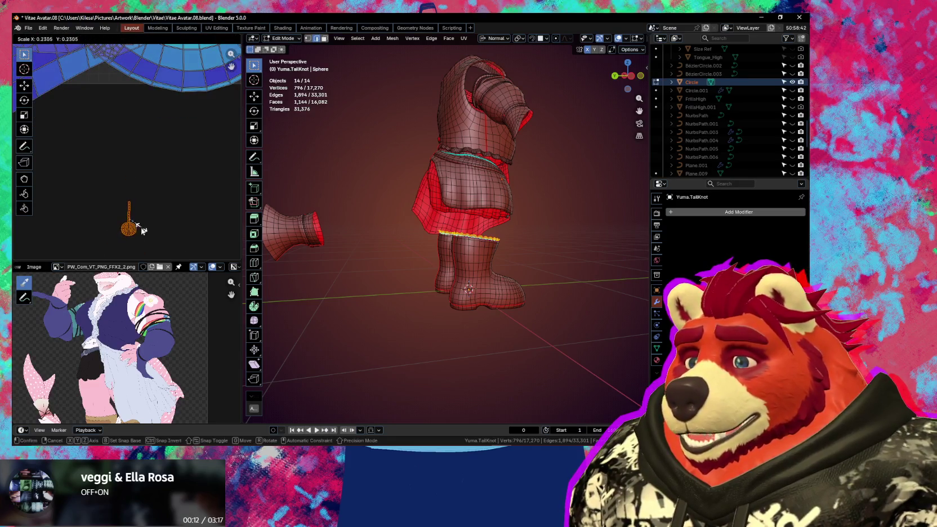
click(166, 244)
key(Return)
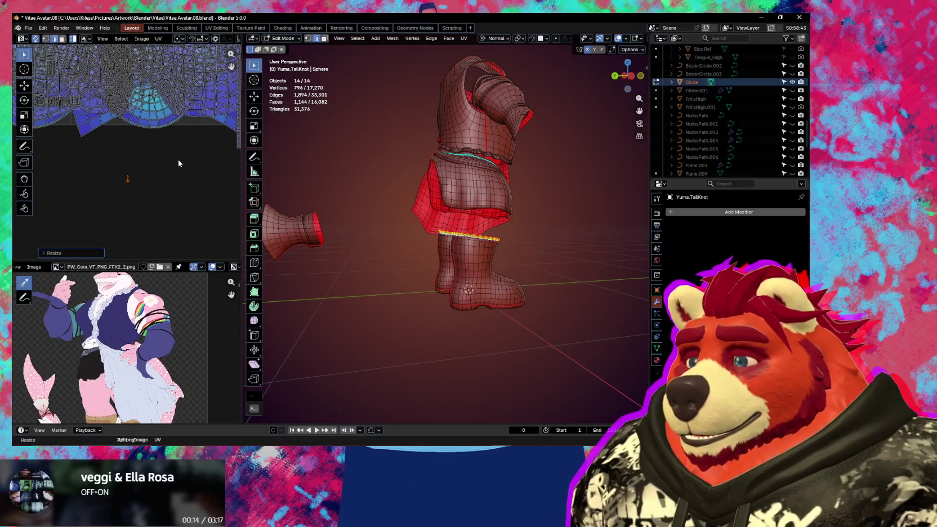
key(g)
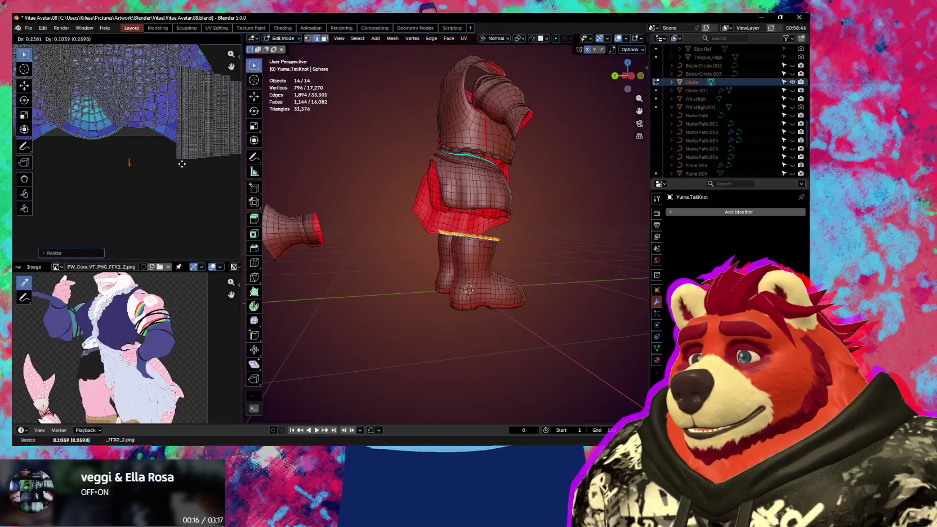
click(155, 207)
key(g)
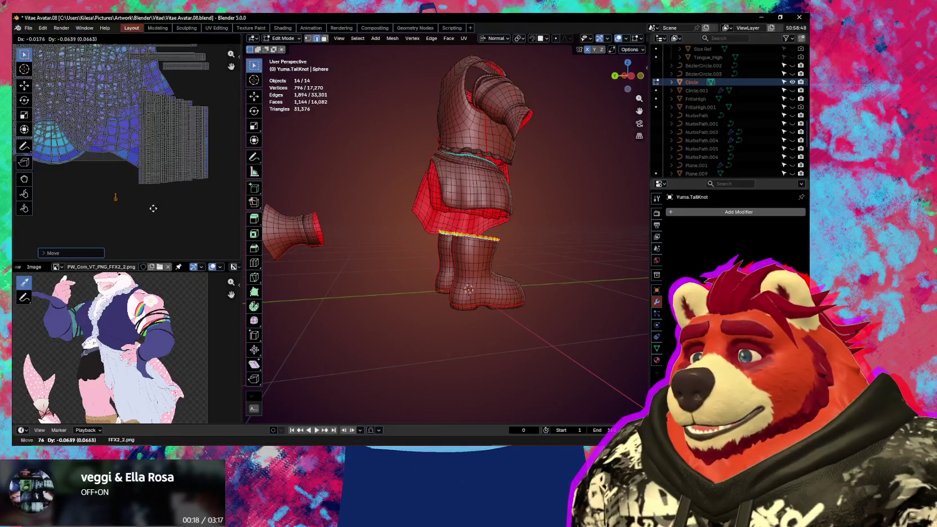
click(156, 217)
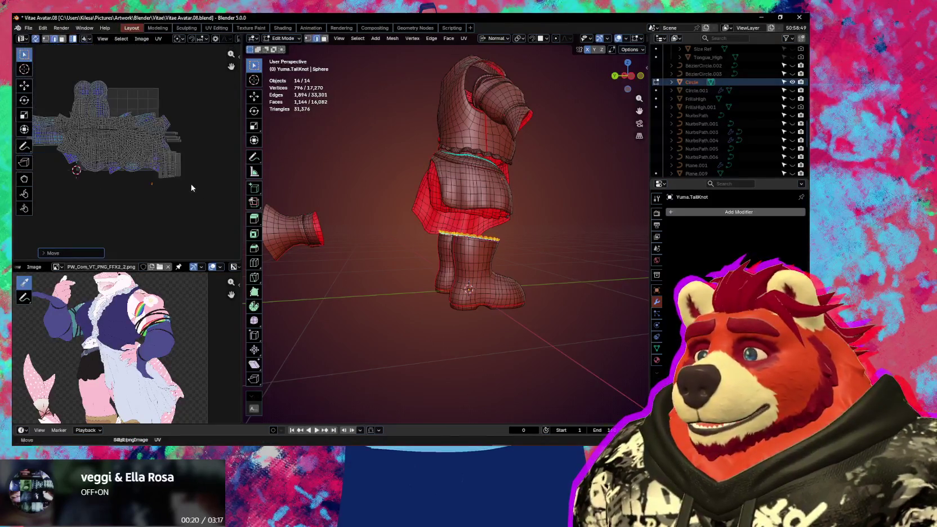
Step: Select all clothing UVs and pack them with UV > Pack Islands
key(a)
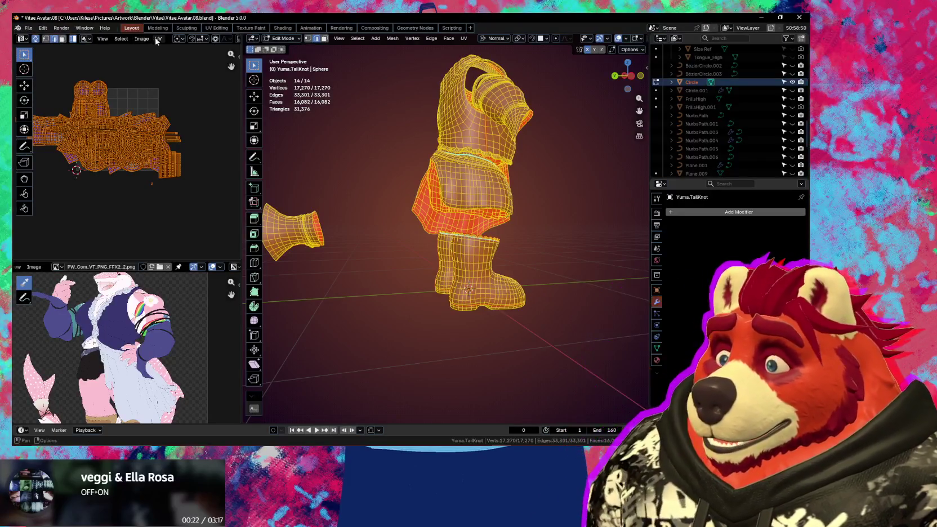
click(158, 39)
click(180, 207)
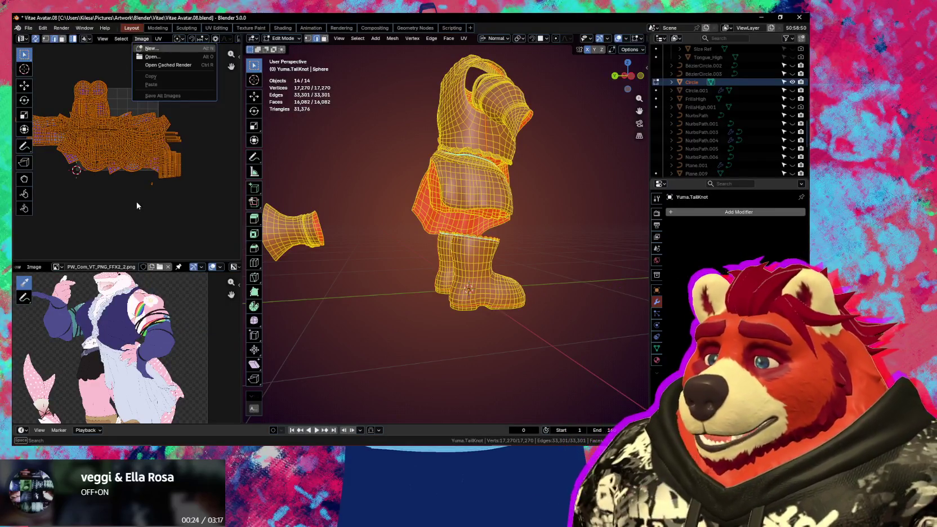
Step: Box-select the tall block island and move it right and down, away from the layout
scroll(159, 218, up, 2)
scroll(151, 233, up, 2)
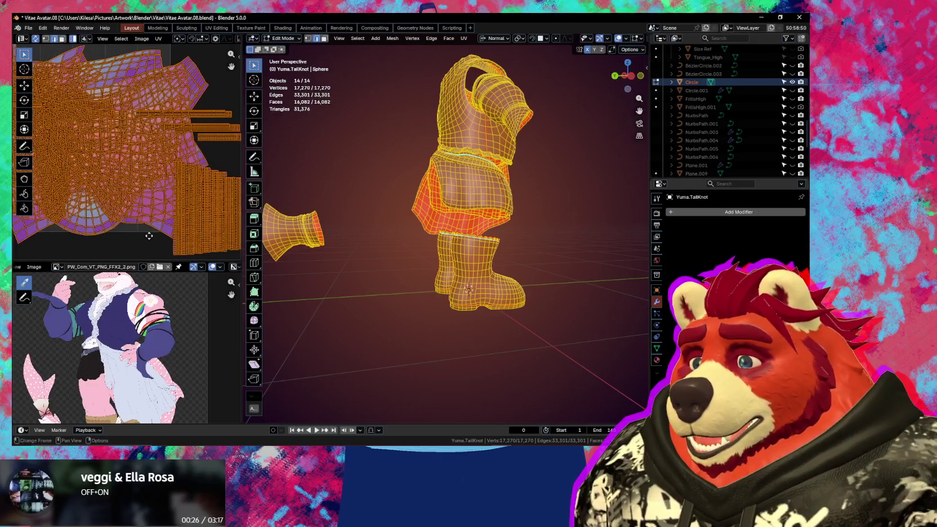
middle_drag(146, 229, 145, 155)
drag(116, 192, 119, 193)
middle_drag(132, 192, 142, 211)
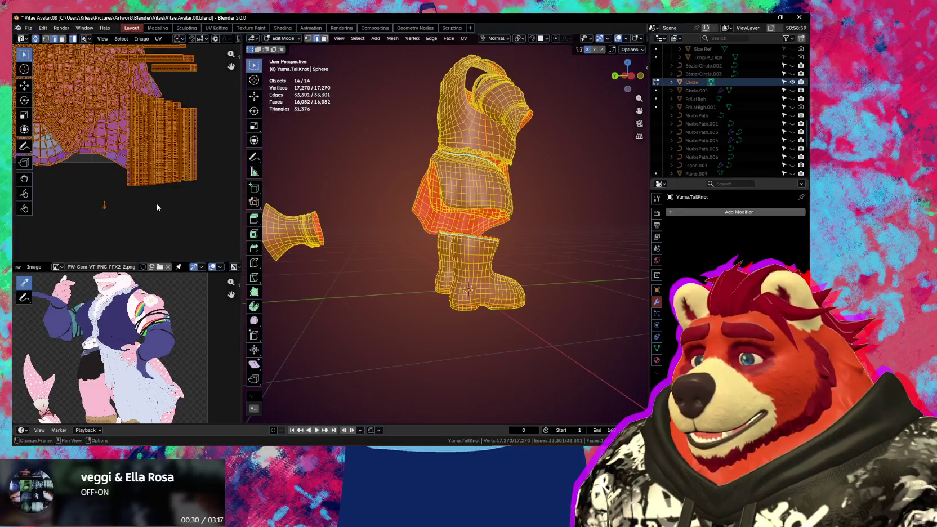
scroll(171, 205, up, 1)
middle_drag(220, 193, 204, 200)
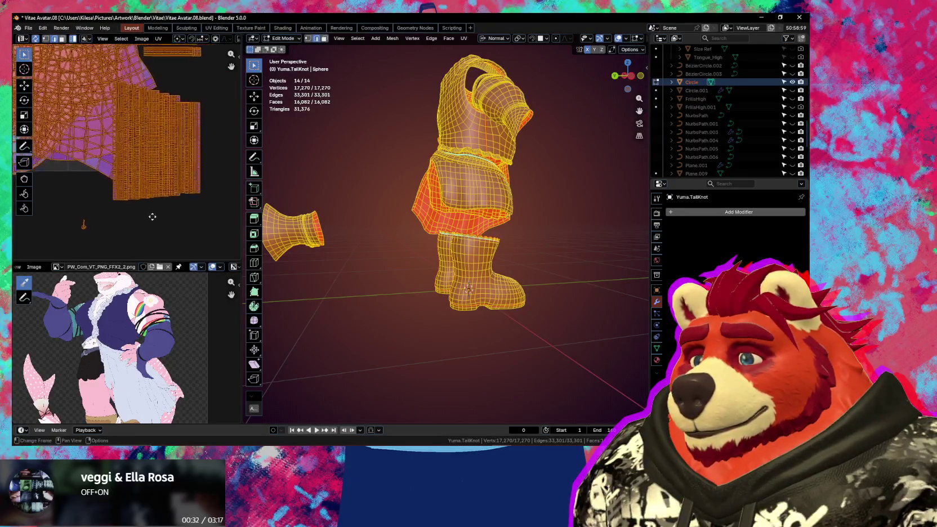
drag(159, 212, 111, 226)
middle_drag(145, 214, 135, 207)
right_click(172, 207)
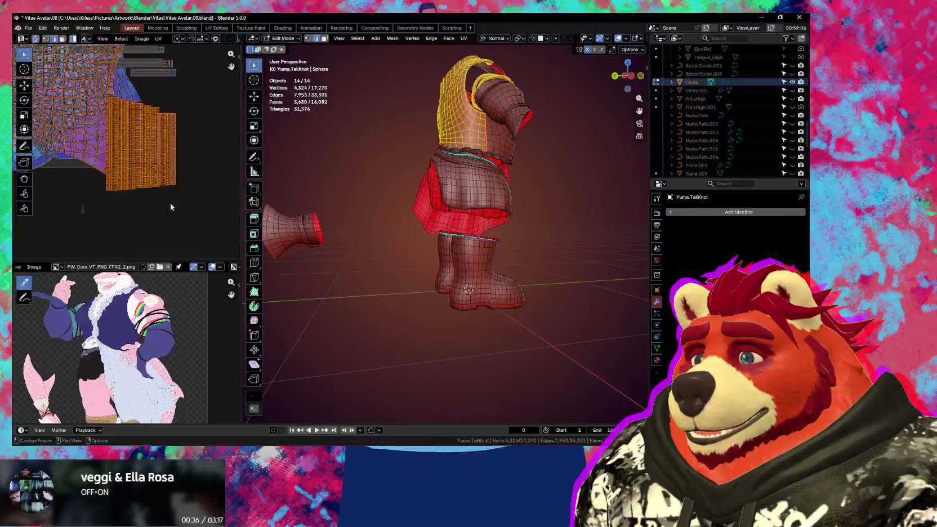
drag(111, 191, 151, 192)
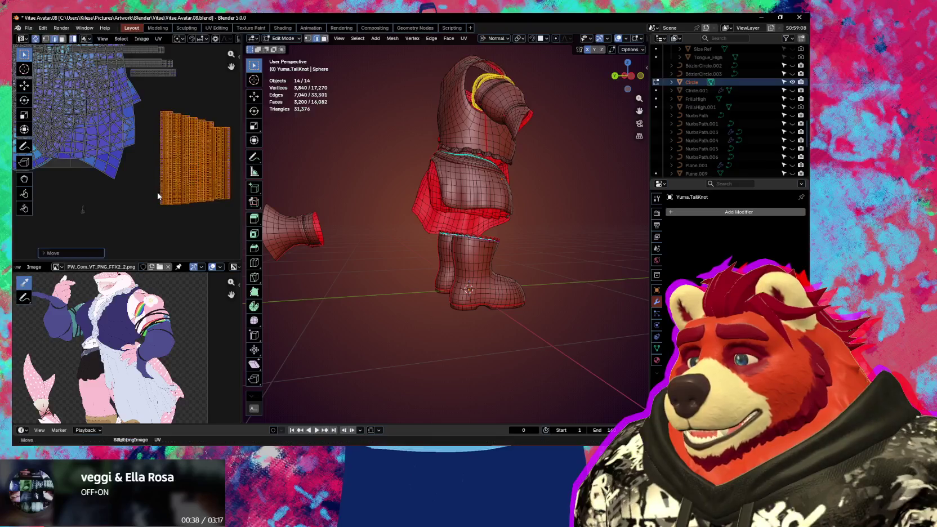
Step: Box-select a group of UV islands, then reselect all UVs
scroll(138, 145, down, 1)
drag(181, 80, 134, 140)
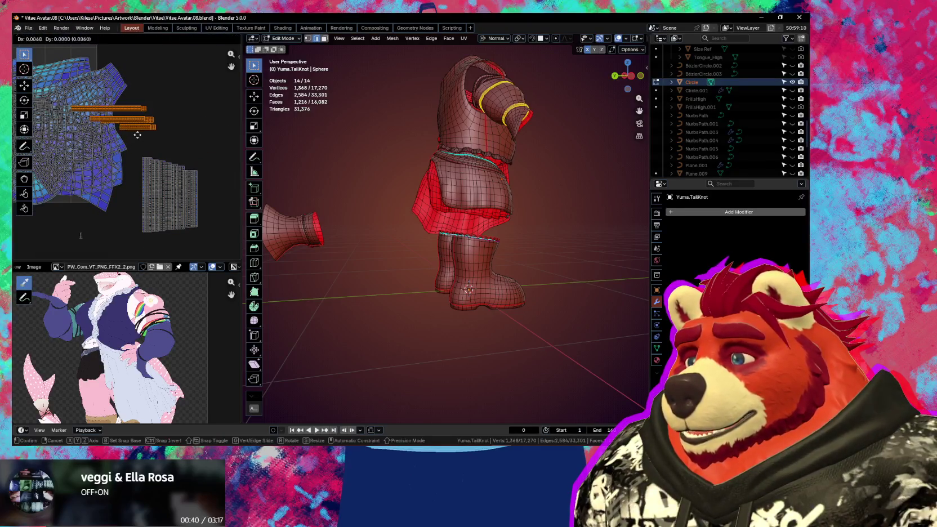
scroll(81, 149, up, 2)
scroll(80, 149, up, 2)
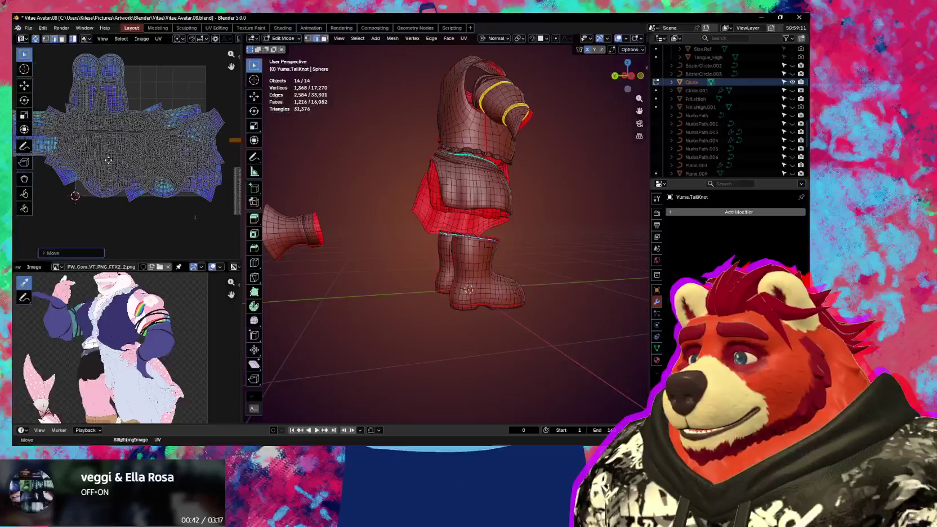
key(a)
scroll(144, 184, up, 2)
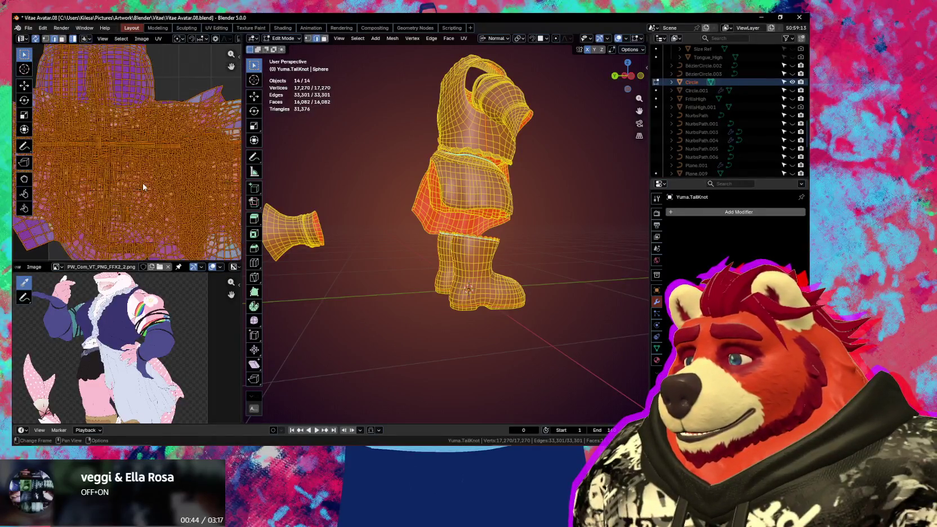
scroll(143, 149, up, 2)
Step: Select the band-shaped island, reselect all, then select and frame the main torso islands
click(138, 136)
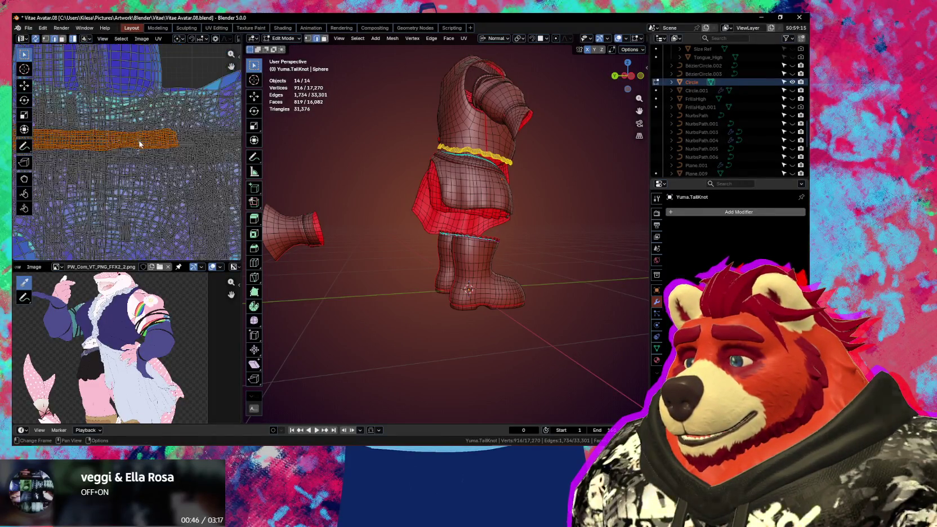
scroll(141, 145, down, 3)
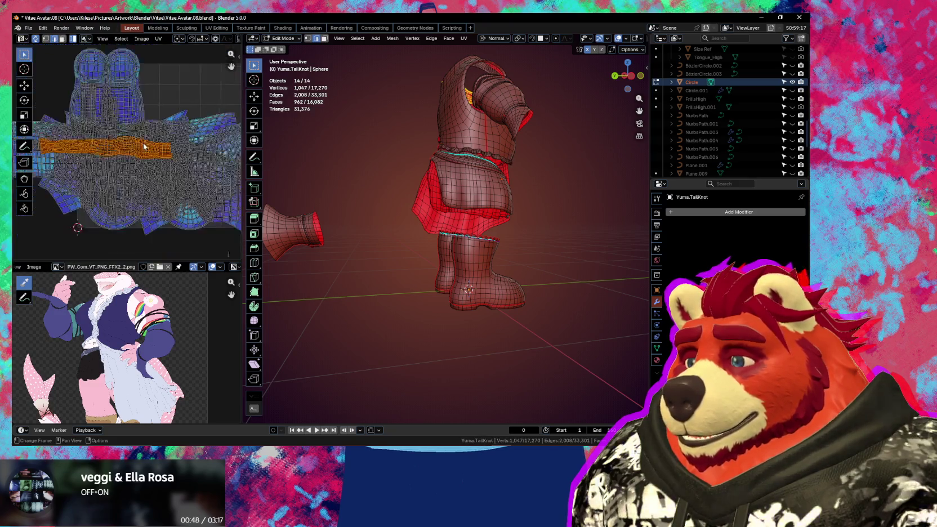
scroll(146, 147, down, 3)
key(a)
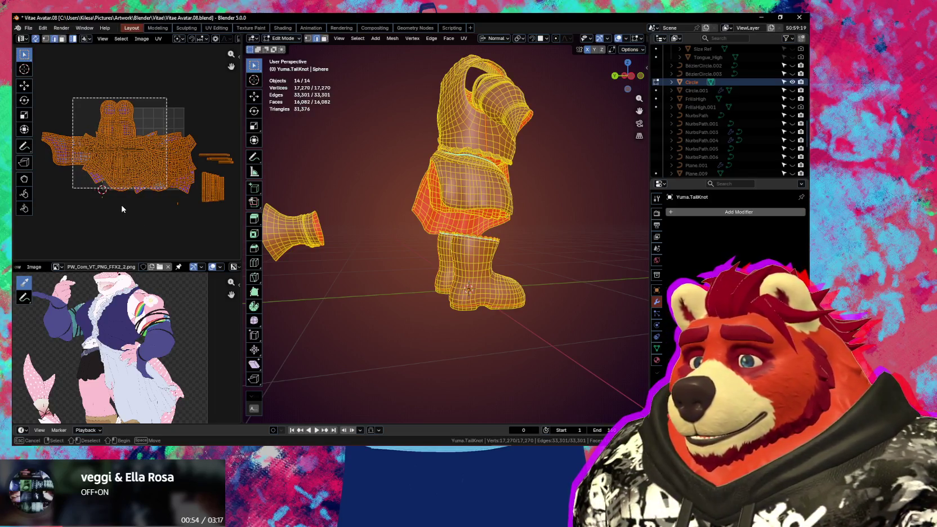
drag(140, 216, 183, 200)
key(KP_Decimal)
Step: Isolate the belt mesh's selection and move its UV islands downward in the layout
scroll(151, 198, up, 2)
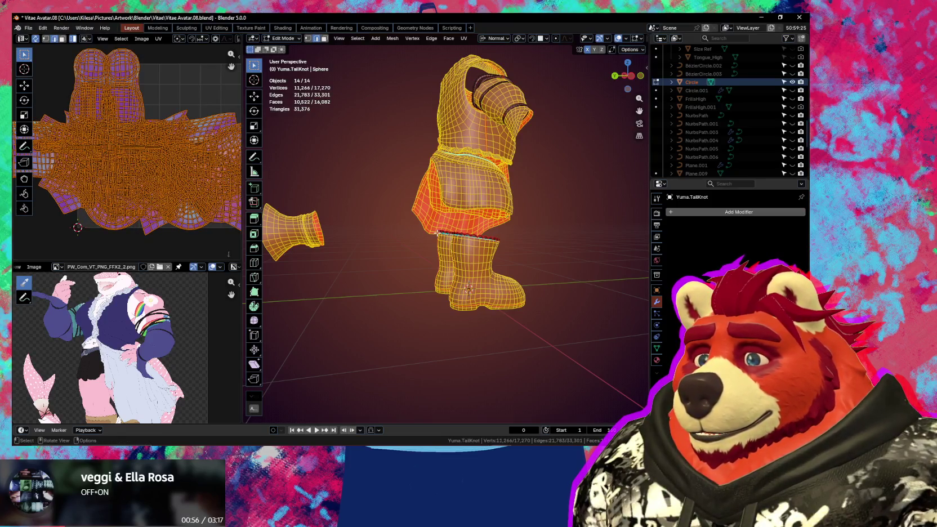
middle_drag(437, 231, 330, 242)
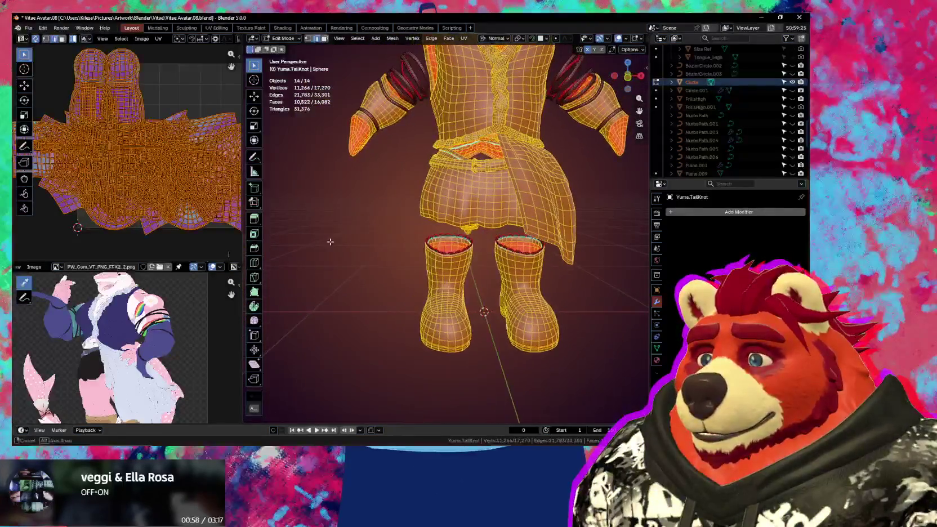
middle_drag(427, 241, 433, 241)
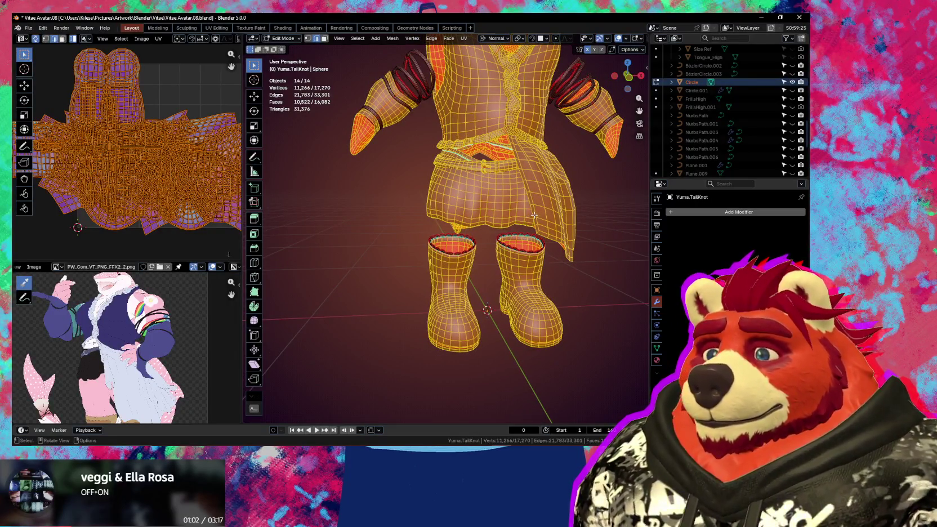
scroll(423, 223, up, 4)
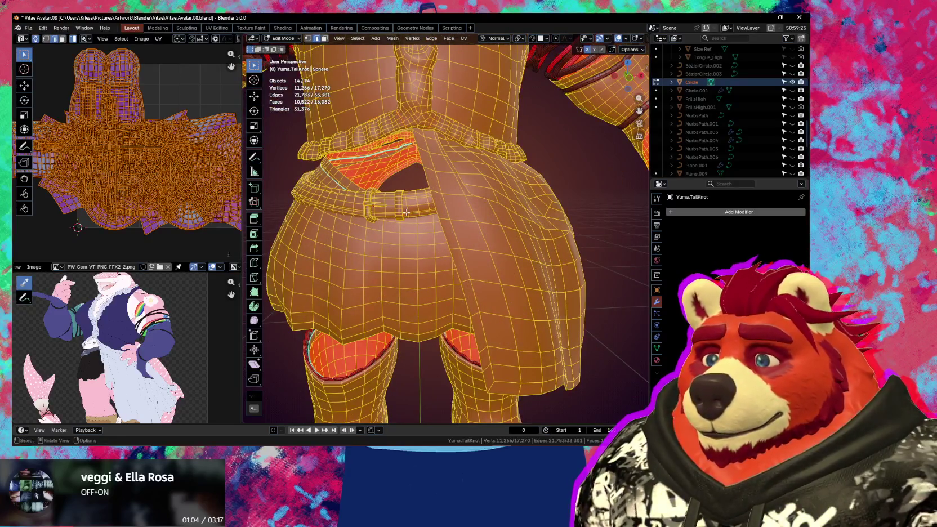
key(shift+l)
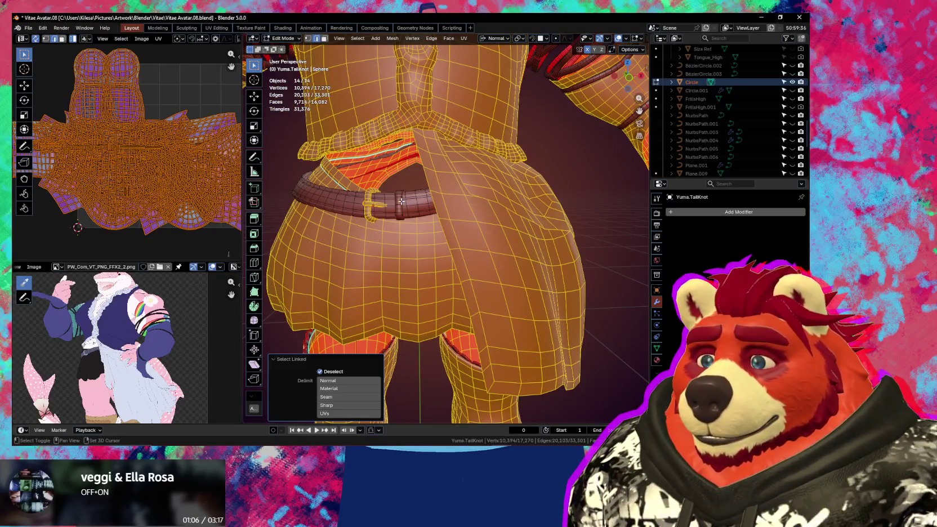
middle_drag(368, 198, 413, 198)
scroll(107, 177, down, 3)
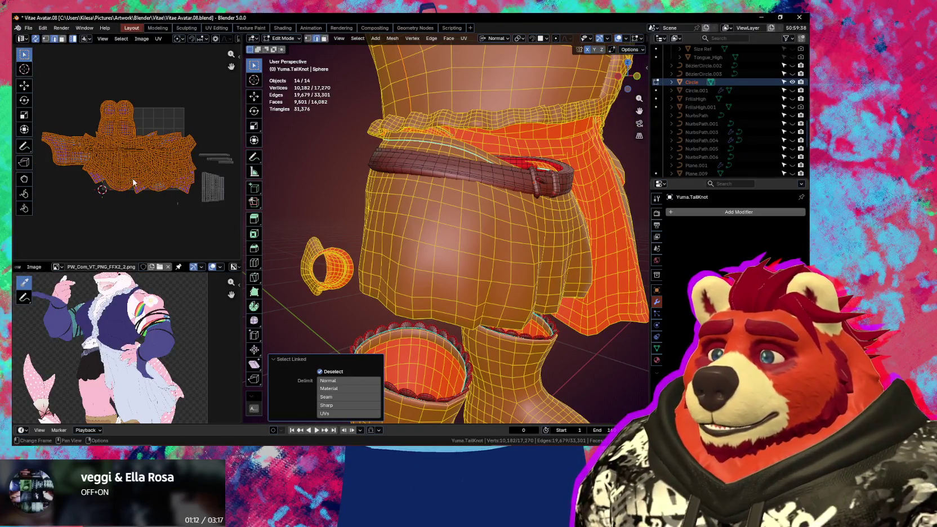
scroll(486, 219, down, 2)
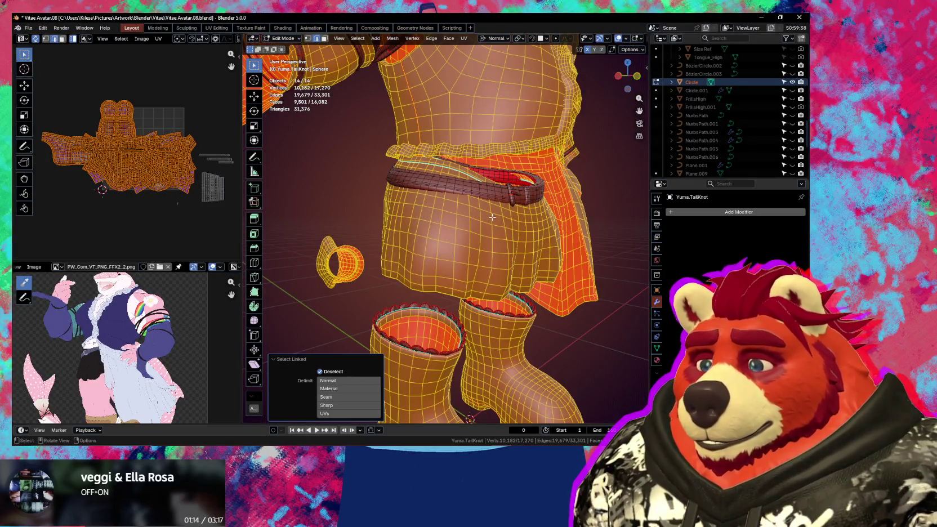
key(ctrl+i)
key(g)
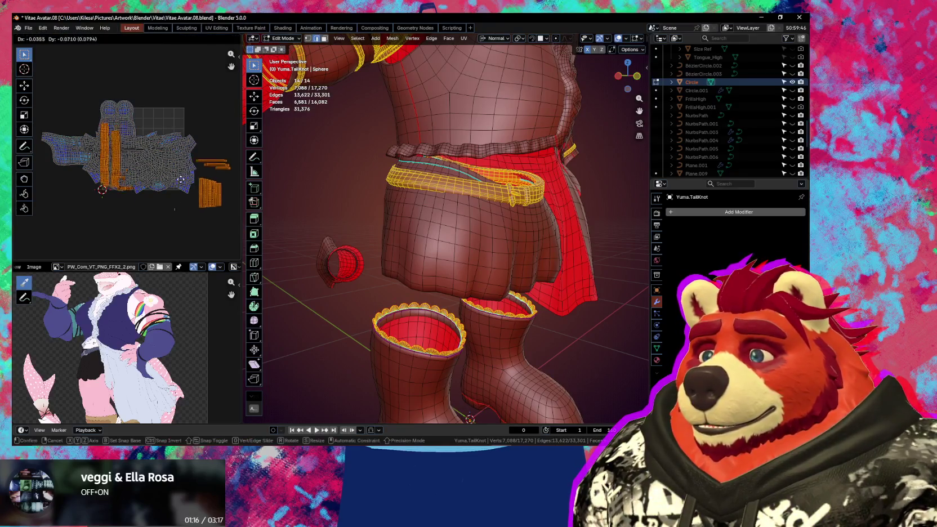
click(173, 222)
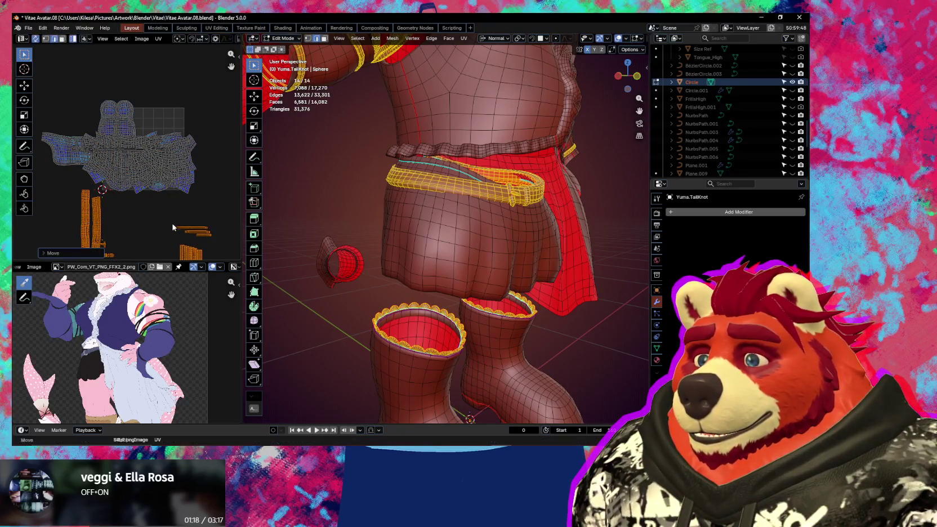
Step: Box-select the main clothing islands and add the grey strip islands to the selection
middle_drag(202, 135, 206, 147)
drag(212, 118, 98, 192)
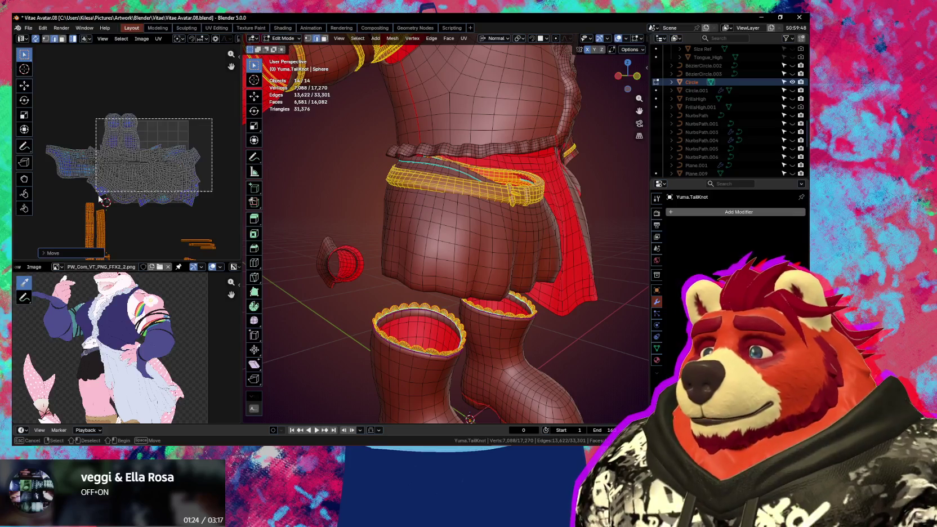
drag(101, 197, 101, 196)
middle_drag(130, 189, 137, 121)
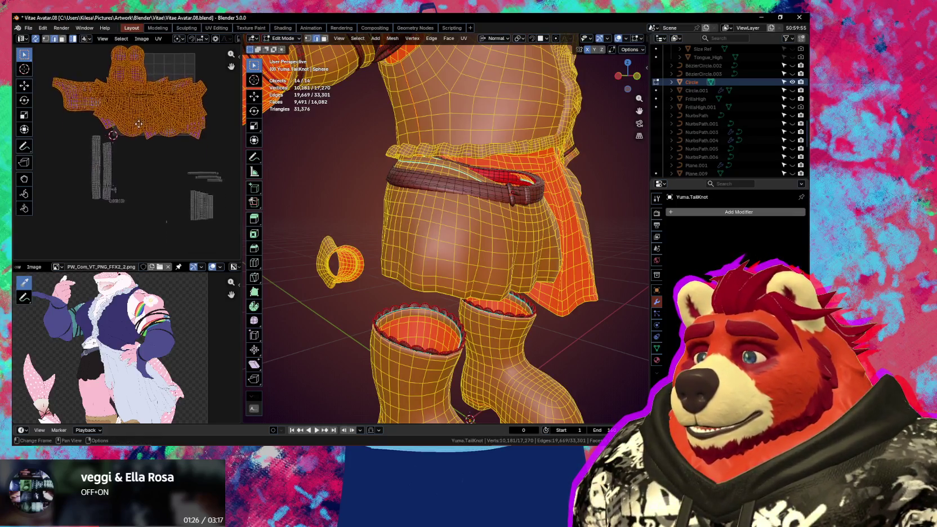
scroll(133, 149, up, 2)
drag(122, 150, 76, 173)
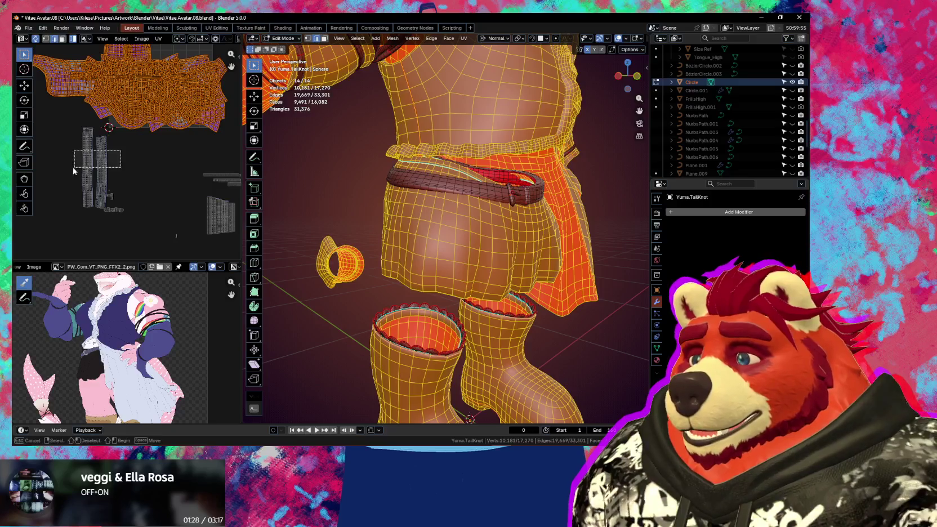
scroll(125, 199, up, 2)
scroll(125, 199, up, 1)
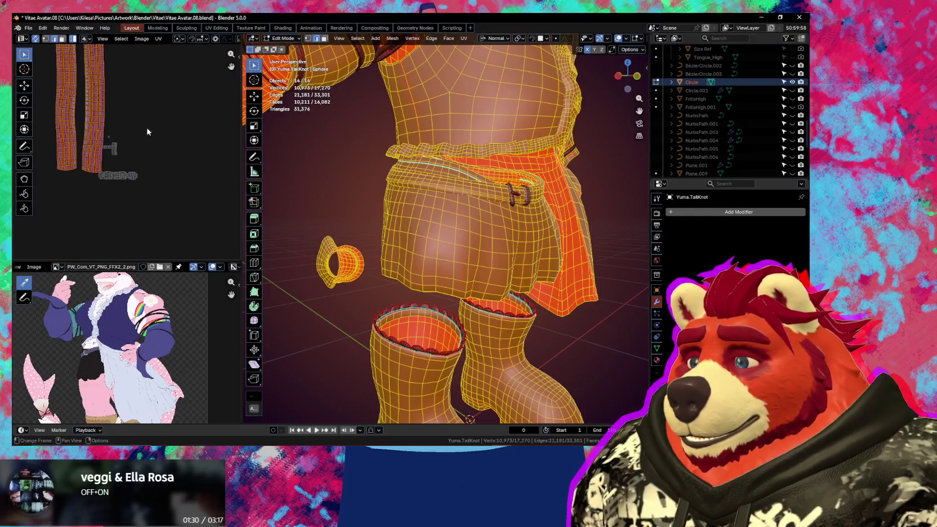
scroll(147, 127, down, 2)
scroll(127, 192, down, 1)
scroll(127, 191, down, 1)
scroll(125, 213, down, 1)
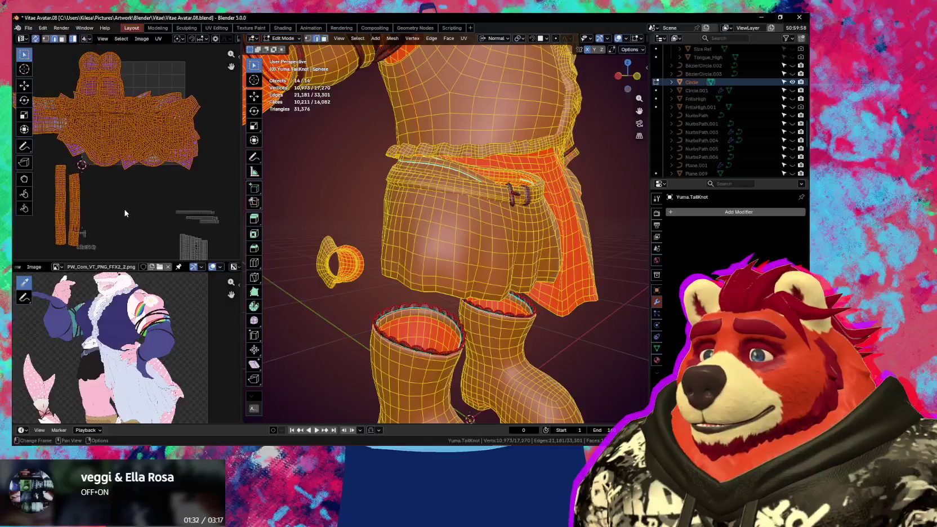
Step: Pack the selected islands with Exact Shape (Concave), Scale on, 0.050 margin, rotation off
click(141, 38)
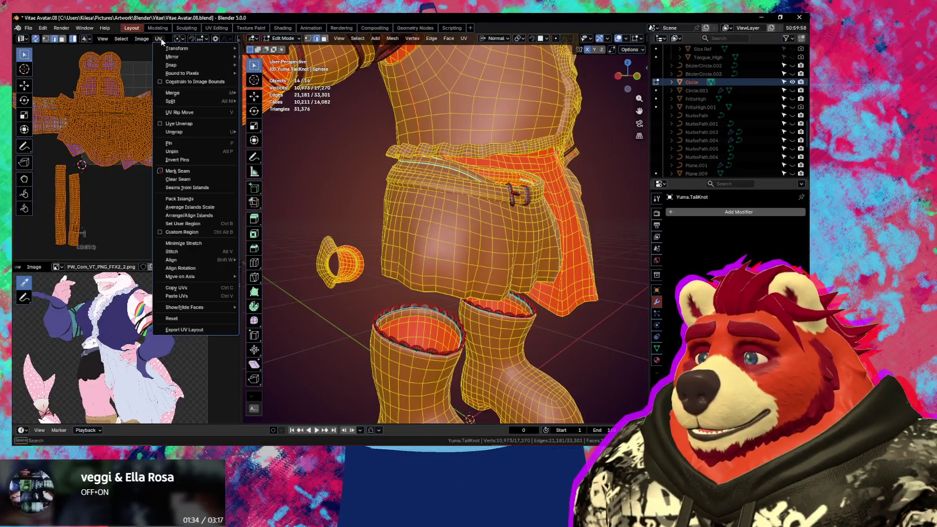
click(196, 200)
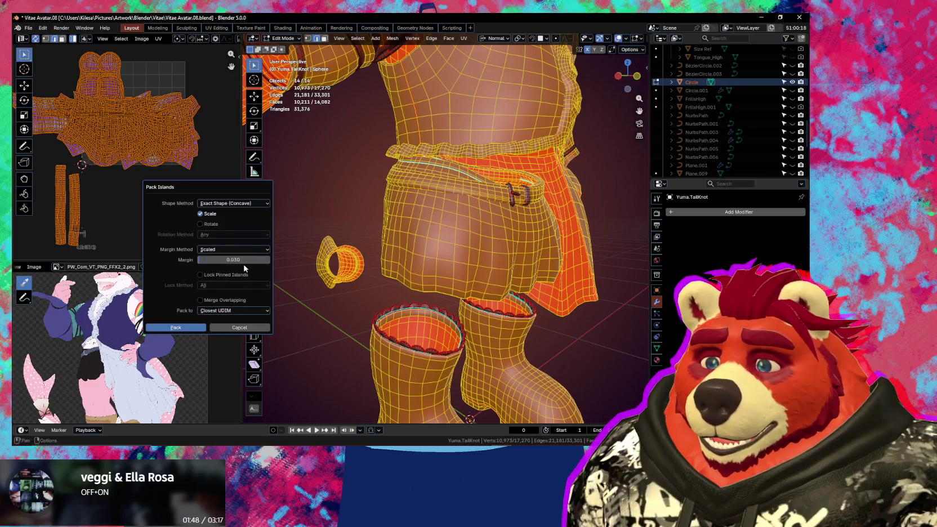
click(182, 329)
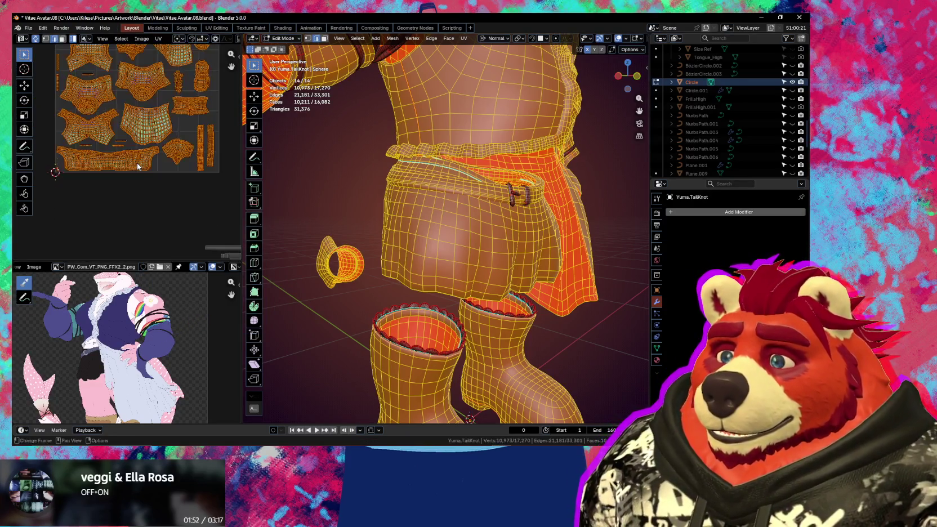
scroll(118, 219, up, 1)
Step: Select some of the small strip islands and move them to a new spot
scroll(124, 223, up, 1)
scroll(130, 226, up, 1)
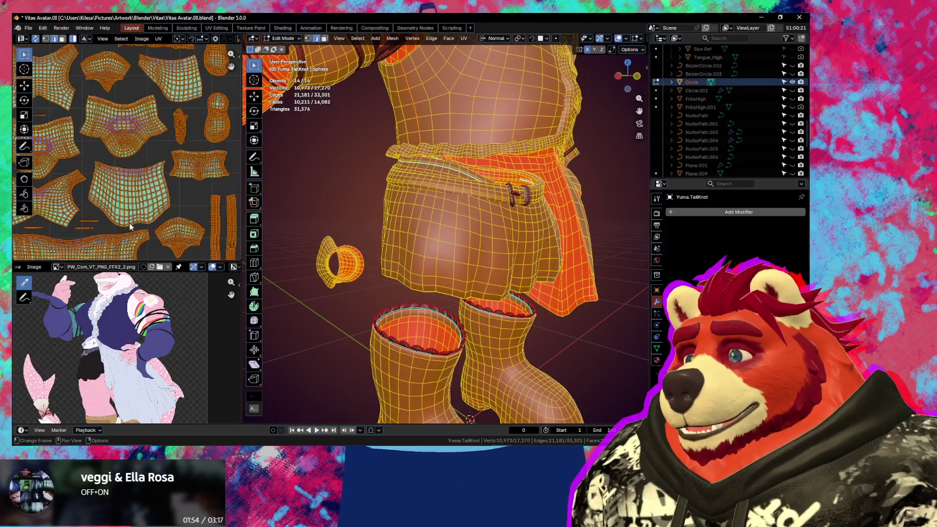
scroll(130, 226, up, 2)
scroll(169, 183, up, 1)
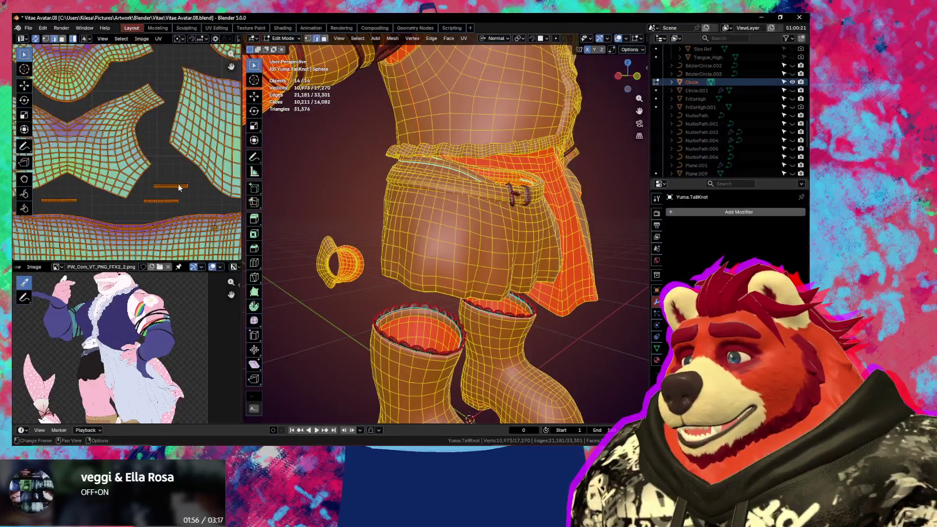
drag(156, 214, 161, 207)
scroll(496, 270, down, 3)
scroll(496, 270, down, 2)
mouse_move(507, 281)
middle_down()
mouse_move(538, 297)
mouse_move(569, 292)
middle_up()
scroll(114, 212, down, 3)
scroll(114, 212, down, 2)
scroll(114, 207, down, 2)
key(g)
click(154, 83)
Step: Move a single strip island, then a box-selected group of strips, to new places
scroll(95, 181, up, 4)
click(89, 181)
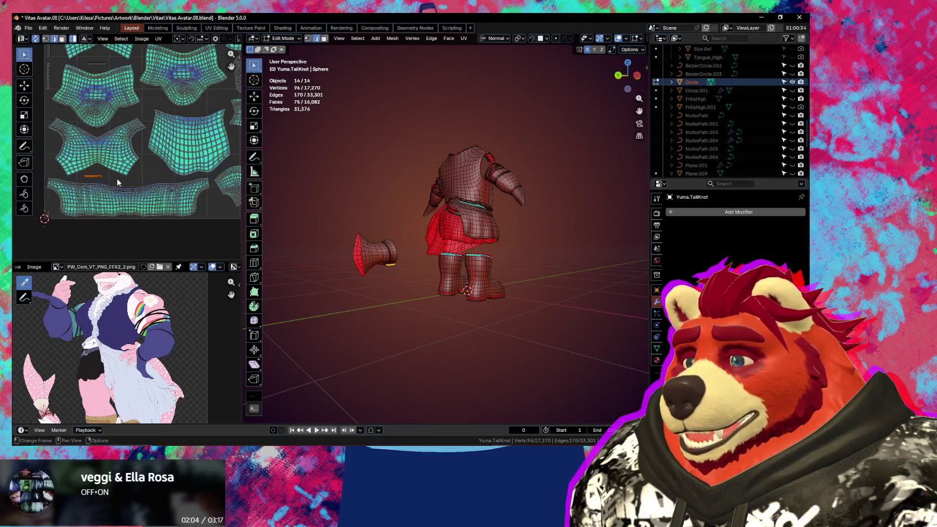
scroll(98, 181, down, 3)
key(g)
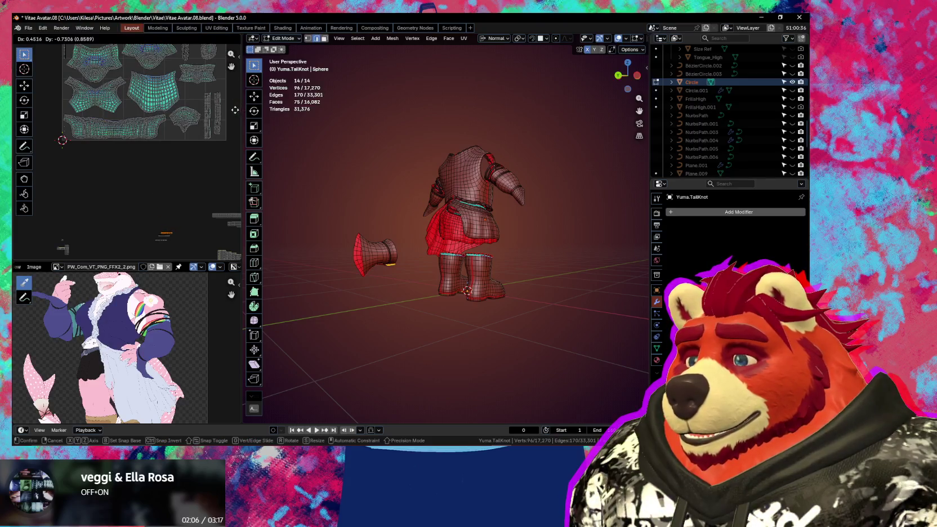
click(62, 140)
scroll(62, 140, up, 3)
drag(75, 88, 60, 148)
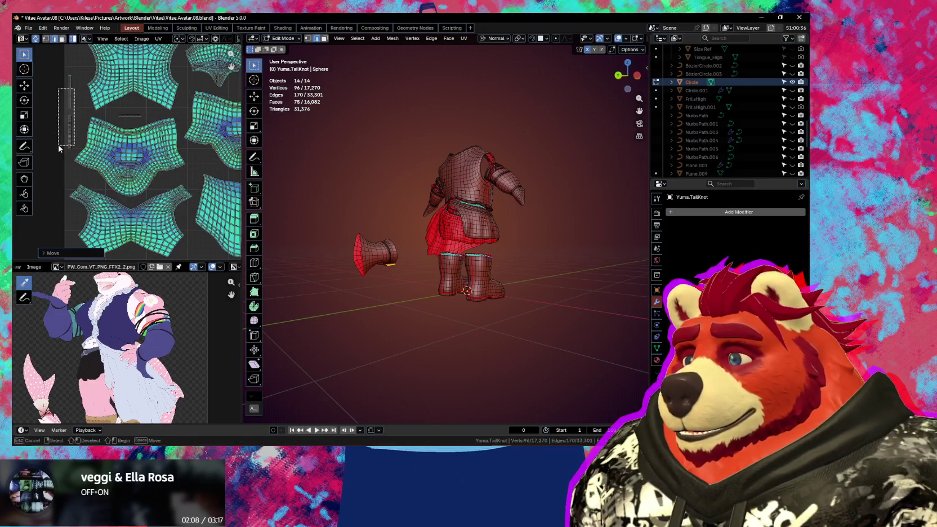
scroll(60, 149, down, 4)
key(g)
click(168, 105)
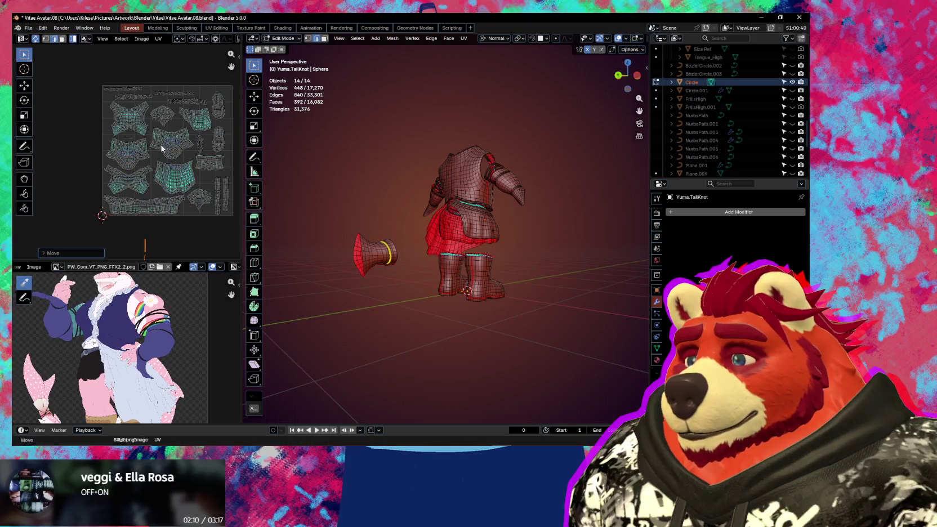
Step: Select the small strip island at the top and move it into place
middle_drag(164, 197, 144, 125)
scroll(143, 126, up, 3)
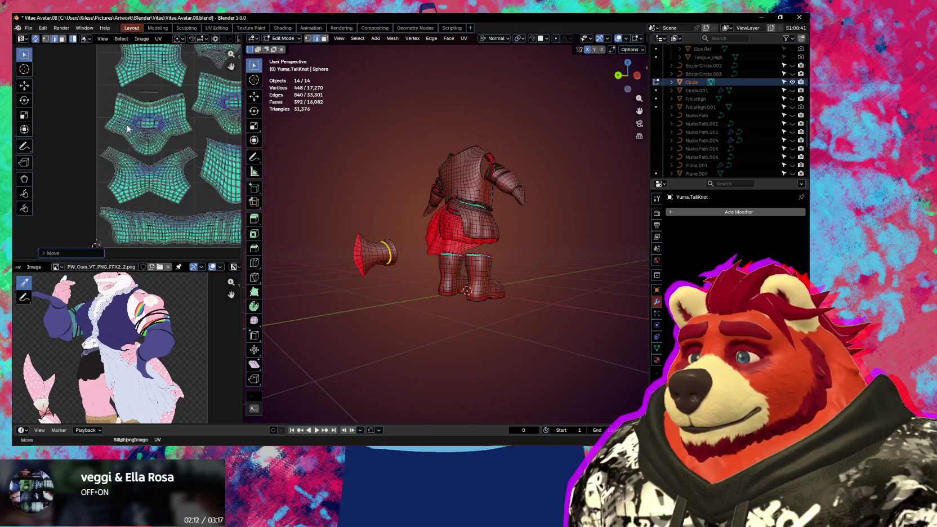
scroll(148, 87, up, 2)
click(164, 56)
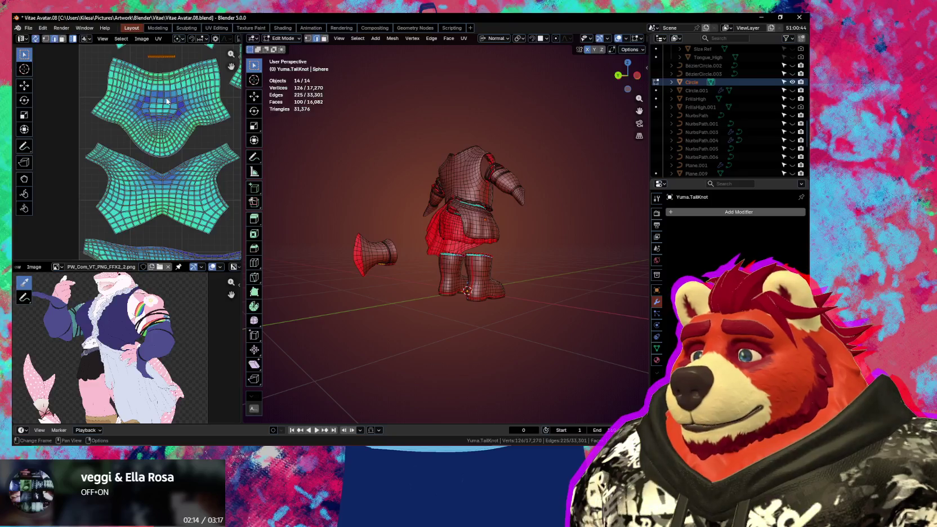
middle_drag(428, 225, 367, 226)
scroll(161, 199, down, 3)
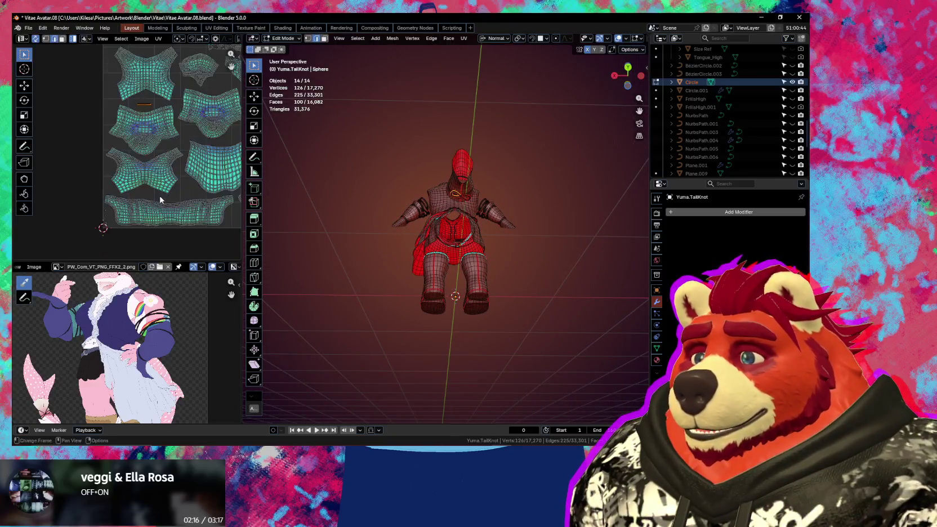
scroll(161, 199, down, 1)
scroll(99, 209, down, 1)
middle_drag(98, 209, 106, 159)
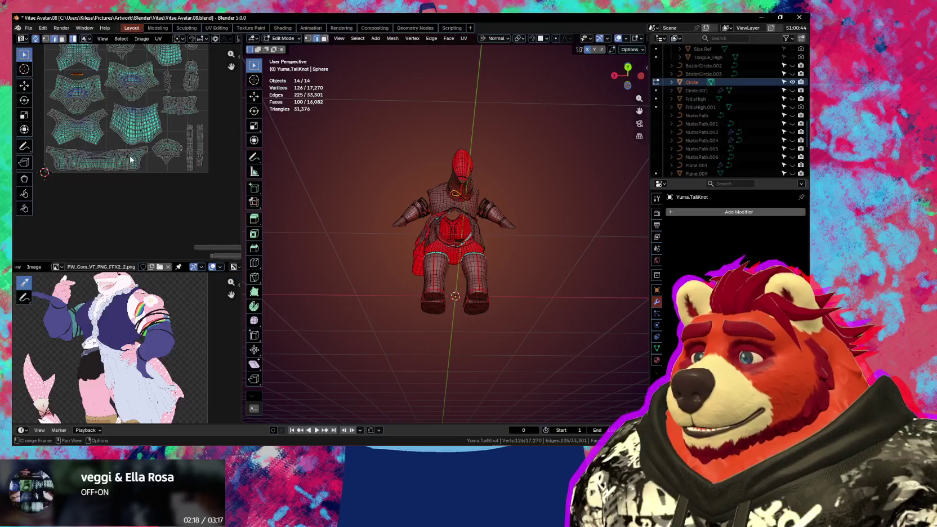
scroll(130, 160, down, 2)
key(g)
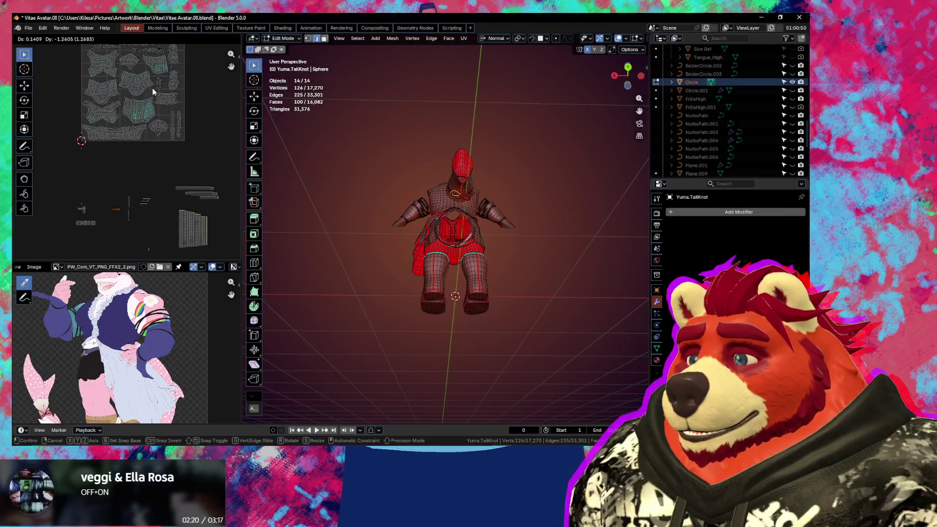
click(152, 92)
Step: Box-select every clothing island in the UV tile
scroll(203, 89, up, 2)
scroll(203, 89, up, 1)
drag(202, 66, 55, 238)
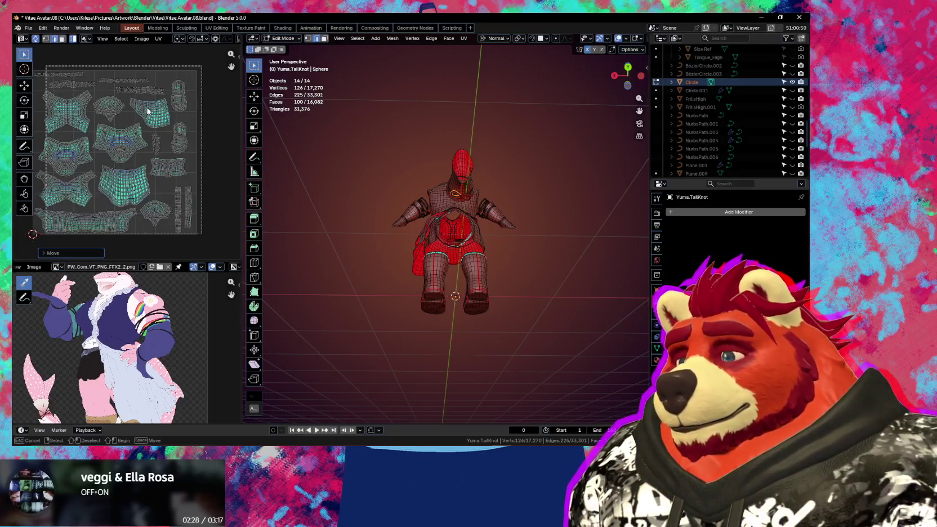
drag(148, 110, 143, 116)
scroll(148, 137, up, 1)
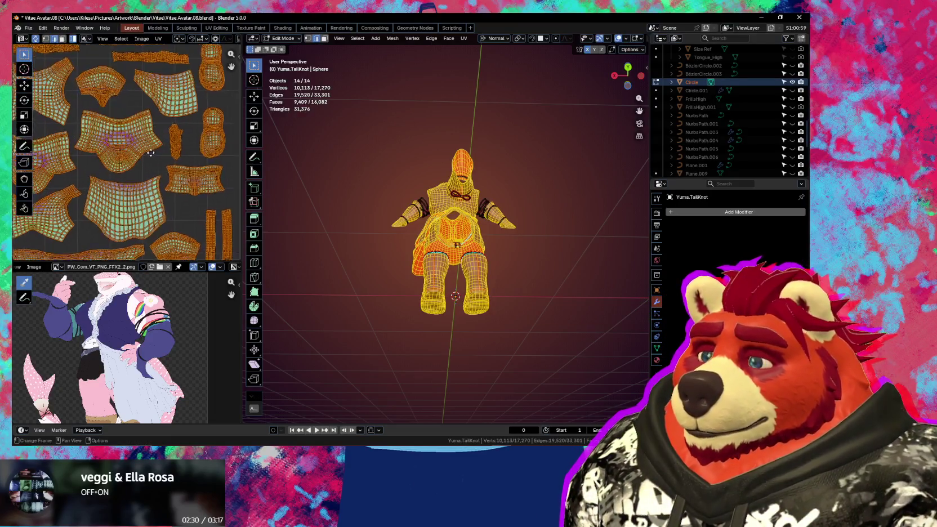
scroll(159, 153, up, 1)
scroll(168, 166, up, 1)
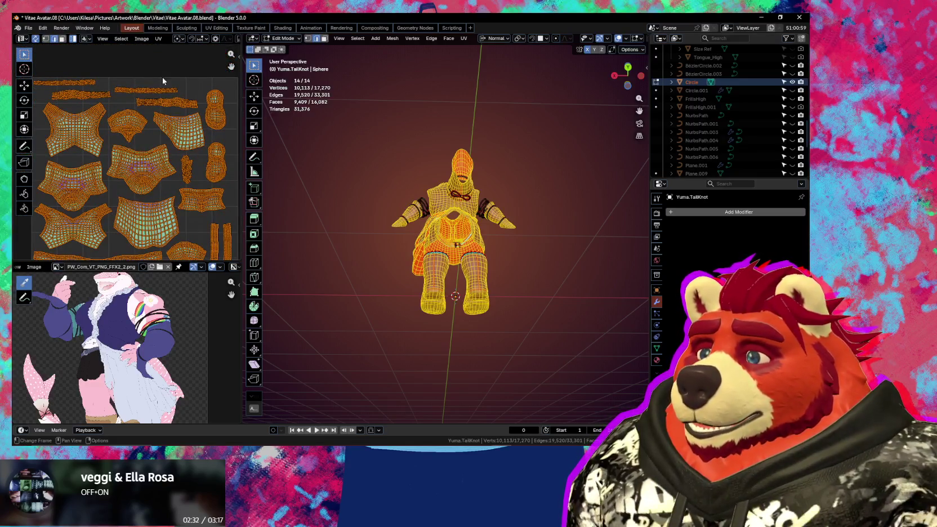
click(159, 39)
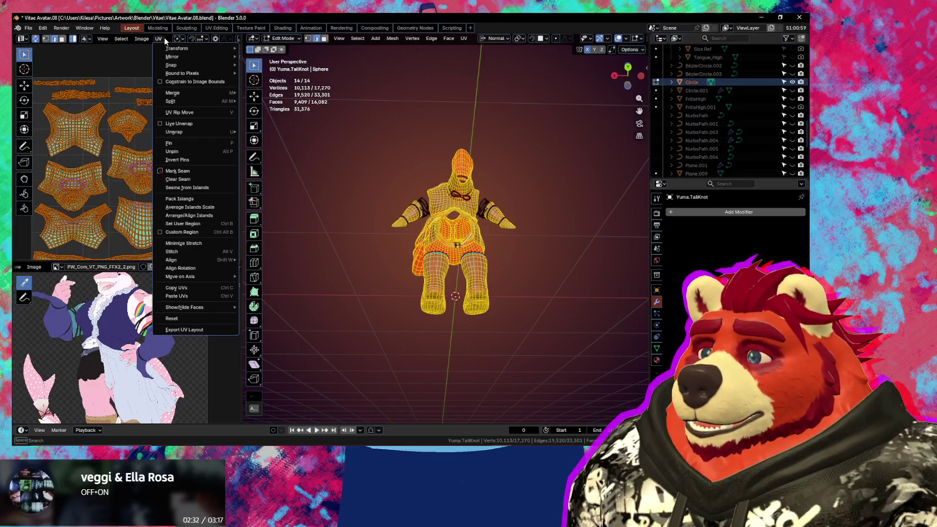
Step: Repack the selected islands with the margin set to 0.035
click(187, 199)
click(242, 261)
text(0.035)
key(Return)
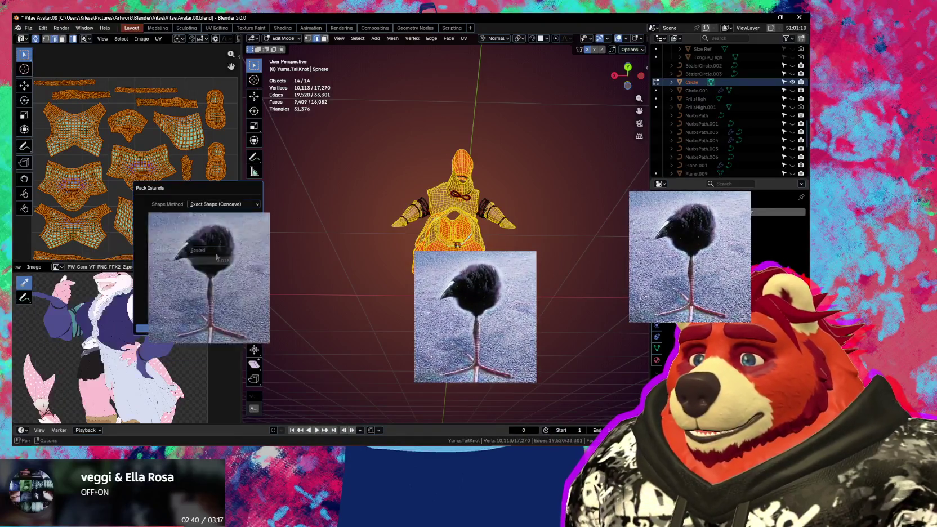
click(148, 329)
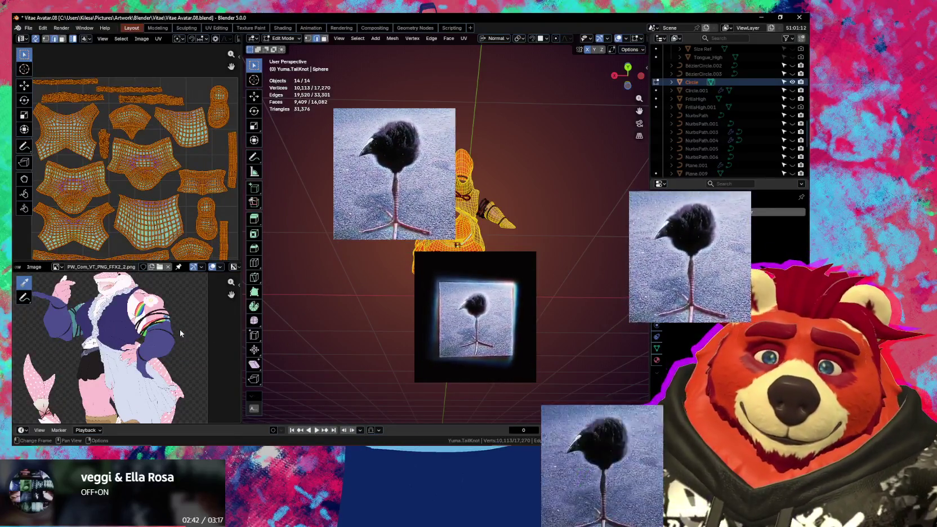
Step: Select a single UV island and drag it up and to the left
scroll(108, 222, down, 1)
scroll(107, 221, down, 1)
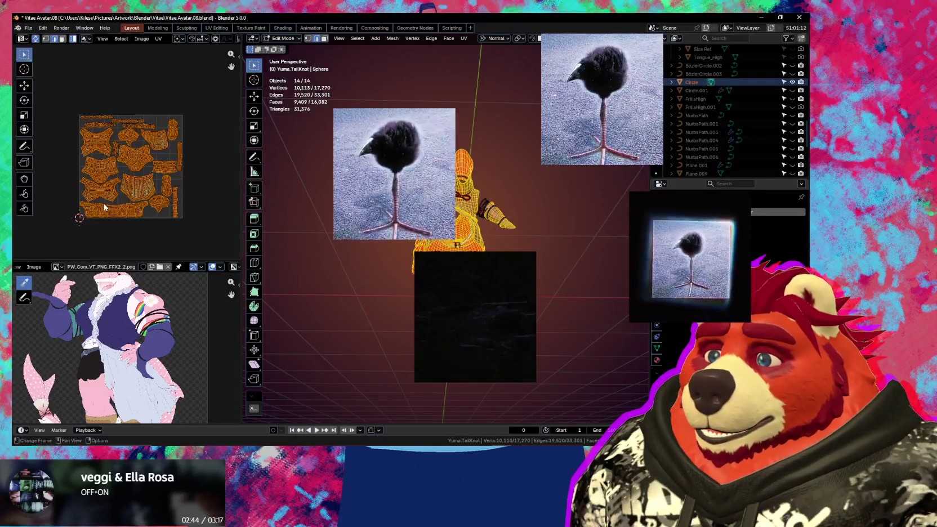
mouse_move(107, 221)
middle_down()
mouse_move(123, 184)
mouse_move(118, 209)
middle_up()
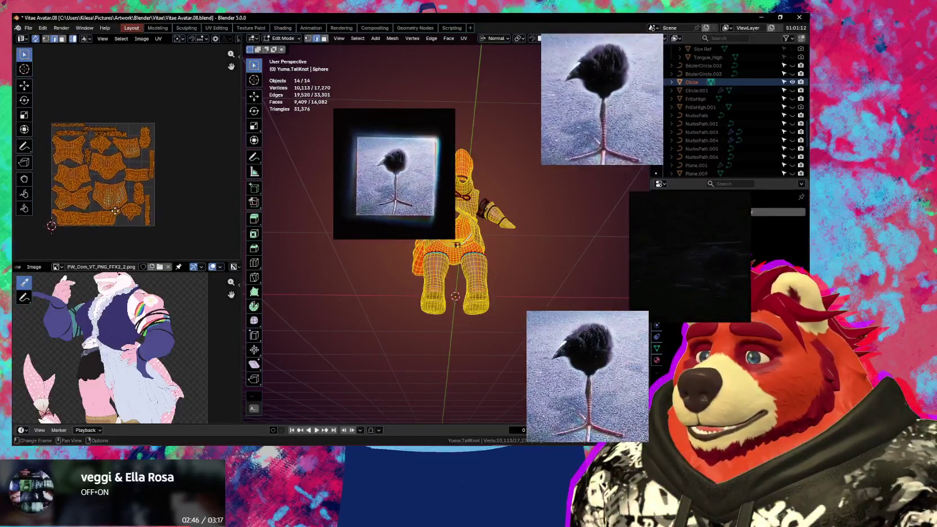
scroll(118, 208, up, 2)
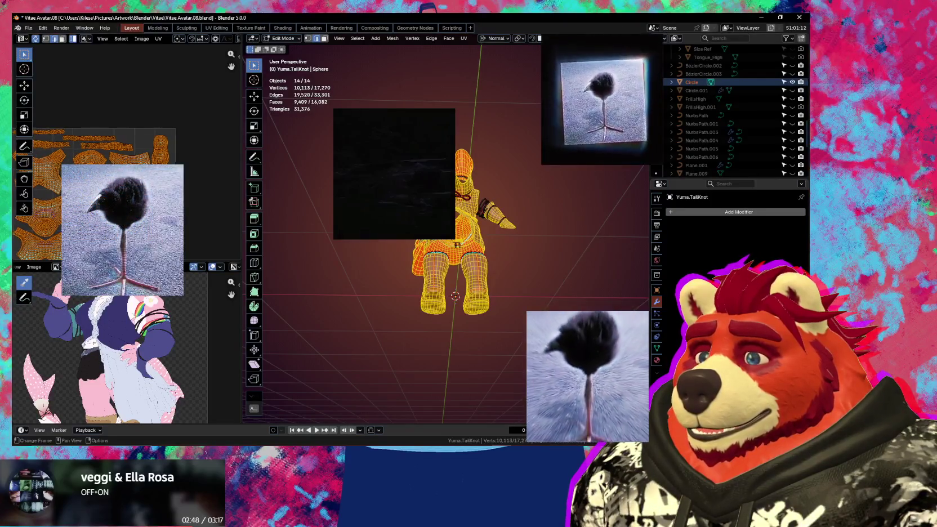
scroll(150, 156, up, 2)
mouse_move(135, 169)
middle_down()
mouse_move(149, 156)
mouse_move(150, 164)
middle_up()
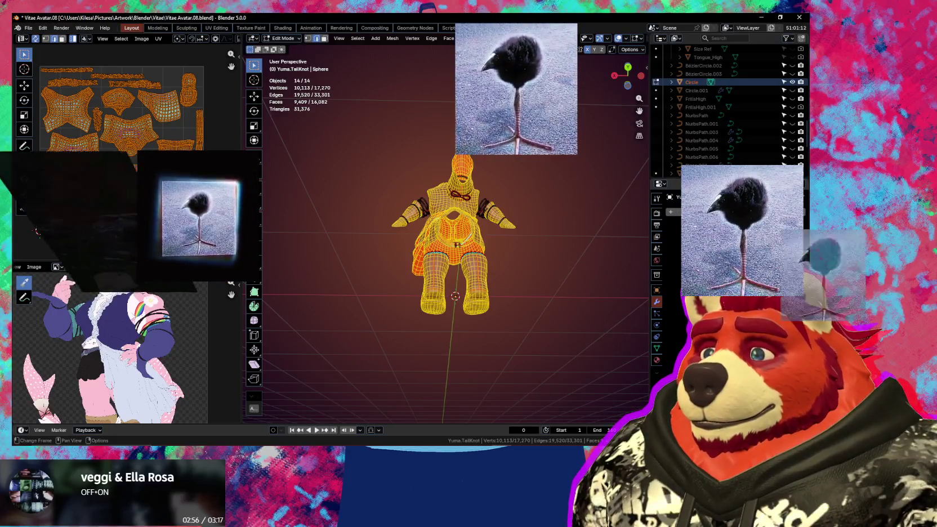
scroll(127, 152, up, 3)
scroll(169, 178, up, 3)
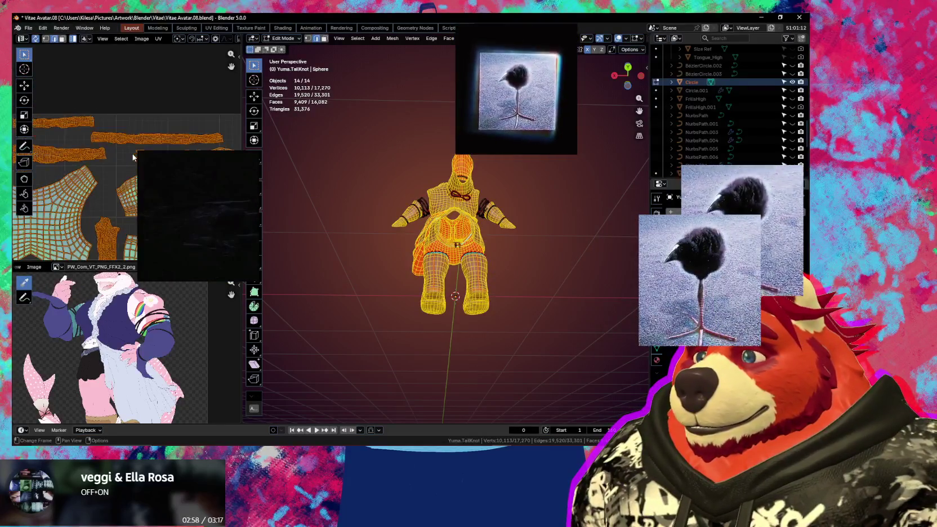
click(128, 179)
drag(127, 179, 111, 167)
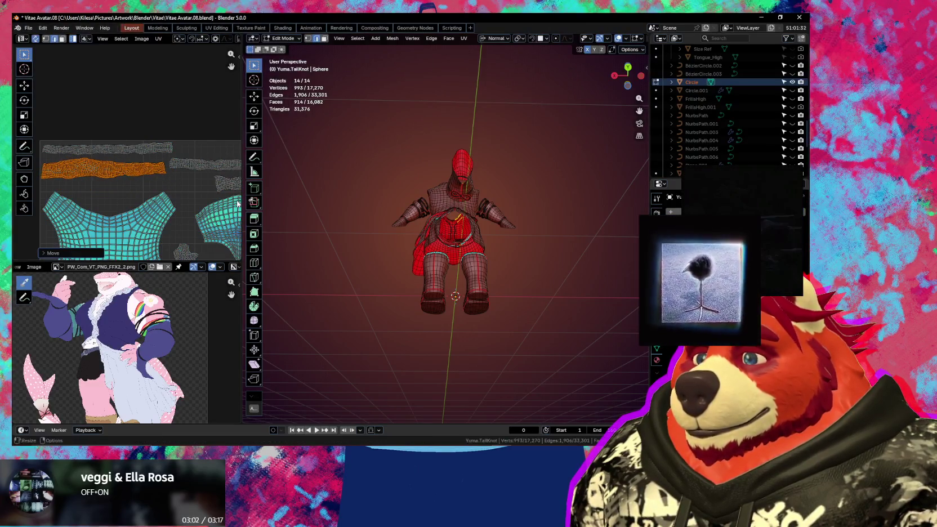
Step: Drag two long strip islands up into the top row of the layout
scroll(169, 181, down, 2)
drag(151, 171, 161, 150)
drag(180, 184, 138, 172)
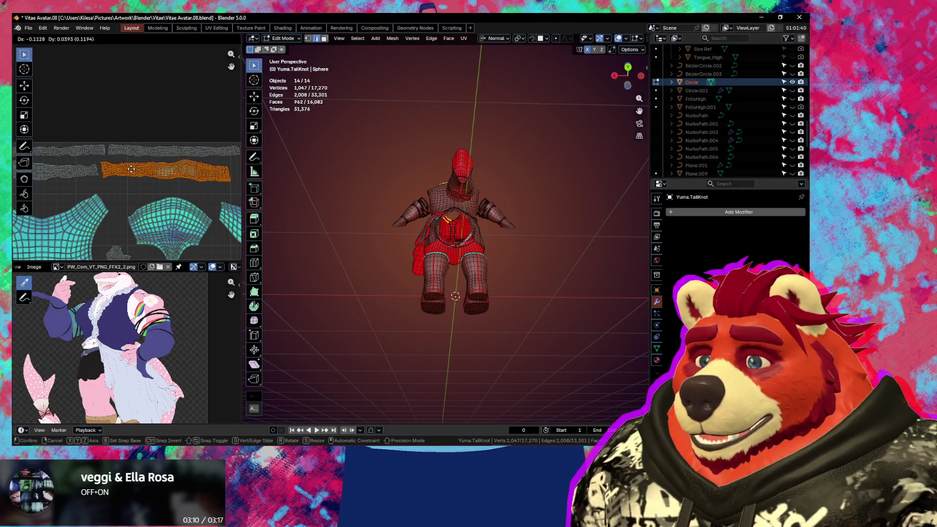
drag(132, 169, 131, 170)
scroll(102, 192, down, 2)
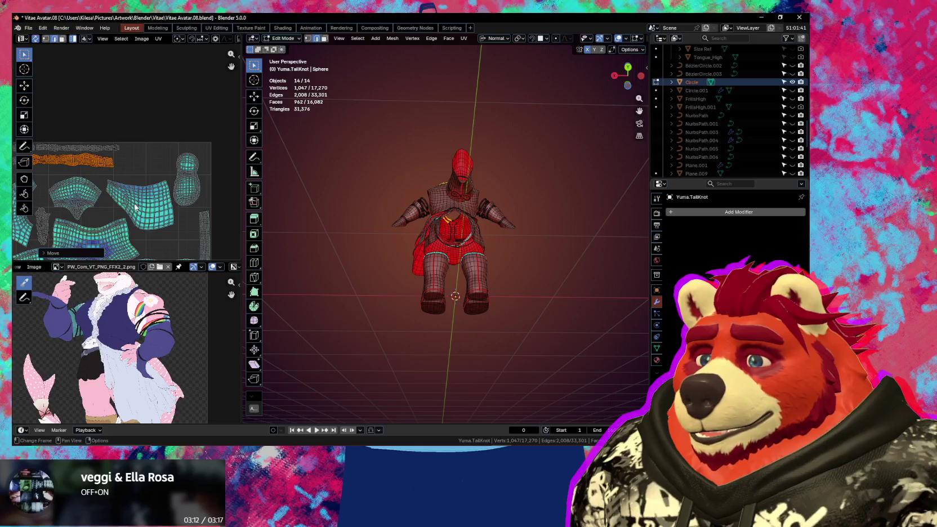
Step: Reposition a nearby island and lift both shoe islands up toward the top-right corner
middle_drag(135, 208, 136, 177)
scroll(152, 180, down, 1)
drag(159, 180, 168, 199)
drag(177, 160, 182, 146)
middle_drag(182, 169, 191, 135)
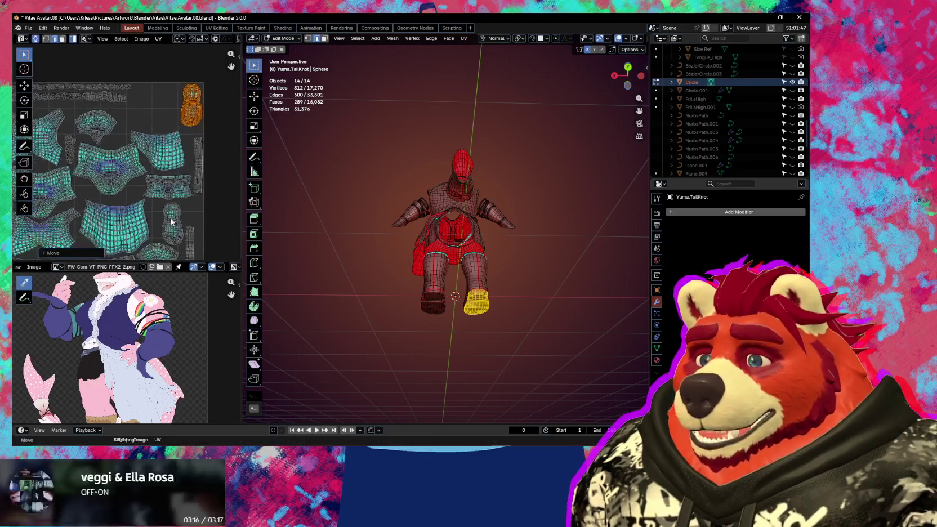
drag(171, 206, 160, 133)
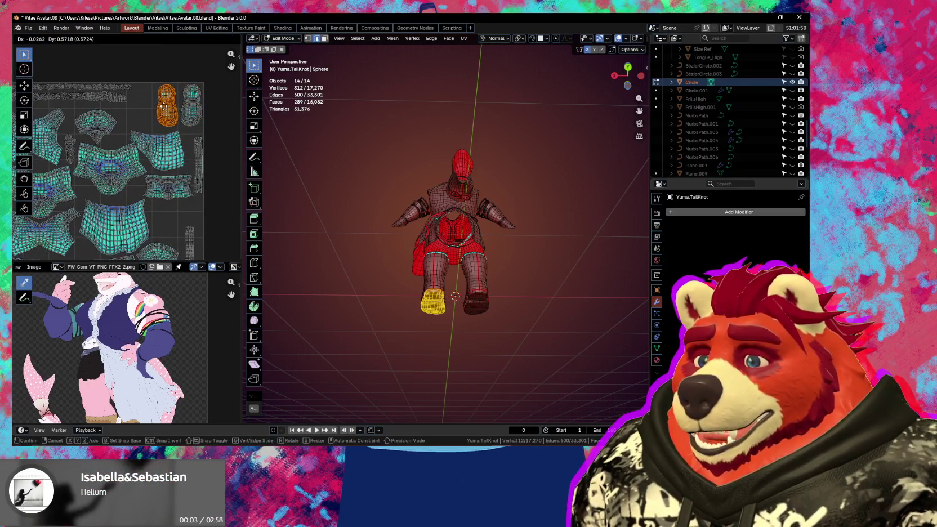
click(163, 106)
Step: Nudge the left shoe island so it sits directly beside the right shoe island
scroll(157, 197, up, 2)
scroll(156, 197, up, 2)
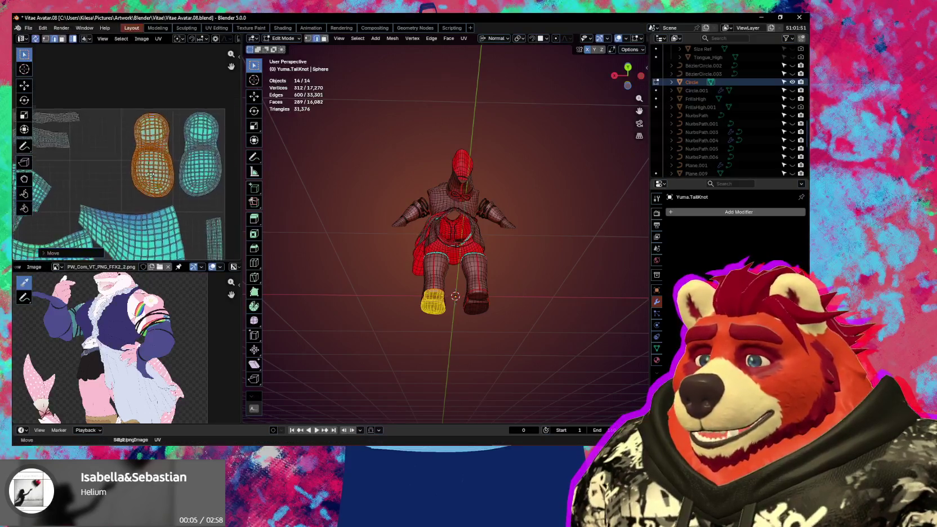
scroll(157, 197, up, 2)
key(g)
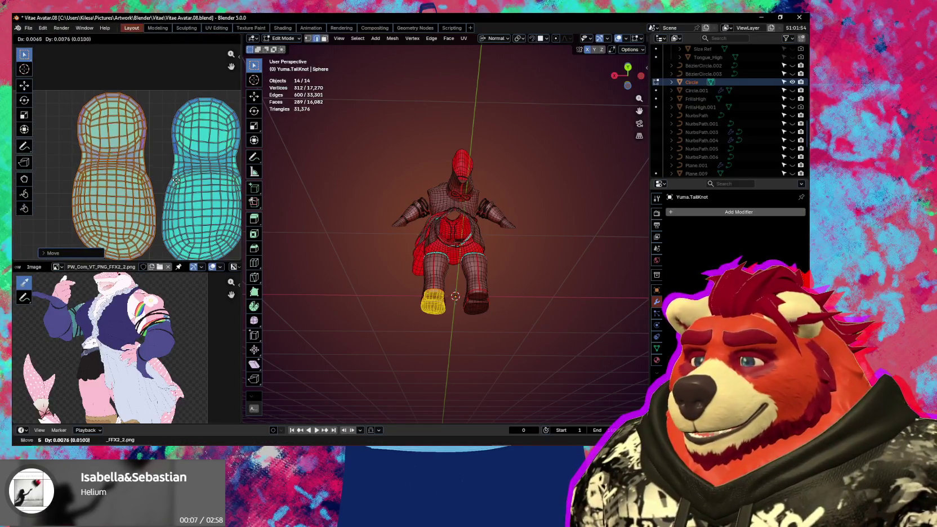
click(201, 180)
click(202, 180)
middle_drag(202, 180, 153, 181)
key(g)
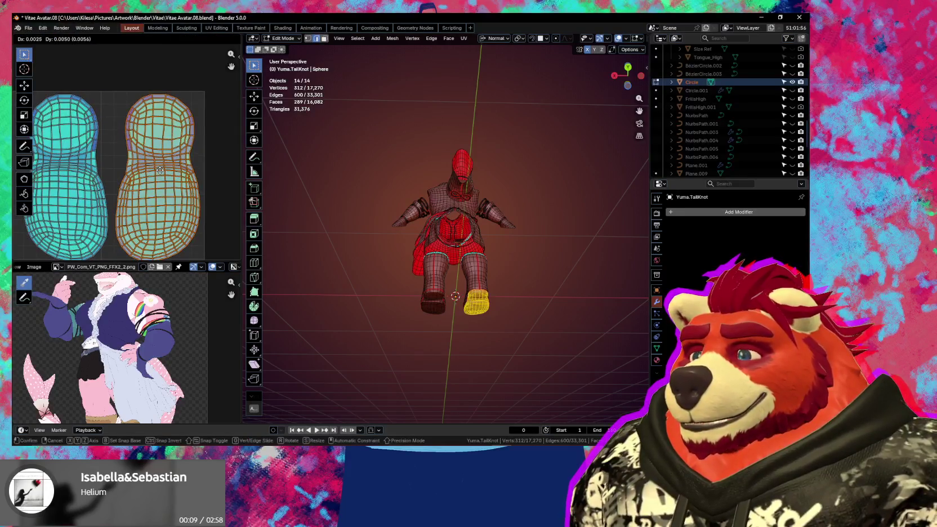
right_click(179, 166)
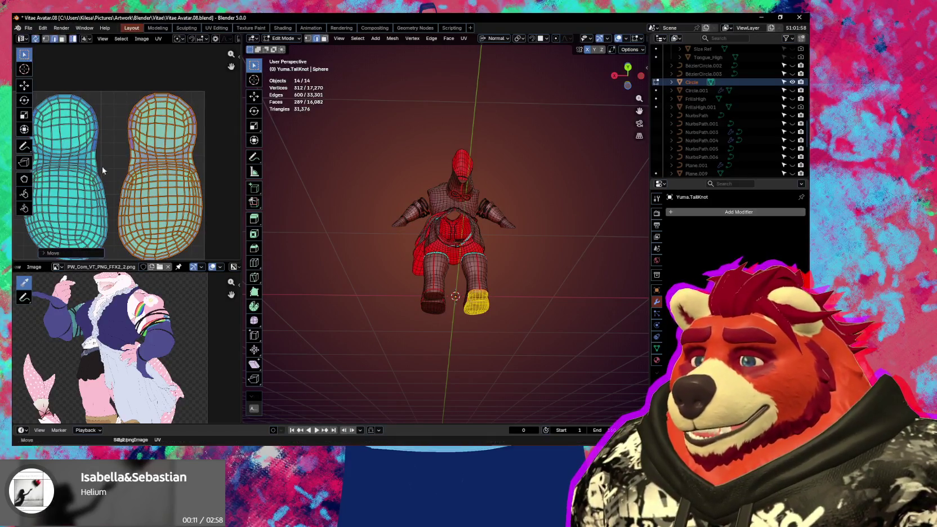
click(80, 168)
key(g)
click(84, 163)
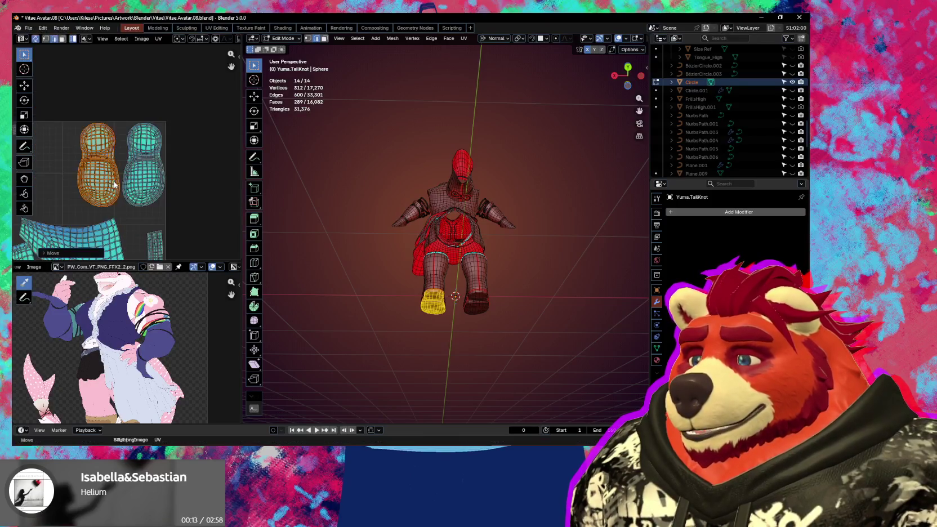
scroll(84, 163, down, 5)
mouse_move(173, 191)
middle_down()
mouse_move(229, 219)
mouse_move(218, 201)
middle_up()
Step: Move the torso UV island to a new spot in the layout
mouse_move(119, 155)
middle_down()
mouse_move(152, 197)
mouse_move(187, 192)
middle_up()
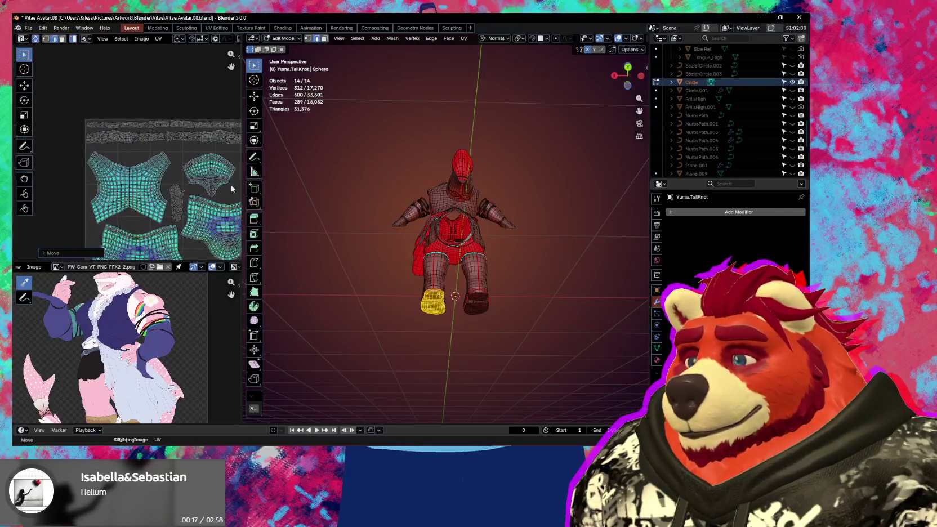
scroll(141, 186, up, 2)
click(103, 180)
key(g)
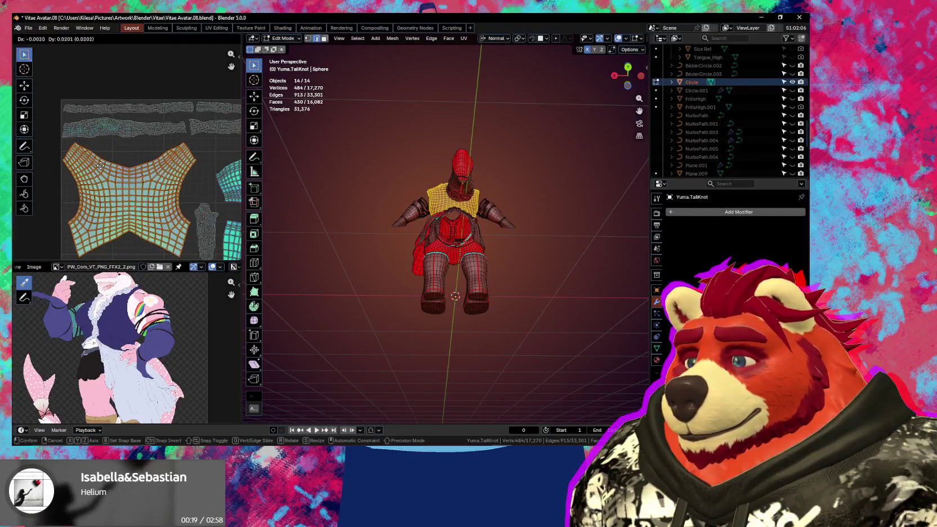
click(100, 164)
Step: Shift the small island up and right, then reposition the fan-shaped arm island
mouse_move(203, 231)
middle_down()
mouse_move(56, 192)
mouse_move(124, 175)
middle_up()
click(133, 219)
key(g)
click(23, 99)
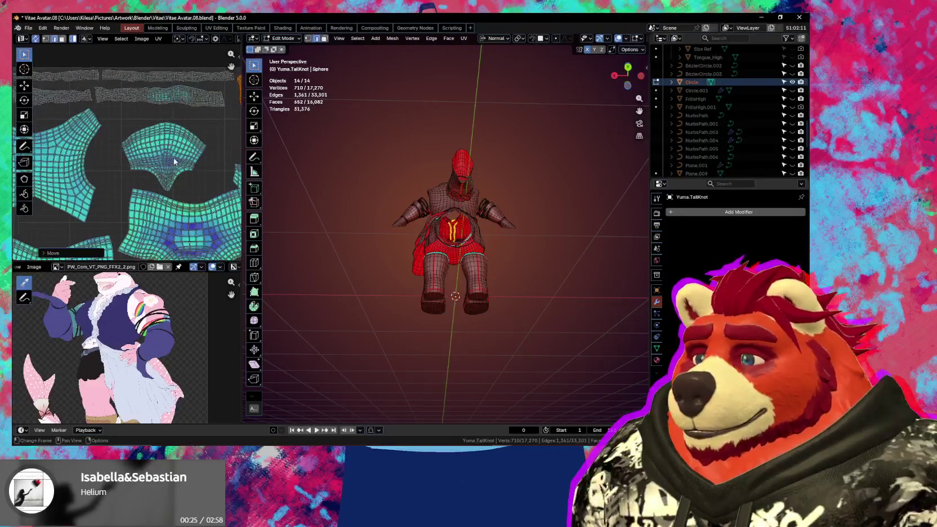
click(143, 134)
key(g)
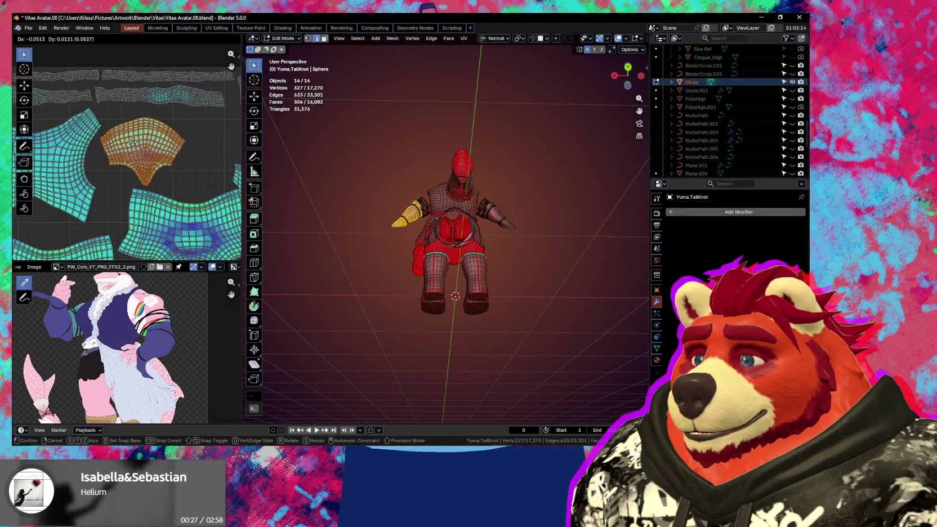
click(140, 135)
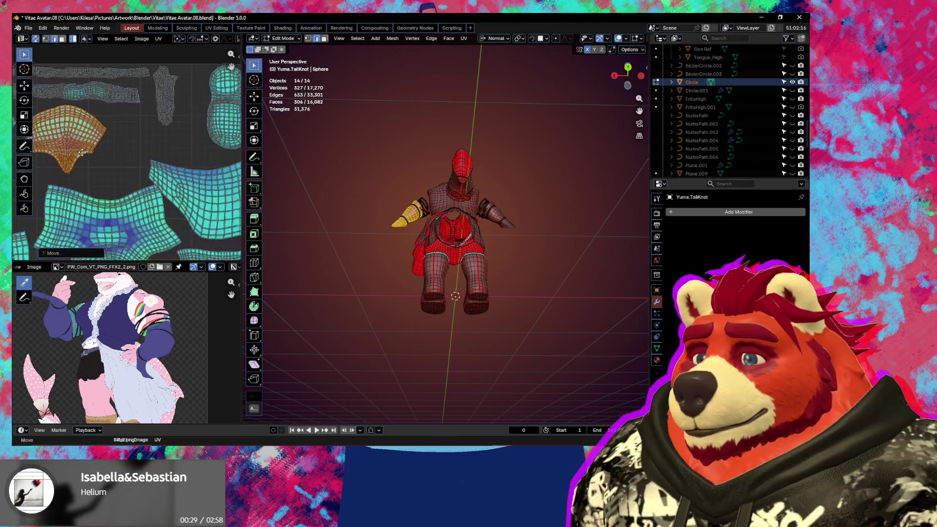
Step: Reposition the leg island and save the blend file
scroll(186, 185, down, 3)
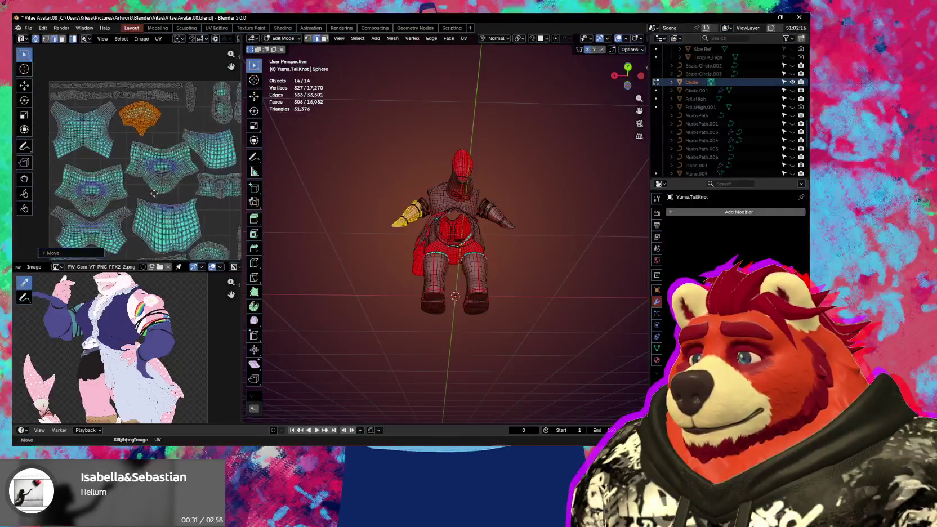
middle_drag(51, 209, 129, 180)
click(129, 181)
key(g)
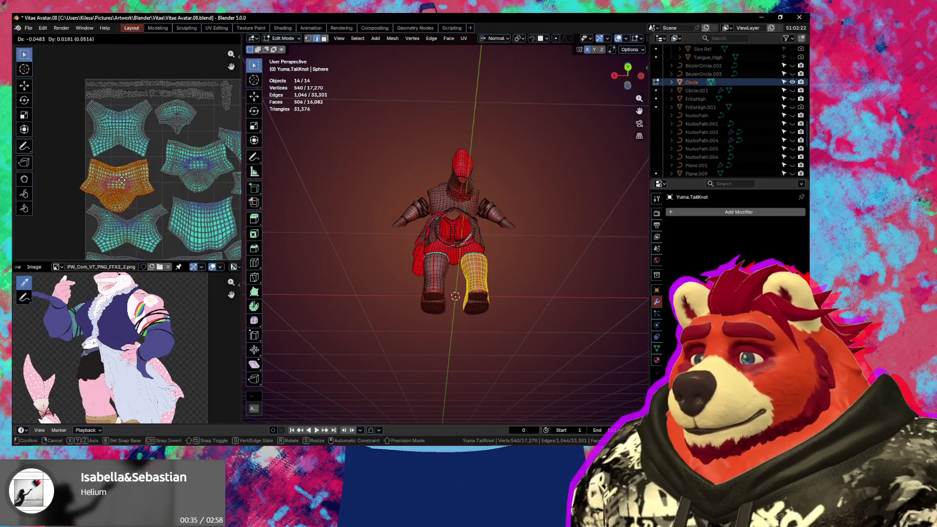
click(126, 181)
scroll(135, 182, up, 2)
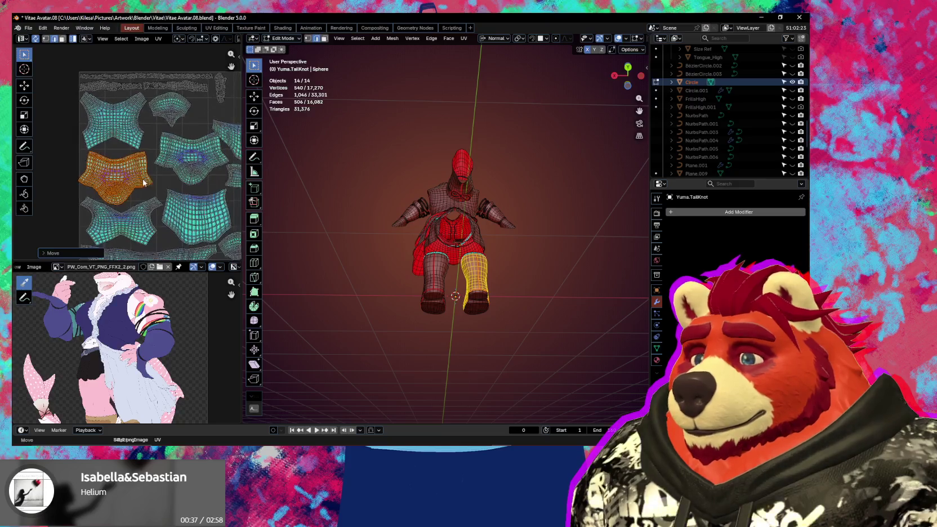
key(g)
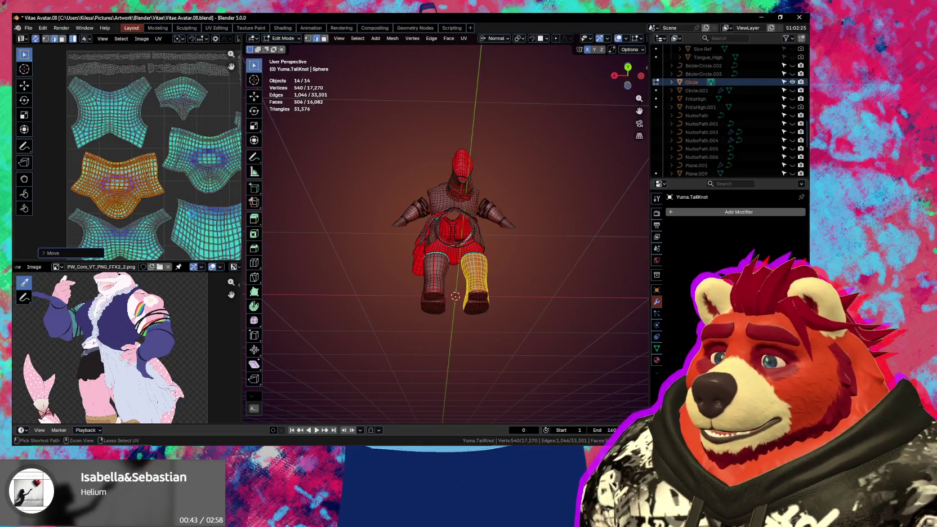
key(ctrl+s)
Step: Move the island neighbouring the thin vertical strip into place
scroll(190, 212, down, 2)
scroll(190, 212, down, 1)
mouse_move(191, 212)
middle_down()
mouse_move(163, 117)
mouse_move(210, 198)
mouse_move(152, 179)
mouse_move(181, 216)
middle_up()
scroll(152, 178, up, 4)
scroll(152, 178, up, 1)
click(178, 218)
scroll(180, 213, up, 1)
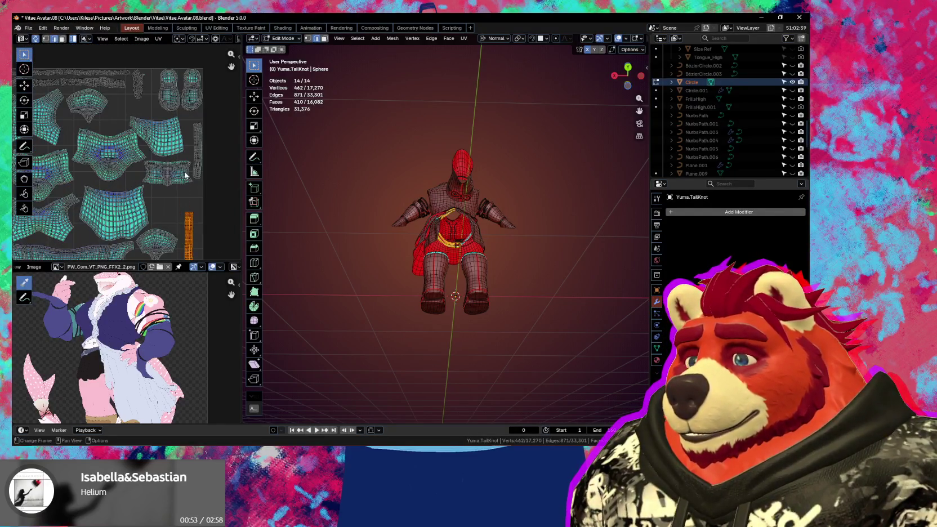
click(186, 175)
middle_drag(191, 192, 197, 166)
key(g)
click(204, 193)
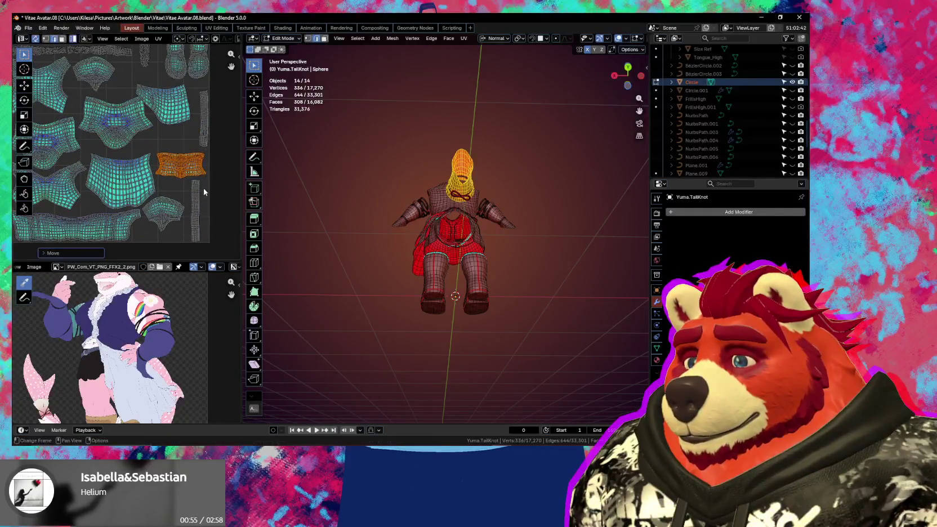
Step: Move the two thin vertical strips upward into new positions
click(196, 192)
key(g)
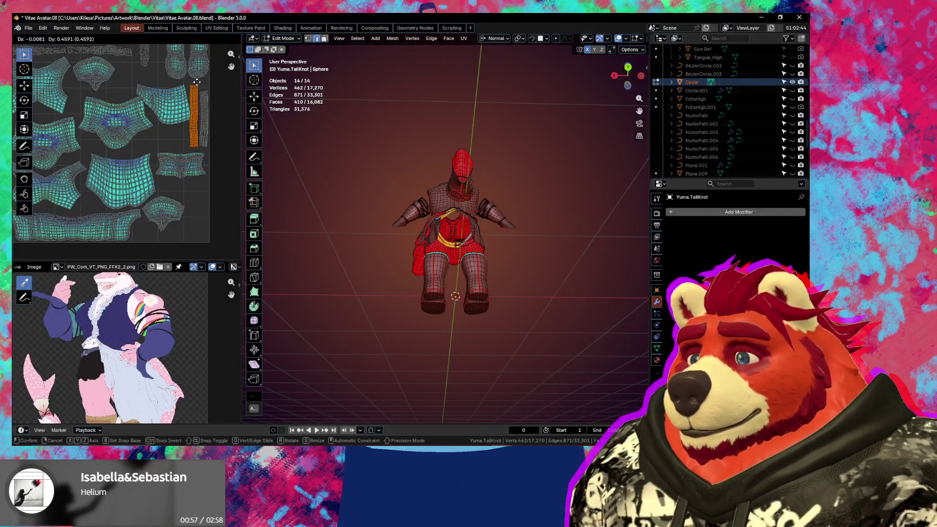
click(197, 82)
click(205, 101)
scroll(205, 100, down, 1)
middle_drag(194, 93, 191, 176)
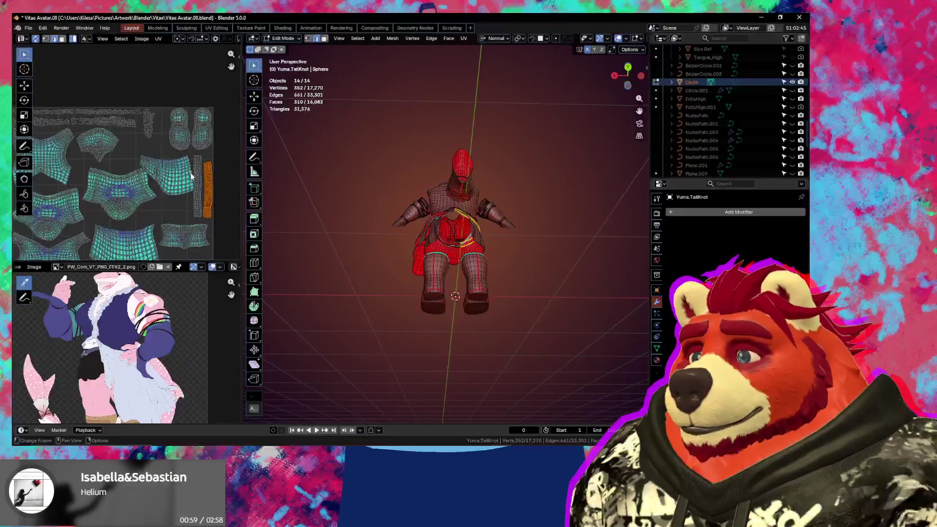
key(g)
click(201, 175)
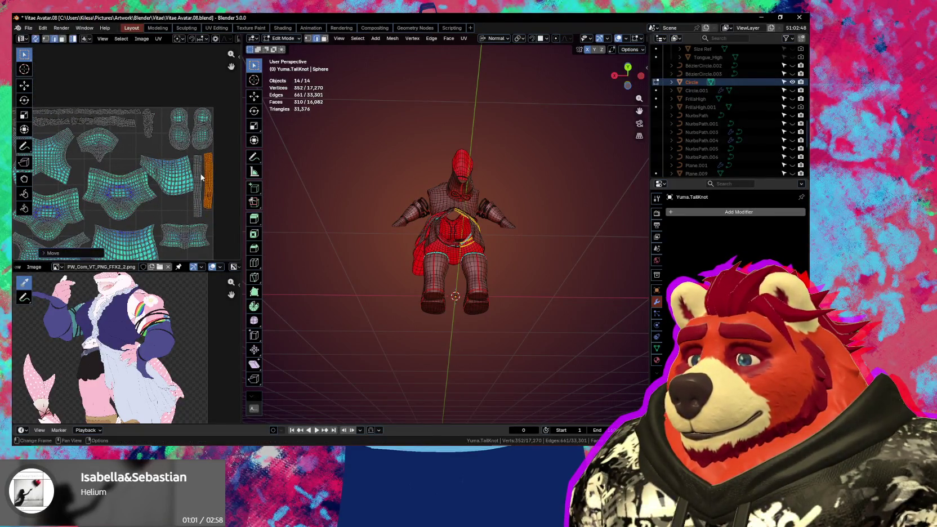
Step: Shift both shoe islands leftward and place the thin chest island beside them
click(183, 145)
key(g)
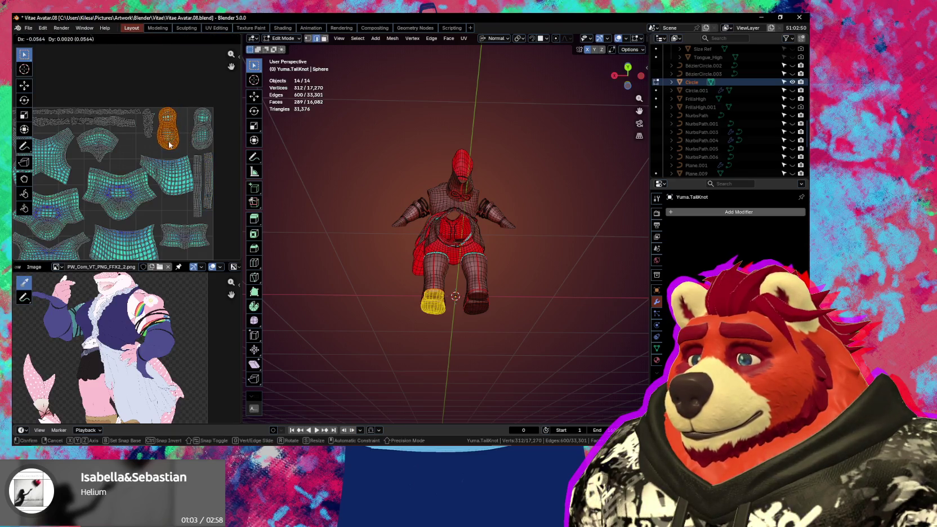
click(169, 145)
click(204, 135)
key(g)
click(191, 134)
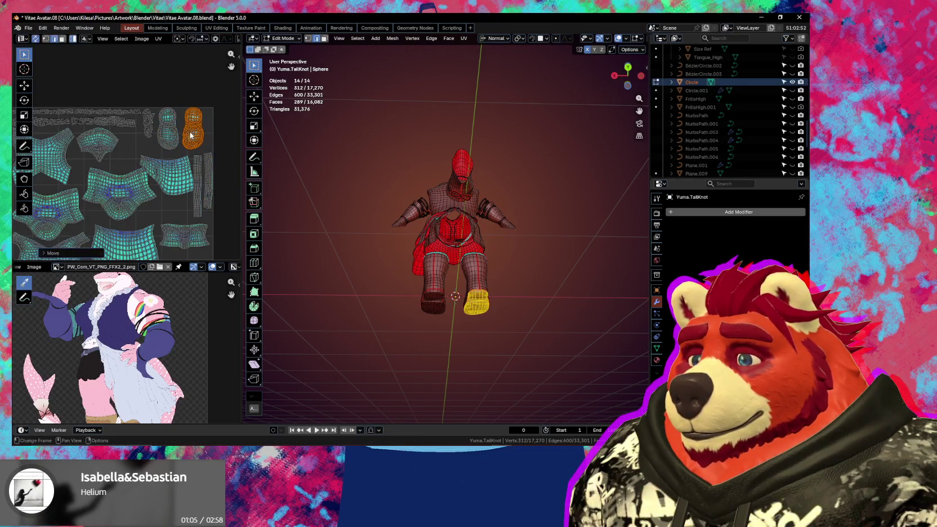
click(148, 132)
key(g)
click(126, 152)
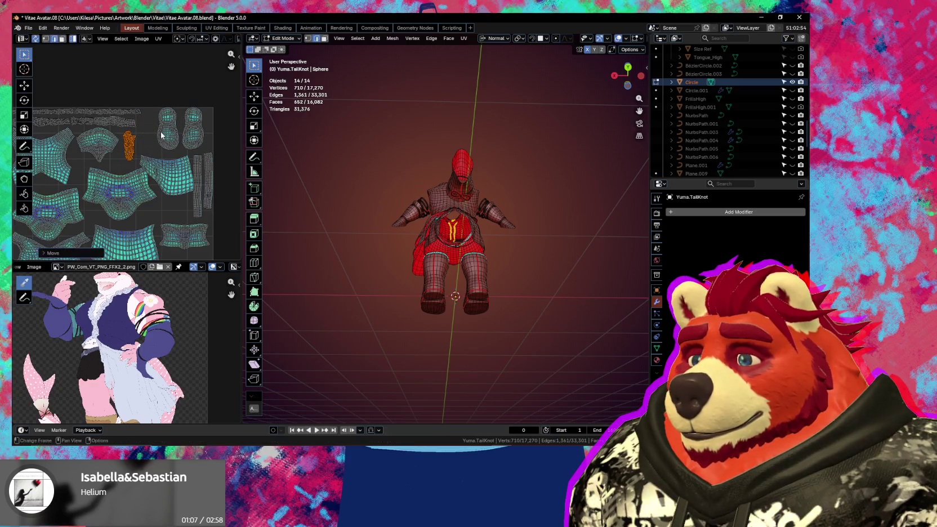
Step: Nudge the boot island slightly right beside its match, briefly checking the music player
click(161, 134)
key(g)
click(141, 132)
scroll(141, 132, up, 2)
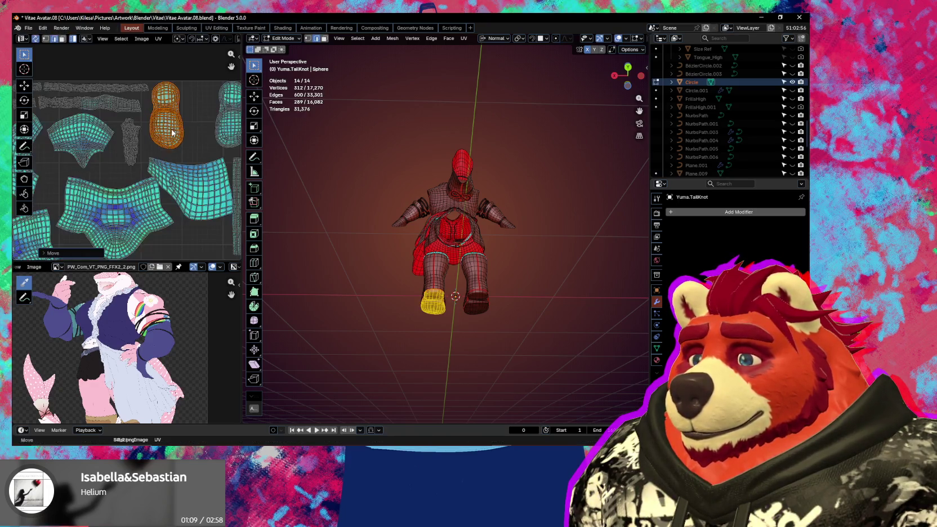
scroll(141, 132, up, 2)
click(186, 147)
key(g)
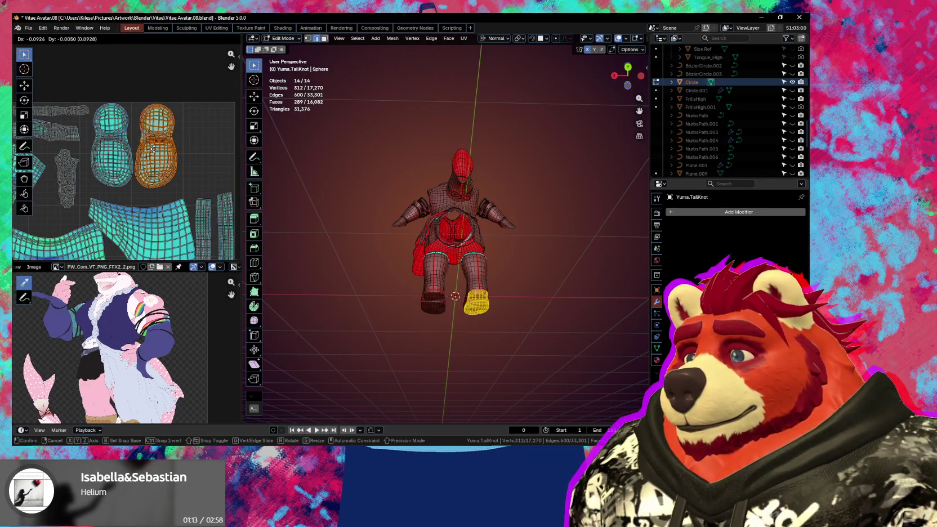
click(154, 149)
key(g)
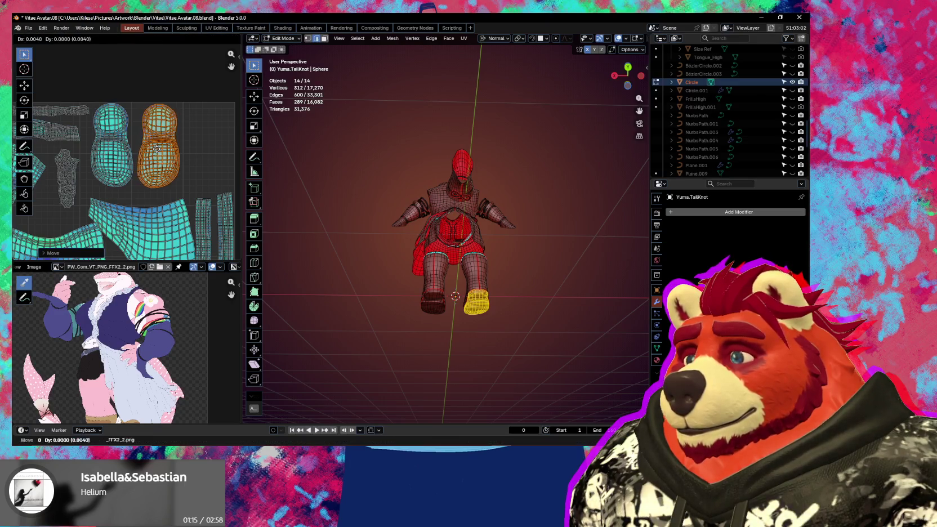
click(174, 169)
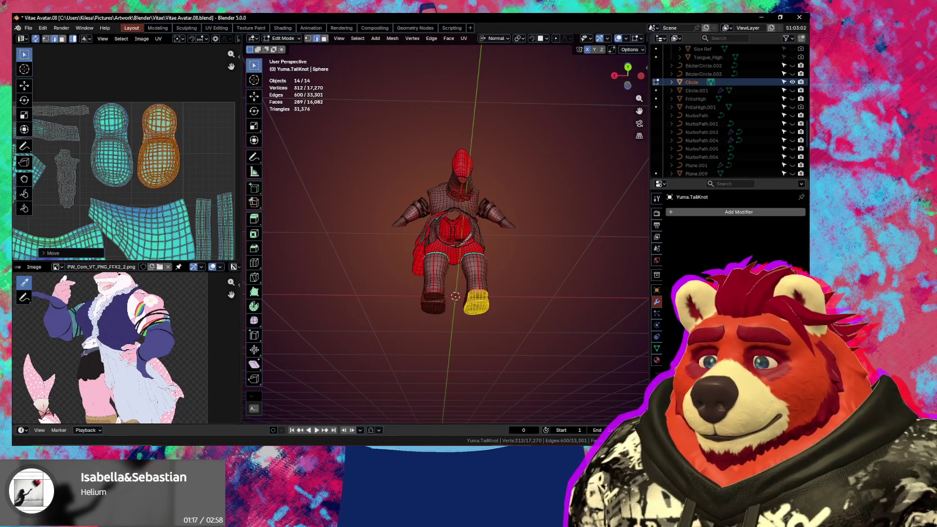
key(alt+Tab)
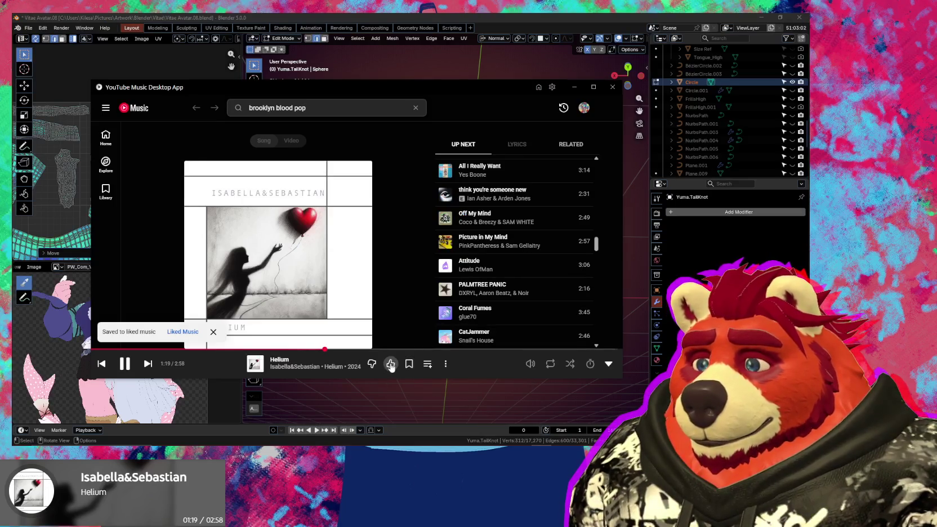
key(alt+Tab)
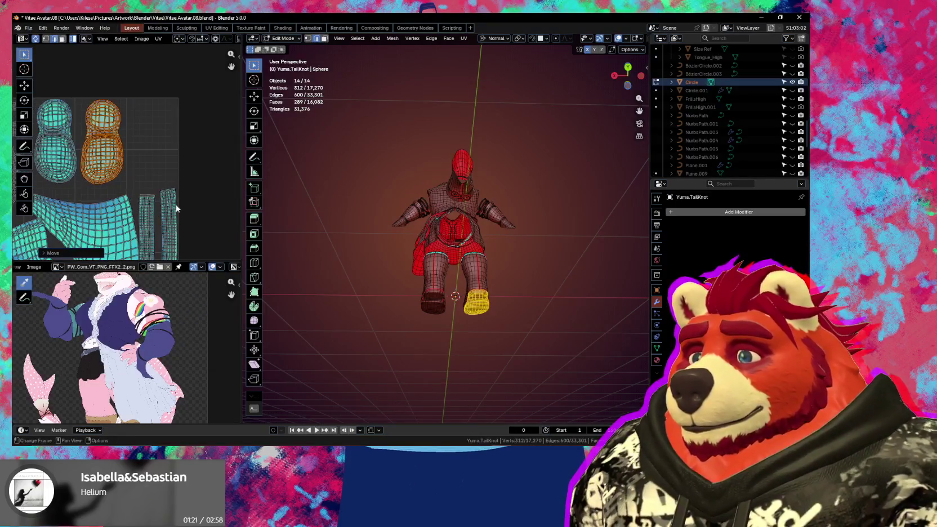
Step: Move a strip island upward, then orbit the model to view the belt at its back
key(g)
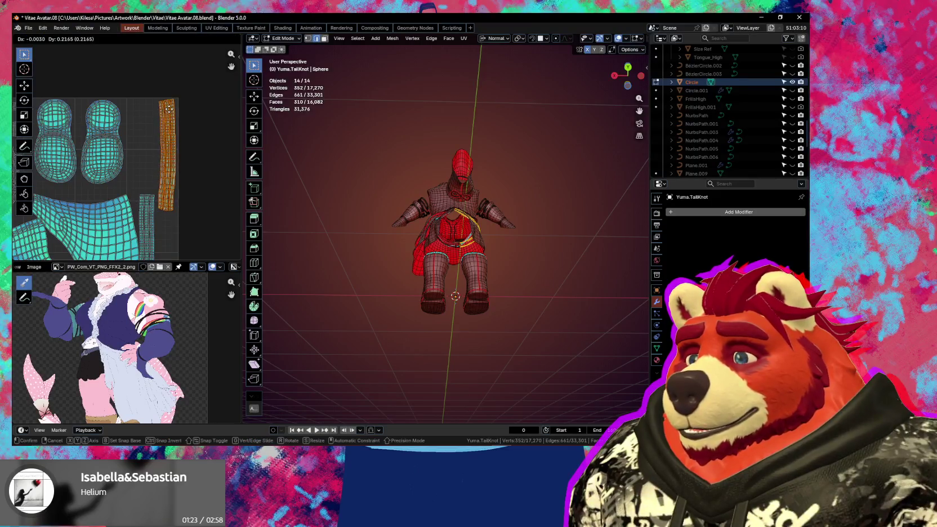
click(169, 110)
middle_drag(394, 270, 450, 274)
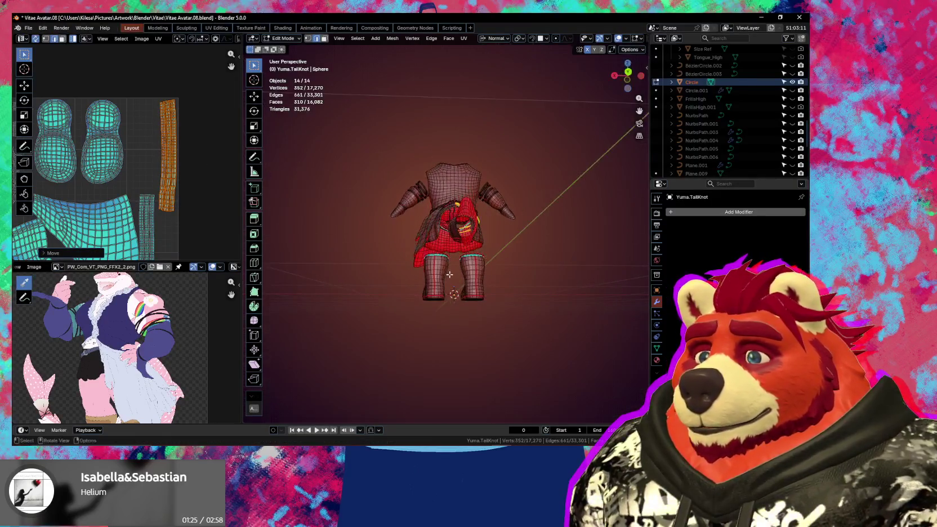
scroll(289, 214, up, 3)
middle_drag(289, 214, 338, 226)
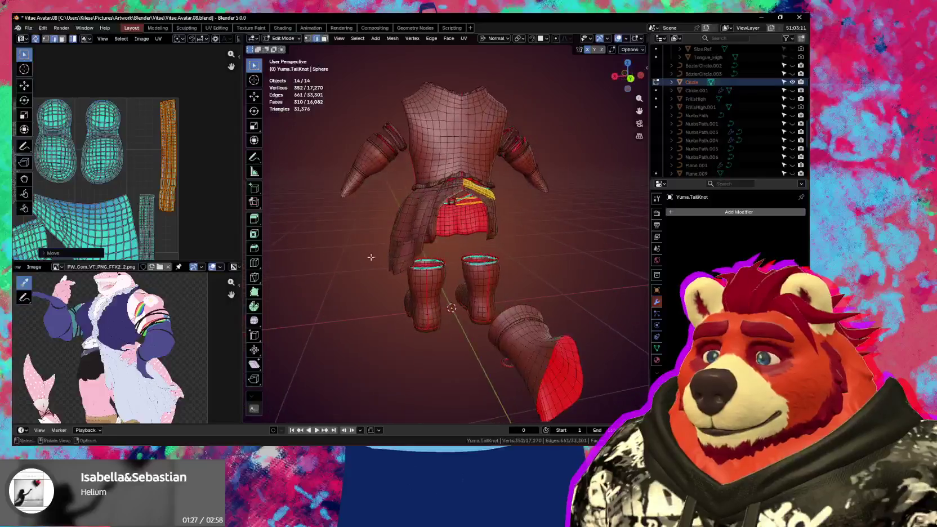
scroll(183, 216, up, 2)
Step: Select the belt island with L, gridify it from the sidebar, and place it beside the other strip
key(l)
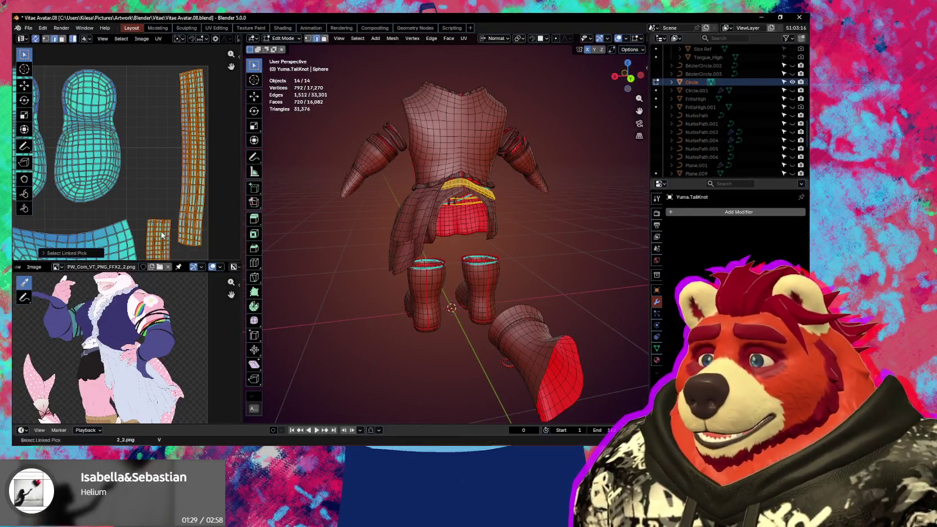
key(n)
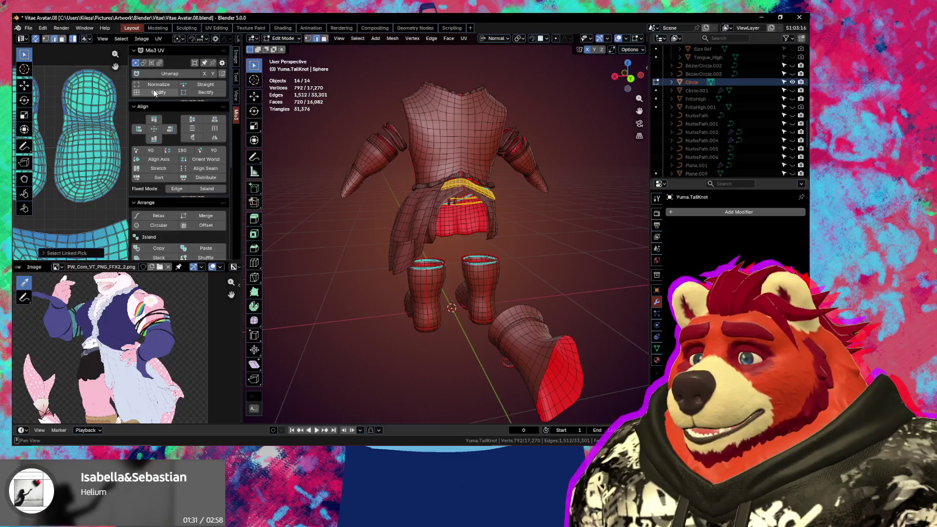
key(n)
scroll(146, 214, down, 3)
scroll(146, 214, down, 2)
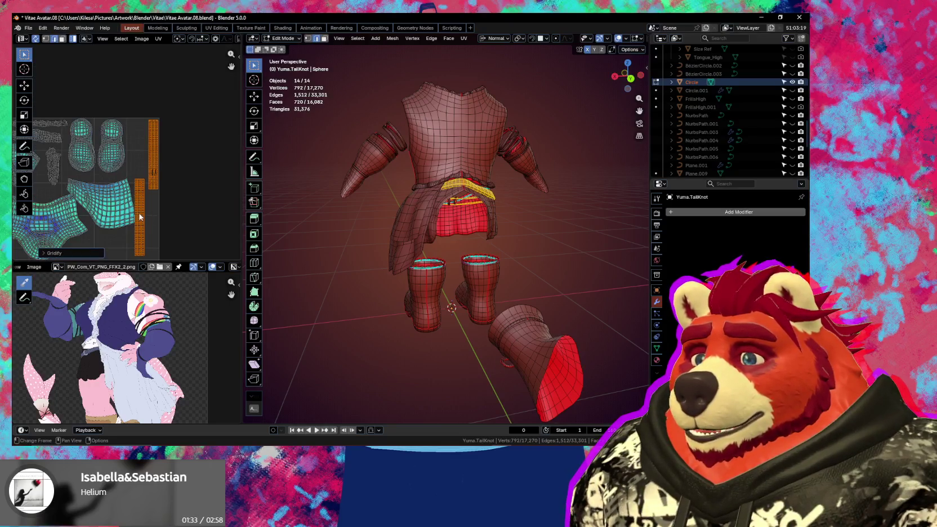
click(147, 210)
scroll(147, 210, up, 2)
scroll(124, 247, down, 2)
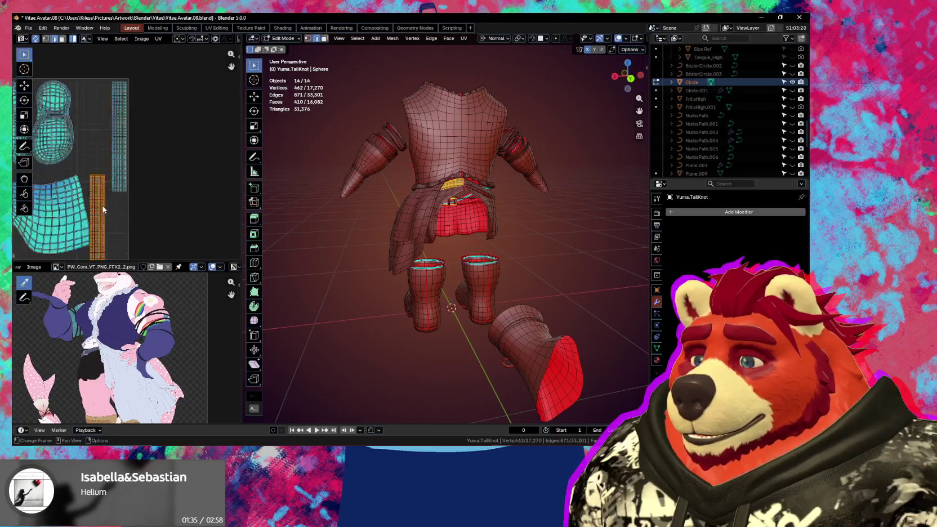
key(g)
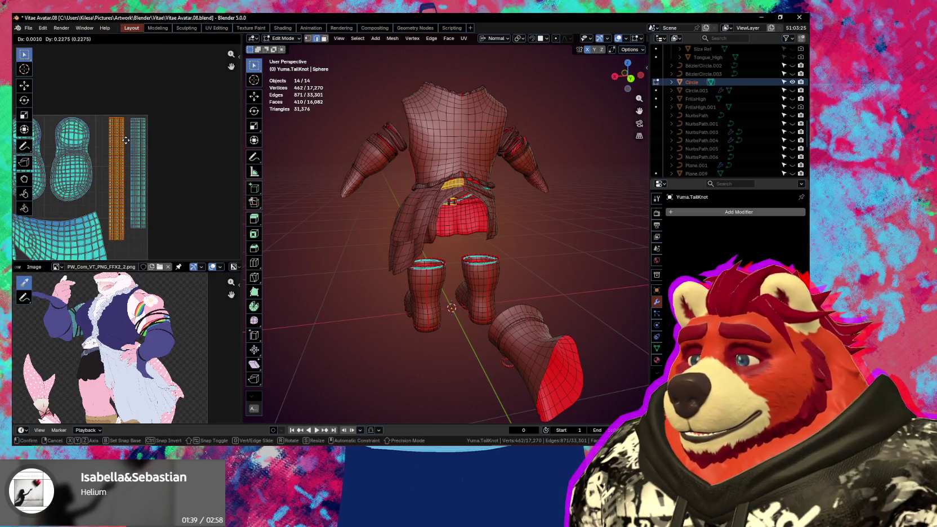
click(126, 139)
click(135, 144)
Step: Set the neighbouring strip island in place and save the blend file
key(g)
click(133, 178)
scroll(133, 178, up, 5)
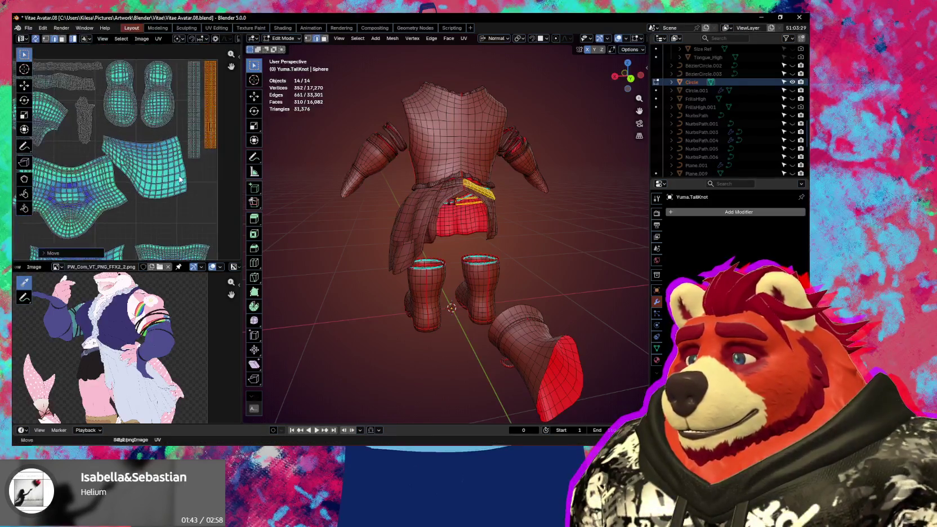
scroll(234, 163, up, 2)
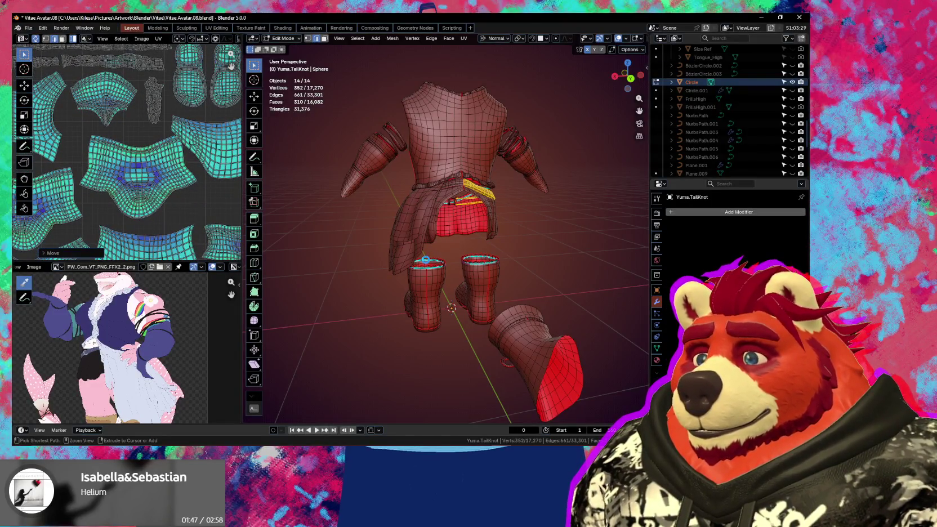
key(ctrl+s)
Step: Move the waistband UV island up to a new spot
middle_drag(219, 248, 168, 209)
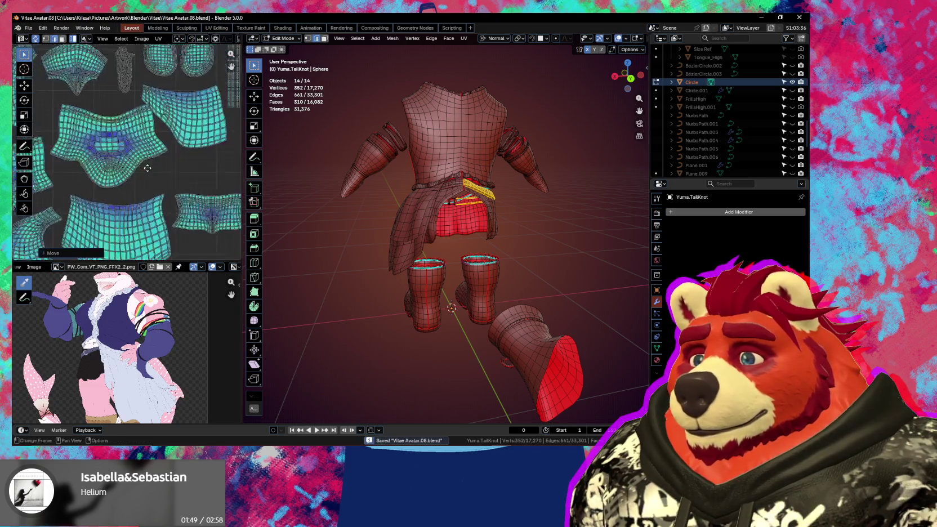
click(167, 208)
key(g)
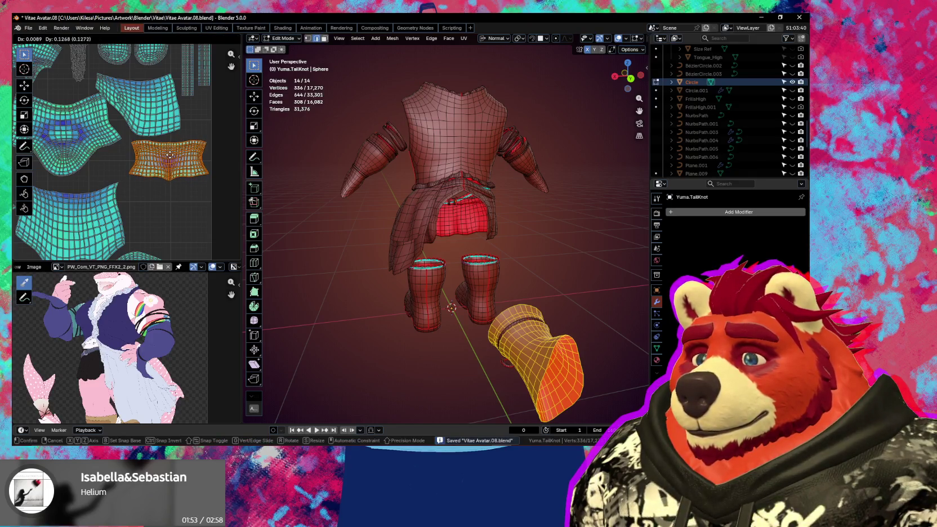
click(169, 156)
middle_drag(169, 156, 210, 177)
mouse_move(129, 167)
middle_down()
mouse_move(137, 188)
mouse_move(180, 181)
mouse_move(102, 155)
mouse_move(158, 185)
mouse_move(157, 162)
middle_up()
Step: Move the left boot's UV island to a new position
click(180, 181)
click(154, 152)
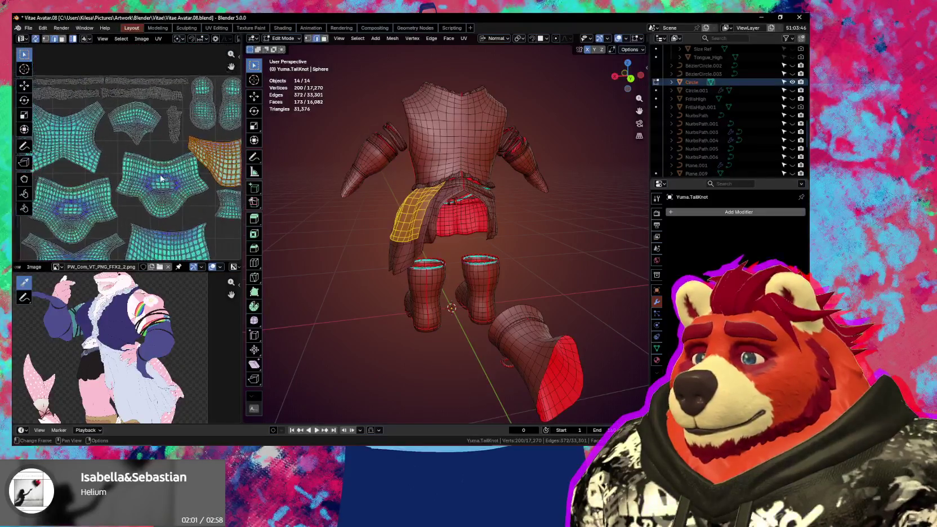
click(156, 163)
key(g)
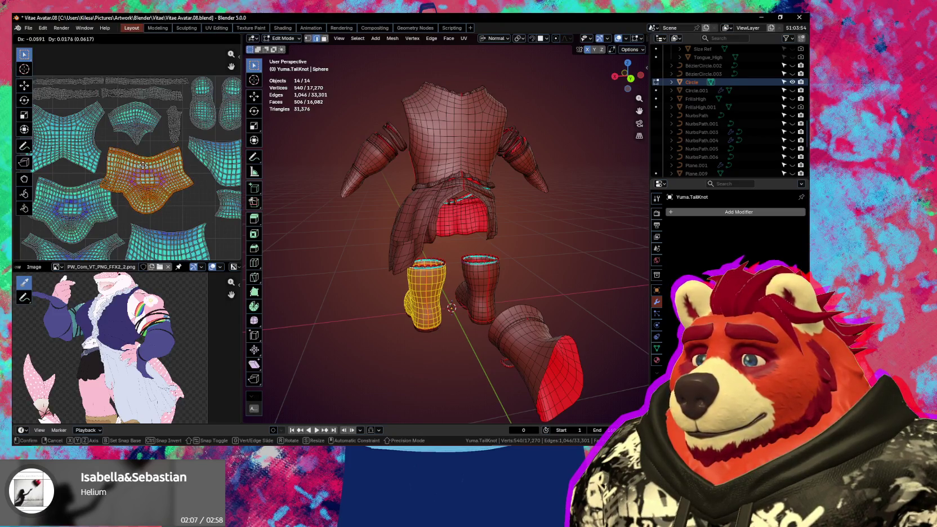
click(143, 168)
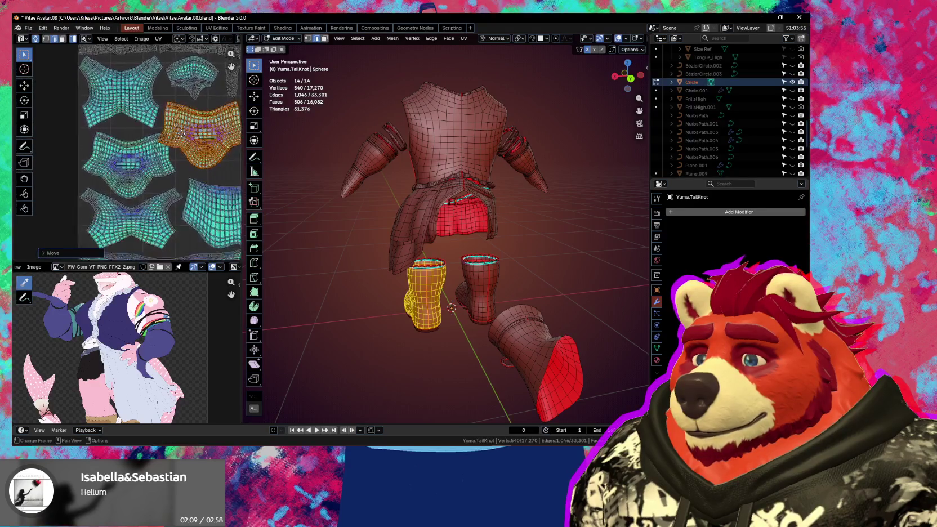
scroll(142, 163, down, 5)
scroll(141, 159, down, 2)
scroll(124, 169, down, 2)
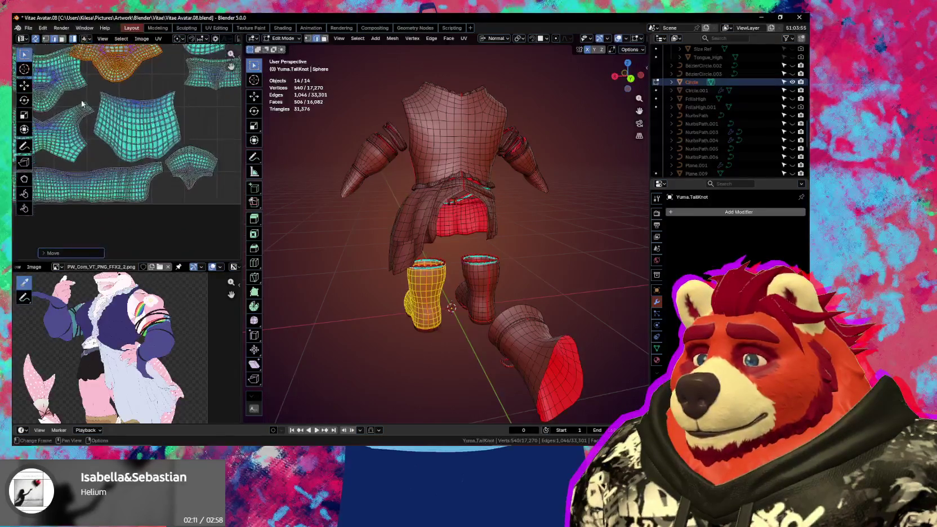
scroll(107, 186, down, 2)
scroll(98, 192, down, 1)
scroll(98, 192, up, 3)
scroll(169, 190, up, 1)
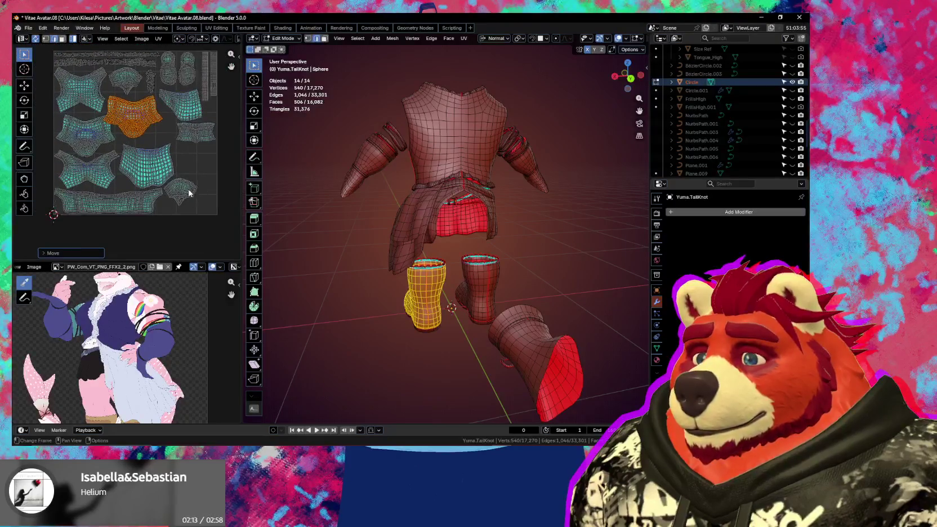
Step: Drop the sleeve UV island lower in the layout
click(190, 194)
scroll(140, 200, up, 2)
key(g)
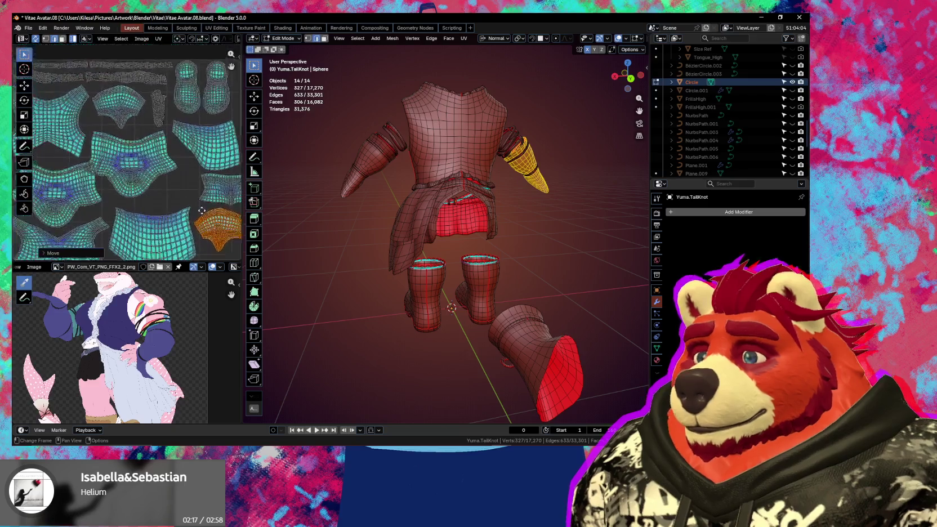
click(165, 179)
Step: Reposition the boot's wide band UV island
click(169, 186)
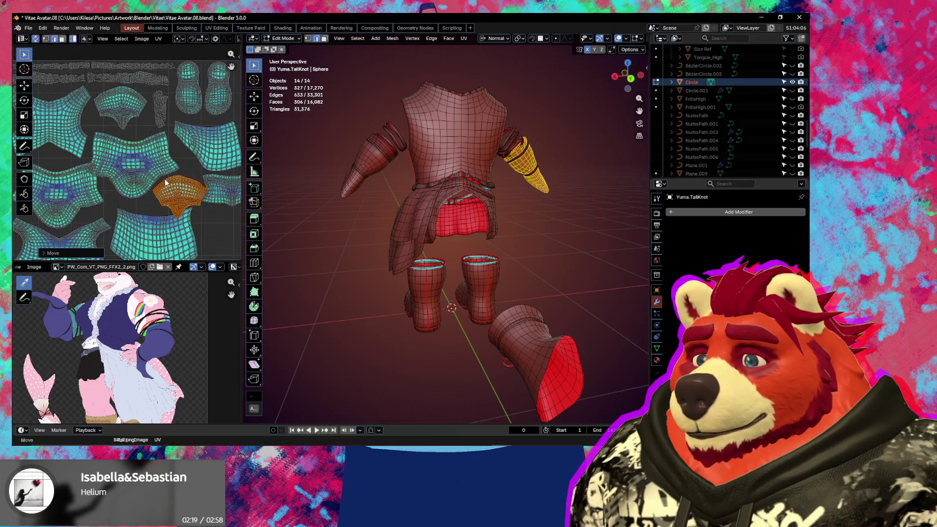
scroll(180, 186, down, 1)
click(196, 190)
key(g)
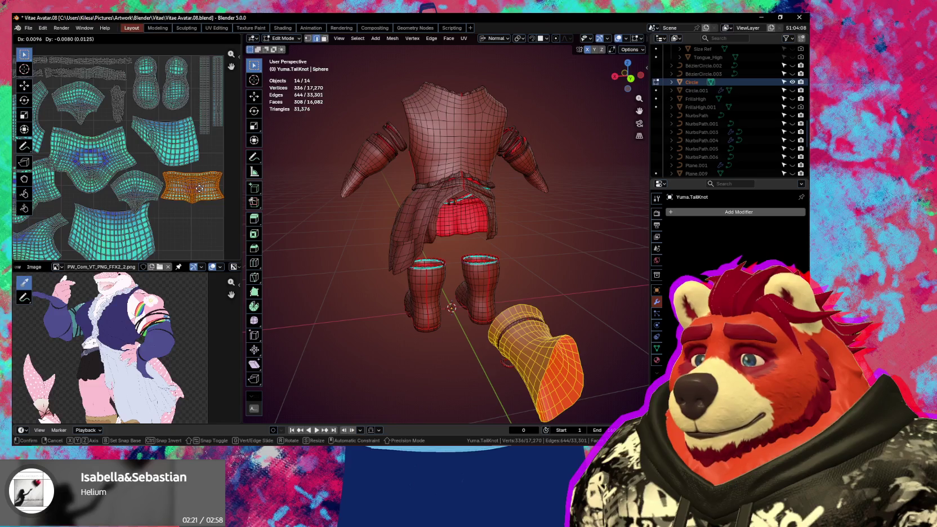
click(200, 191)
scroll(186, 186, up, 1)
scroll(157, 177, up, 2)
scroll(137, 170, up, 1)
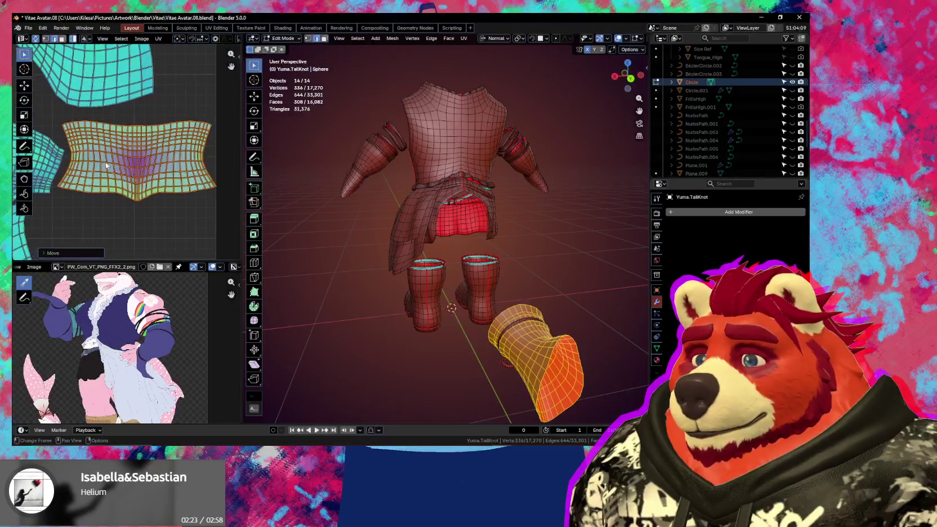
scroll(137, 171, up, 1)
Step: Move the arm's UV island into place
middle_drag(129, 180, 166, 190)
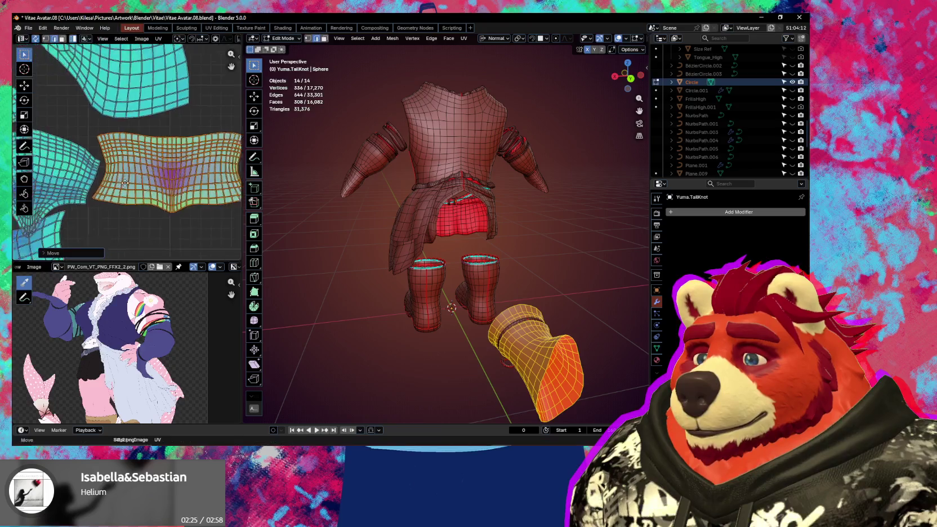
click(166, 190)
key(g)
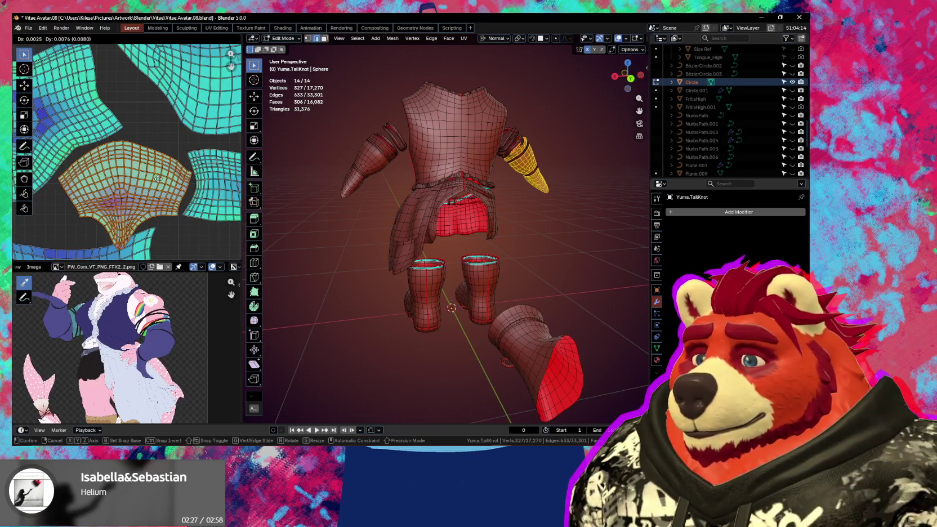
click(160, 182)
scroll(159, 180, down, 2)
scroll(164, 175, down, 1)
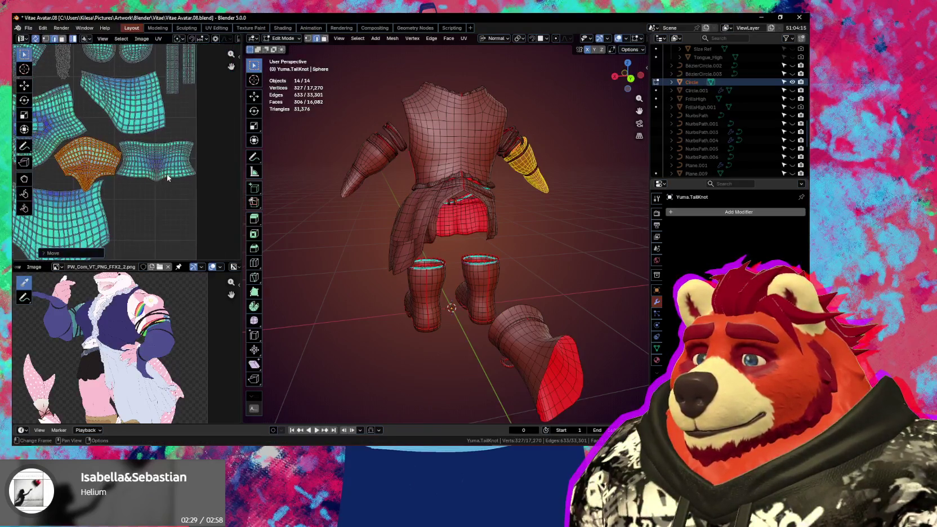
Step: Move the flap UV island up into a free spot
click(167, 174)
middle_drag(197, 185, 220, 216)
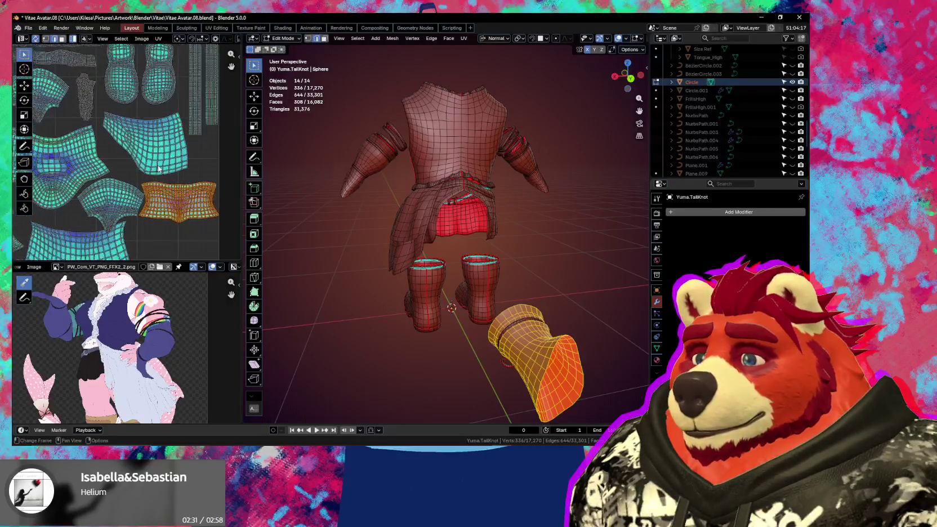
click(159, 170)
key(g)
click(153, 148)
Step: Shift the boot's band island to a new position
click(183, 191)
key(g)
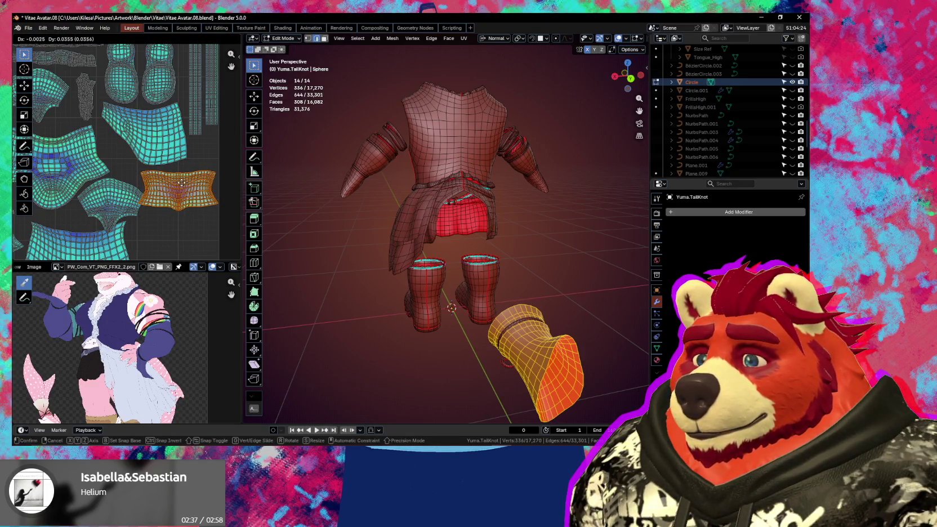
click(182, 183)
scroll(188, 169, up, 3)
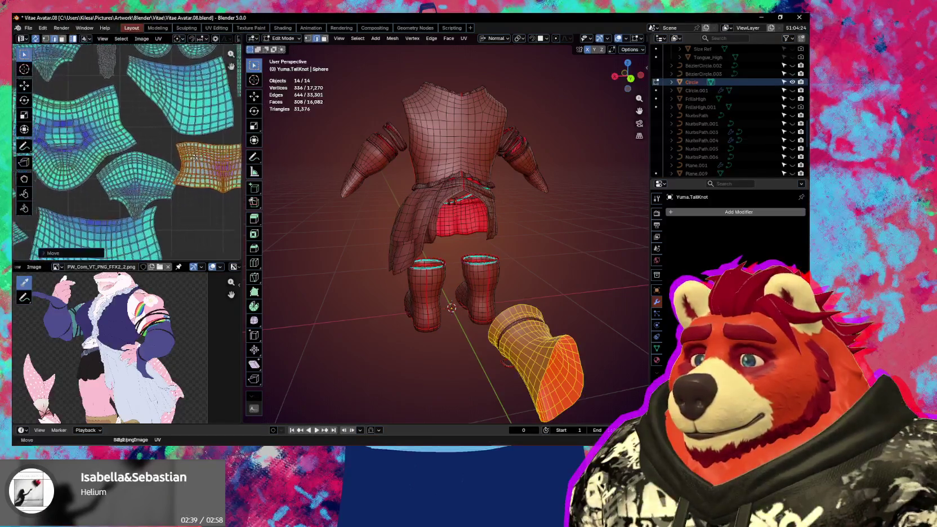
scroll(194, 161, up, 2)
Step: Move the arm piece's fan-shaped island slightly left
click(161, 179)
key(g)
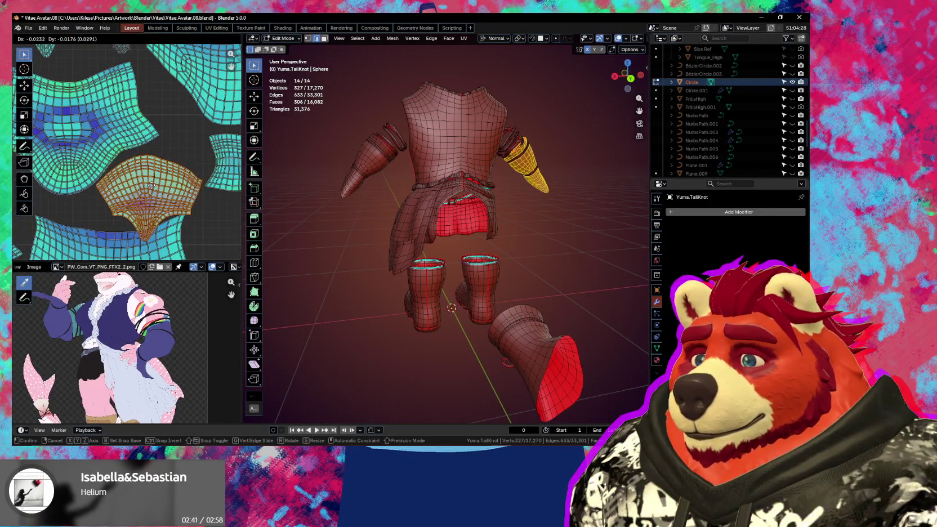
click(151, 182)
scroll(152, 166, down, 2)
scroll(153, 162, down, 1)
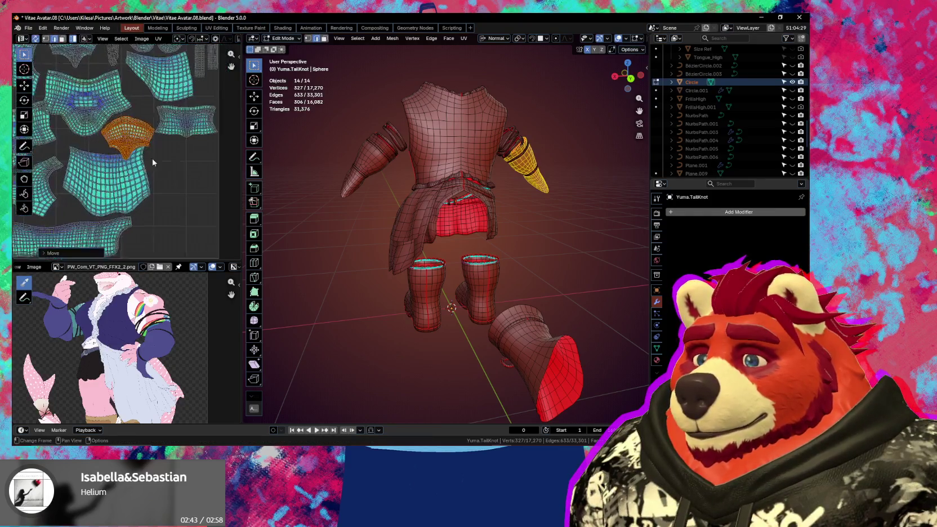
scroll(153, 163, up, 2)
scroll(163, 184, down, 2)
Step: Select the large skirt island and zoom around the layout to inspect it
click(159, 186)
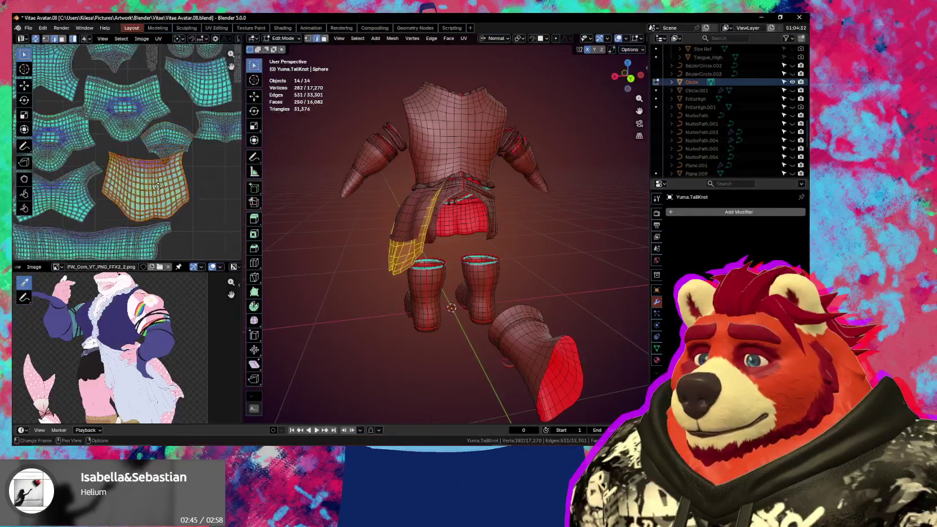
scroll(152, 188, down, 2)
scroll(113, 195, down, 1)
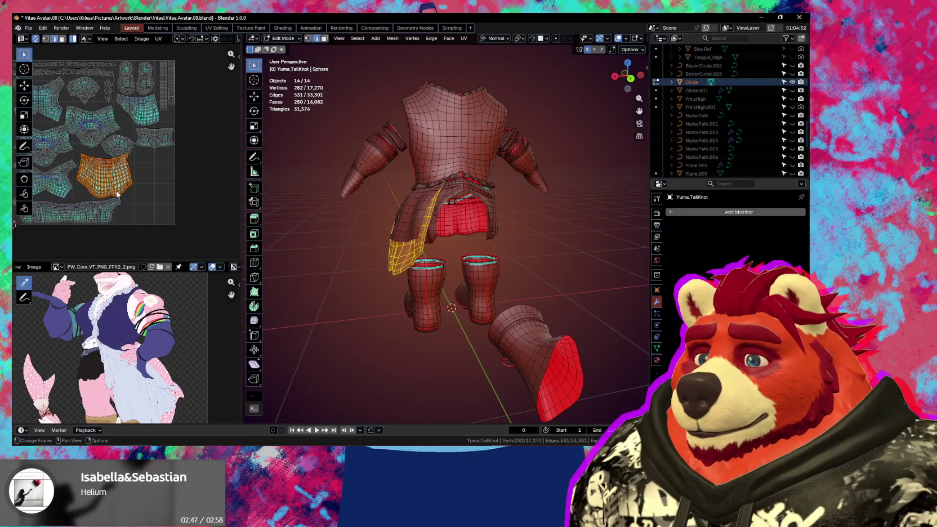
scroll(163, 183, up, 1)
scroll(162, 182, up, 1)
scroll(175, 189, up, 1)
scroll(181, 193, up, 1)
scroll(181, 193, down, 2)
scroll(169, 228, down, 1)
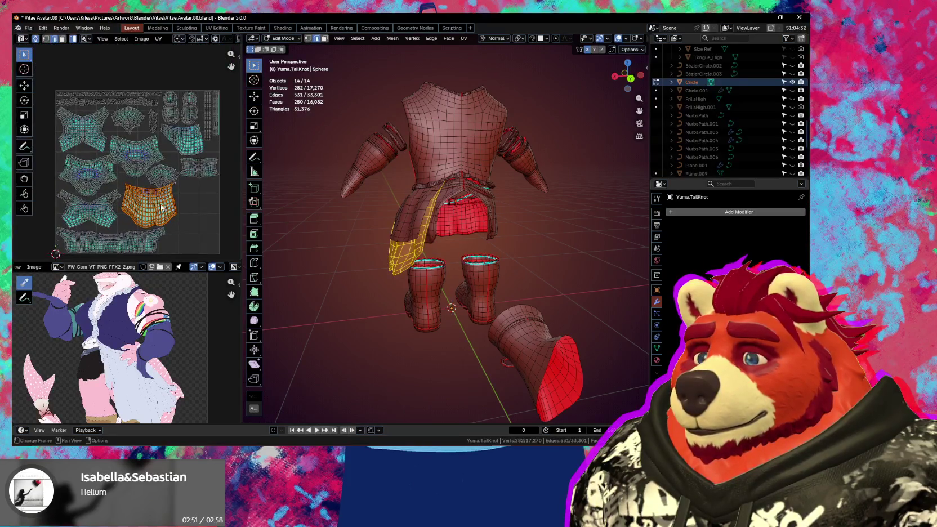
scroll(152, 183, up, 2)
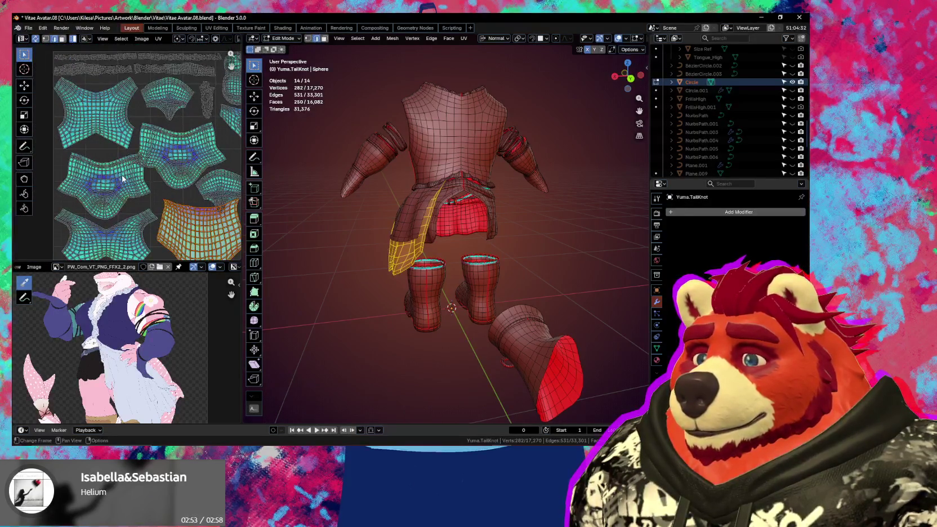
Step: Scale the boot UV island slightly smaller and move it to a new spot
click(137, 188)
key(s)
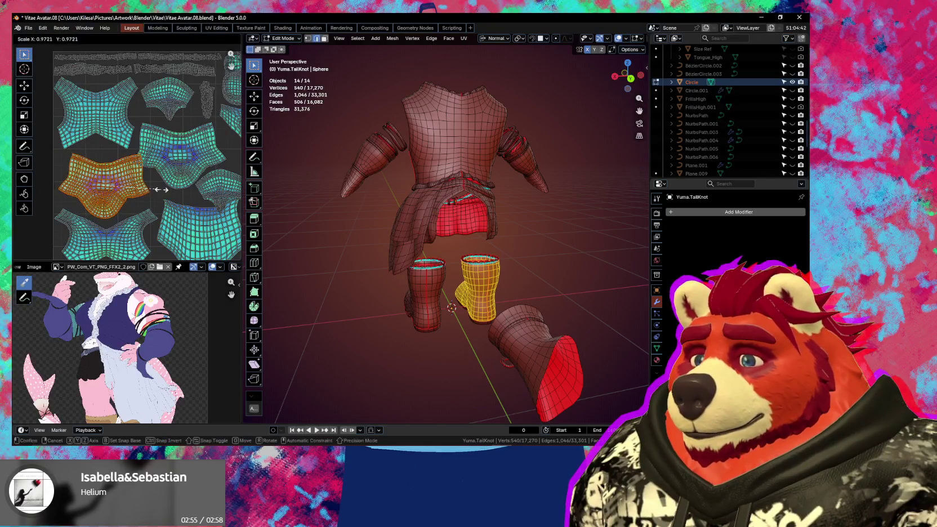
click(160, 192)
key(g)
click(160, 190)
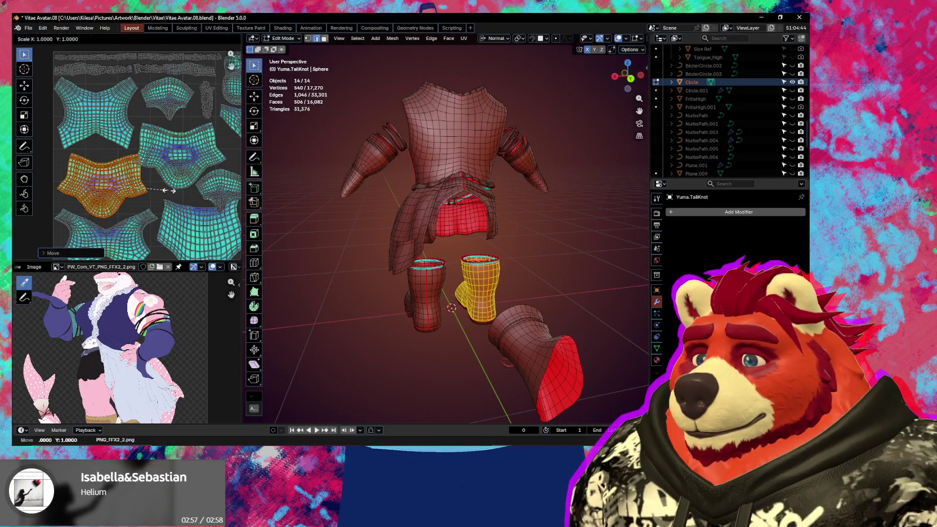
Step: Shift the right boot's UV island slightly to the right
mouse_move(586, 273)
middle_down()
mouse_move(614, 237)
mouse_move(587, 236)
middle_up()
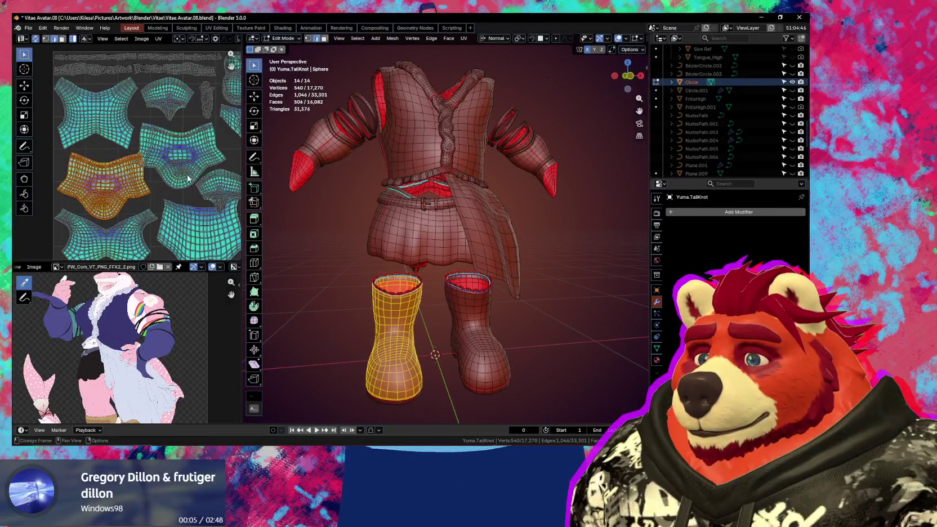
scroll(189, 179, down, 2)
click(136, 141)
key(g)
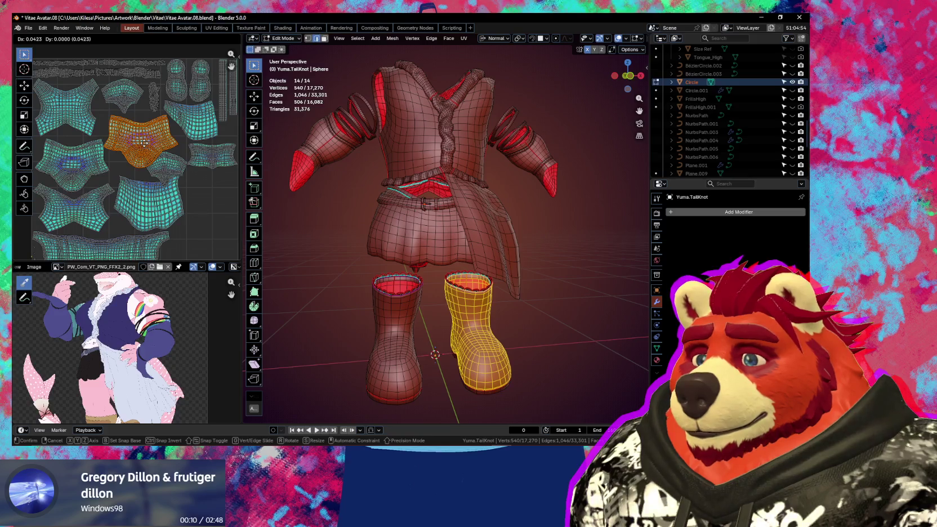
click(144, 143)
Step: Reposition the boot island, moving it down-right then up-left
click(169, 178)
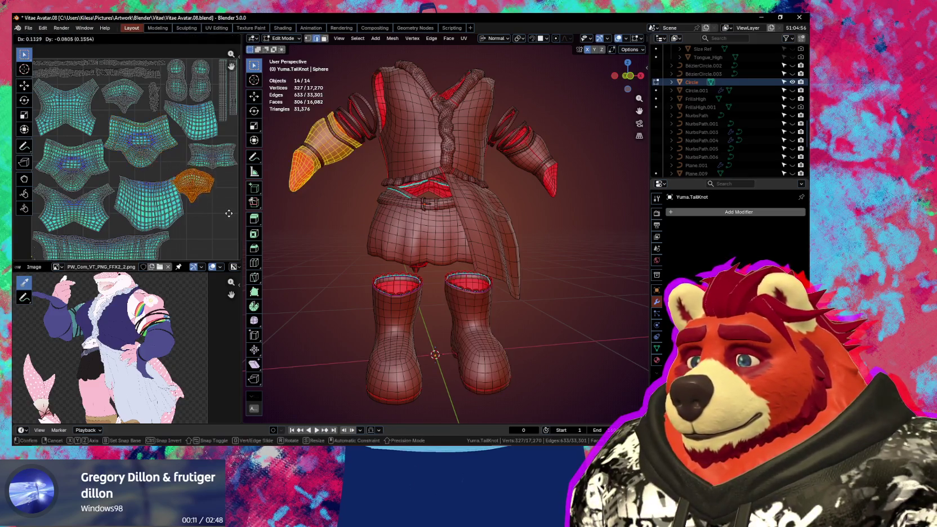
scroll(124, 147, up, 1)
drag(133, 141, 151, 163)
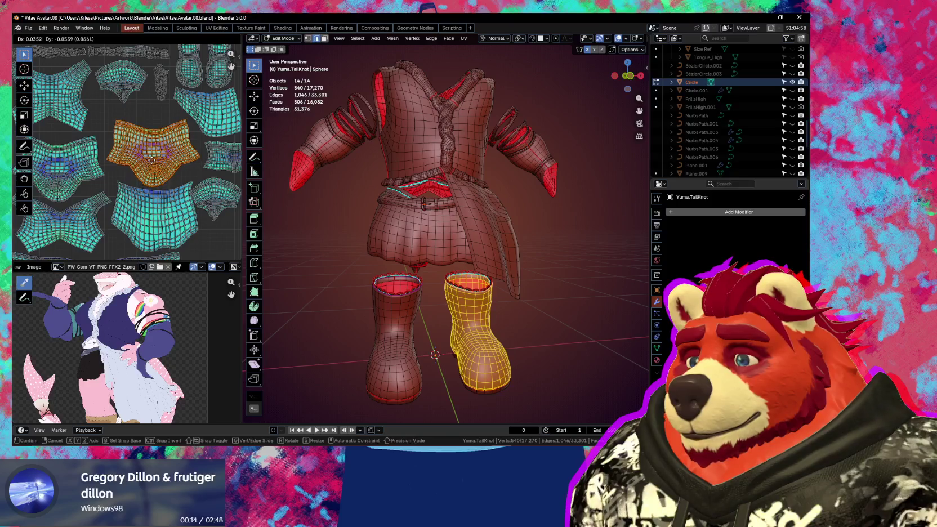
middle_drag(151, 163, 162, 199)
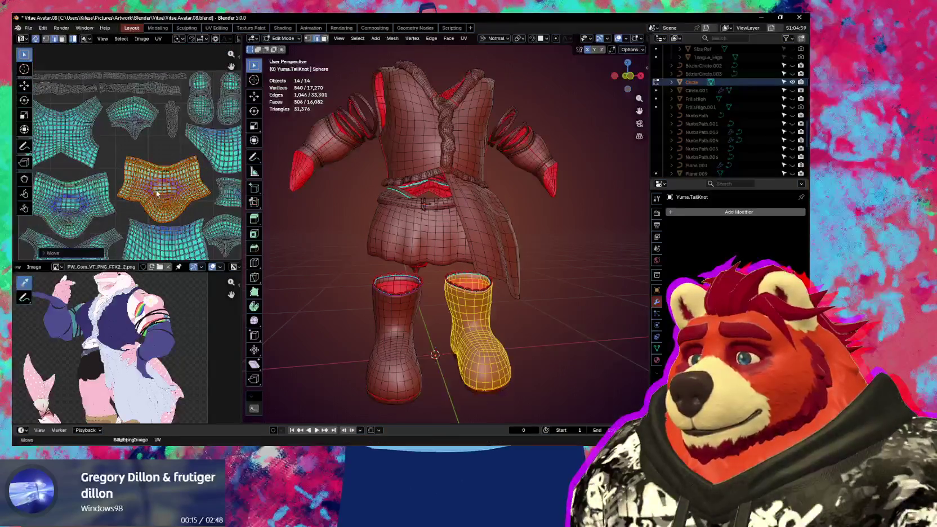
drag(141, 192, 143, 166)
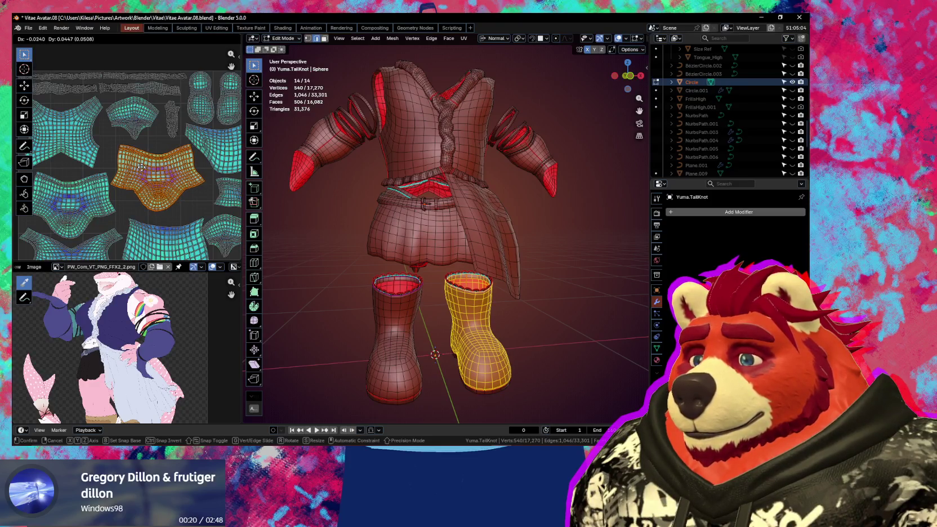
click(142, 167)
Step: Move the skirt island into free space, rotate it slightly and raise it
middle_drag(143, 167, 135, 118)
mouse_move(156, 194)
mouse_down()
mouse_move(156, 182)
mouse_move(166, 185)
mouse_up()
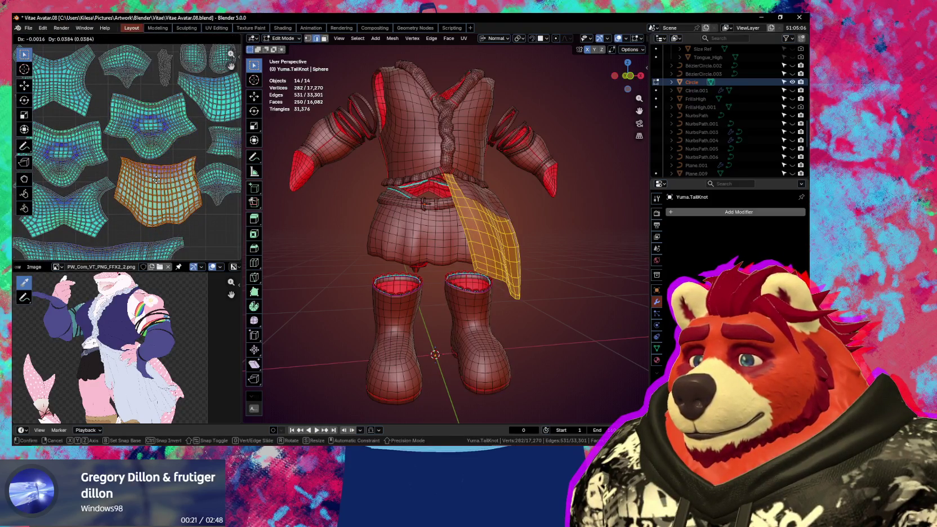
scroll(167, 151, down, 1)
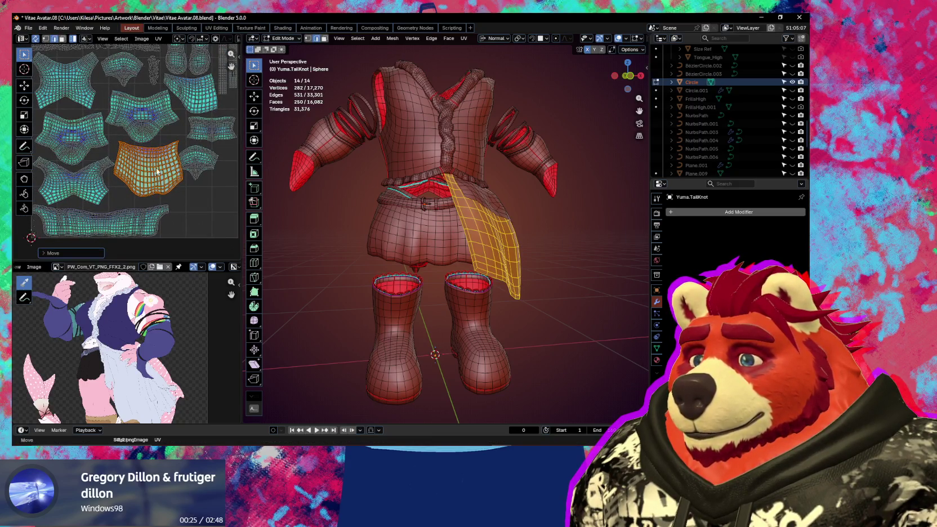
drag(152, 127, 205, 225)
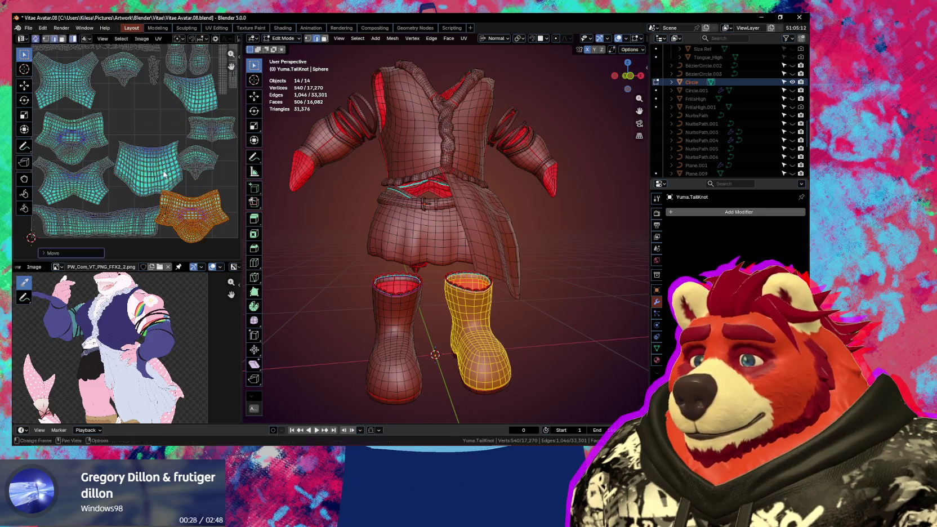
key(r)
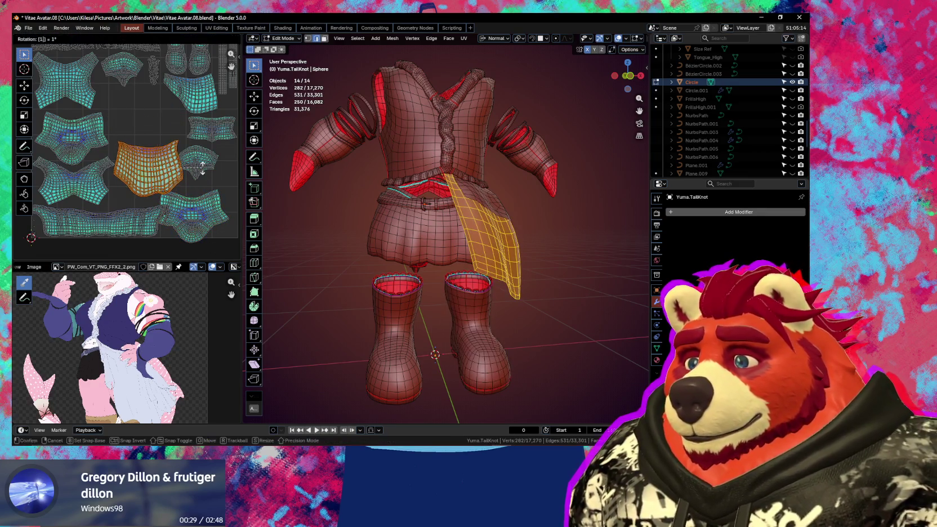
click(203, 171)
key(g)
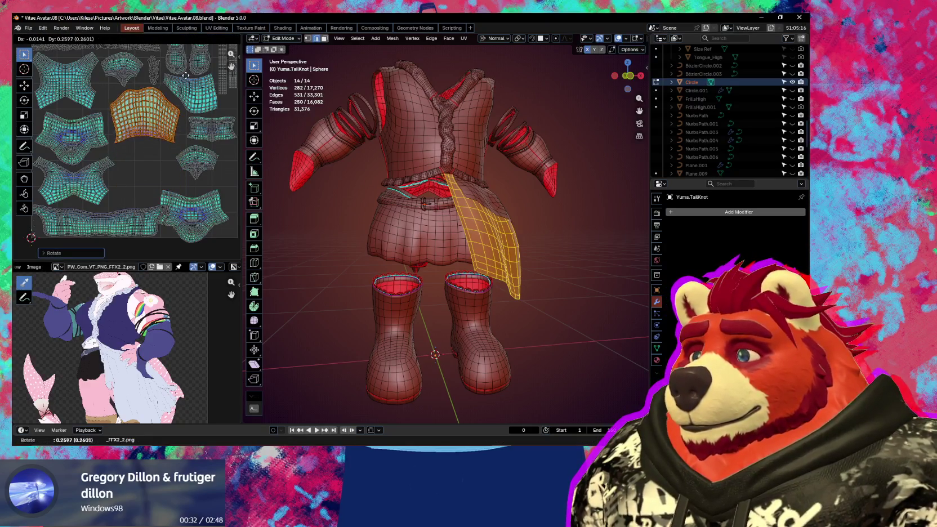
click(183, 77)
Step: Reposition a neighbouring island and move the belt island further left
scroll(183, 77, up, 3)
mouse_move(185, 115)
middle_down()
mouse_move(197, 194)
mouse_move(112, 183)
middle_up()
key(g)
click(196, 194)
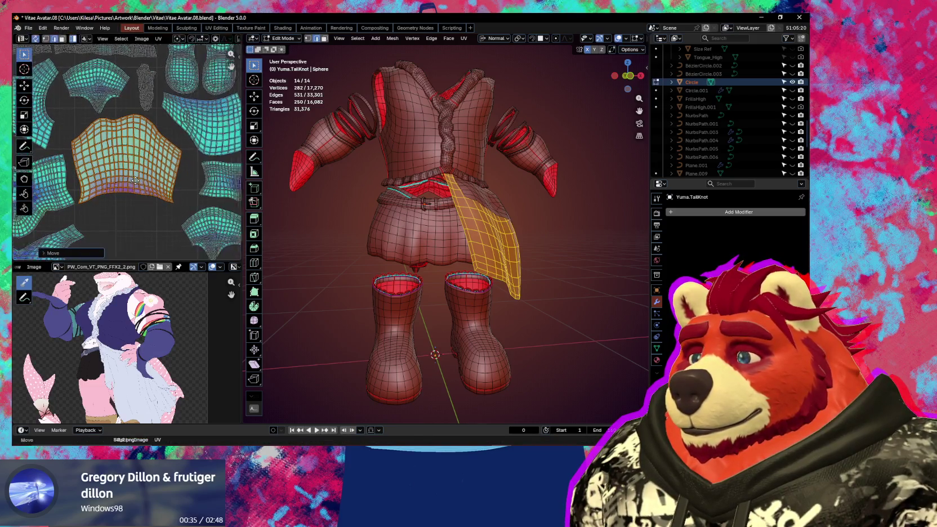
middle_drag(181, 145, 168, 141)
click(191, 178)
key(g)
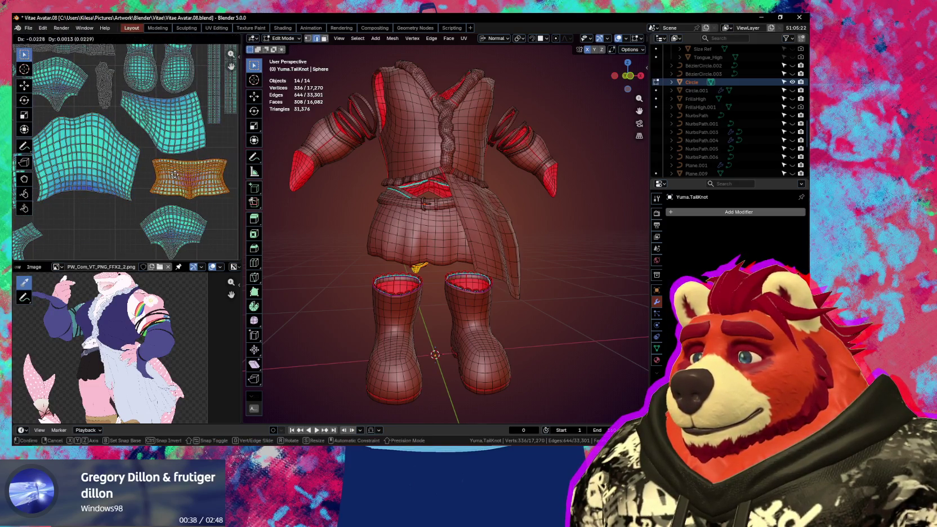
click(166, 179)
Step: Move the forearm's UV island further left
middle_drag(167, 179, 184, 117)
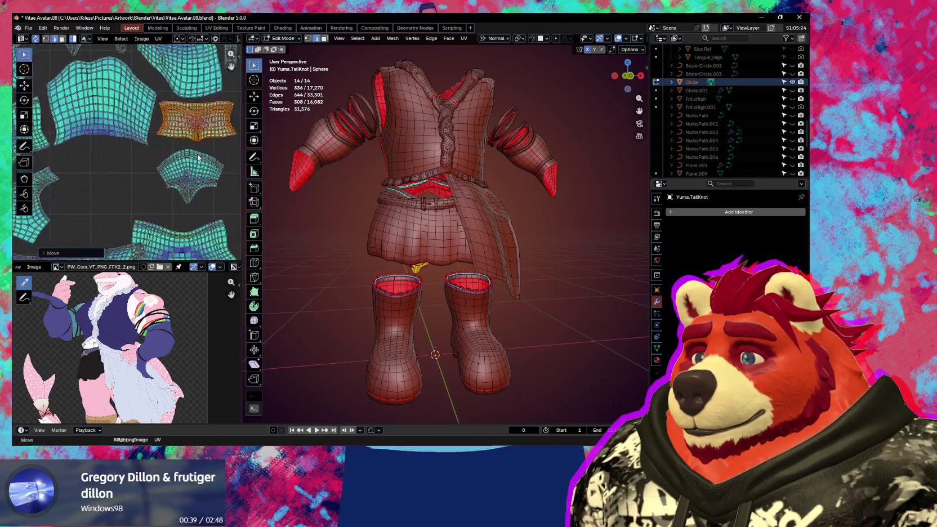
click(172, 189)
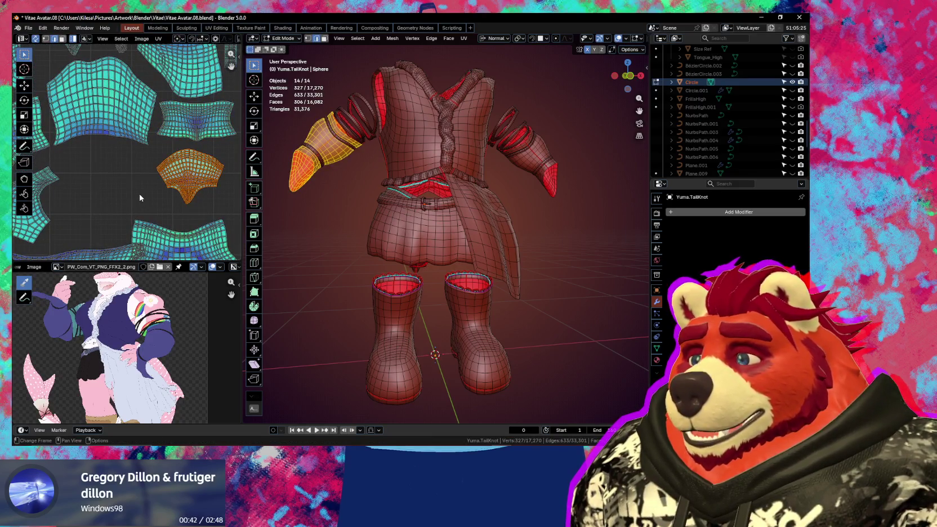
middle_drag(142, 186, 159, 185)
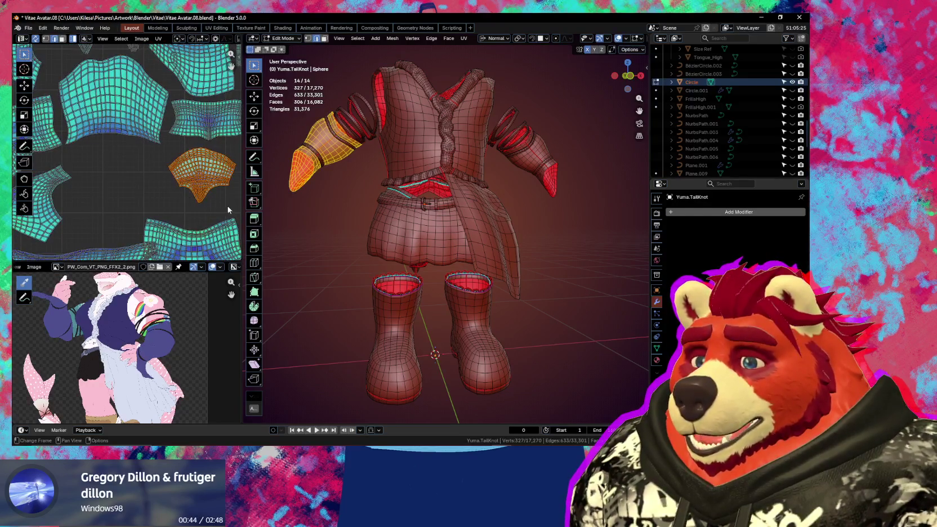
key(g)
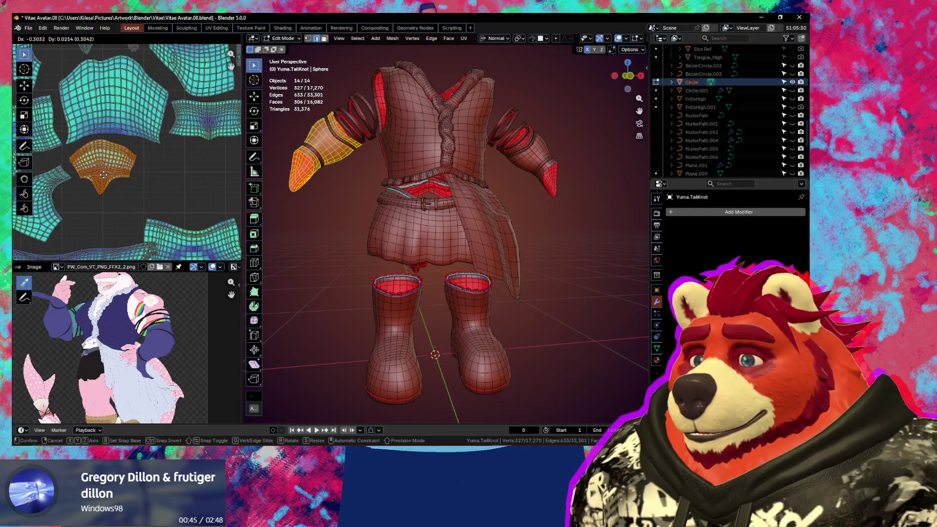
click(103, 174)
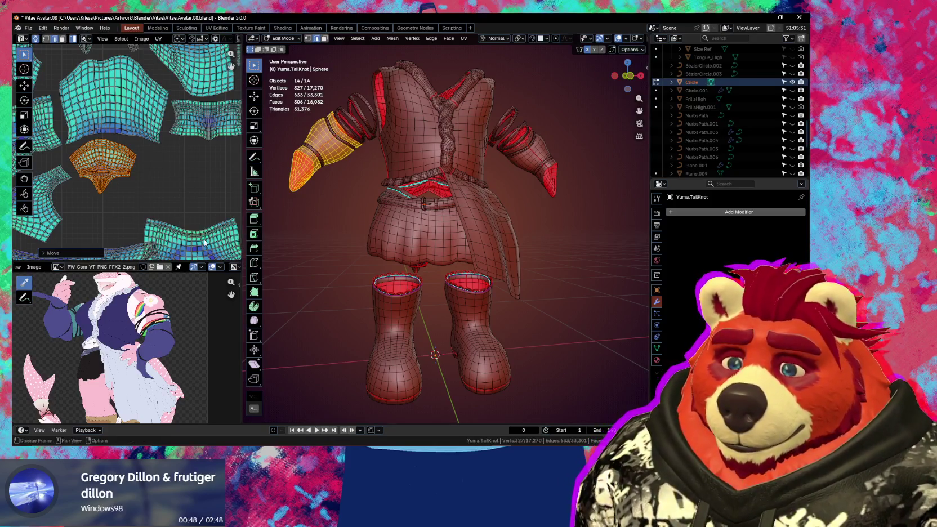
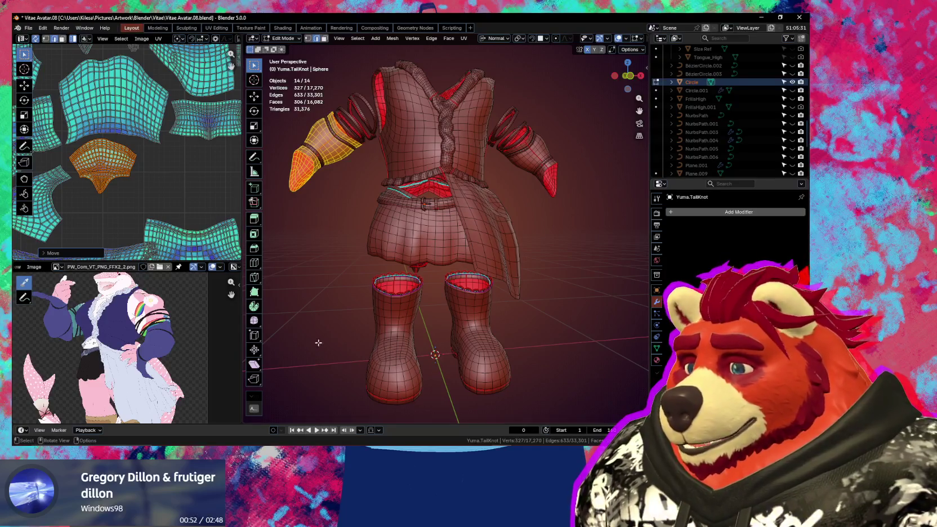
Step: Move the right boot's UV island and a small island to new positions
scroll(124, 146, down, 2)
click(479, 338)
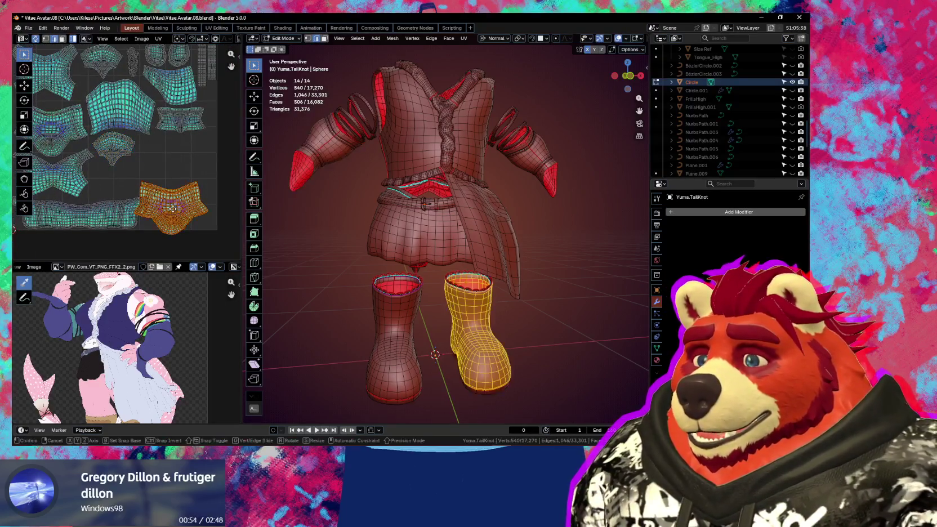
key(g)
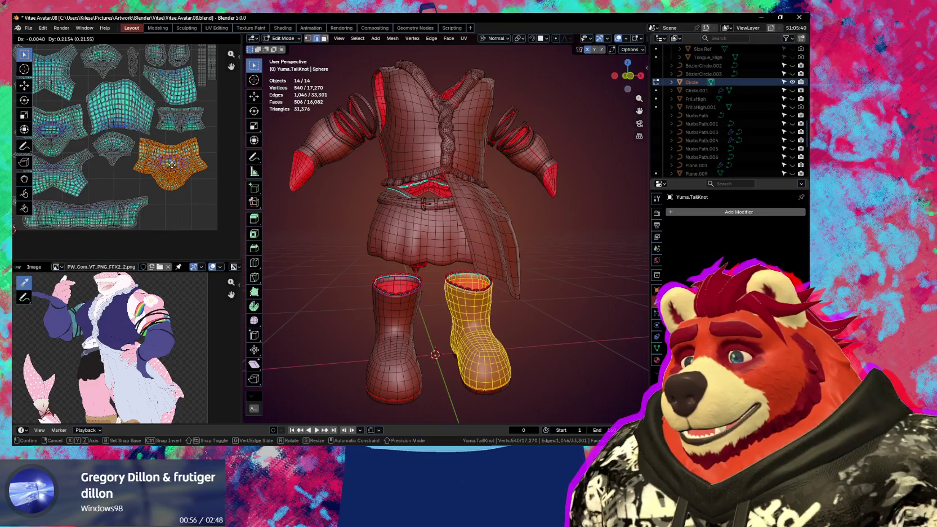
click(173, 168)
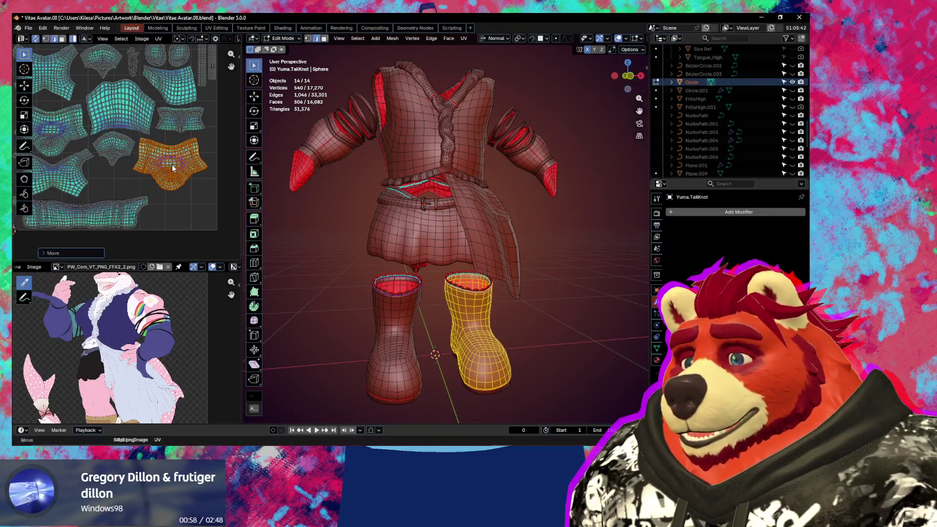
click(190, 128)
key(g)
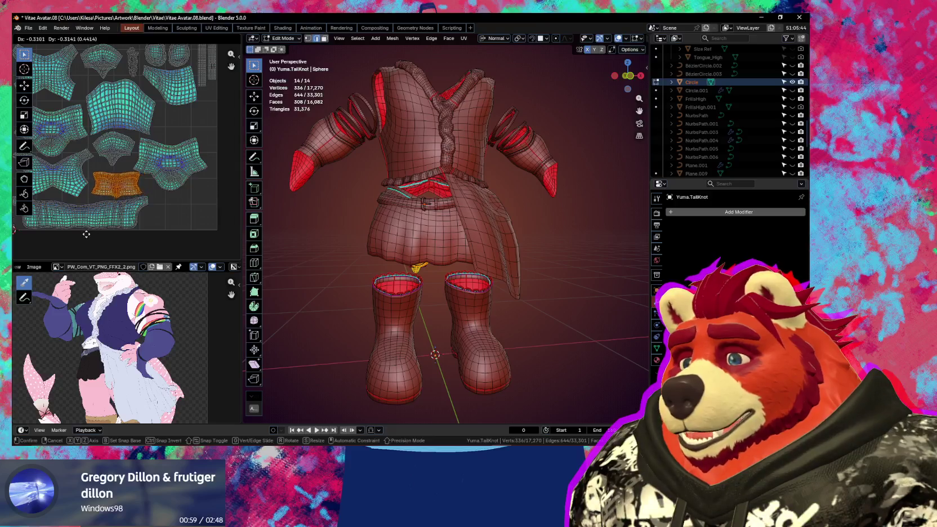
click(85, 231)
Step: Place another selected island, then reposition the boot island again
middle_drag(111, 224, 143, 223)
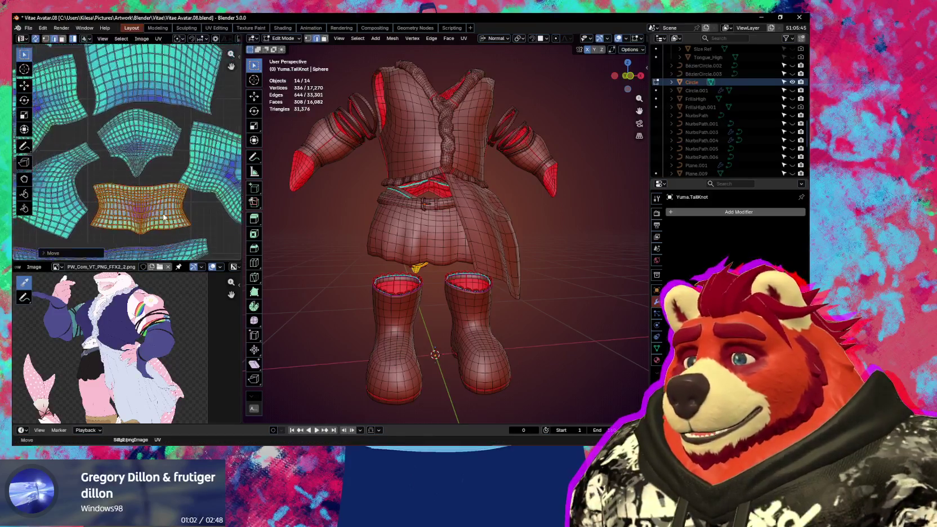
key(g)
click(159, 213)
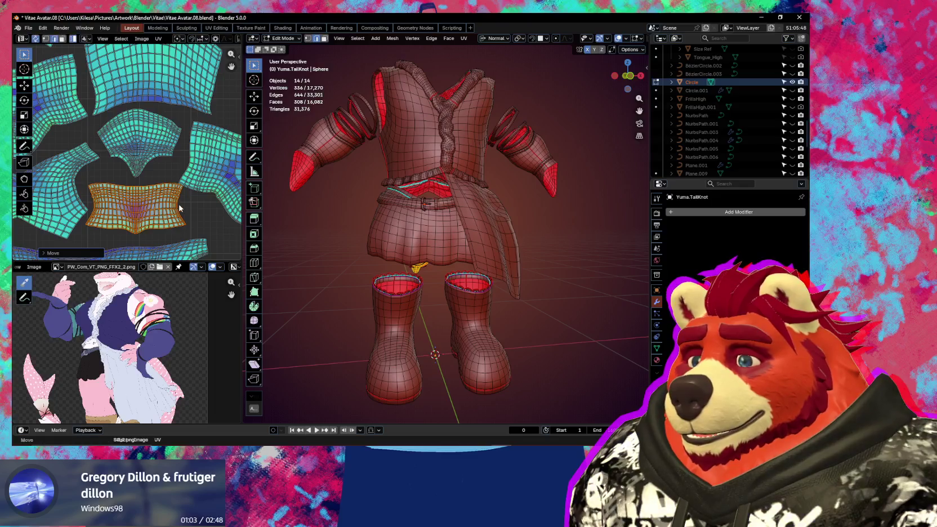
scroll(157, 203, down, 3)
key(l)
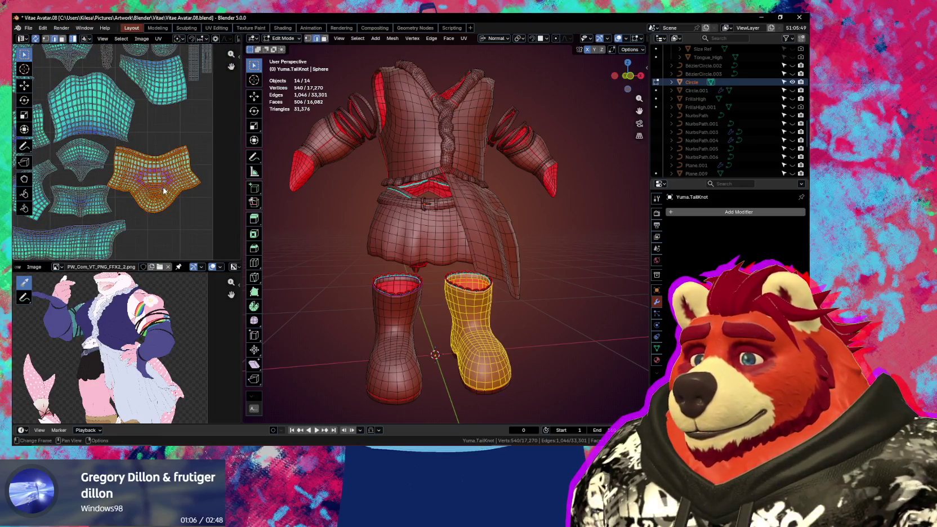
scroll(164, 192, down, 2)
mouse_move(151, 190)
middle_down()
mouse_move(220, 200)
mouse_move(193, 208)
middle_up()
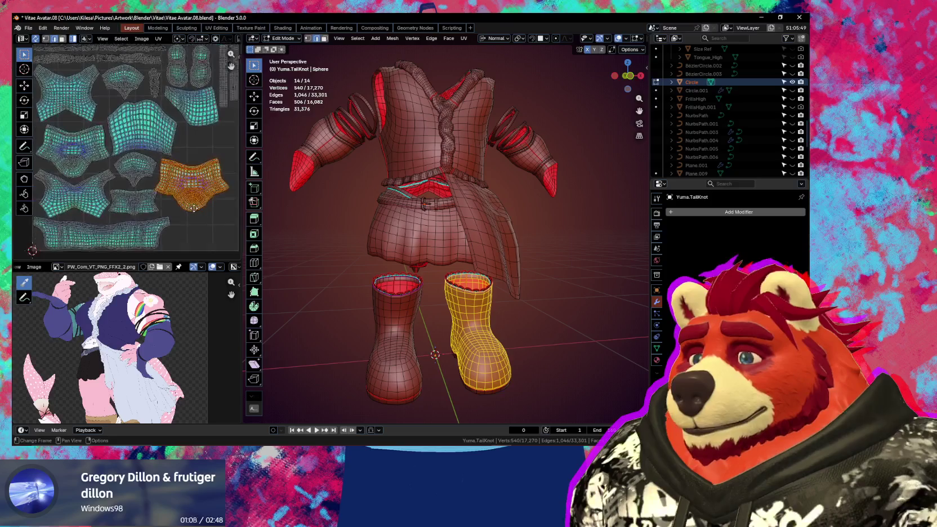
key(g)
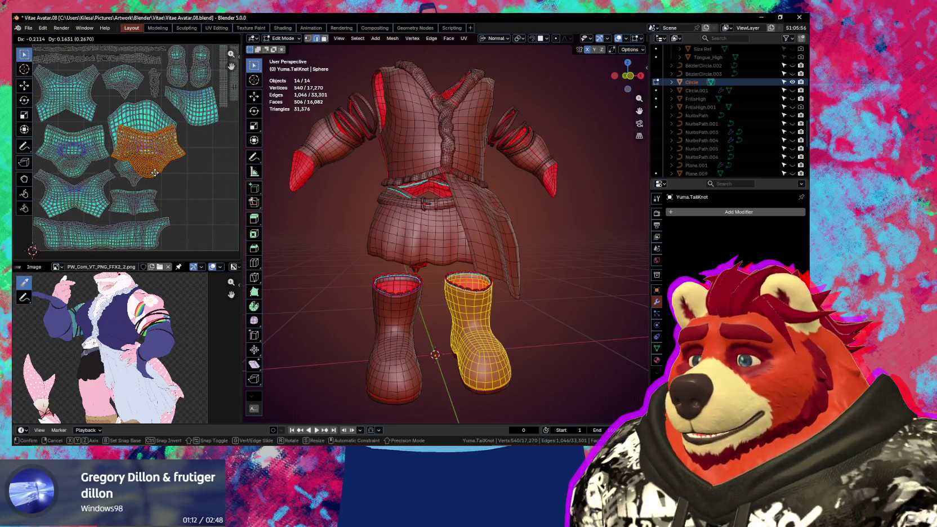
click(156, 176)
Step: Select both boot islands, move them together and rotate them 90°
scroll(94, 172, down, 1)
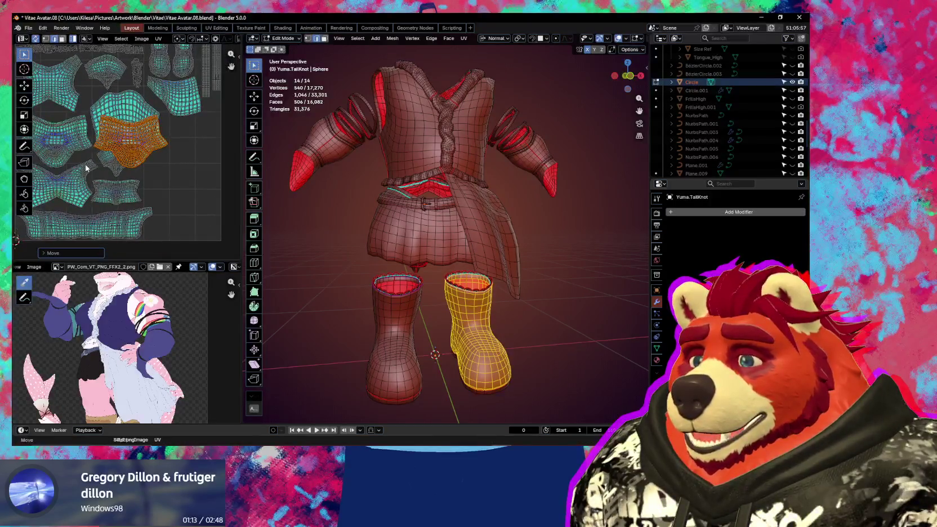
key(l)
key(g)
click(178, 186)
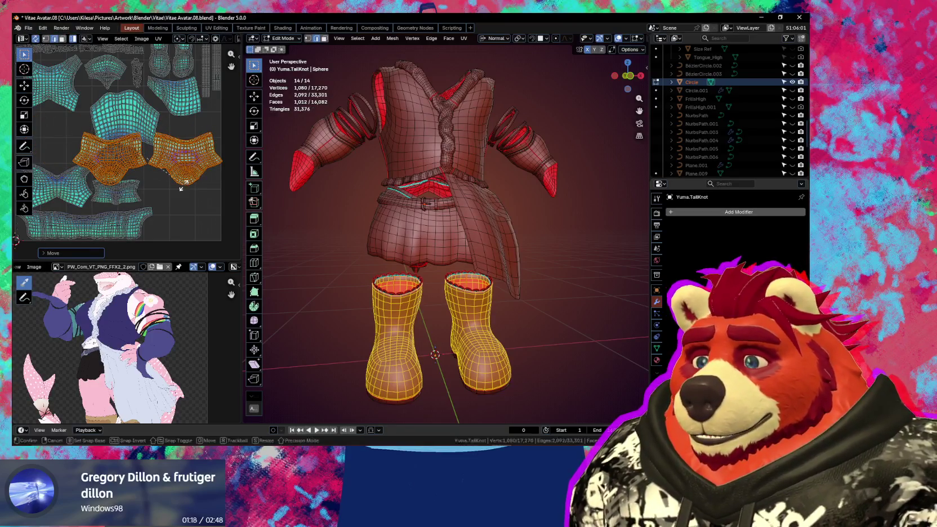
text(r90)
key(Return)
key(g)
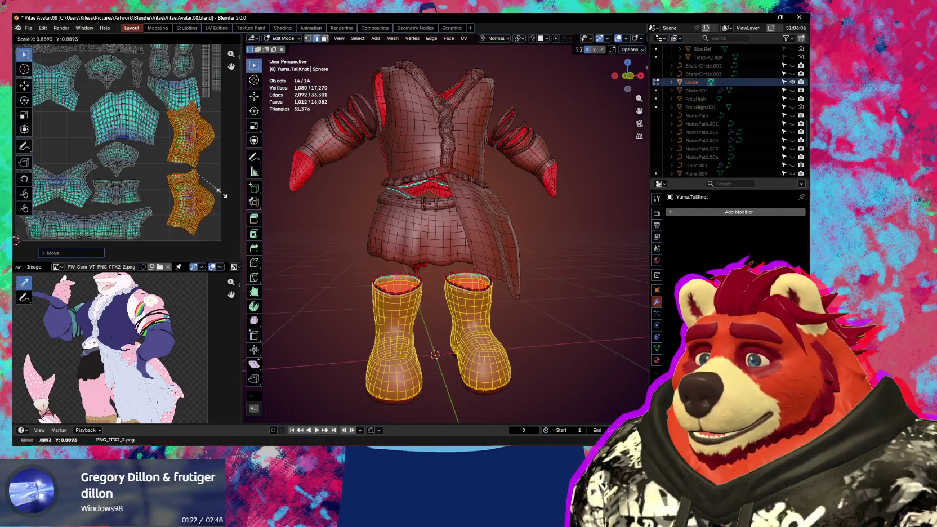
right_click(225, 197)
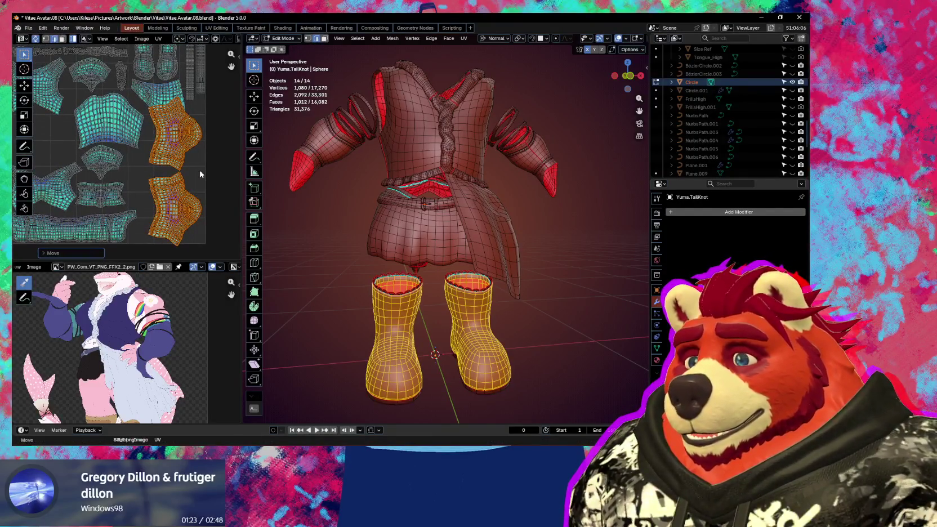
Step: Undo the last boot move, leaving both boot islands in the middle, and select the skirt flap island
scroll(181, 150, up, 2)
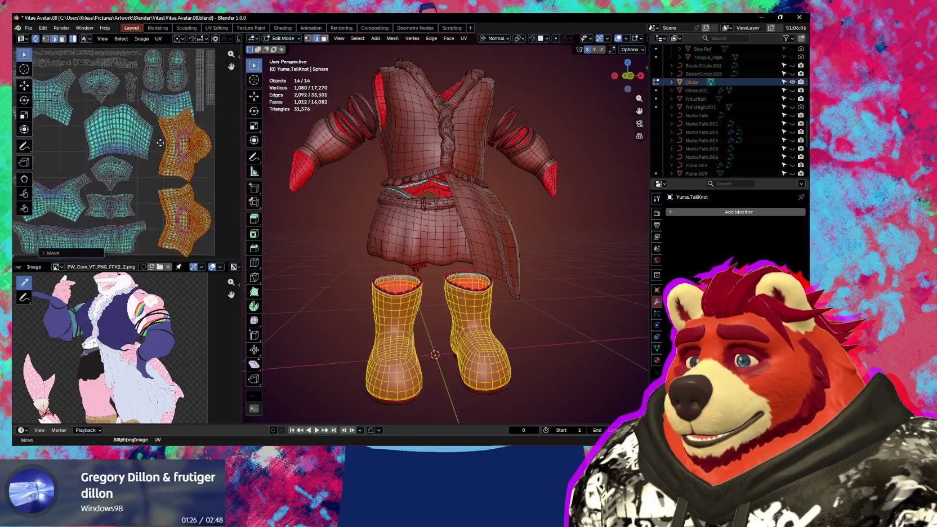
scroll(156, 139, down, 1)
mouse_move(156, 139)
middle_down()
mouse_move(203, 137)
mouse_move(181, 144)
mouse_move(220, 199)
middle_up()
key(ctrl+z)
key(ctrl+z)
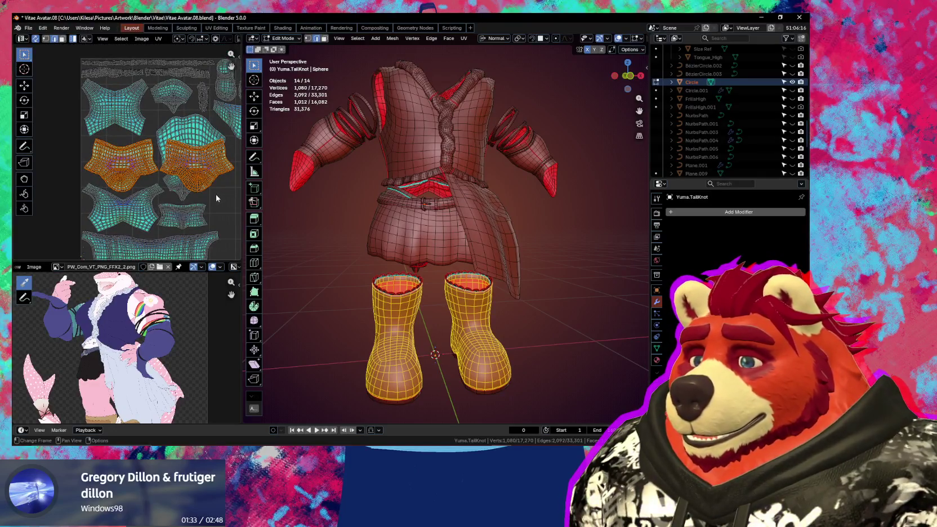
click(203, 149)
Step: Drag the skirt flap island lower right and inspect the left boot island in the sidebar
scroll(204, 148, up, 1)
drag(204, 148, 227, 255)
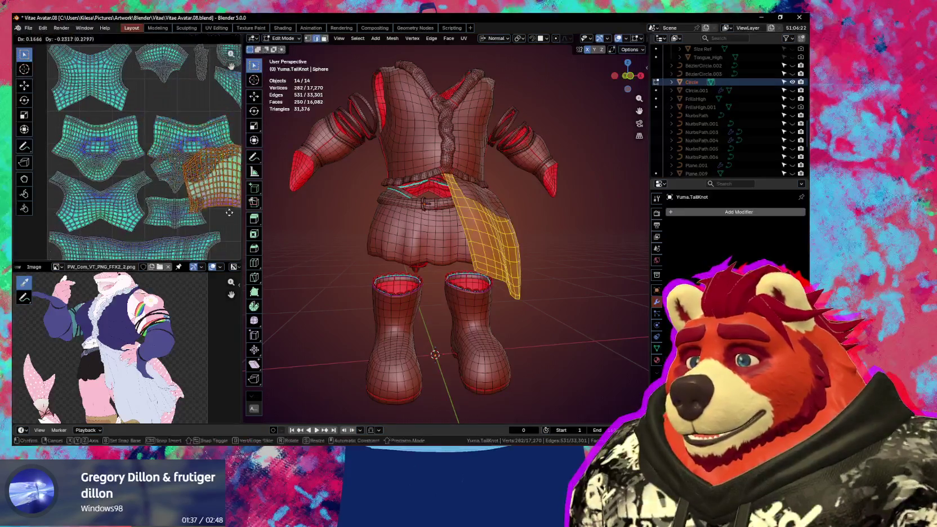
key(l)
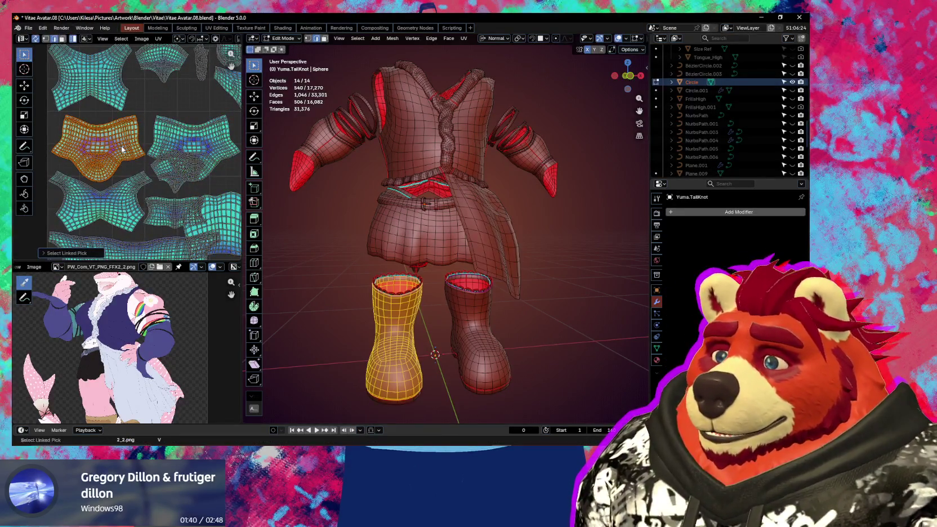
key(n)
scroll(171, 199, down, 2)
scroll(171, 199, down, 3)
scroll(171, 202, down, 2)
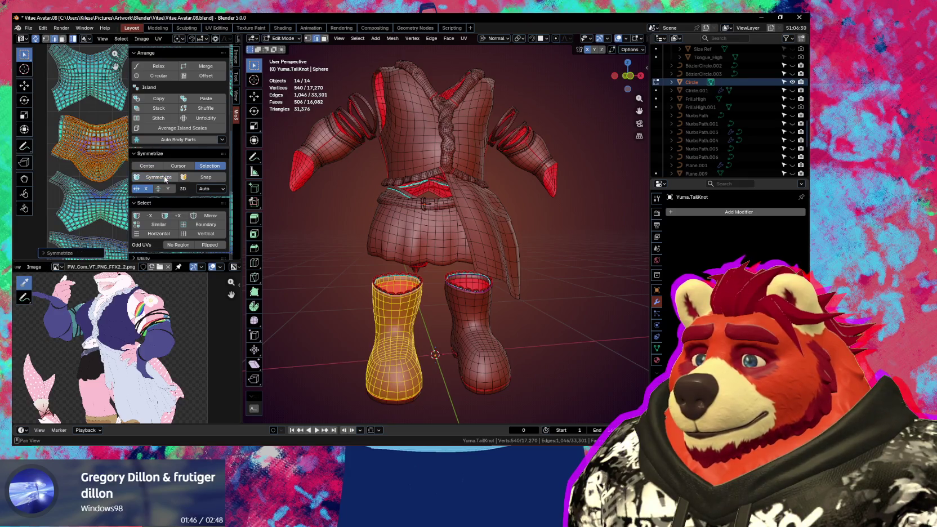
key(n)
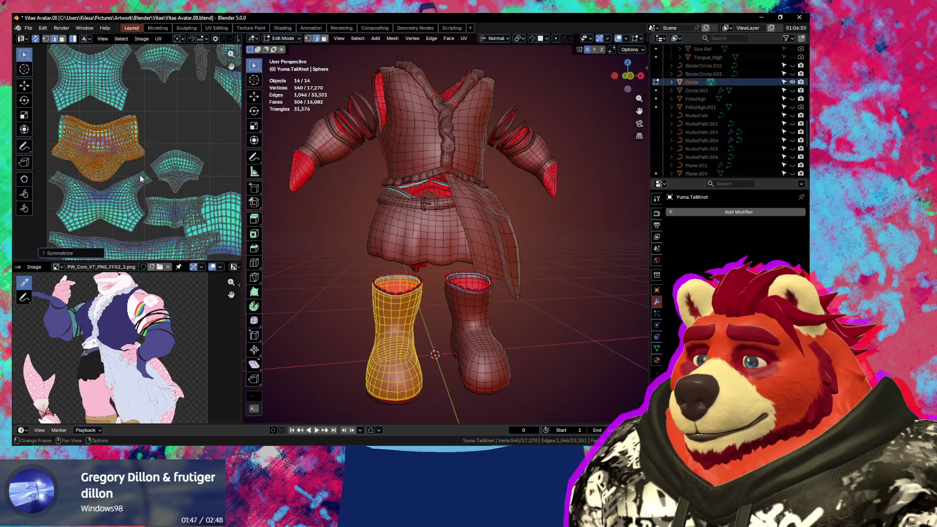
scroll(139, 151, up, 1)
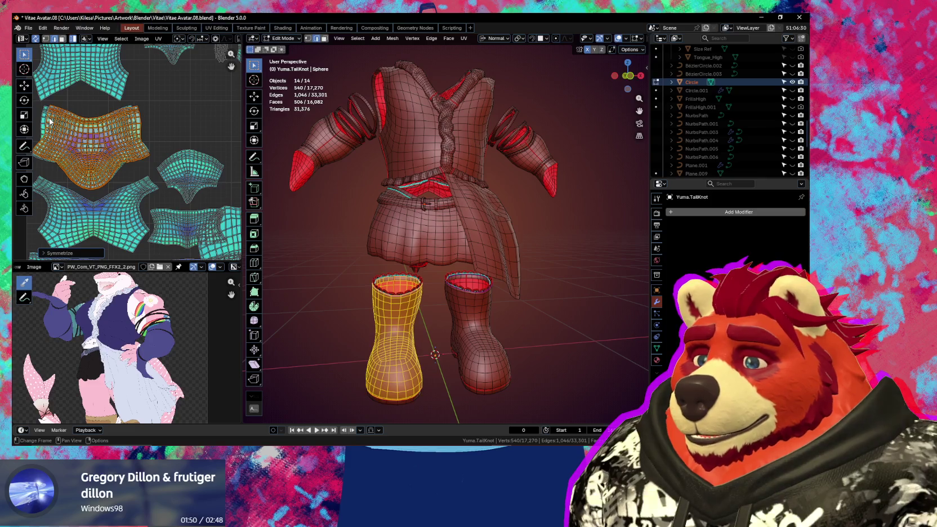
Step: Shift the right boot island horizontally and move the sleeve island to a new spot
key(l)
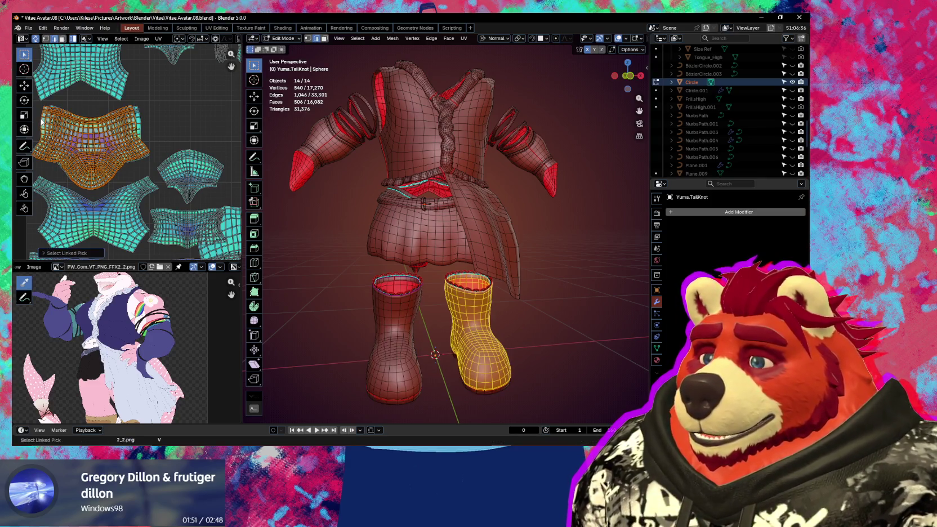
key(g)
key(x)
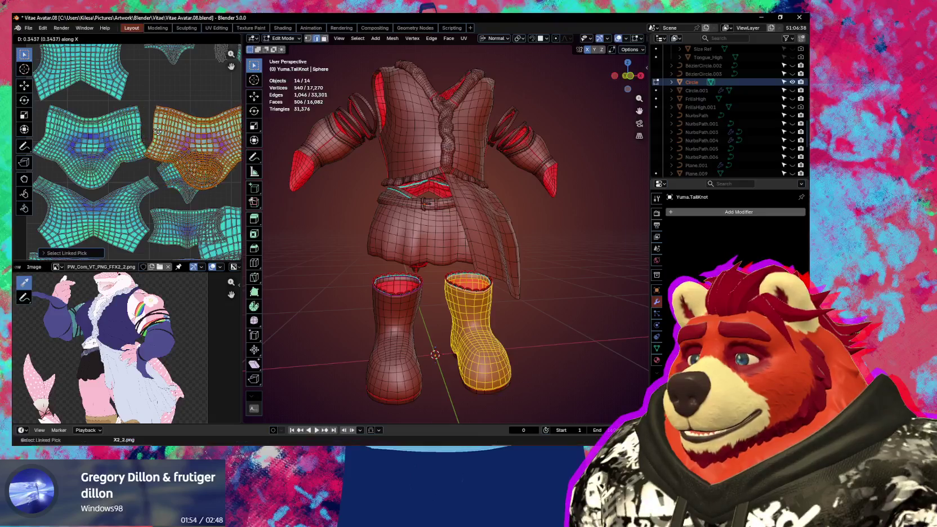
click(164, 131)
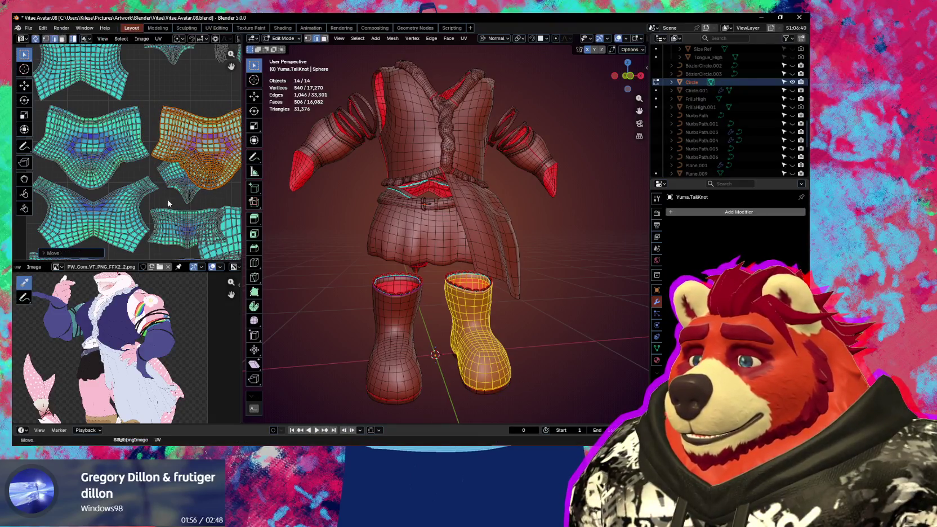
scroll(169, 204, down, 1)
scroll(146, 186, down, 1)
key(l)
key(g)
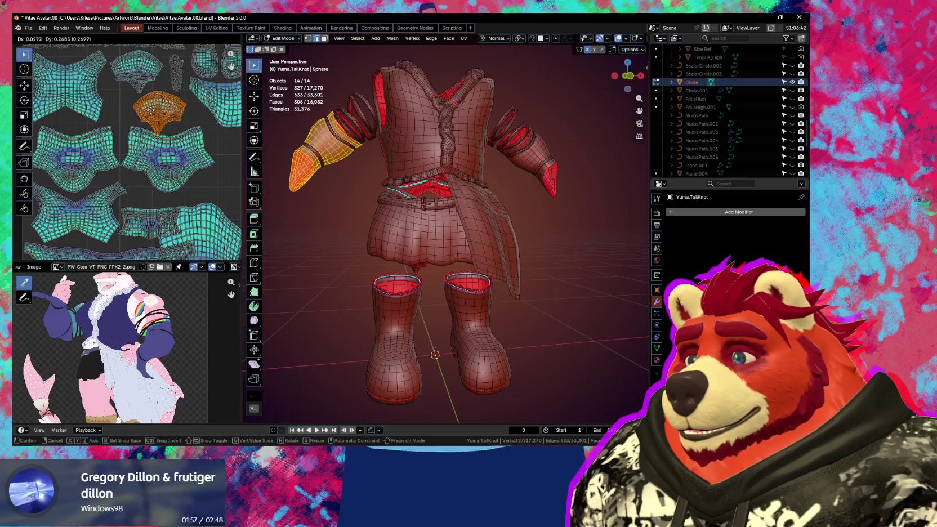
click(156, 110)
Step: Nudge the vest's narrow strip island upward and reposition the sleeve's fan-shaped island
scroll(152, 136, up, 1)
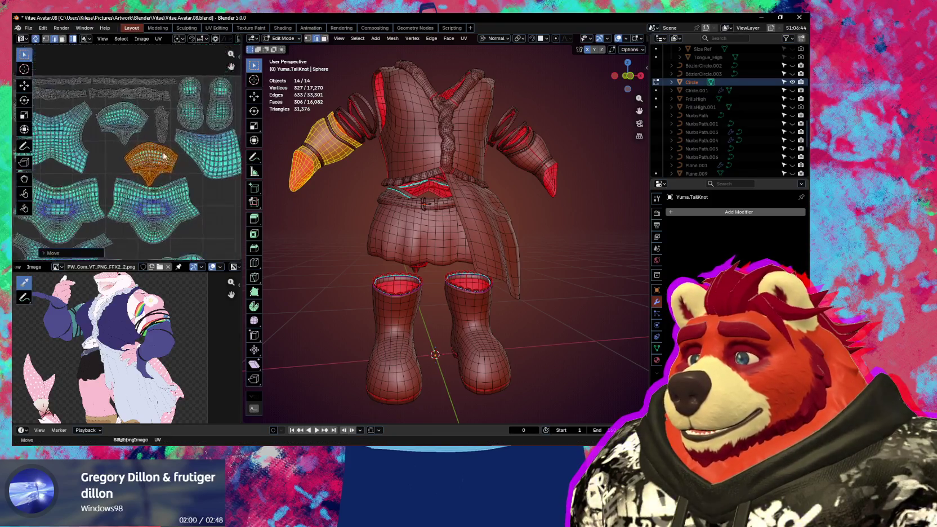
scroll(153, 146, up, 1)
key(l)
key(g)
click(154, 151)
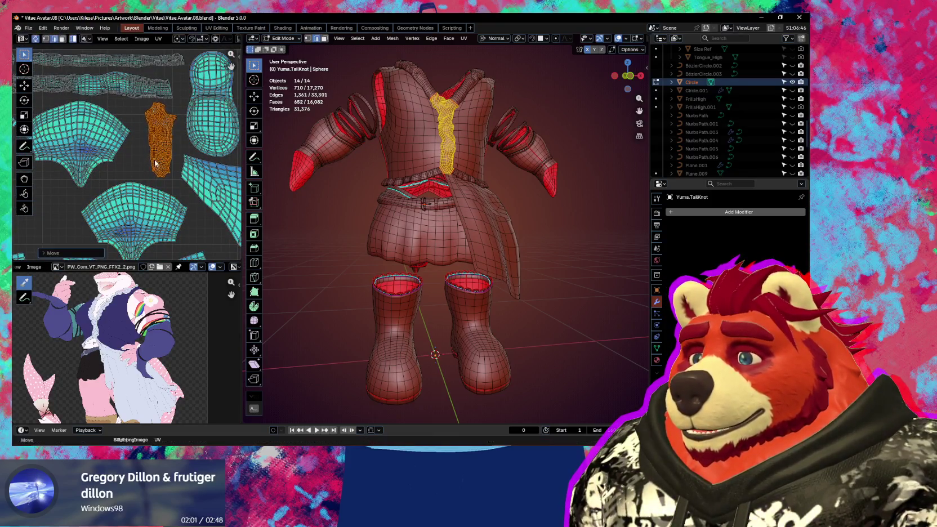
key(l)
key(g)
click(143, 205)
key(alt+Tab)
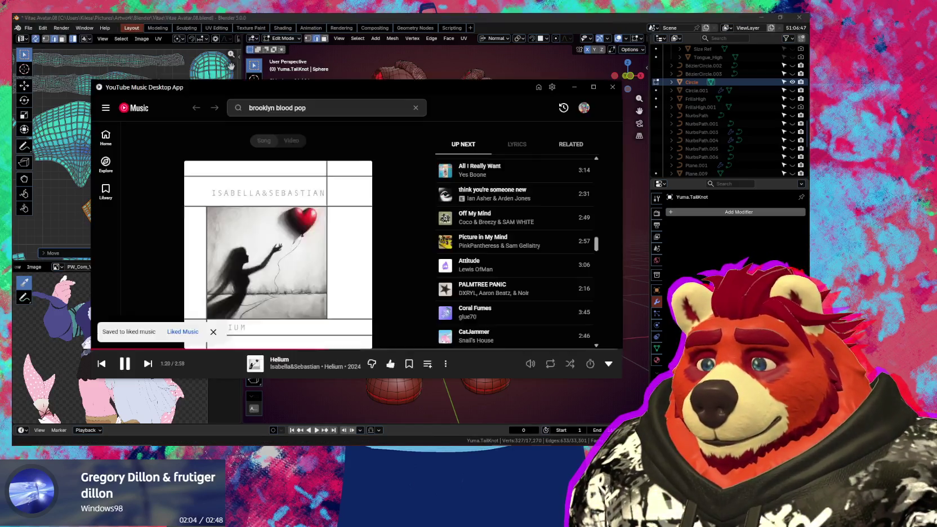
key(alt+Tab)
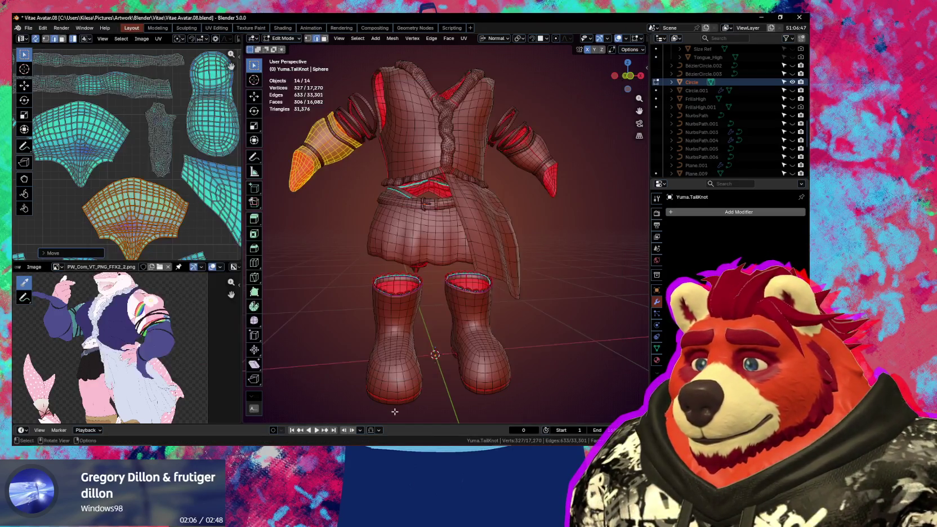
Step: Move the middle boot islands and the sleeve island to new places
scroll(190, 151, down, 3)
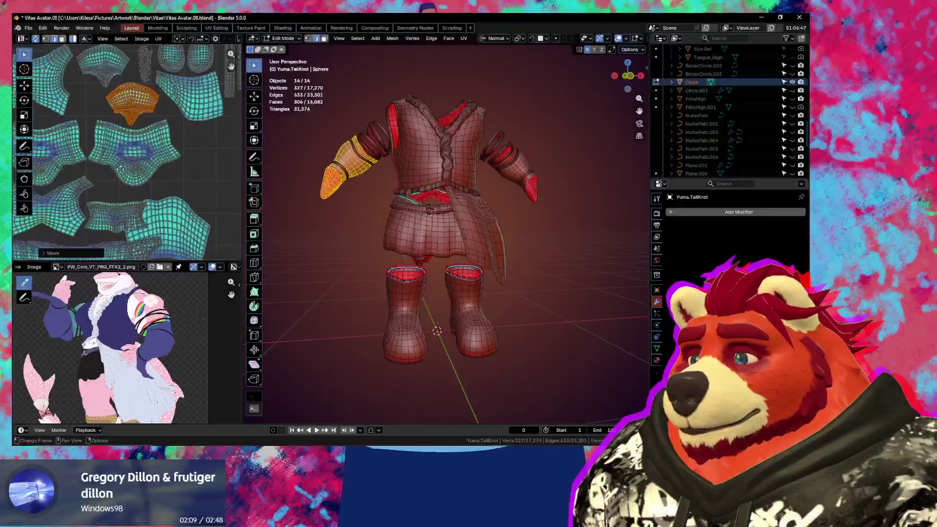
click(99, 155)
key(g)
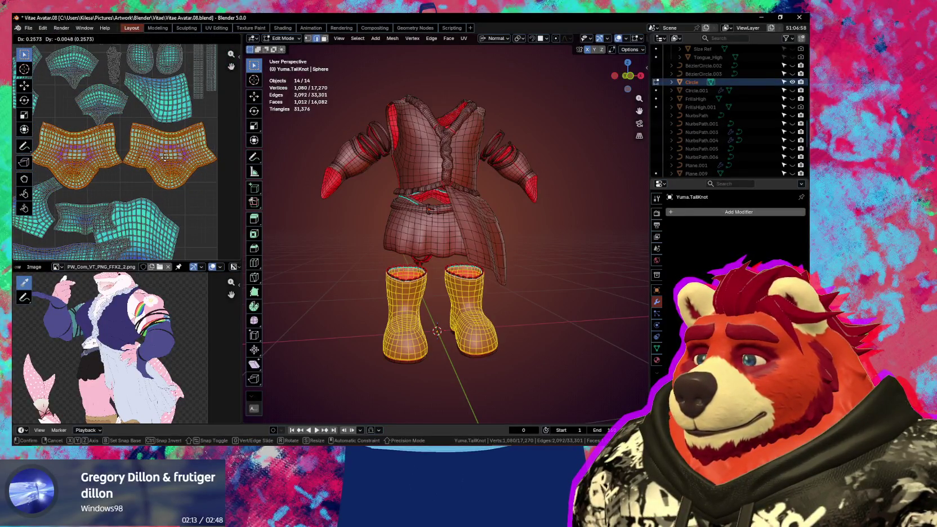
click(166, 157)
scroll(226, 241, up, 2)
scroll(226, 240, up, 2)
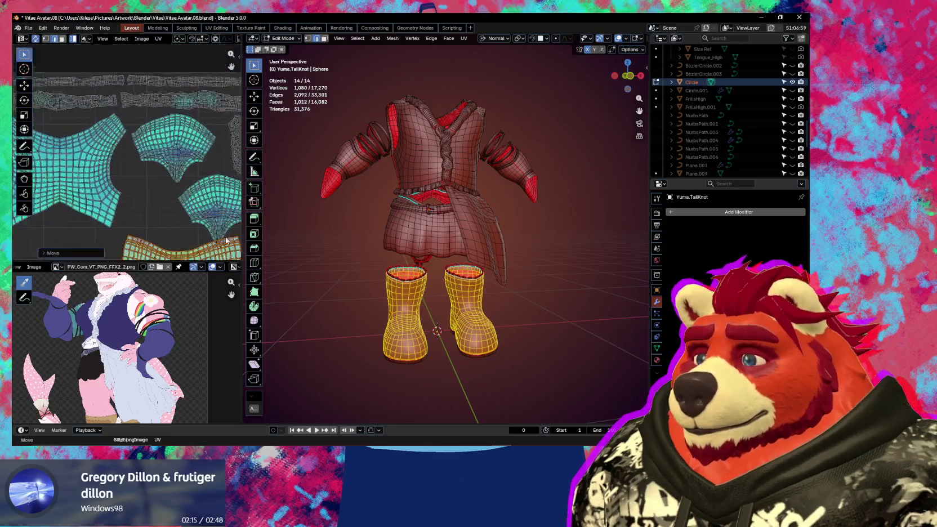
click(208, 198)
key(g)
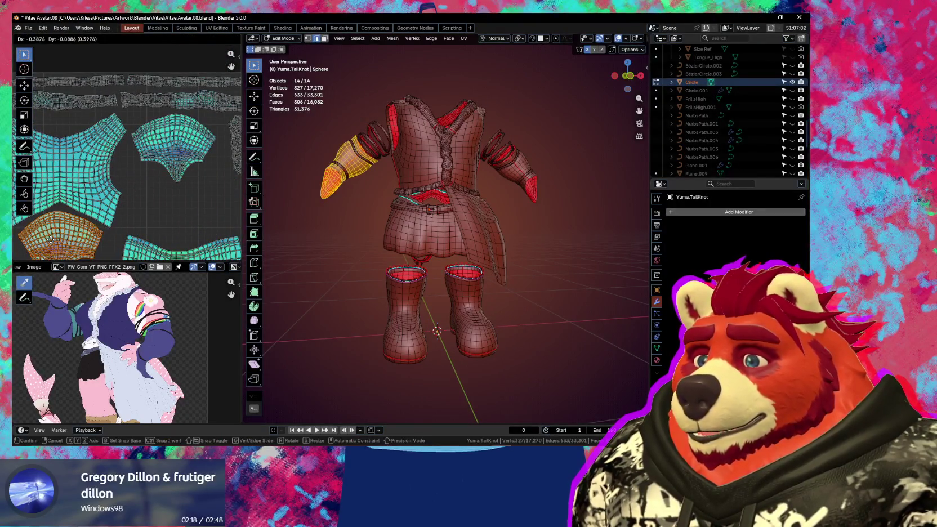
click(51, 240)
Step: Select the skirt panel island and move it into free space on the right
scroll(113, 208, down, 2)
scroll(160, 182, down, 1)
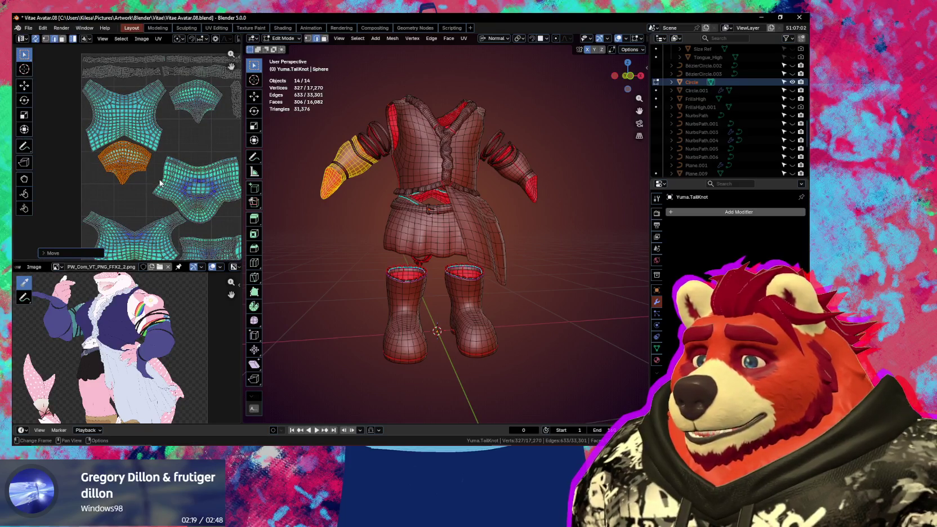
scroll(160, 182, down, 1)
scroll(138, 164, down, 1)
click(154, 162)
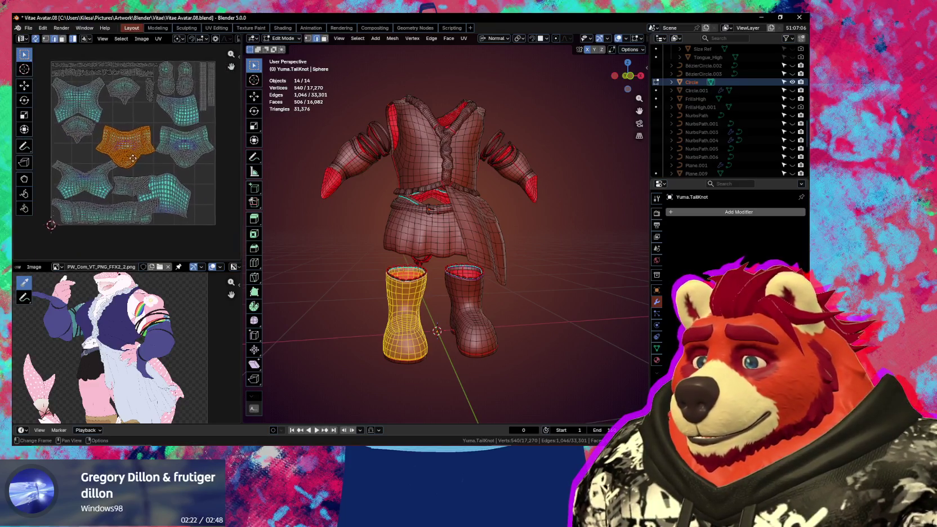
scroll(143, 162, up, 1)
click(191, 110)
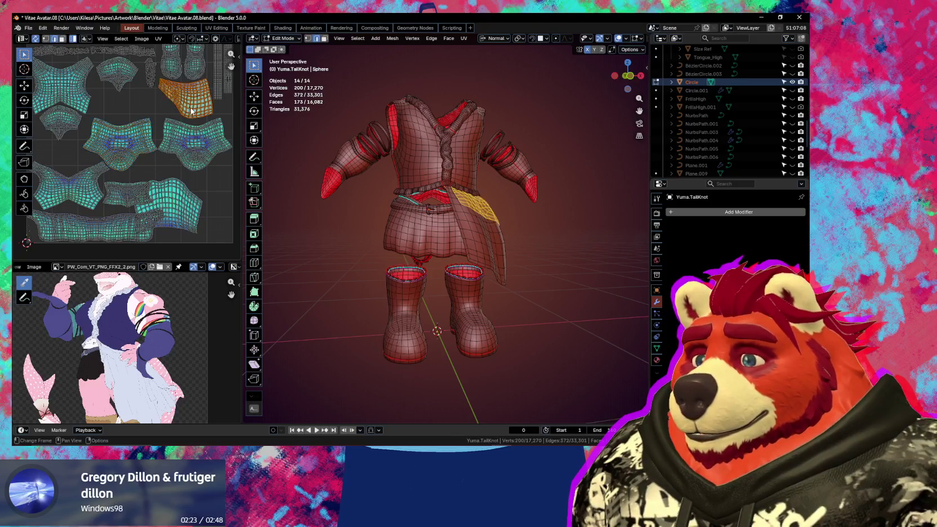
middle_drag(152, 127, 191, 152)
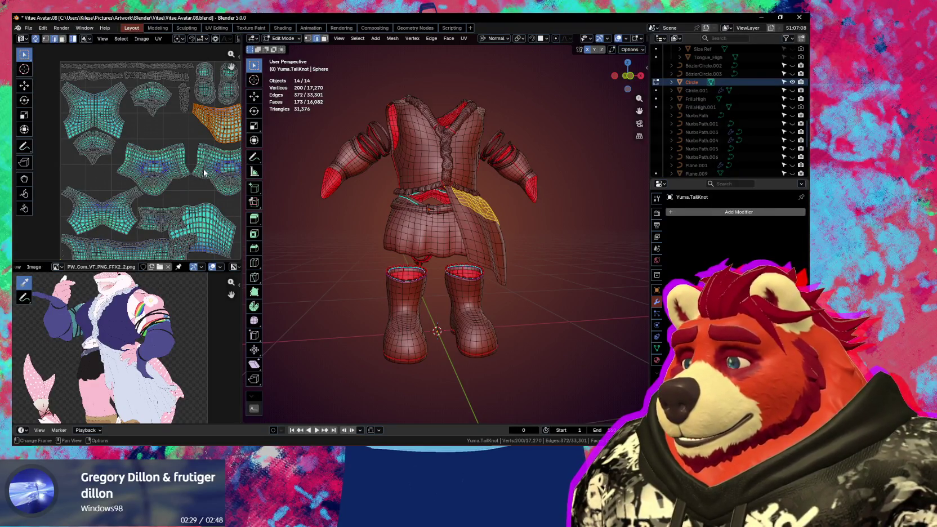
middle_drag(204, 173, 119, 165)
key(g)
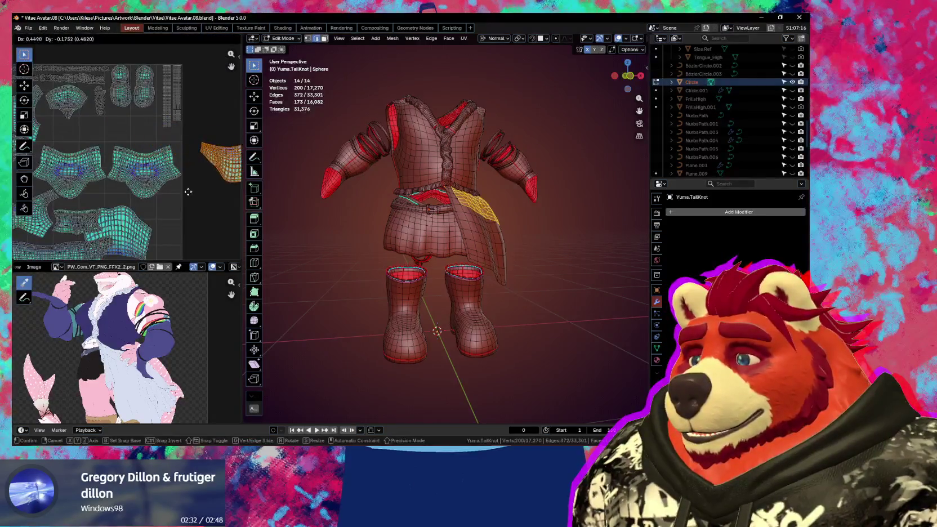
click(188, 192)
Step: Select both boot islands and move them together to a new spot
click(144, 180)
shift+click(79, 167)
key(g)
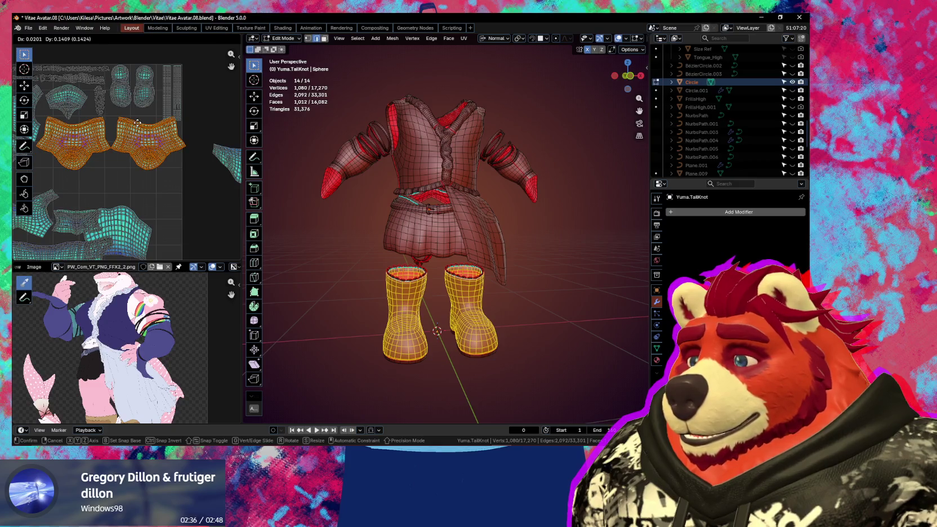
click(138, 122)
Step: Move both belt strip islands down into the empty corner
click(178, 102)
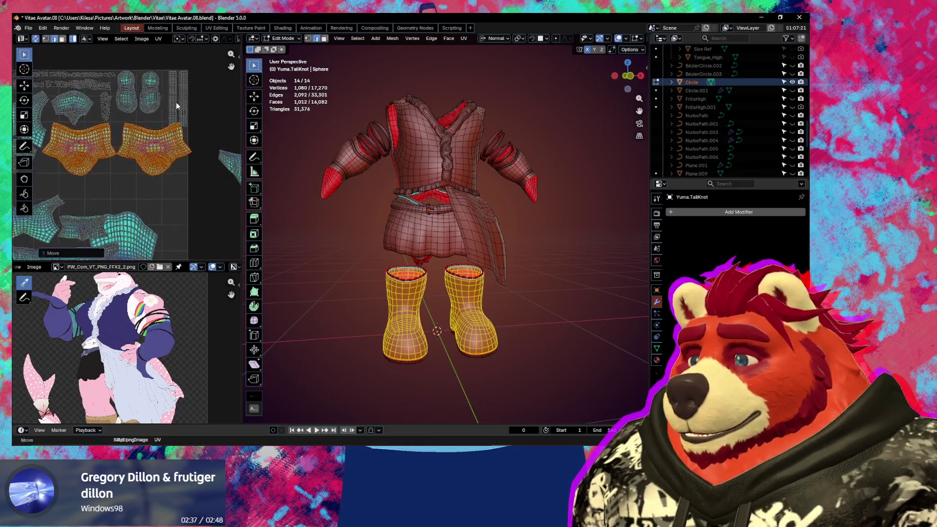
scroll(184, 103, up, 2)
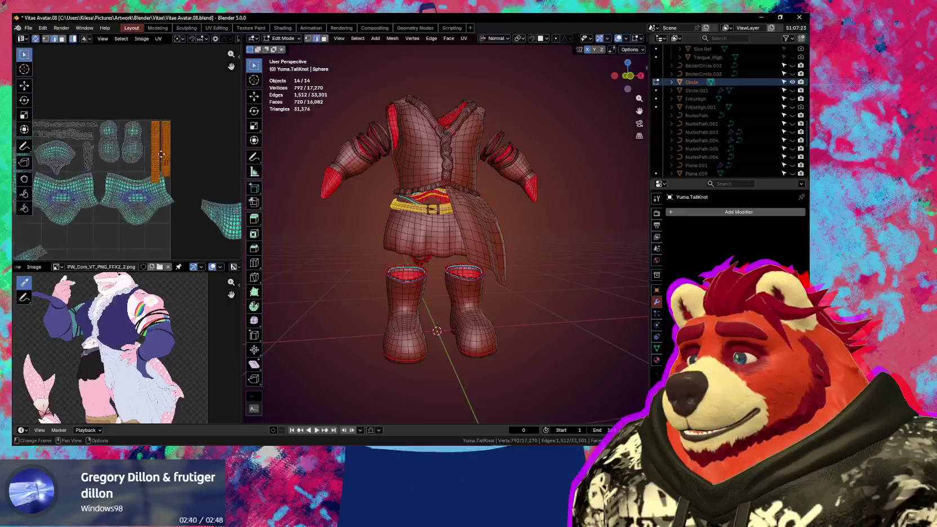
shift+click(168, 213)
middle_drag(167, 212, 148, 128)
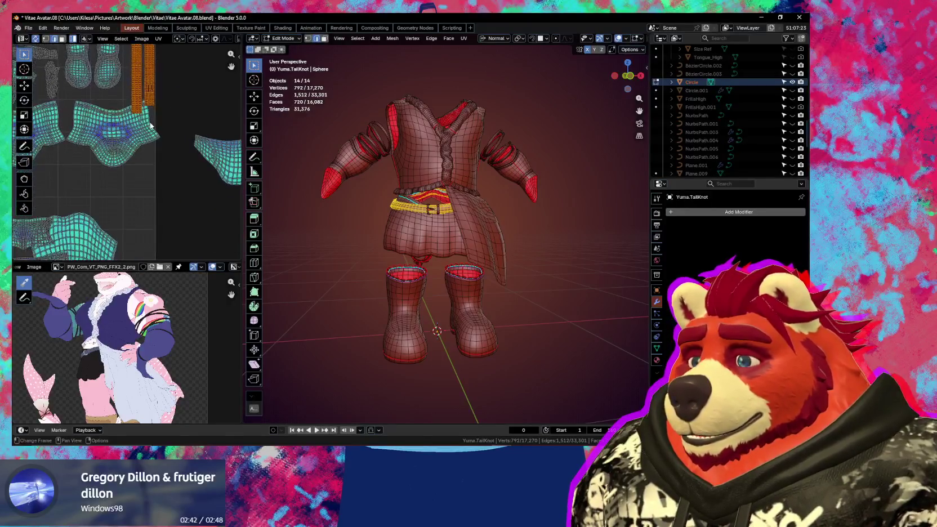
key(g)
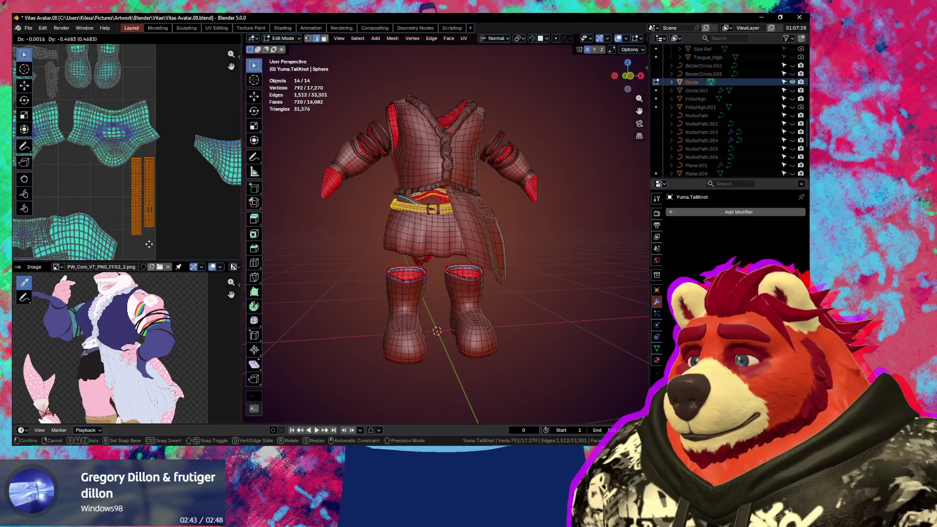
click(150, 248)
scroll(157, 239, down, 3)
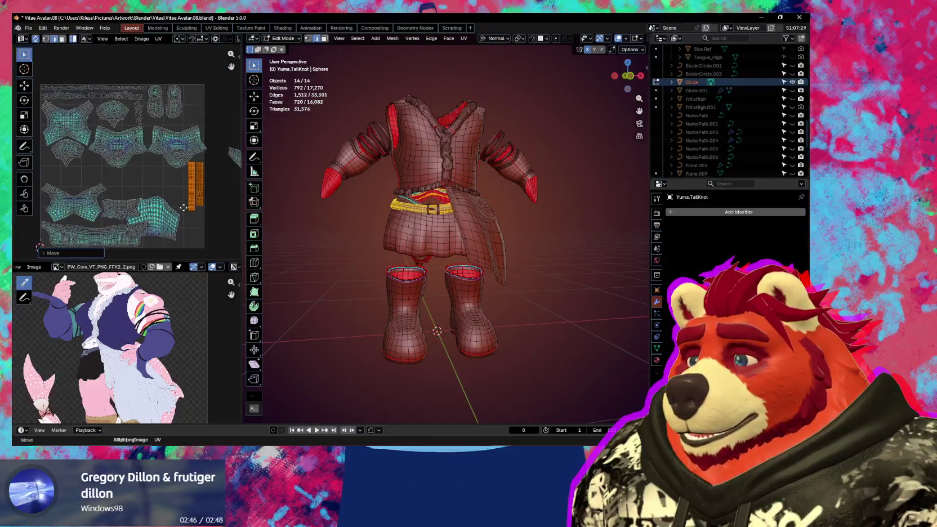
mouse_move(168, 232)
middle_down()
mouse_move(121, 162)
mouse_move(139, 190)
middle_up()
scroll(120, 163, up, 2)
key(s)
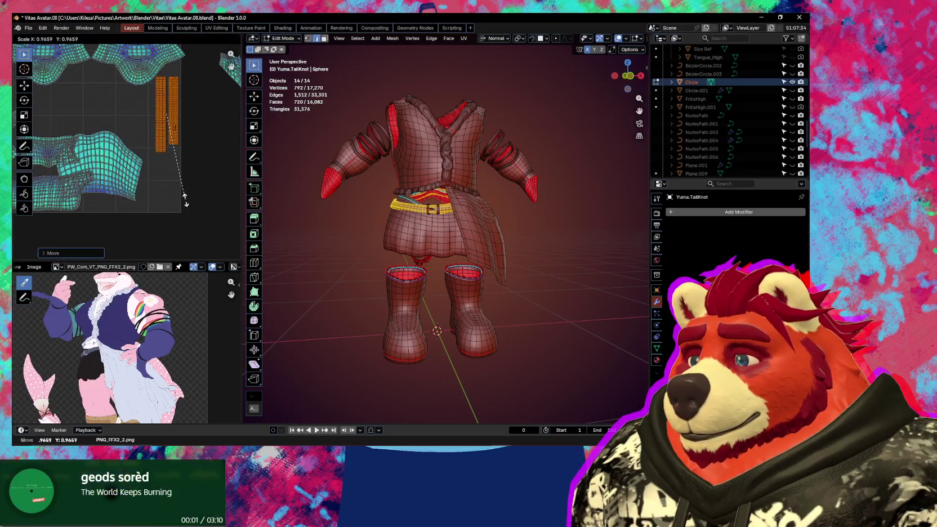
key(g)
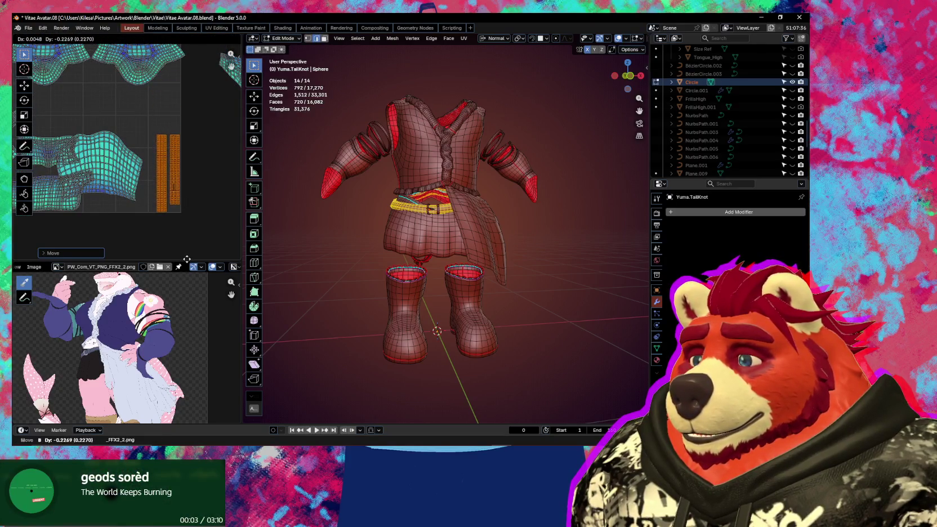
click(187, 259)
Step: Set the right belt strip beside the left one and place both together
click(174, 192)
key(g)
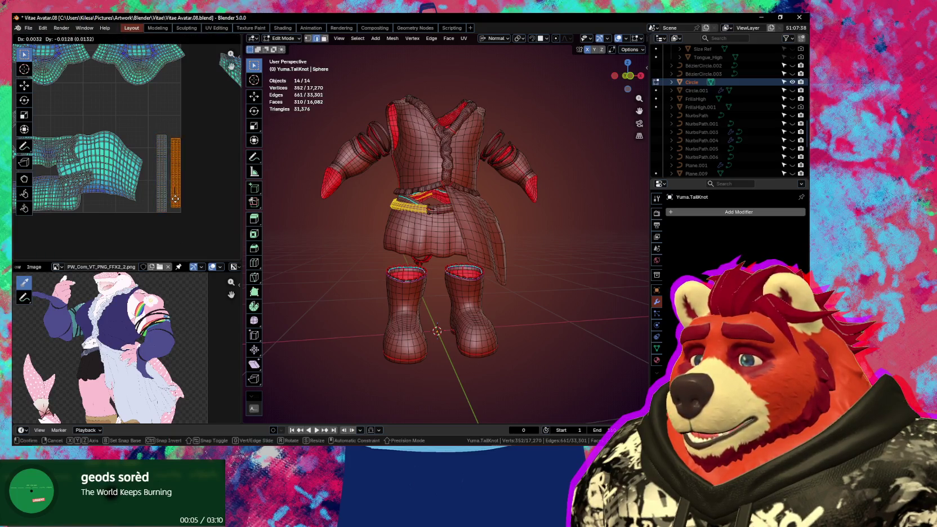
click(173, 201)
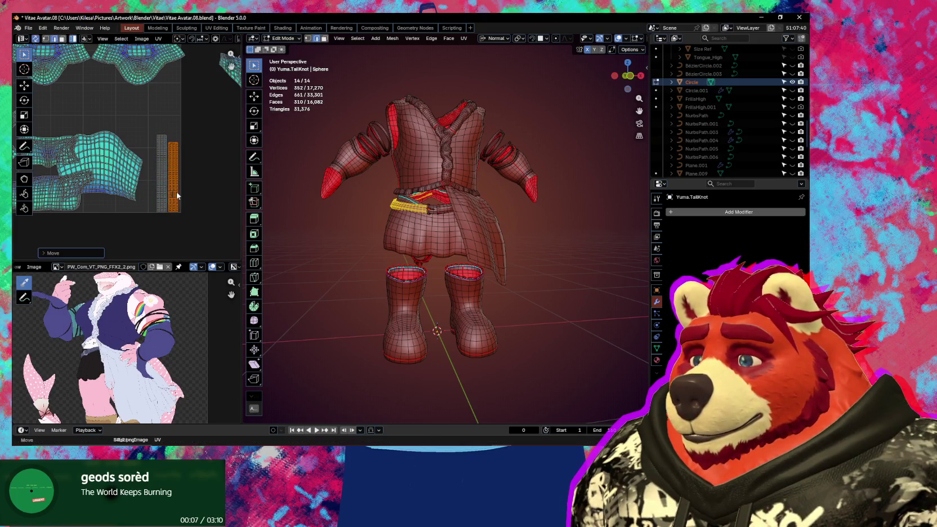
shift+click(162, 180)
key(g)
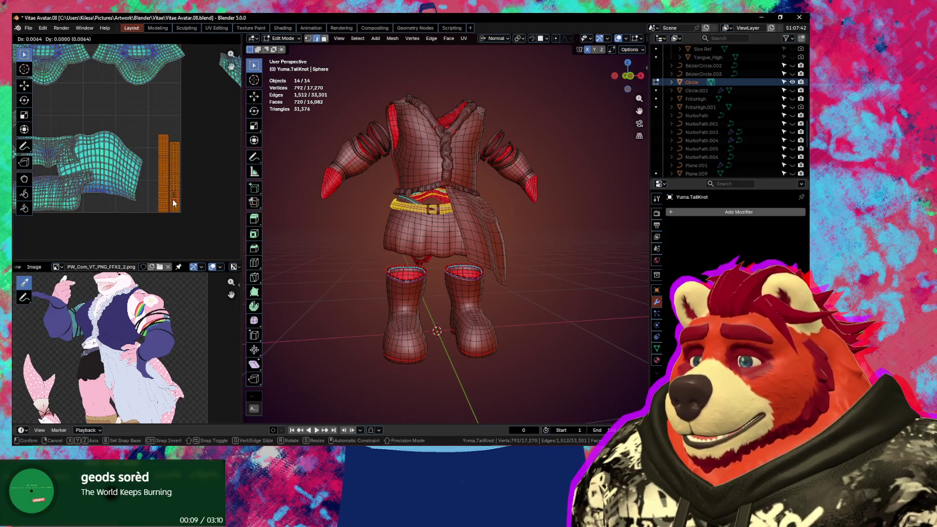
click(174, 203)
Step: Move the vest island upward and the small band island to the layout's left
scroll(169, 203, up, 3)
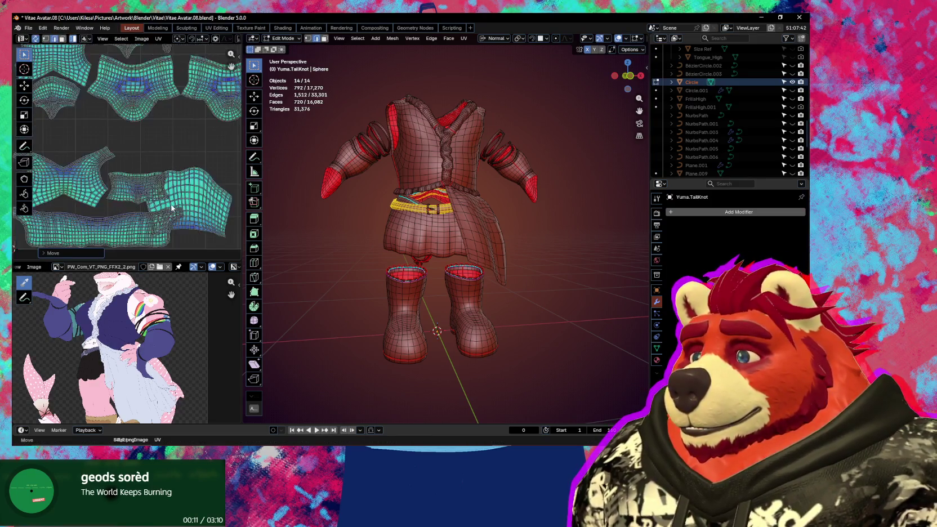
middle_drag(172, 208, 203, 218)
click(117, 178)
key(g)
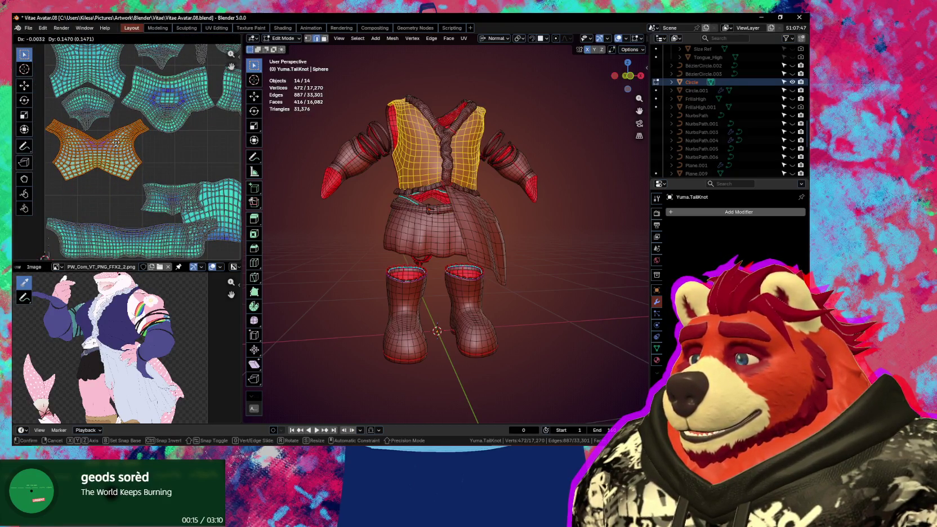
click(116, 144)
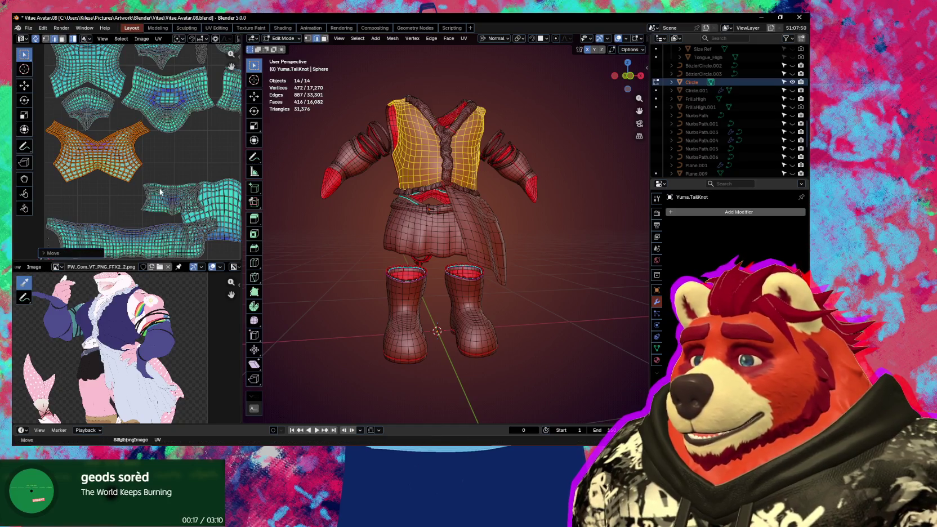
click(78, 225)
middle_drag(123, 234, 214, 166)
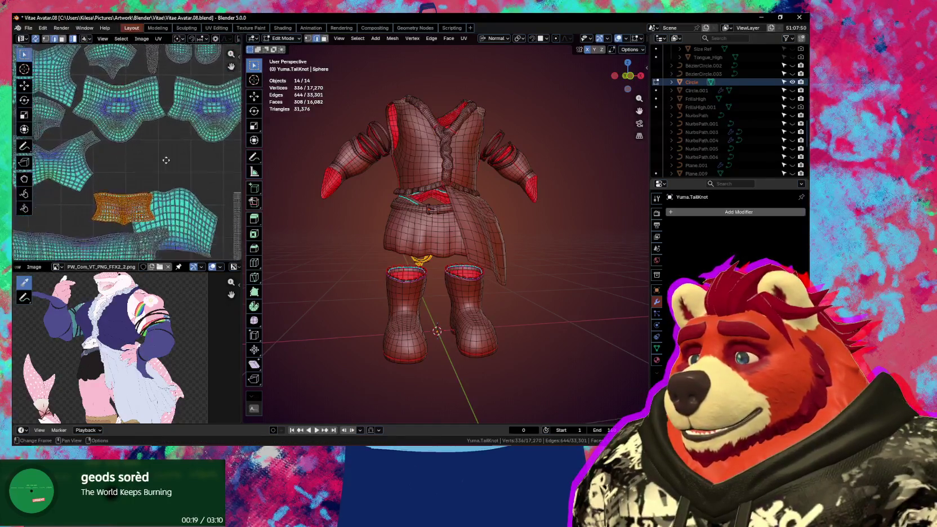
key(g)
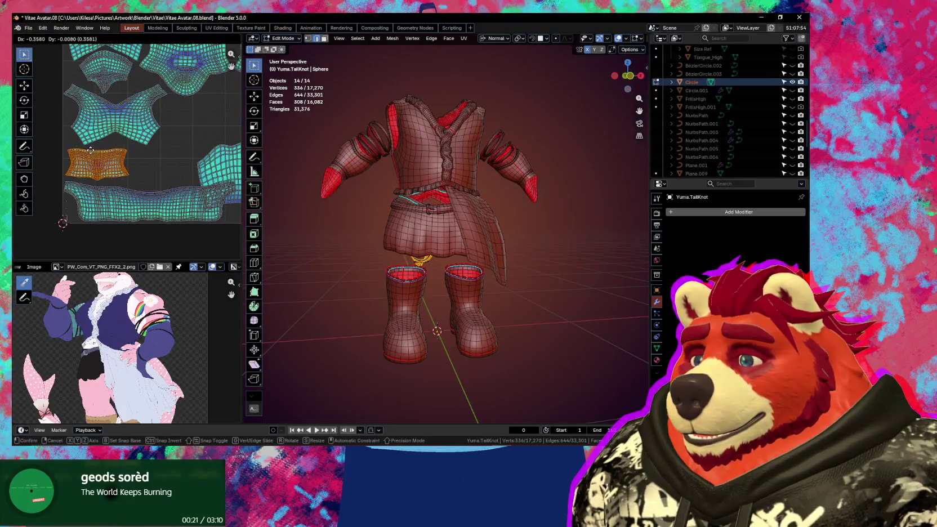
click(90, 150)
Step: Fit the skirt flap island into a gap and slide the thin belt strip right
scroll(112, 147, up, 2)
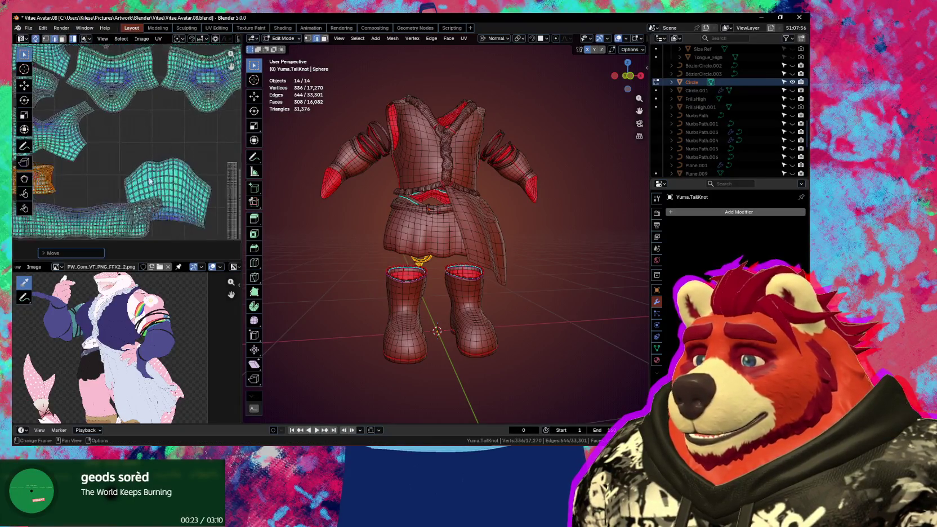
click(133, 144)
key(g)
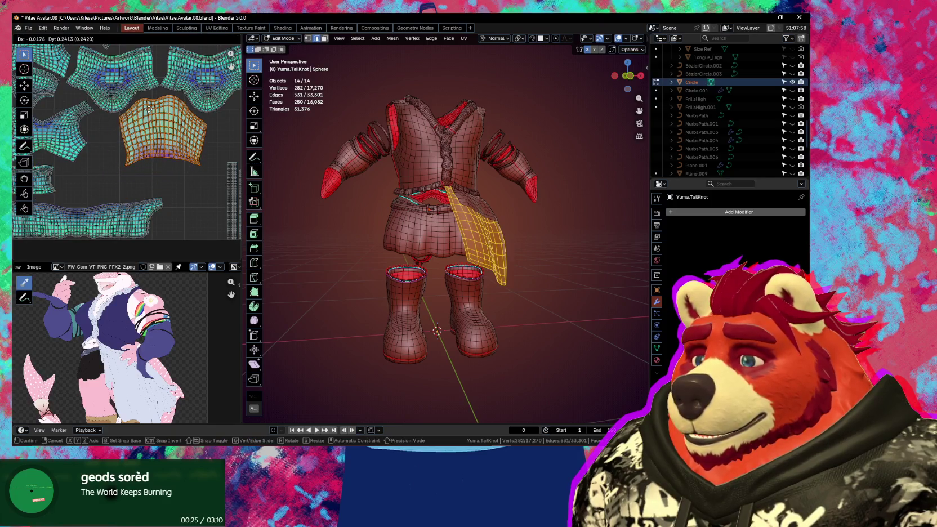
click(150, 112)
scroll(145, 201, down, 3)
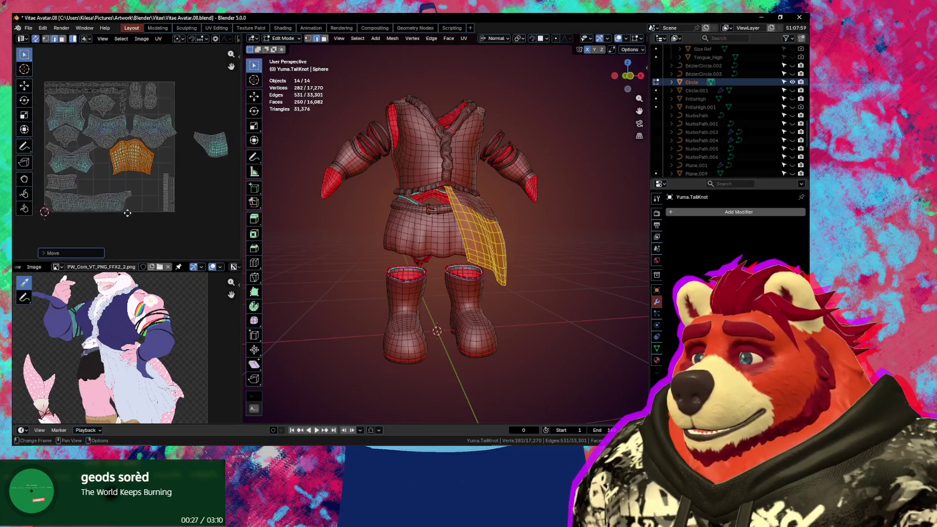
scroll(174, 169, up, 1)
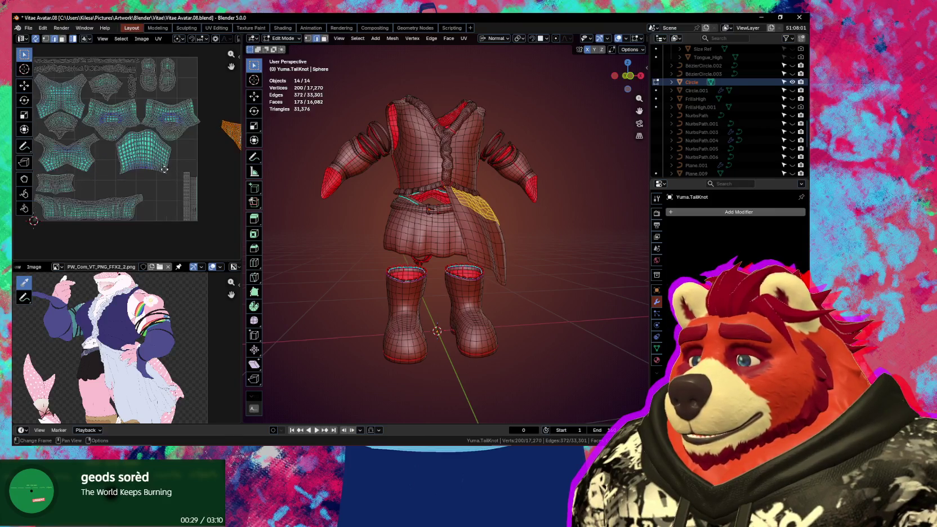
key(g)
click(70, 207)
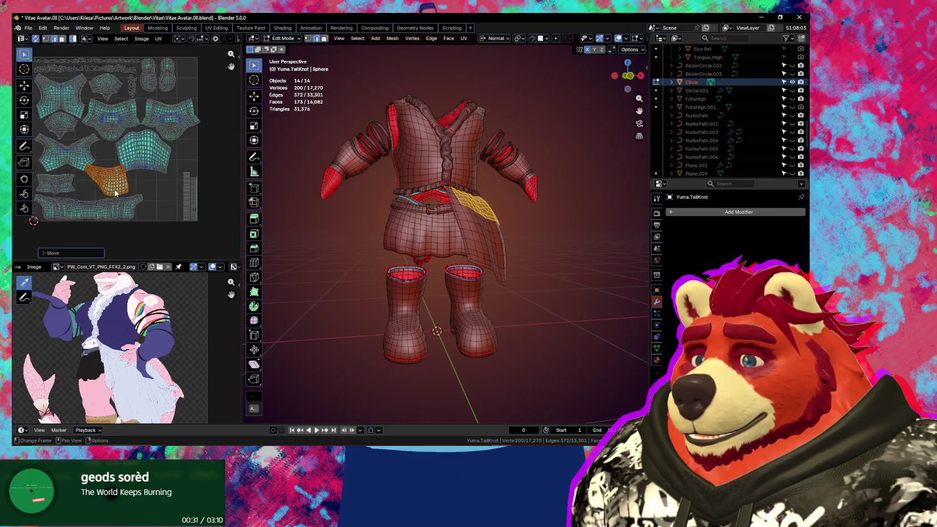
scroll(115, 193, up, 1)
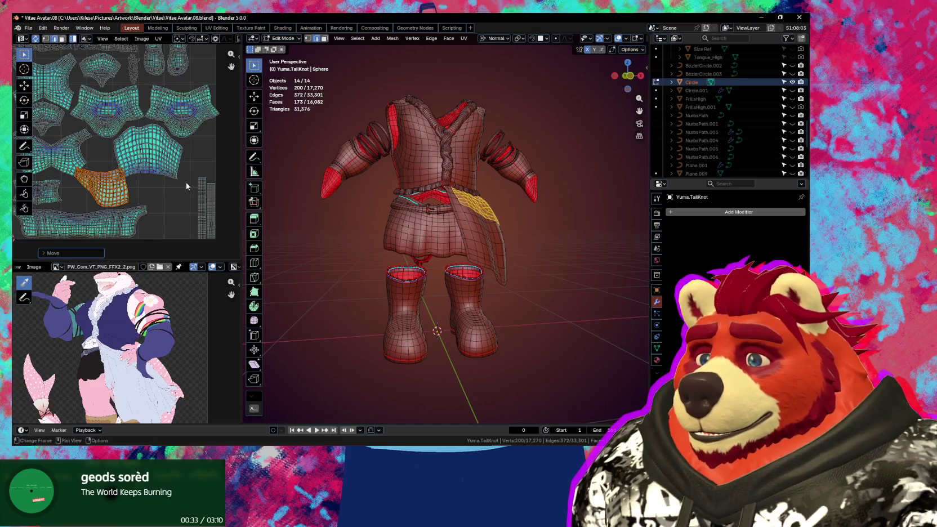
click(204, 195)
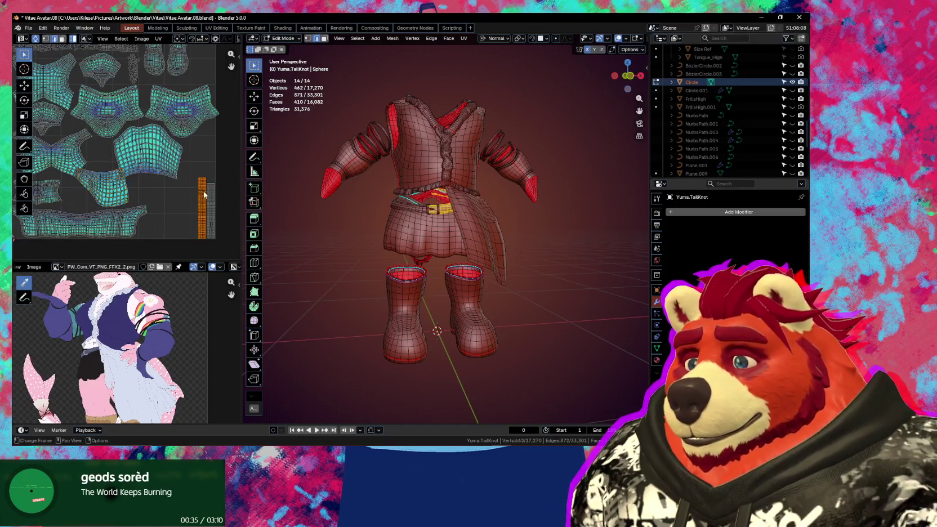
drag(210, 199, 234, 198)
Step: Rotate the skirt panel island 90° with r90 and place it
click(126, 190)
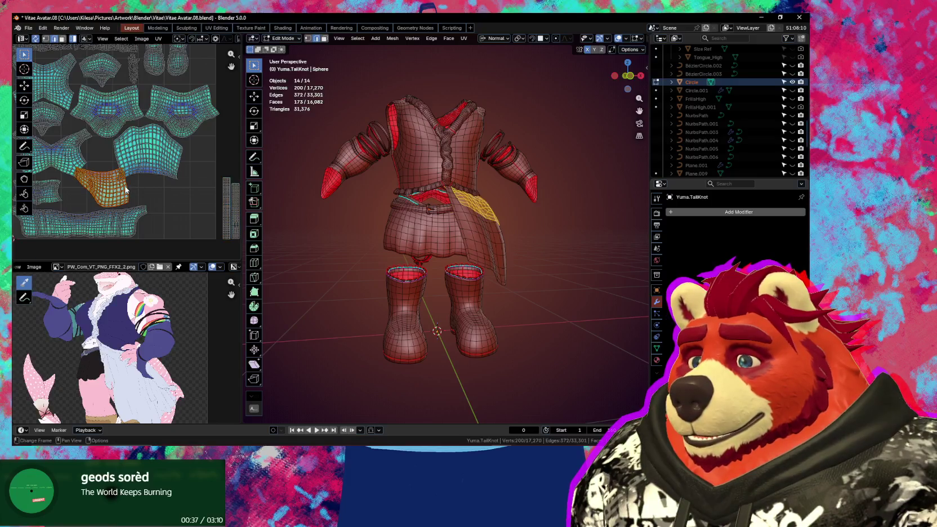
text(r90)
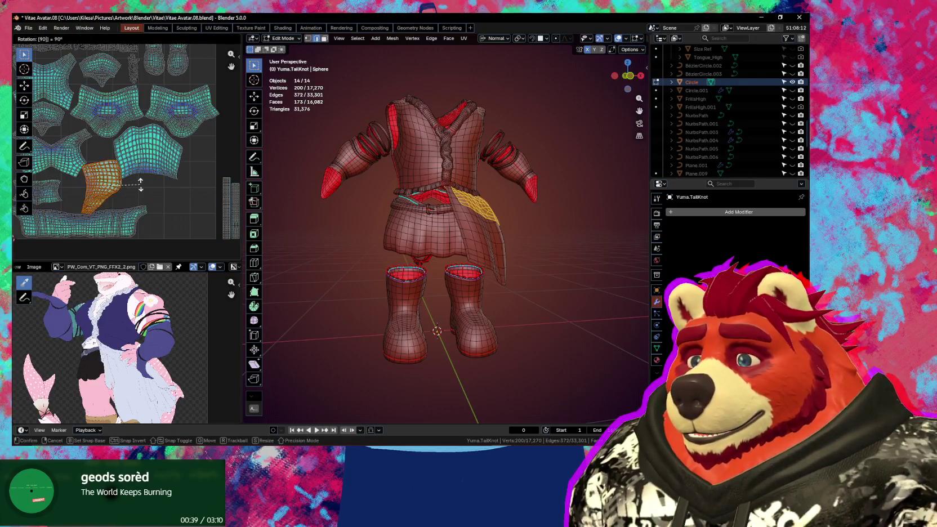
key(Return)
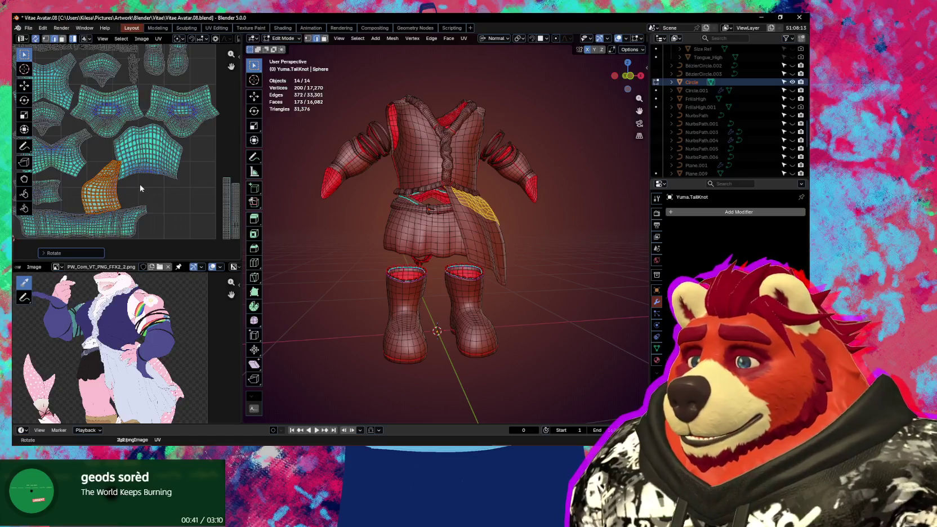
key(g)
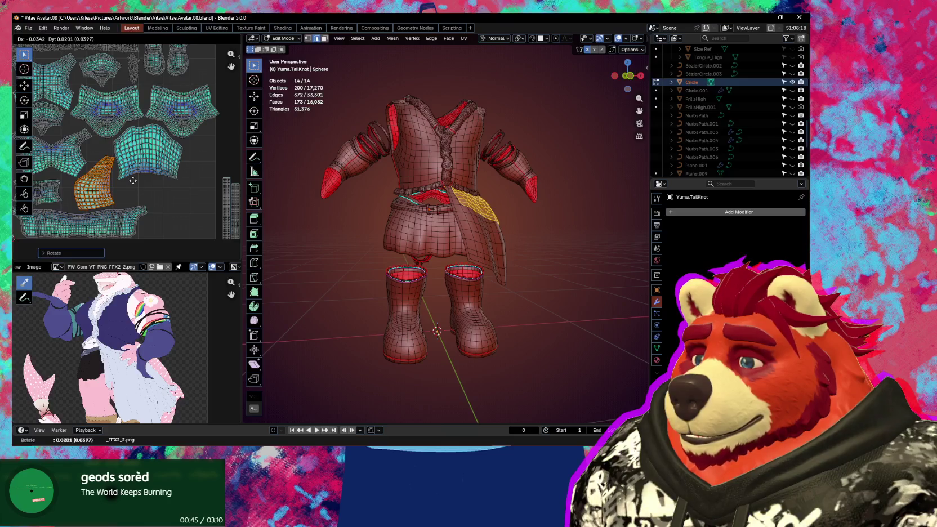
click(133, 180)
Step: Select the belt strip and move it to its new spot
scroll(147, 197, down, 3)
drag(164, 201, 153, 168)
scroll(158, 186, up, 3)
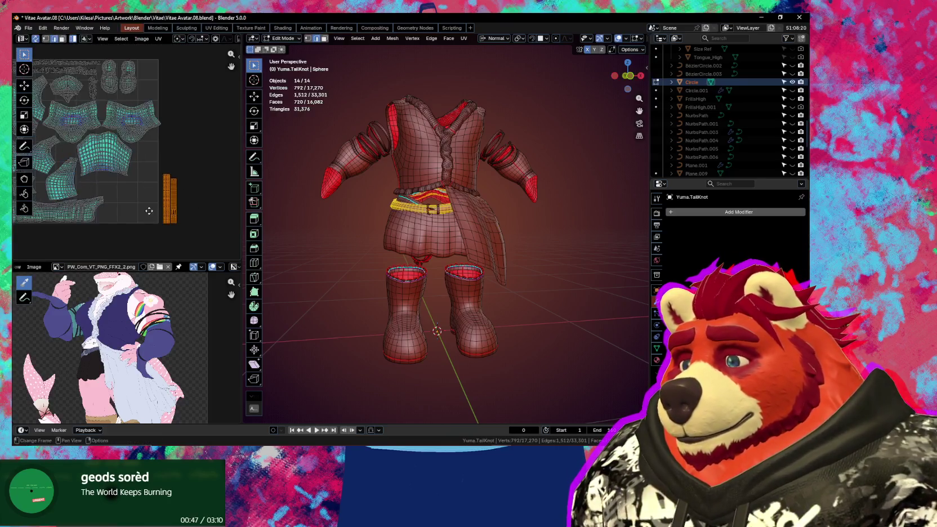
key(g)
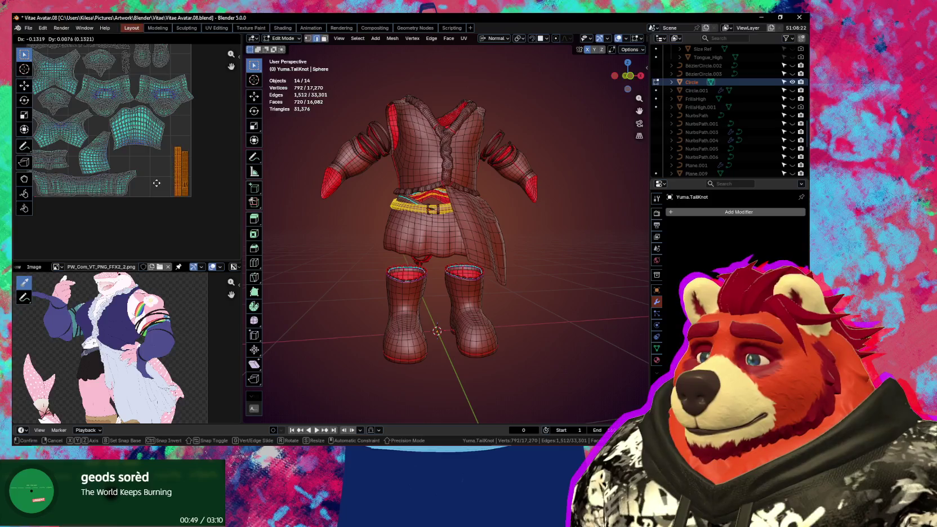
click(158, 183)
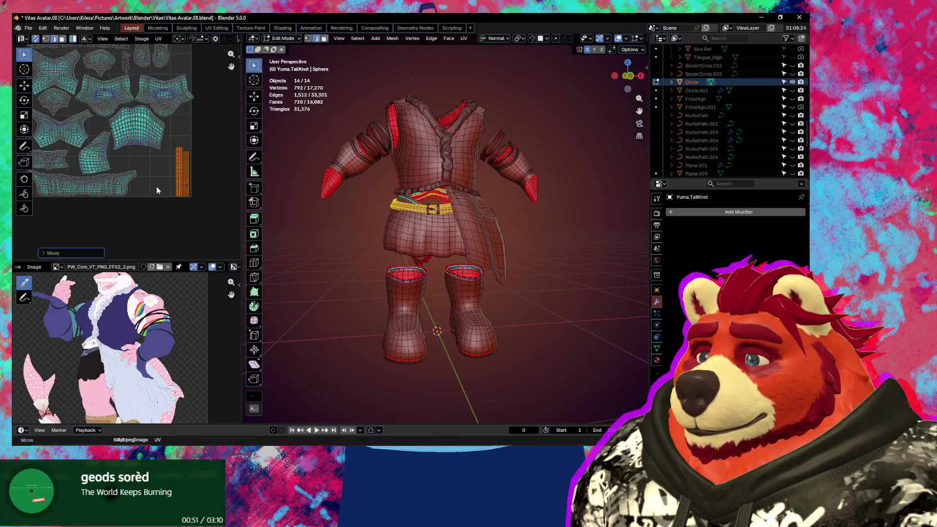
Step: Scale the arm-ring UV islands down and move them higher up
scroll(155, 184, up, 3)
scroll(153, 183, up, 2)
scroll(152, 183, up, 2)
mouse_move(152, 183)
middle_down()
mouse_move(106, 170)
mouse_move(192, 168)
middle_up()
scroll(106, 170, down, 2)
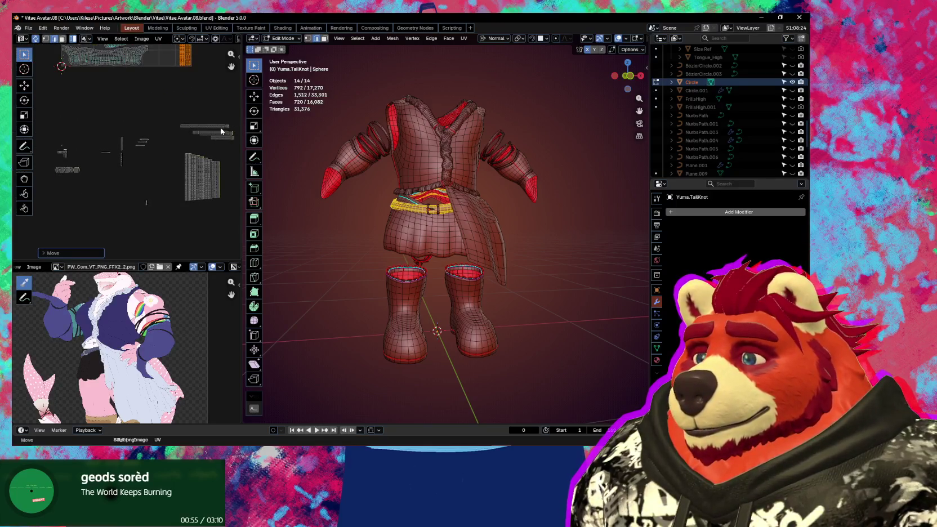
middle_drag(221, 132, 174, 130)
mouse_move(214, 110)
mouse_down()
mouse_move(144, 222)
mouse_move(151, 209)
mouse_up()
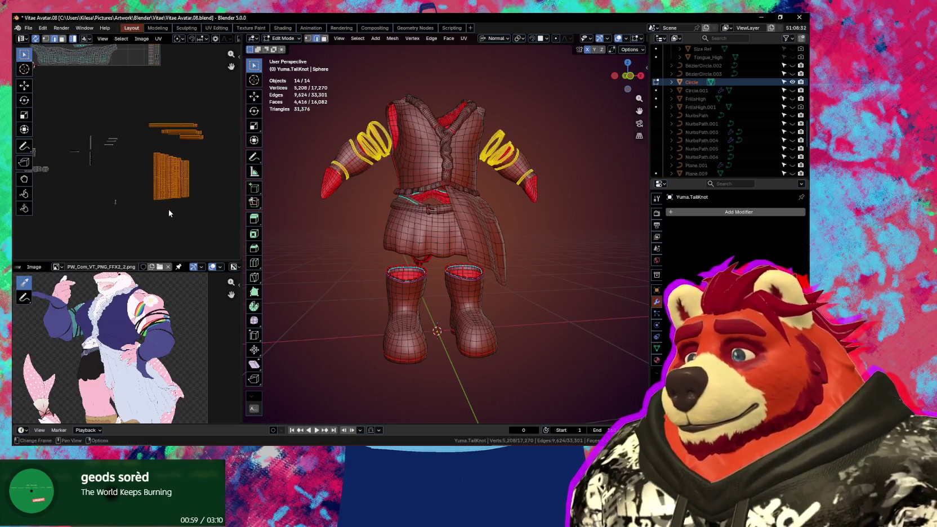
scroll(150, 214, up, 2)
scroll(146, 220, up, 3)
key(s)
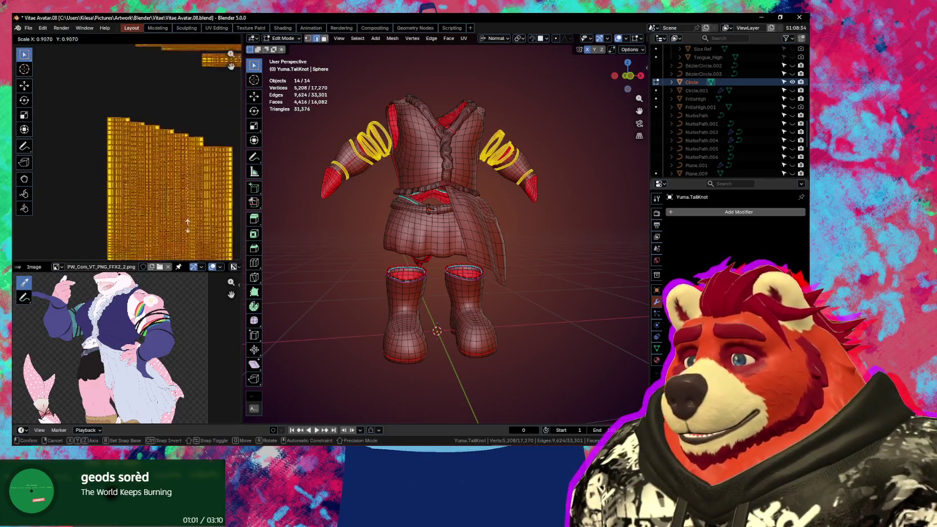
click(176, 191)
scroll(175, 192, down, 2)
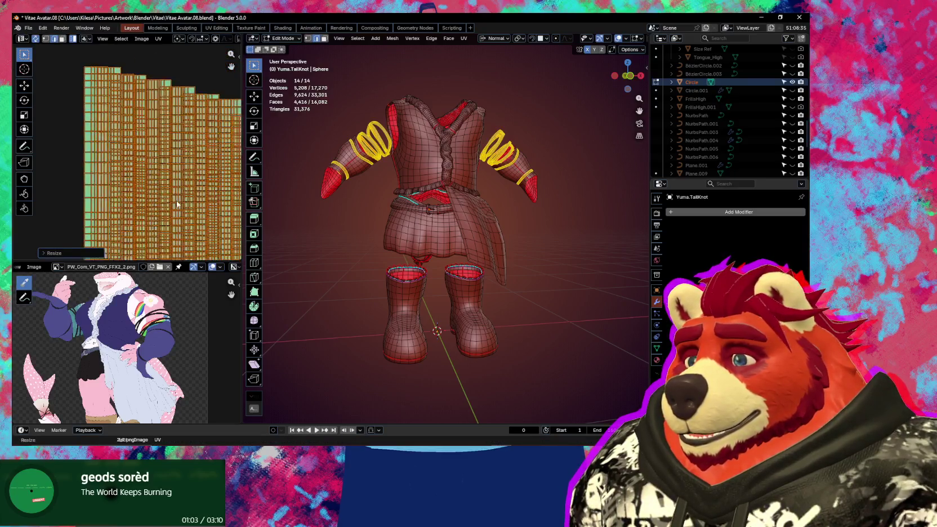
scroll(175, 189, down, 2)
scroll(176, 183, down, 1)
scroll(151, 149, down, 1)
scroll(151, 148, down, 2)
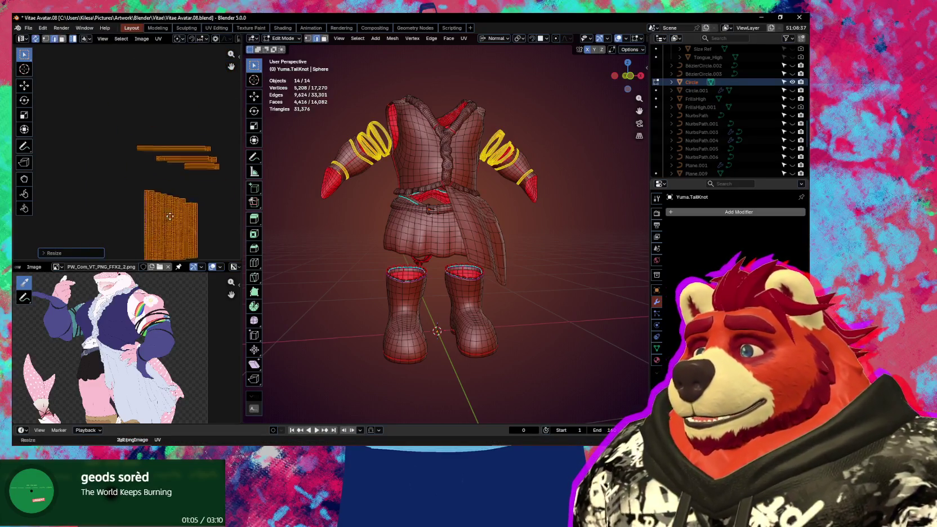
scroll(185, 147, down, 1)
scroll(205, 214, down, 2)
scroll(157, 150, up, 3)
key(g)
click(152, 156)
Step: Move the two small UV strips and a small island to new spots beside the layout
click(140, 169)
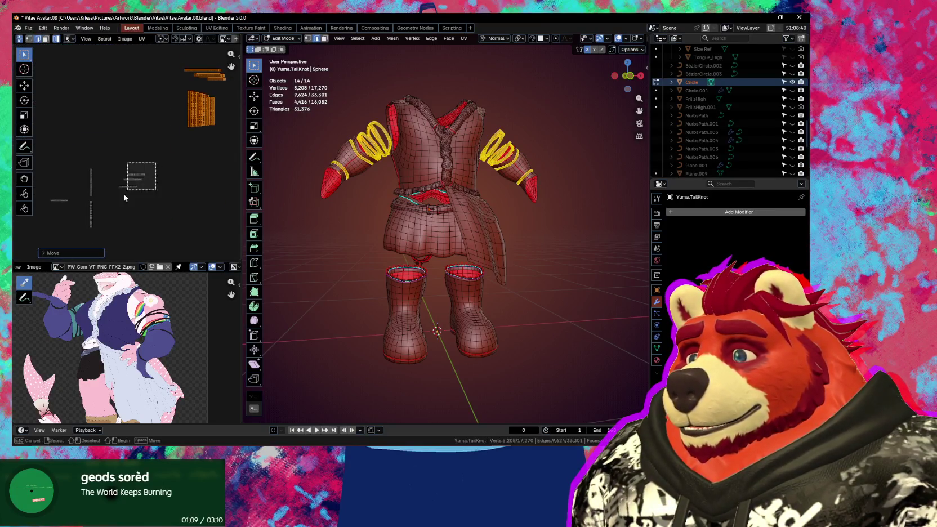
key(g)
click(175, 109)
scroll(235, 85, down, 1)
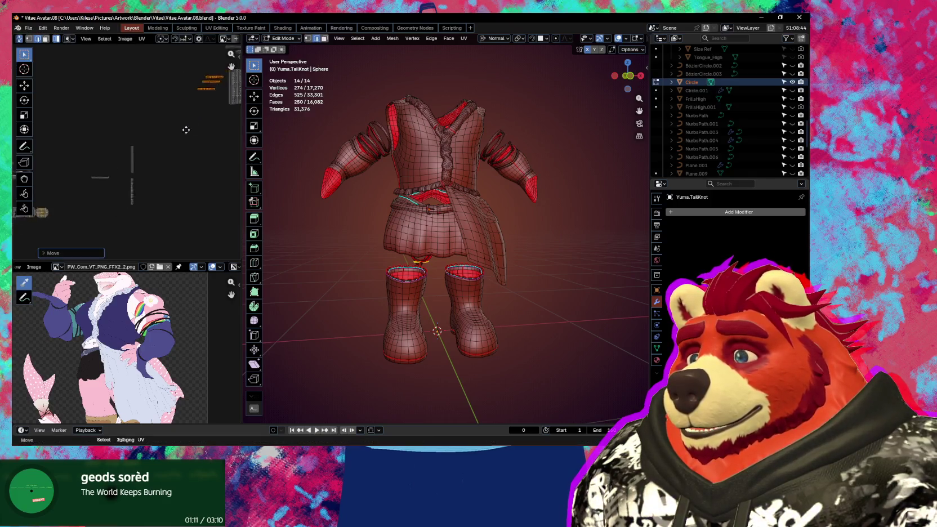
scroll(236, 85, down, 1)
click(78, 180)
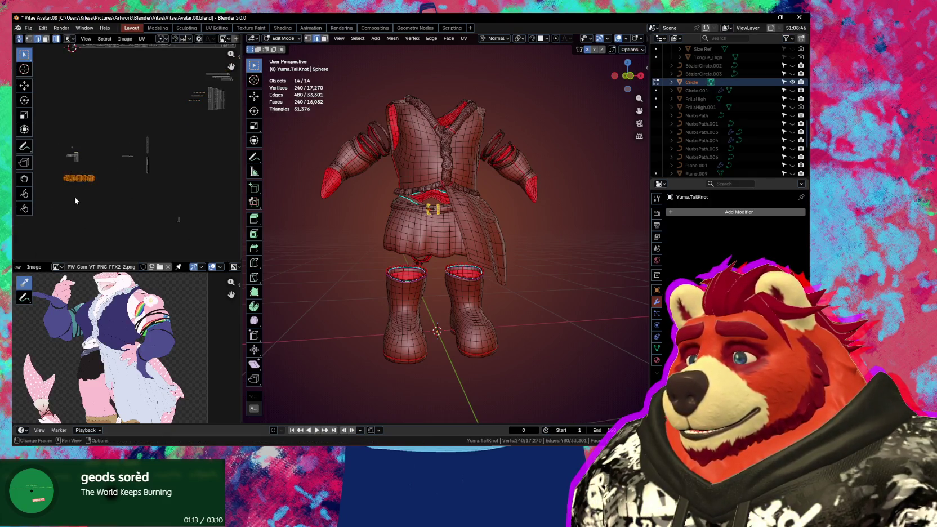
key(g)
click(221, 115)
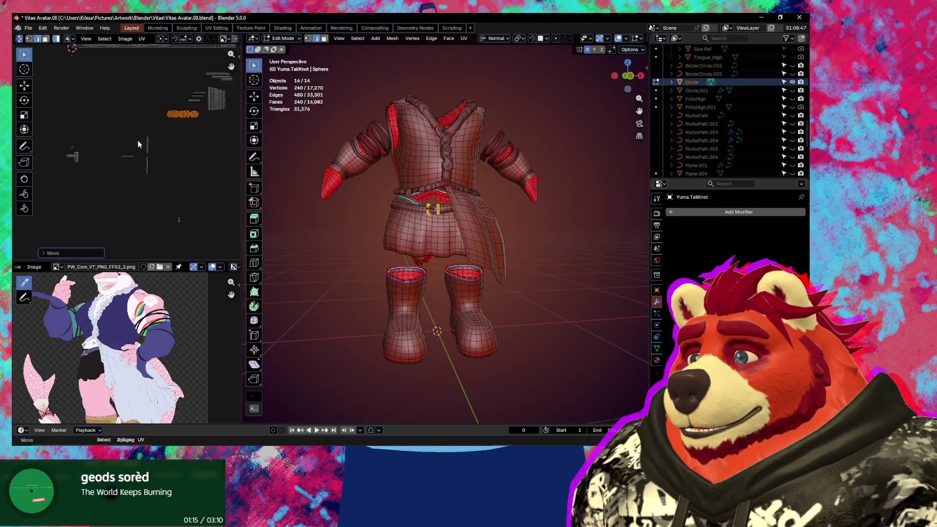
Step: Move another small island and the remaining strips into a tidy group, then select it
drag(101, 130, 49, 186)
key(g)
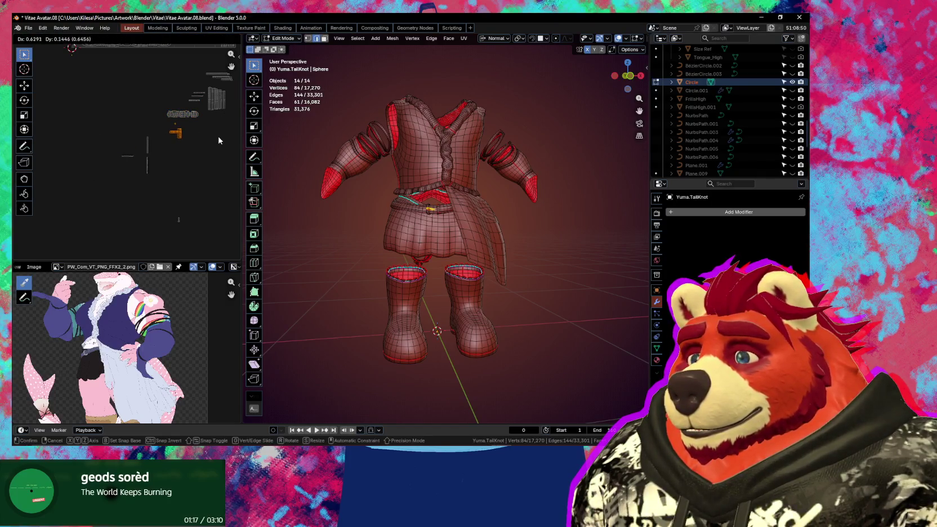
click(219, 140)
scroll(196, 118, up, 3)
drag(115, 151, 39, 244)
middle_drag(171, 177, 107, 198)
key(g)
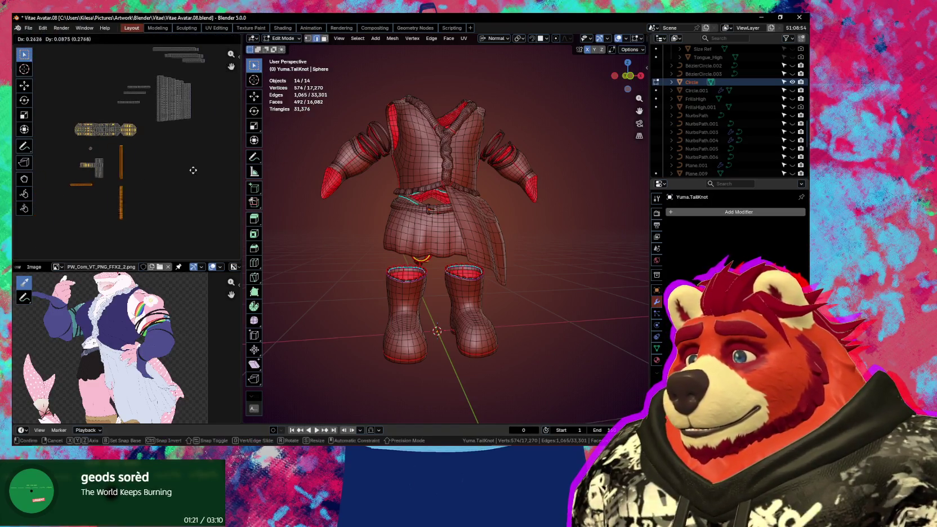
click(230, 154)
scroll(181, 155, down, 3)
drag(187, 89, 76, 212)
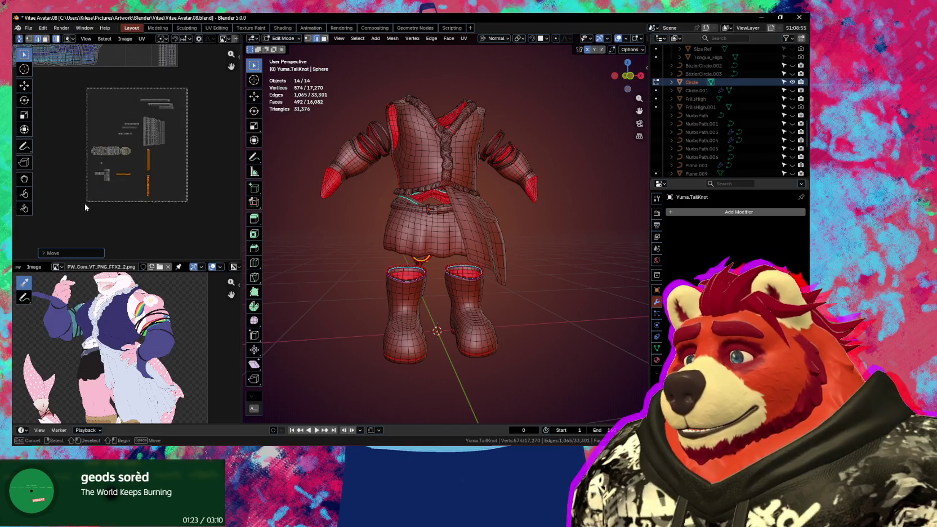
click(142, 38)
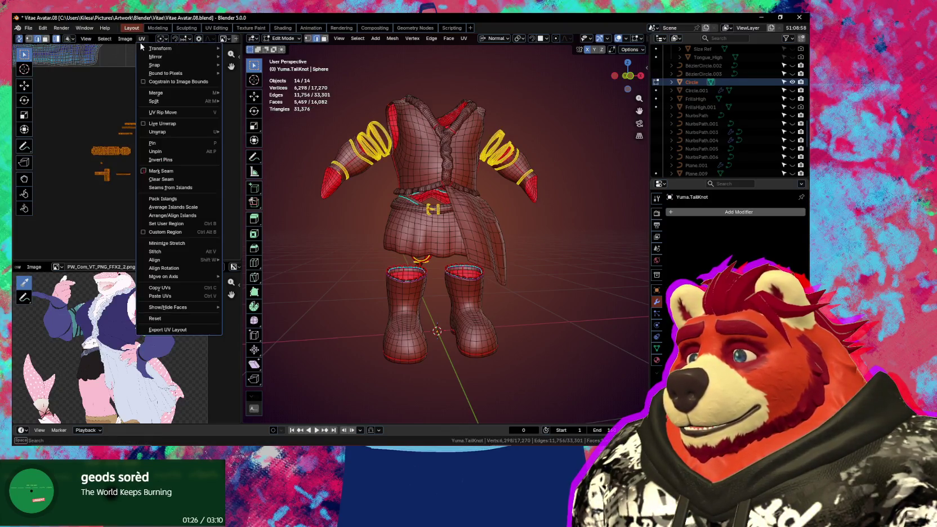
Step: Apply Average Islands Scale to the selected islands, then undo the rescaling
click(171, 208)
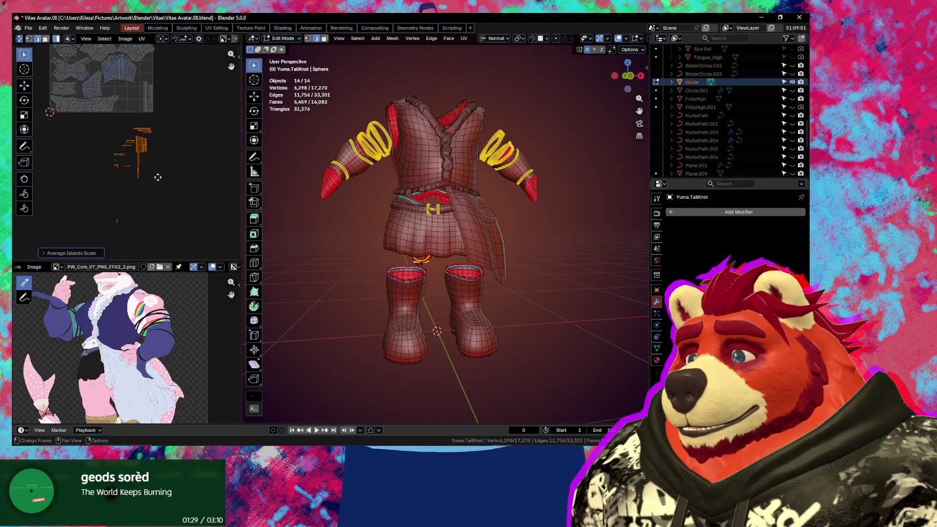
scroll(160, 170, up, 3)
scroll(164, 180, up, 2)
scroll(186, 202, up, 2)
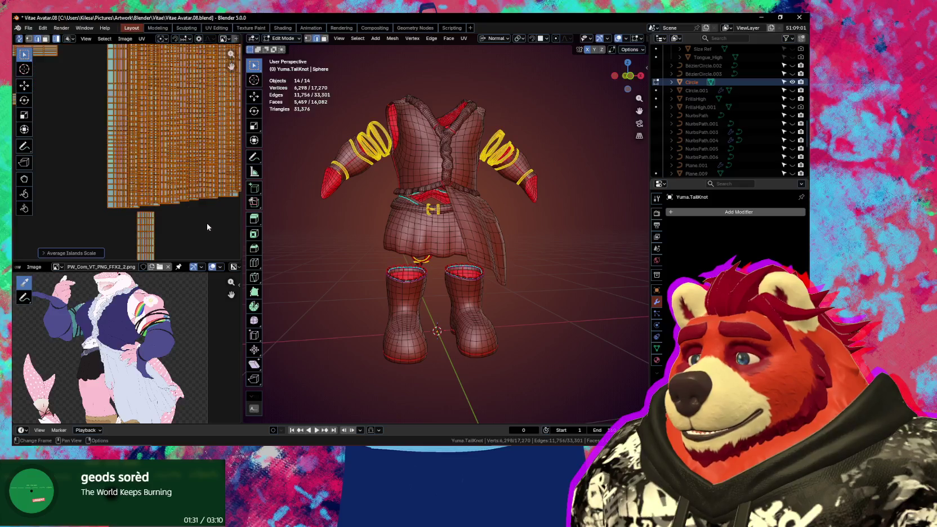
key(s)
scroll(177, 218, down, 2)
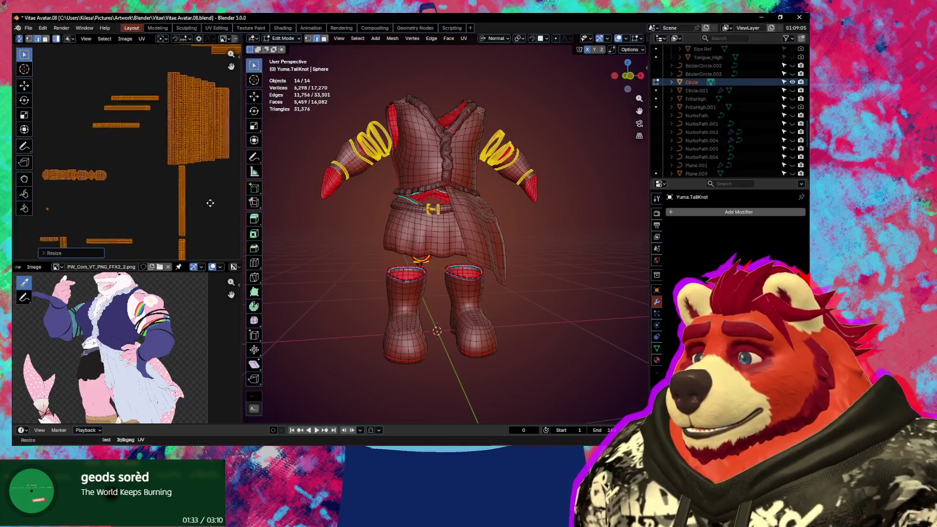
scroll(169, 207, down, 2)
scroll(160, 197, down, 1)
scroll(152, 186, down, 1)
key(ctrl+z)
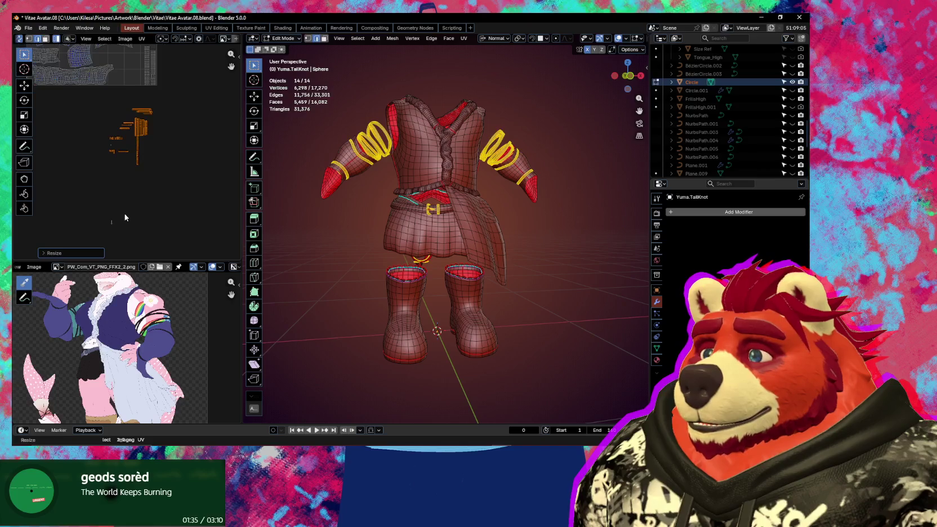
key(ctrl+z)
Step: Move the boot-top UV islands into place, save Vitae Avatar.08.blend, and show Undo History
key(g)
click(116, 178)
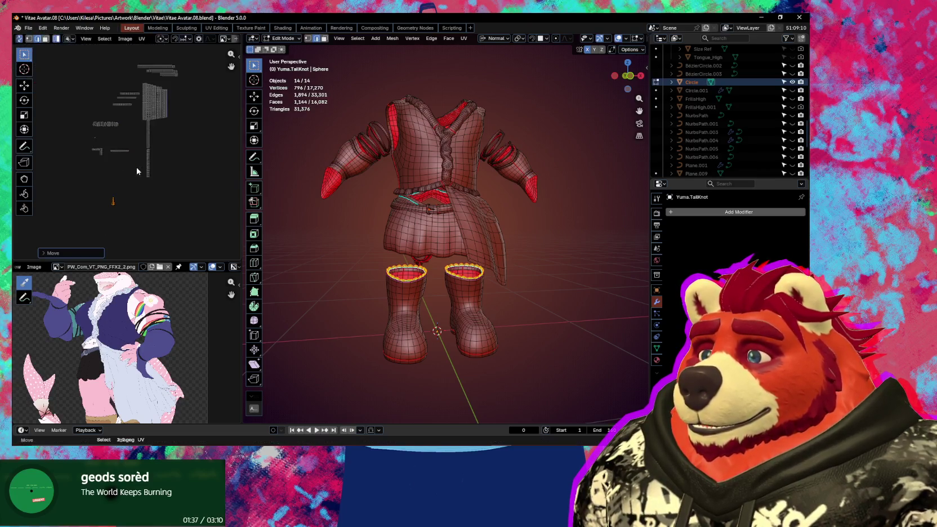
scroll(124, 146, up, 2)
scroll(129, 135, up, 2)
scroll(133, 123, up, 1)
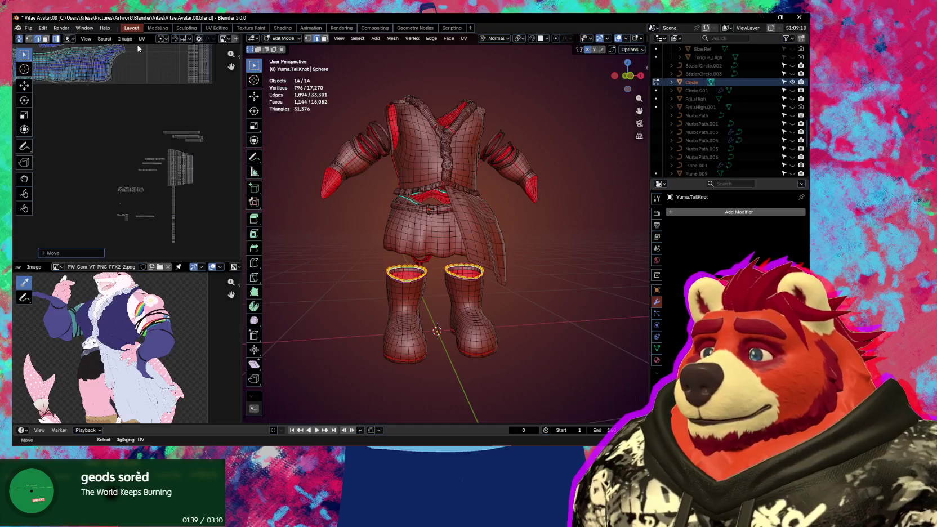
scroll(180, 126, down, 1)
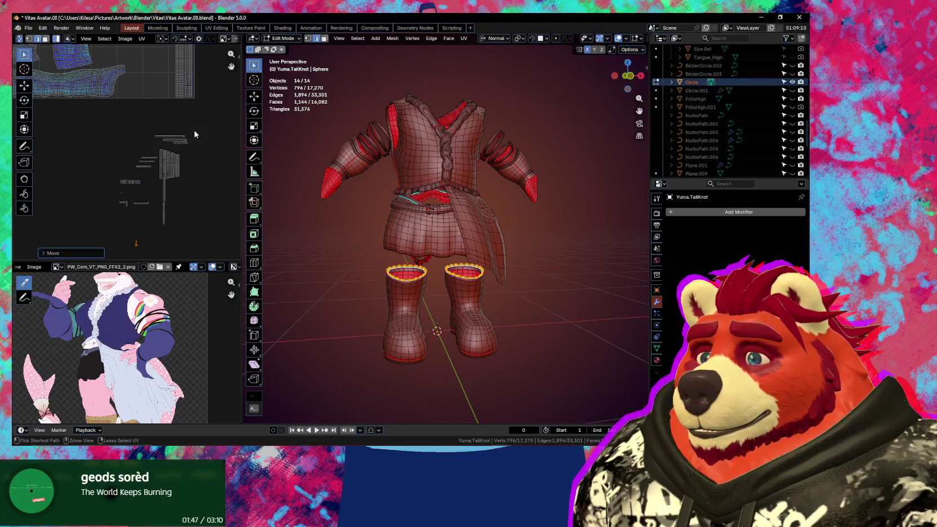
key(ctrl+s)
click(43, 28)
mouse_move(63, 55)
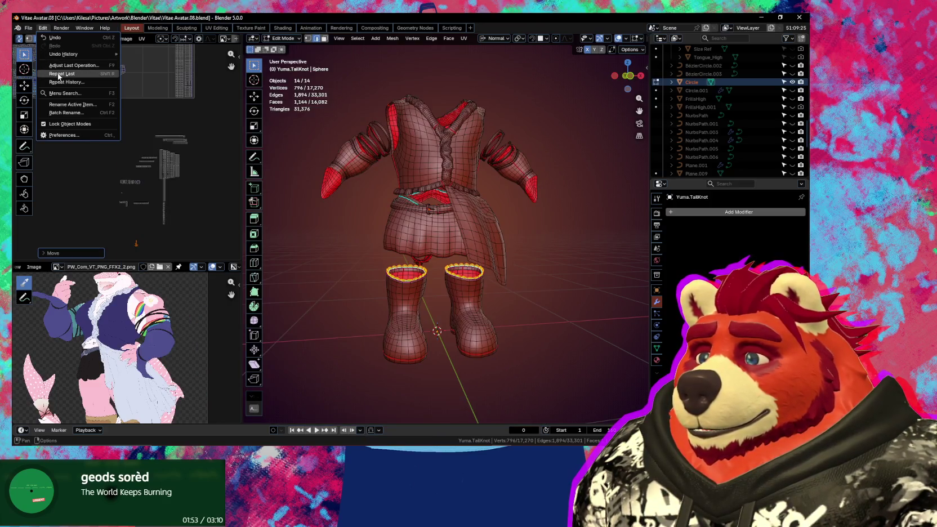
Step: Box-select a group of UV islands and enable the UV Custom Region option
mouse_move(213, 122)
mouse_down()
mouse_move(108, 231)
mouse_move(163, 209)
mouse_up()
middle_drag(144, 166, 133, 45)
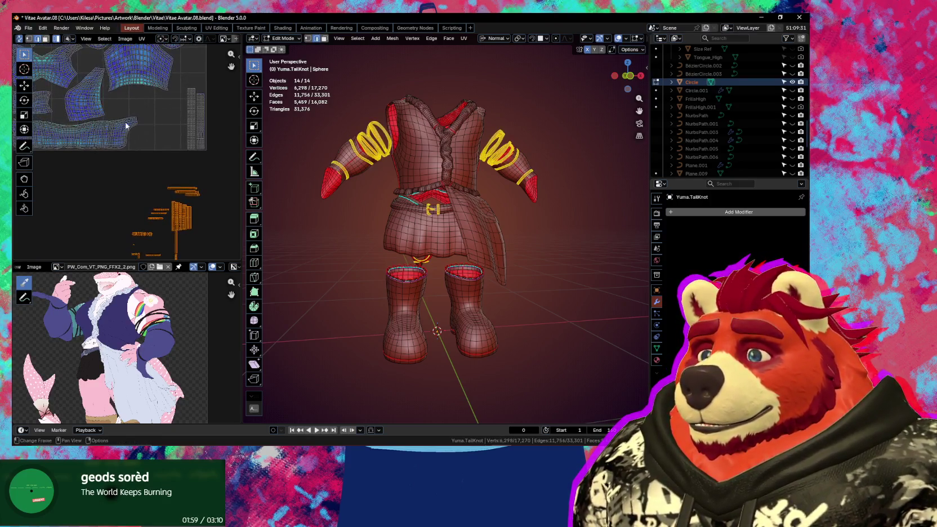
click(140, 39)
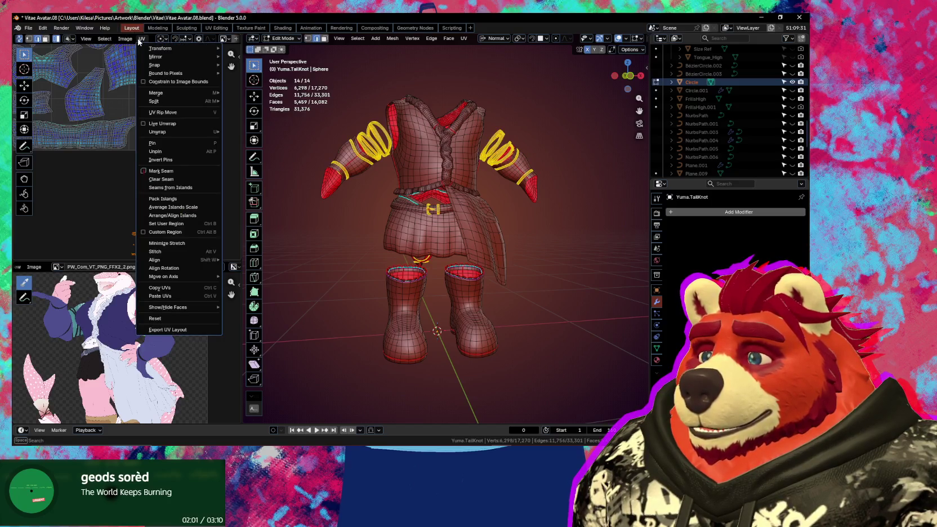
scroll(85, 112, up, 2)
scroll(85, 112, up, 2)
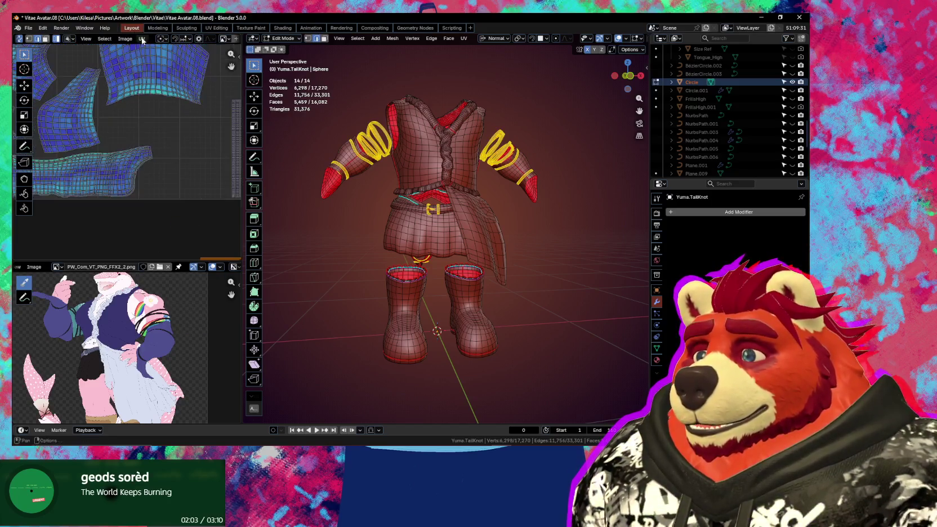
click(142, 39)
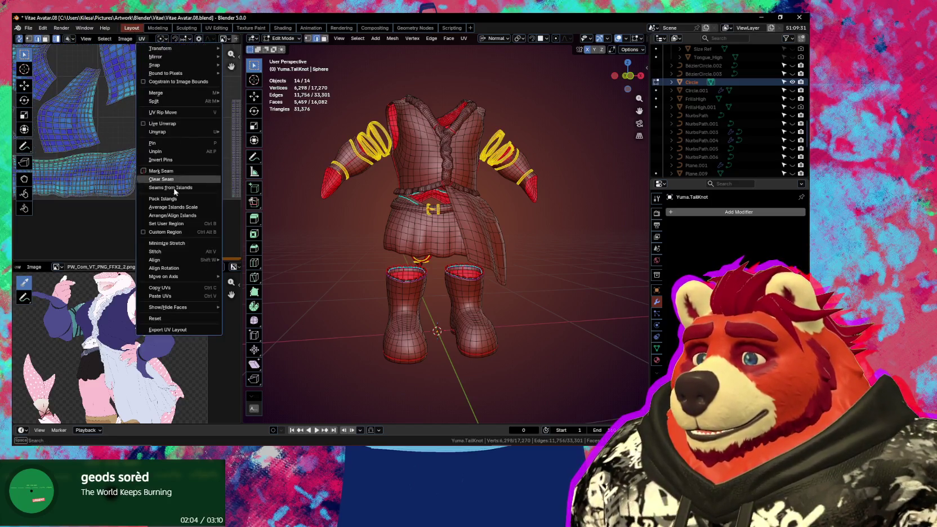
click(173, 232)
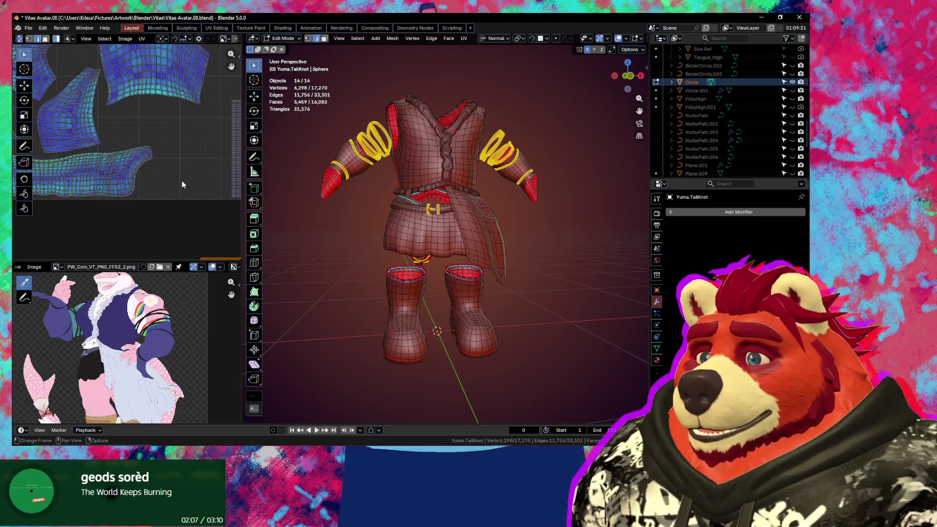
click(142, 39)
Step: Draw the custom packing region over the empty right side of UV space
key(Escape)
key(b)
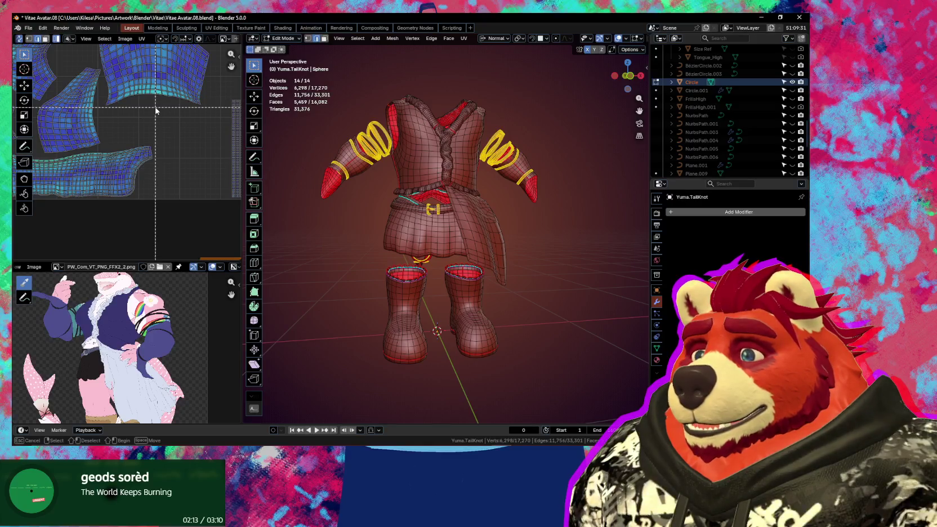
drag(169, 128, 227, 199)
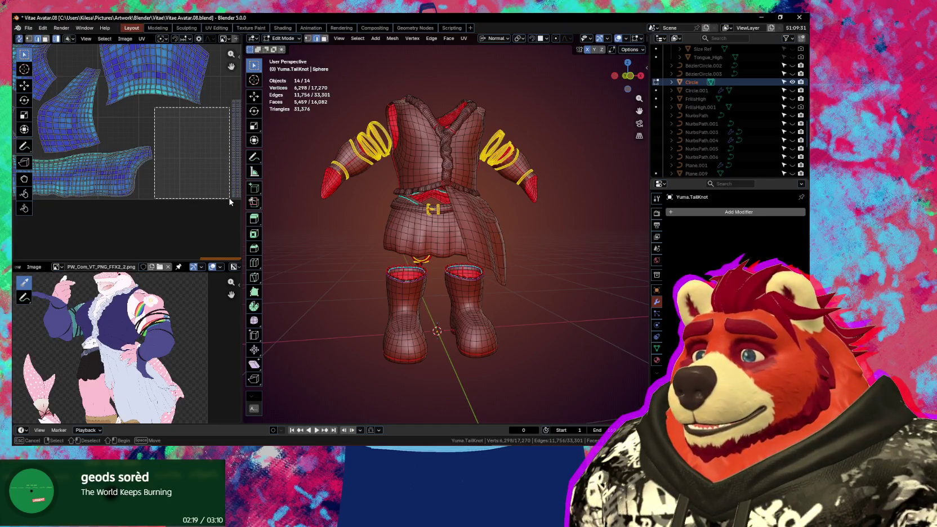
drag(230, 201, 230, 202)
scroll(208, 208, down, 2)
scroll(188, 218, down, 3)
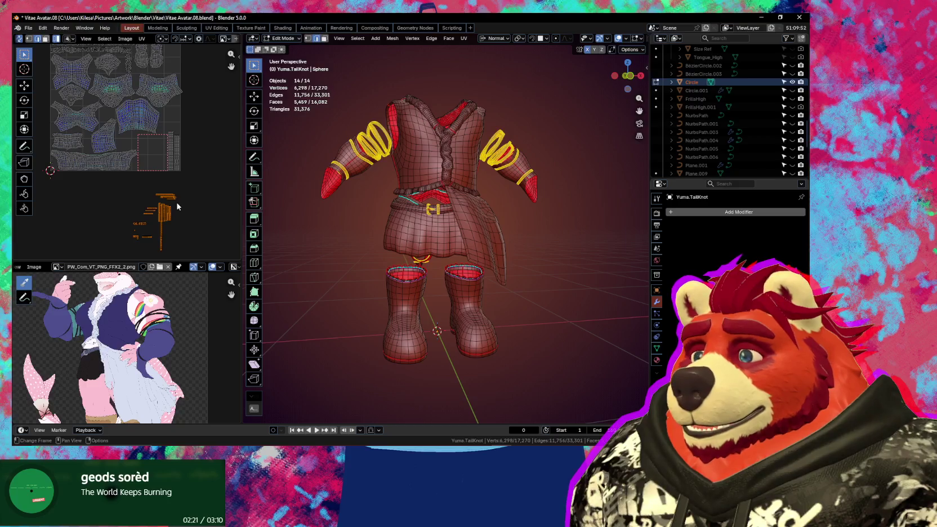
Step: Move the long vertical UV strip aside, lower and to the right
scroll(177, 206, up, 1)
mouse_move(177, 206)
middle_down()
mouse_move(172, 151)
mouse_move(196, 220)
mouse_move(178, 166)
middle_up()
scroll(178, 175, up, 2)
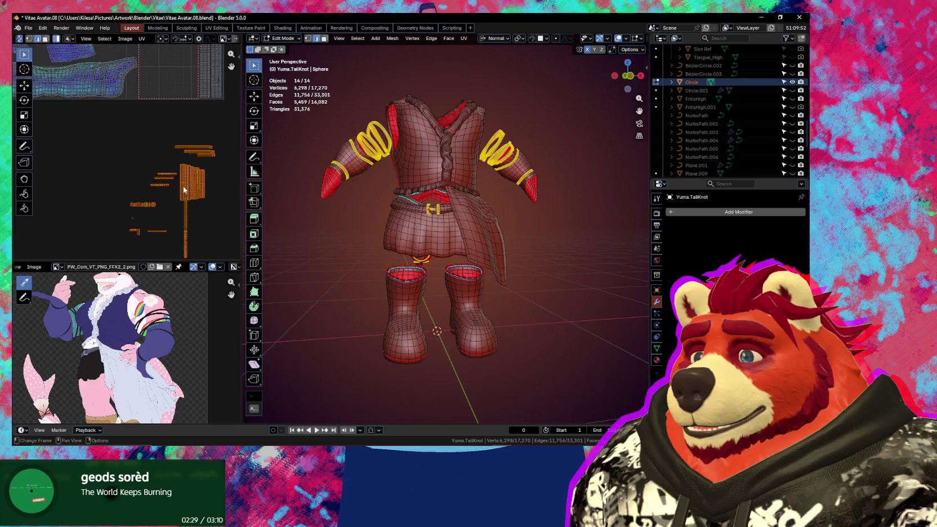
scroll(183, 191, up, 1)
mouse_move(184, 191)
middle_down()
mouse_move(161, 171)
mouse_move(165, 185)
middle_up()
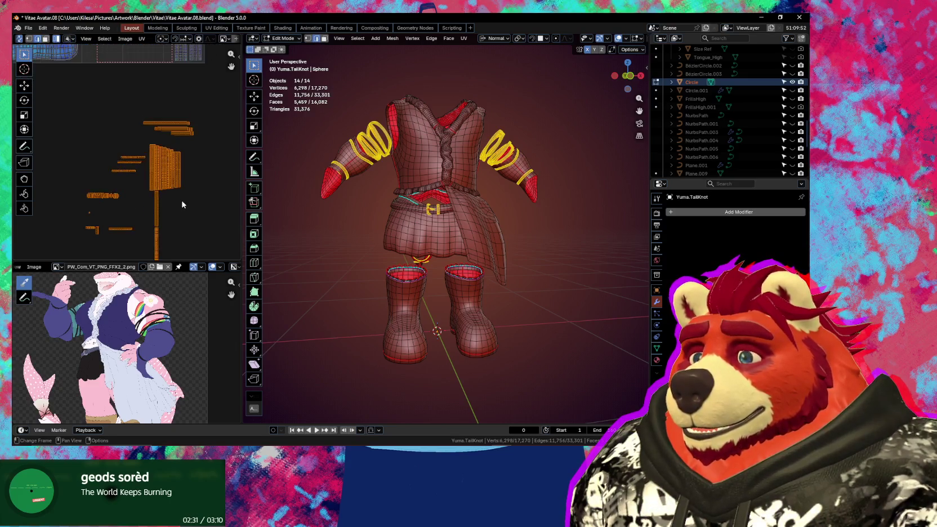
click(163, 237)
key(g)
click(189, 229)
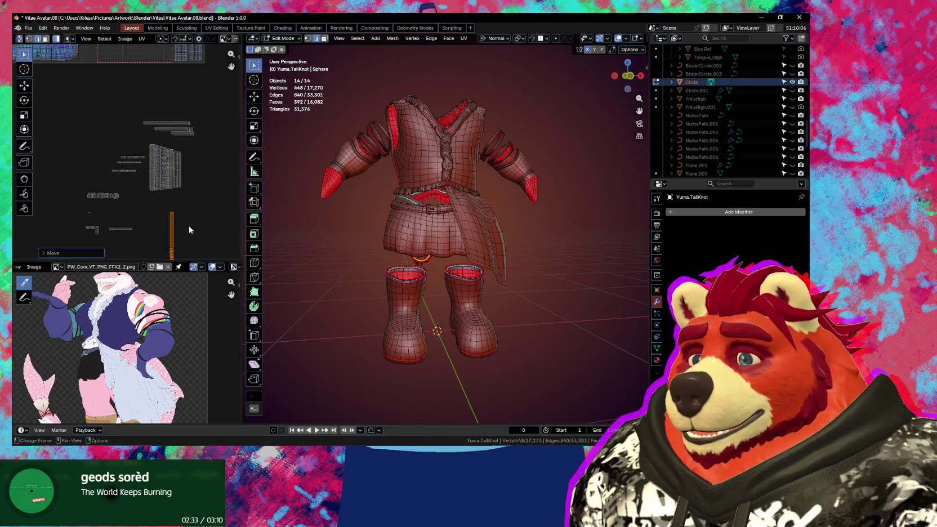
Step: Box-select the outlying clothing islands and deselect one extra island
scroll(156, 201, up, 1)
mouse_move(156, 201)
middle_down()
mouse_move(166, 112)
mouse_move(132, 130)
middle_up()
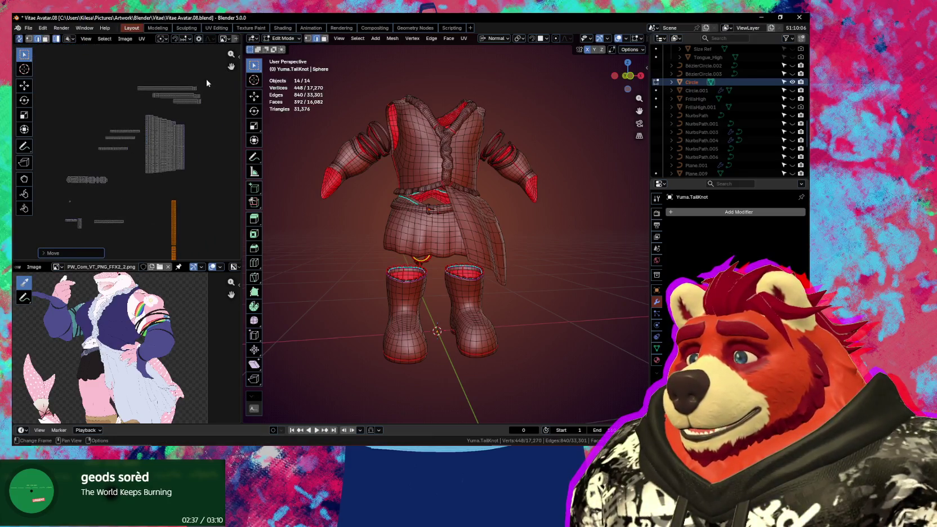
drag(207, 80, 56, 186)
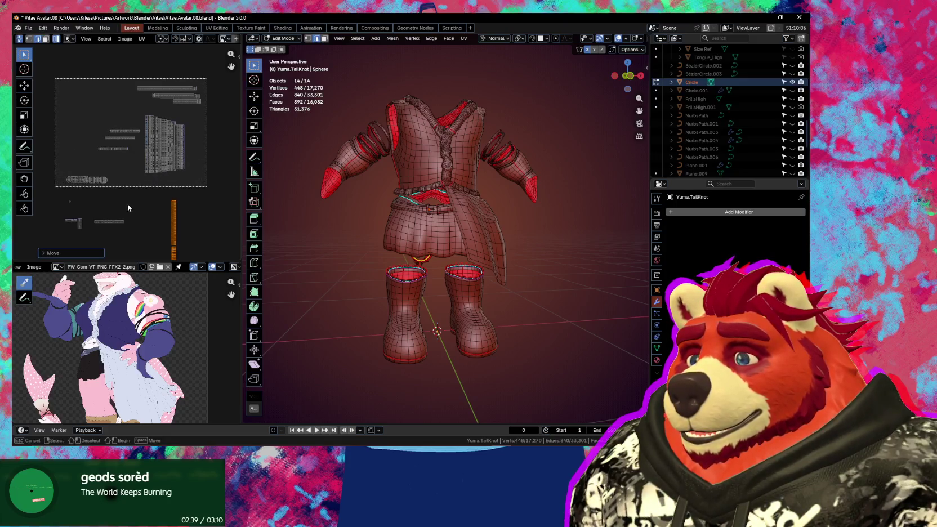
scroll(141, 201, down, 3)
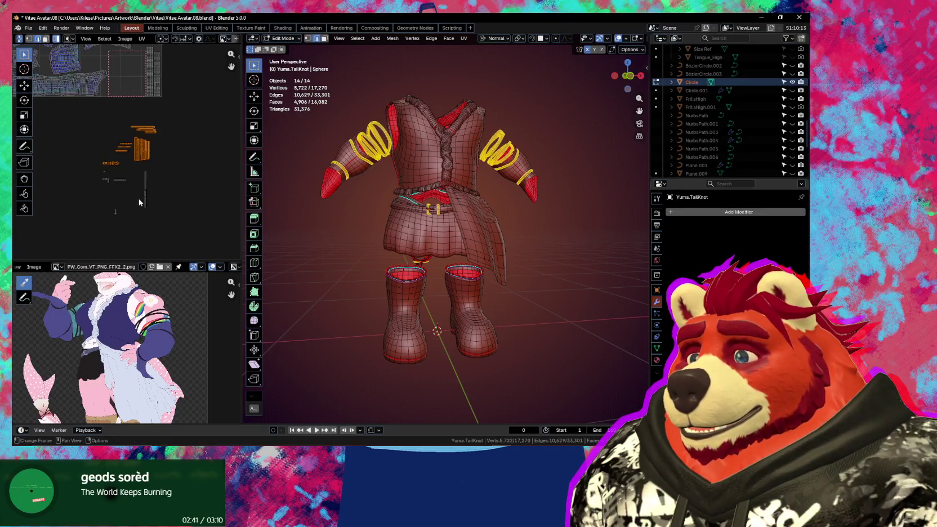
middle_drag(141, 201, 145, 242)
scroll(151, 221, up, 2)
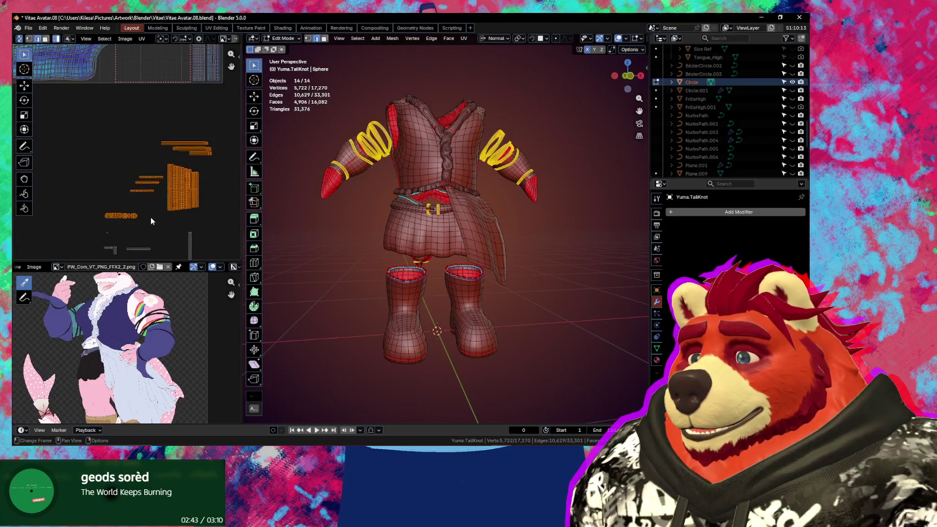
shift+click(116, 217)
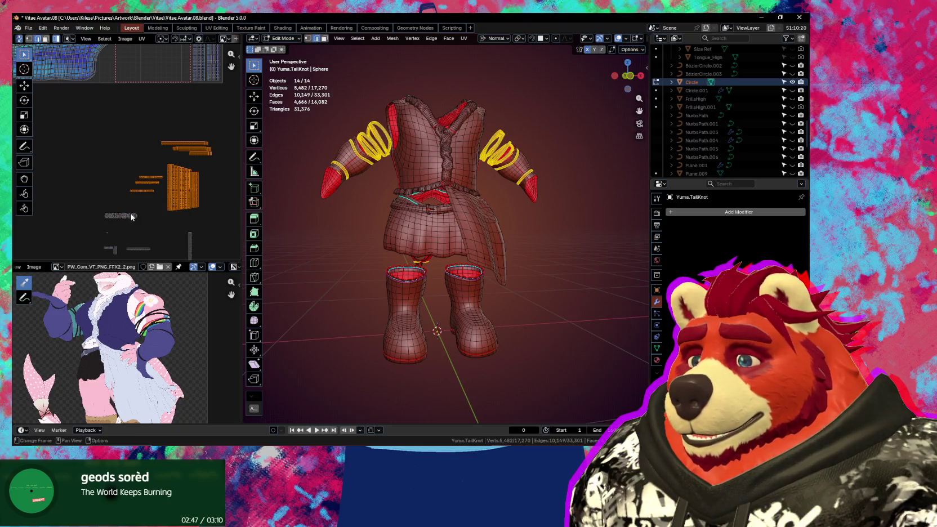
scroll(130, 214, up, 2)
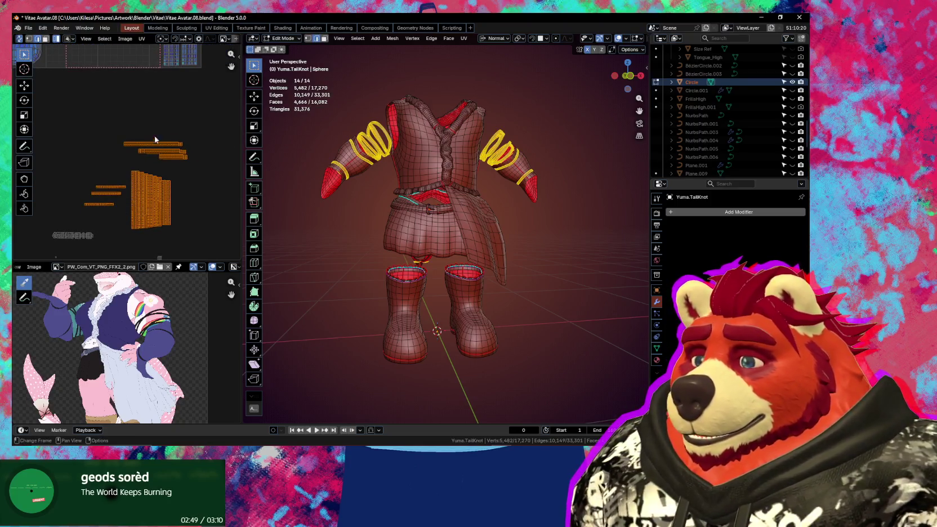
click(131, 41)
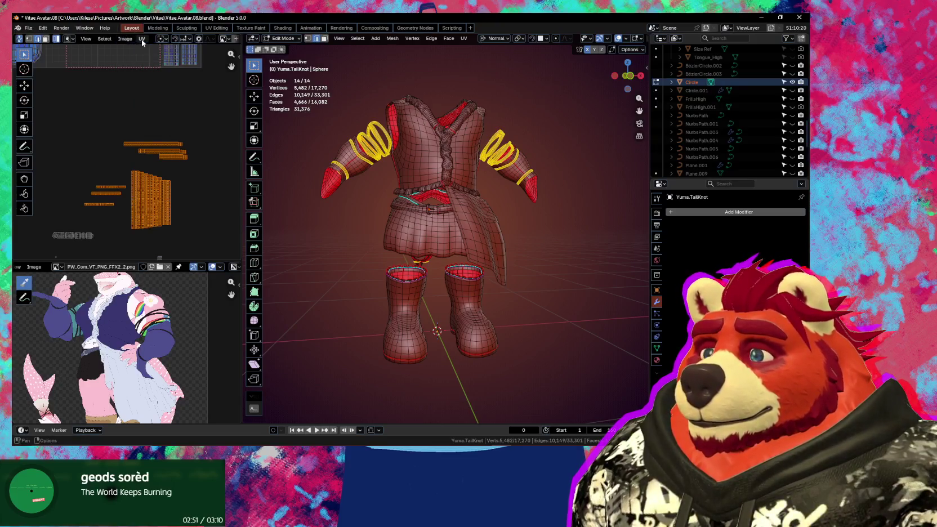
Step: Pack the selected stray islands into the Custom Region using Pack Islands with 0.015 margin
click(142, 39)
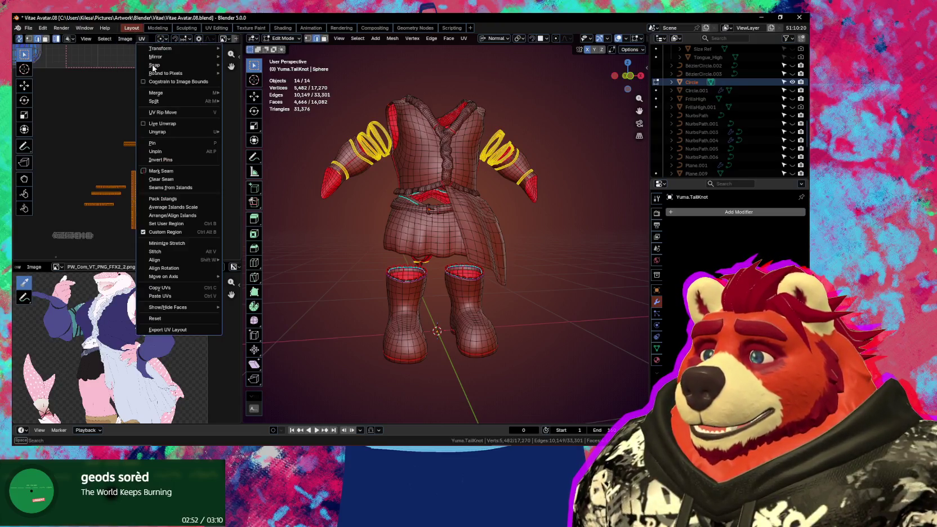
click(169, 199)
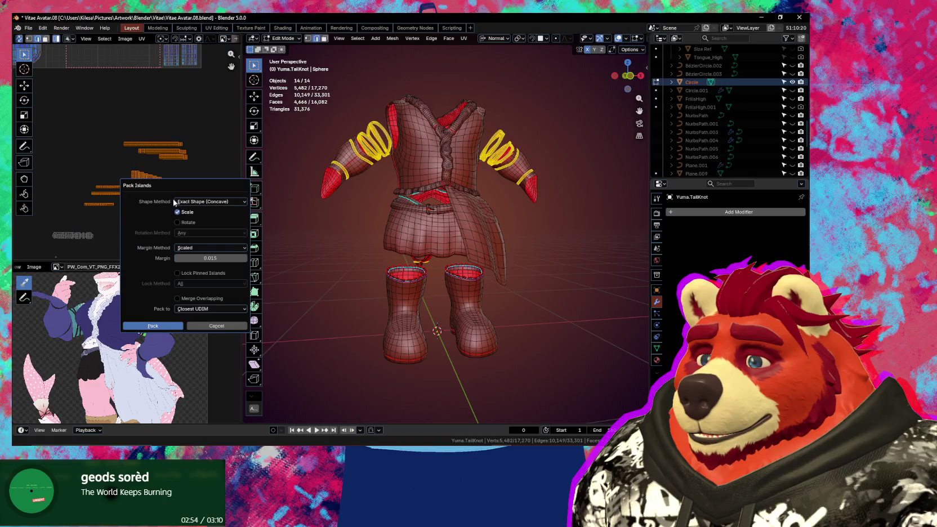
click(192, 311)
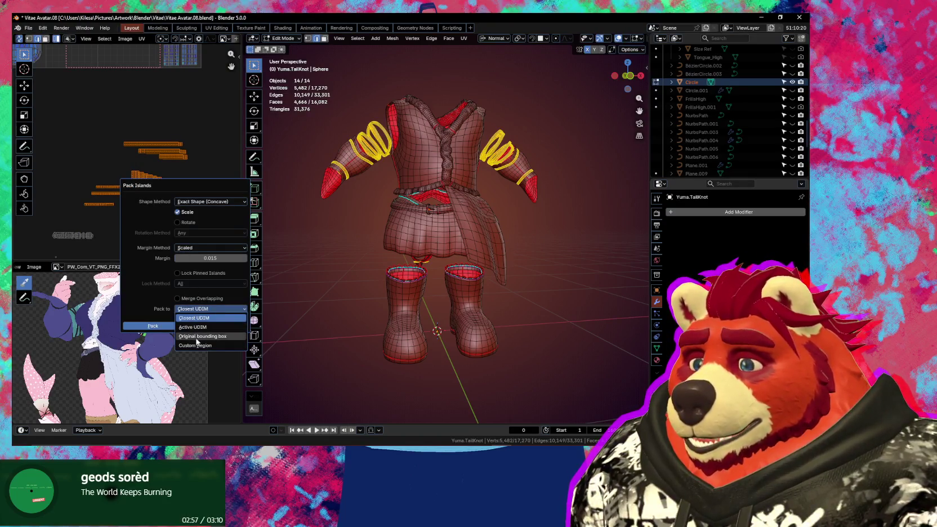
click(194, 345)
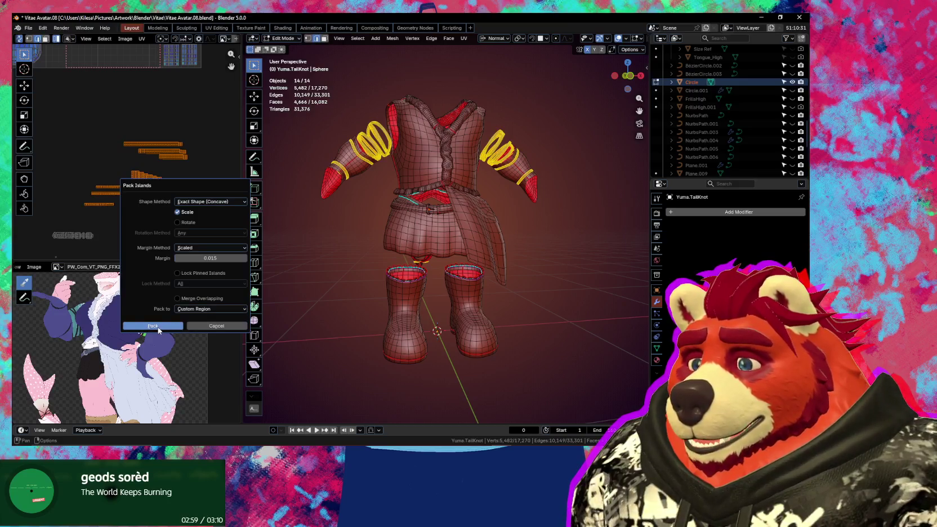
click(158, 329)
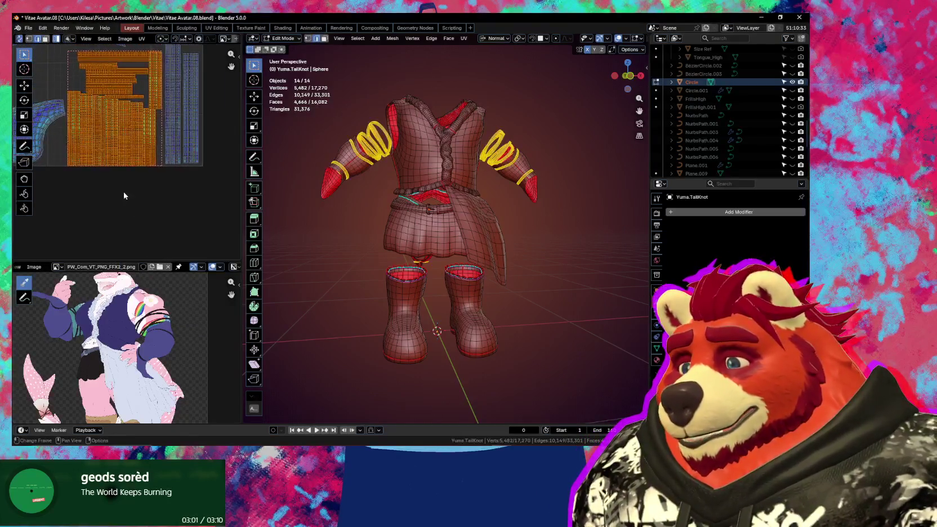
scroll(125, 196, up, 2)
scroll(131, 188, up, 2)
scroll(139, 178, up, 2)
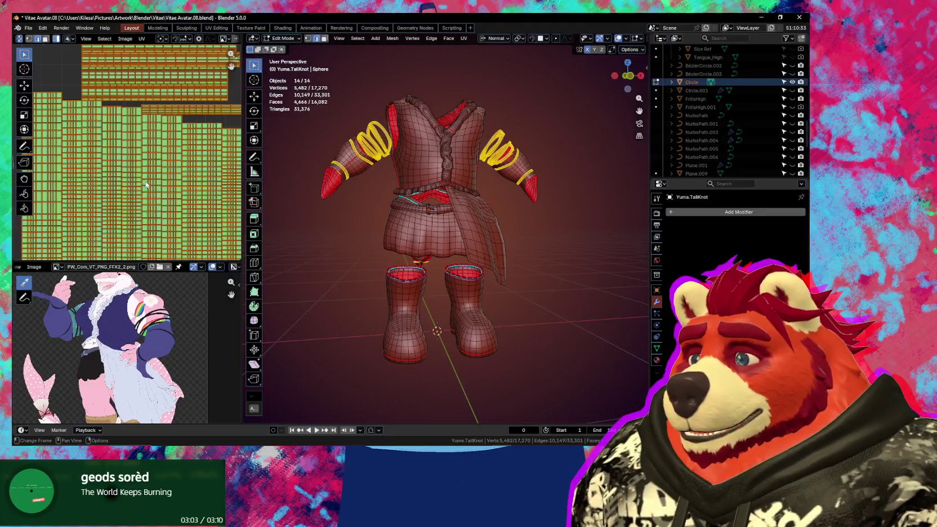
scroll(146, 184, down, 2)
scroll(136, 185, down, 1)
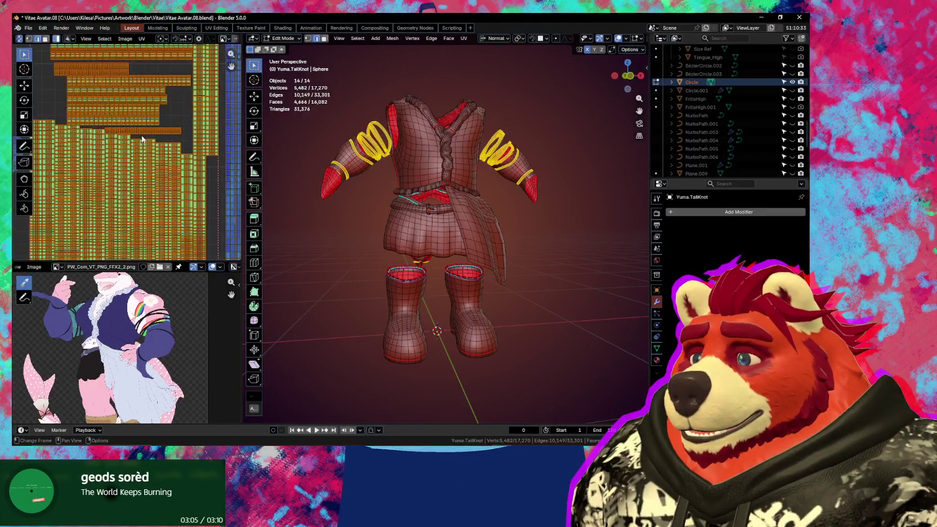
scroll(142, 138, up, 2)
scroll(133, 113, up, 1)
click(126, 39)
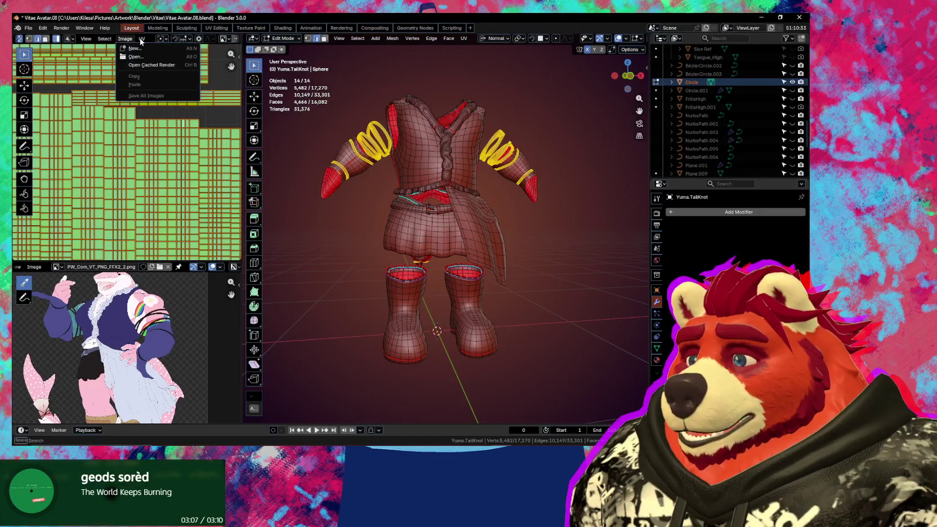
Step: Pack the islands into the custom region with a 0.015 margin
click(141, 39)
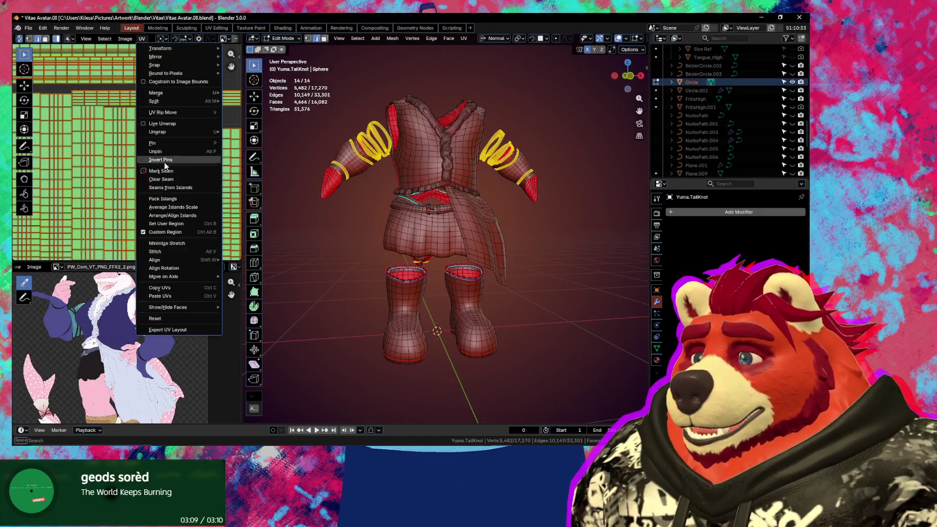
click(176, 198)
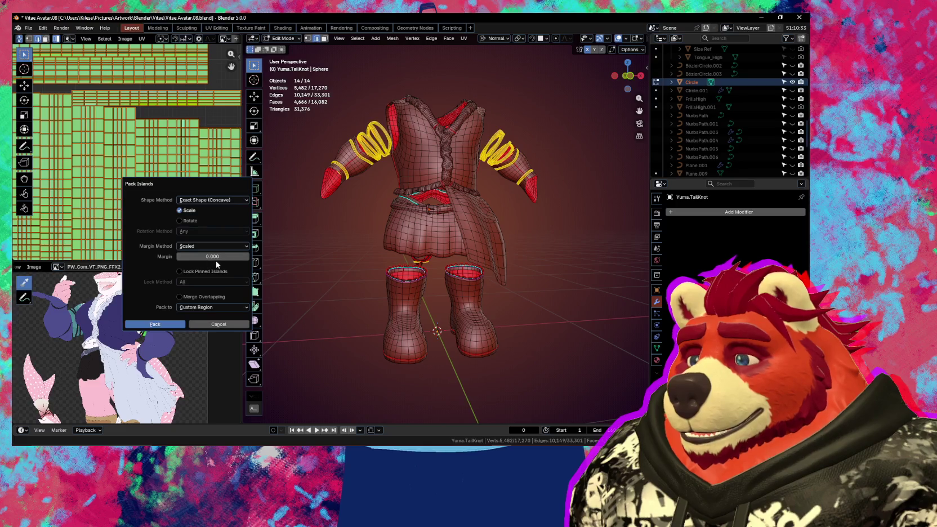
click(214, 257)
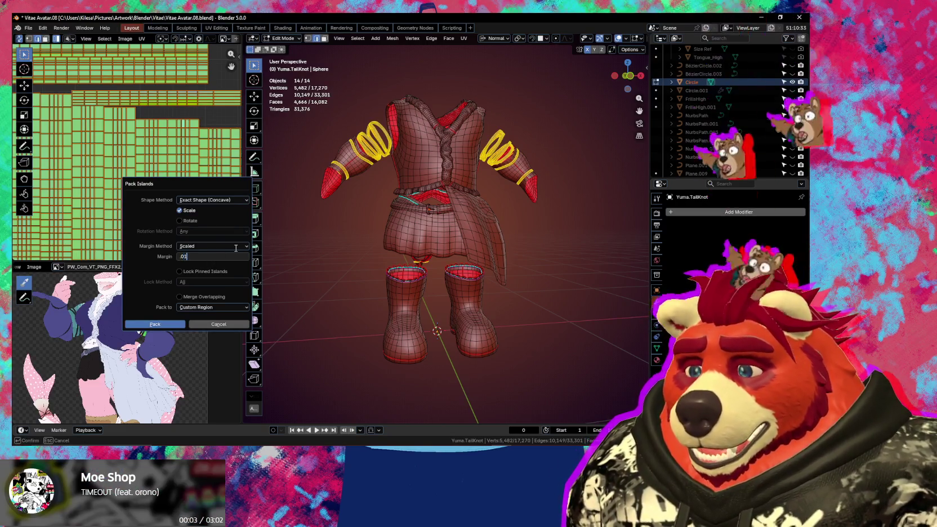
text(0.015)
key(Return)
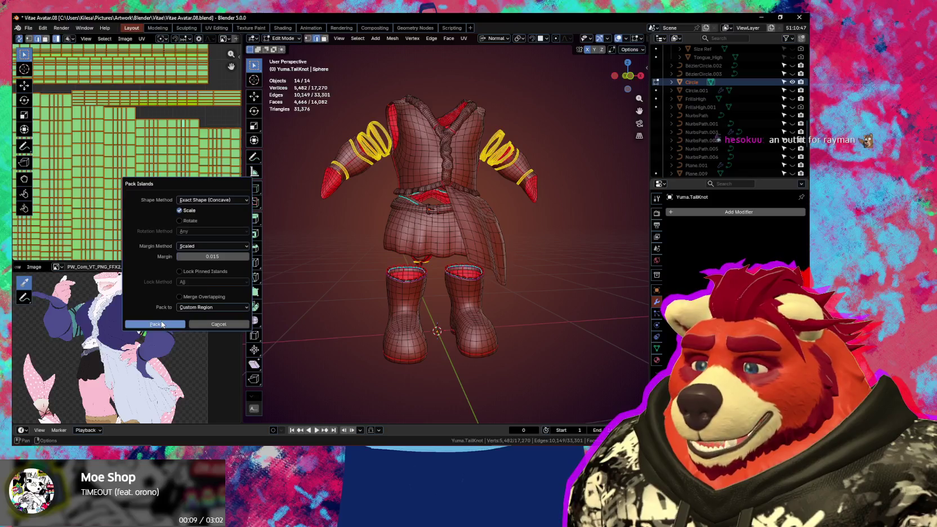
click(162, 324)
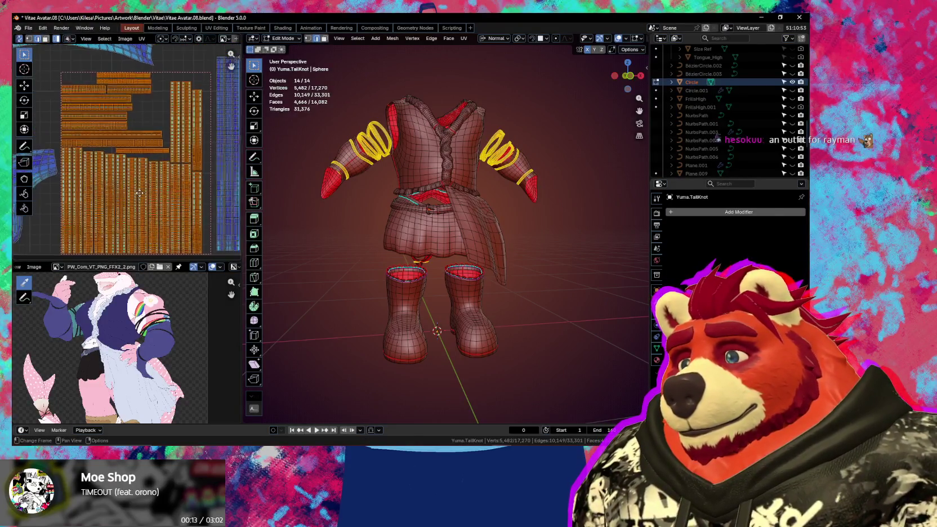
scroll(114, 67, down, 1)
Step: Repack the islands with the margin widened to 0.030
click(141, 39)
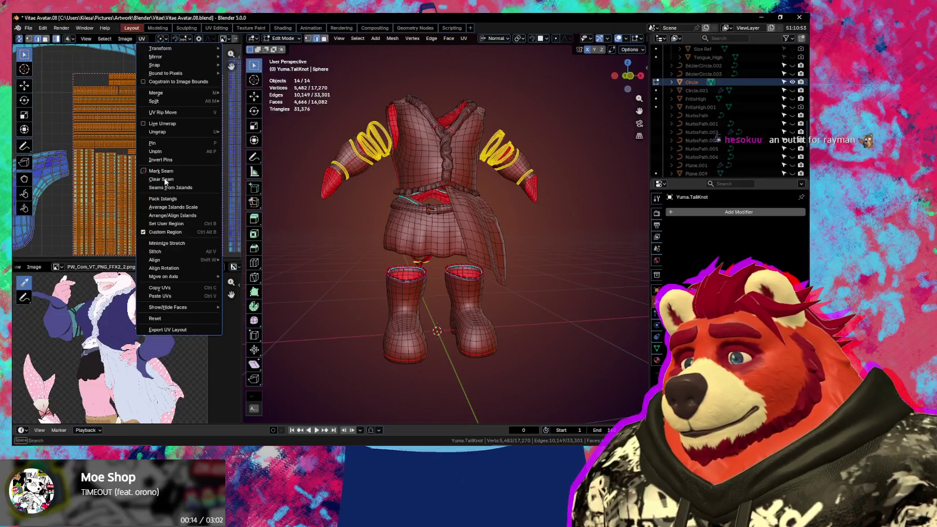
click(186, 202)
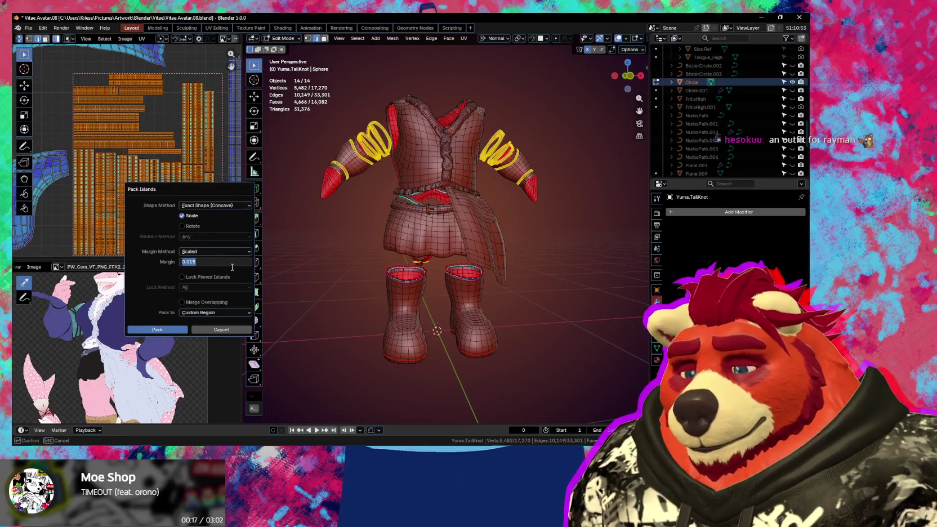
text(3)
key(Return)
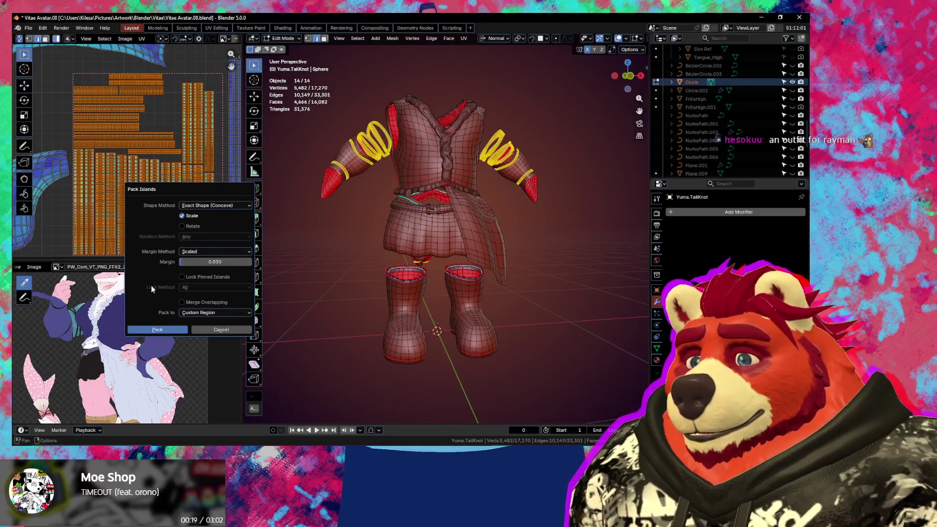
click(175, 331)
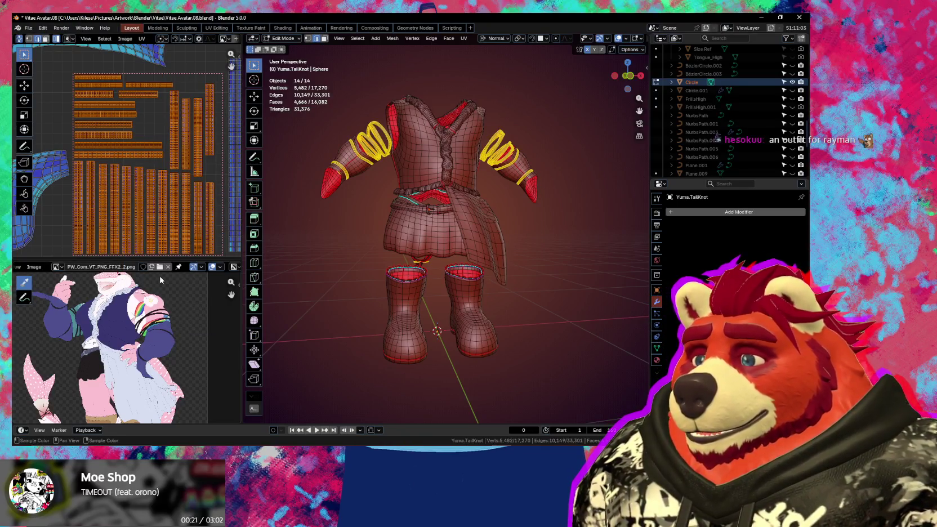
scroll(170, 216, up, 3)
middle_drag(167, 219, 185, 180)
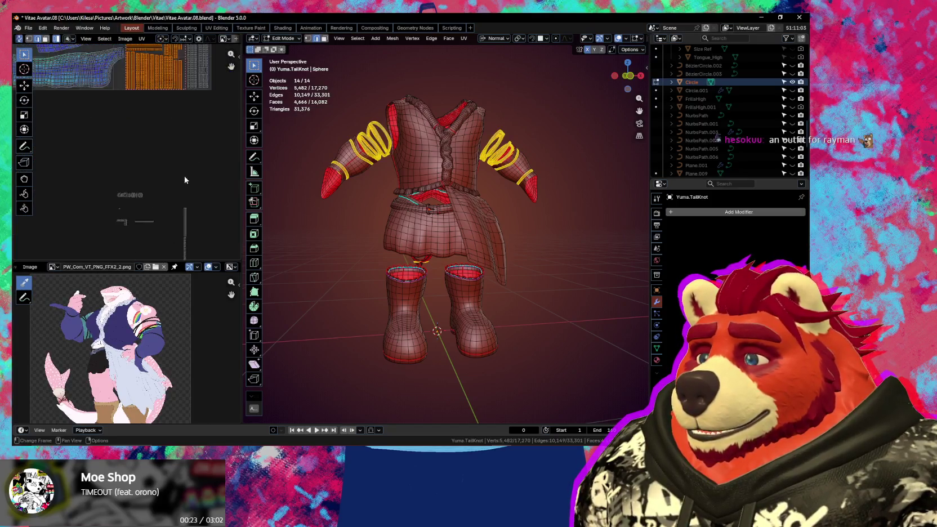
scroll(185, 179, up, 2)
scroll(178, 184, up, 2)
scroll(172, 157, up, 2)
scroll(174, 152, up, 3)
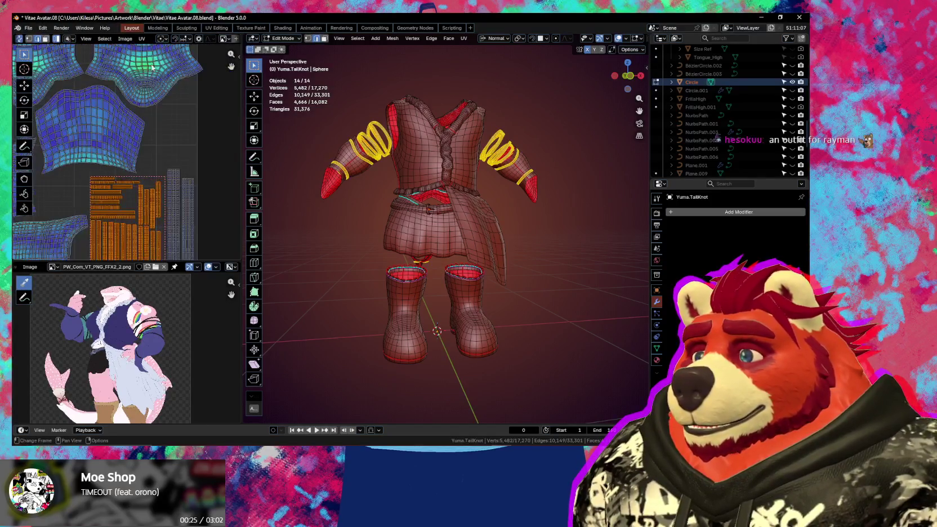
click(143, 39)
scroll(87, 164, up, 2)
Step: Box-select the region of outlying clothing UV islands below the UV square
scroll(113, 158, up, 2)
scroll(160, 152, up, 2)
scroll(72, 188, up, 2)
scroll(72, 188, down, 2)
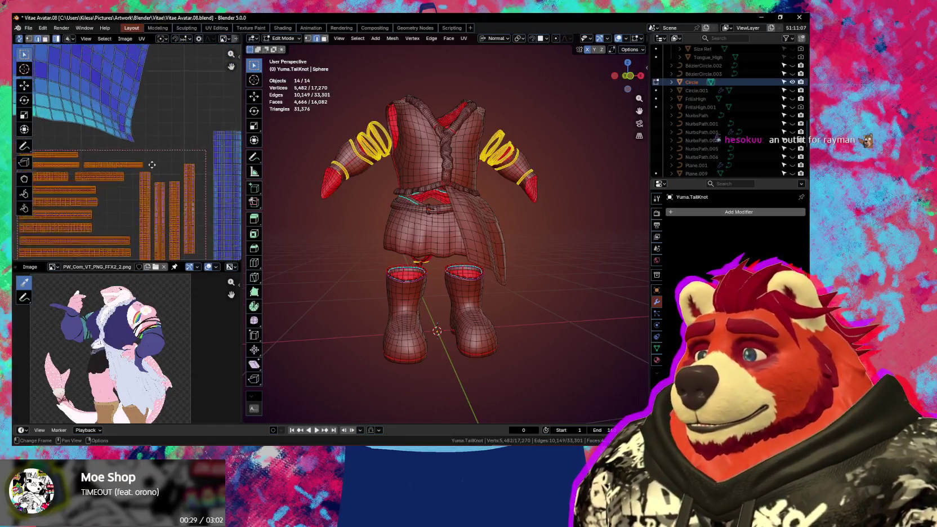
scroll(113, 183, down, 2)
scroll(154, 180, down, 2)
key(b)
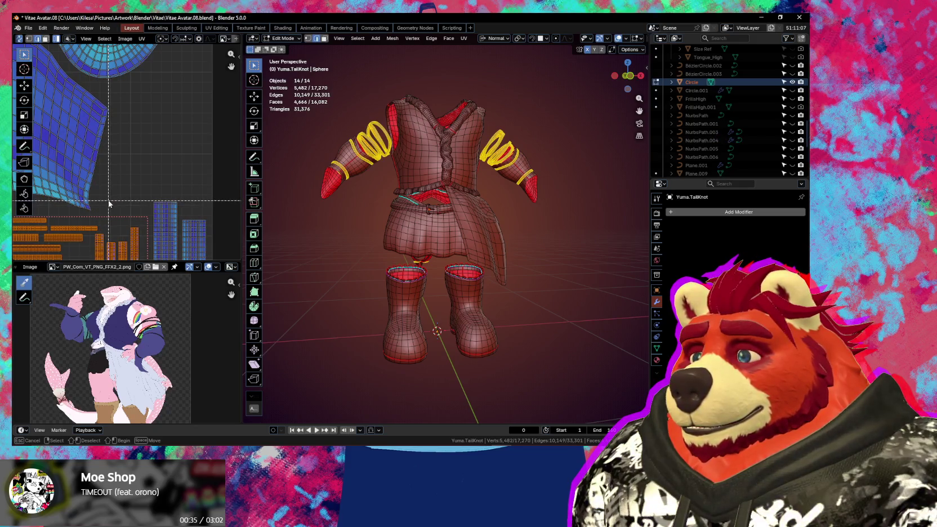
mouse_move(109, 201)
mouse_down()
mouse_move(221, 86)
mouse_move(211, 80)
mouse_up()
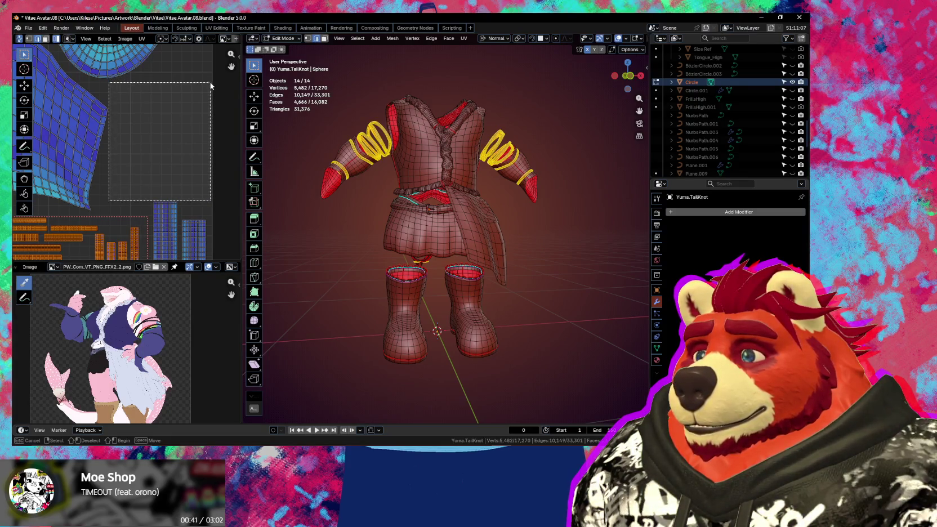
drag(212, 82, 210, 81)
key(b)
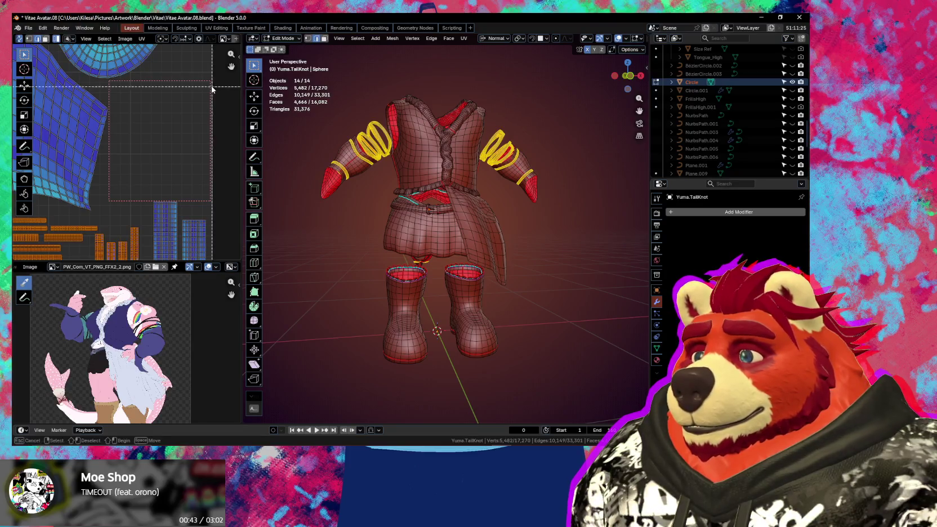
drag(211, 80, 111, 202)
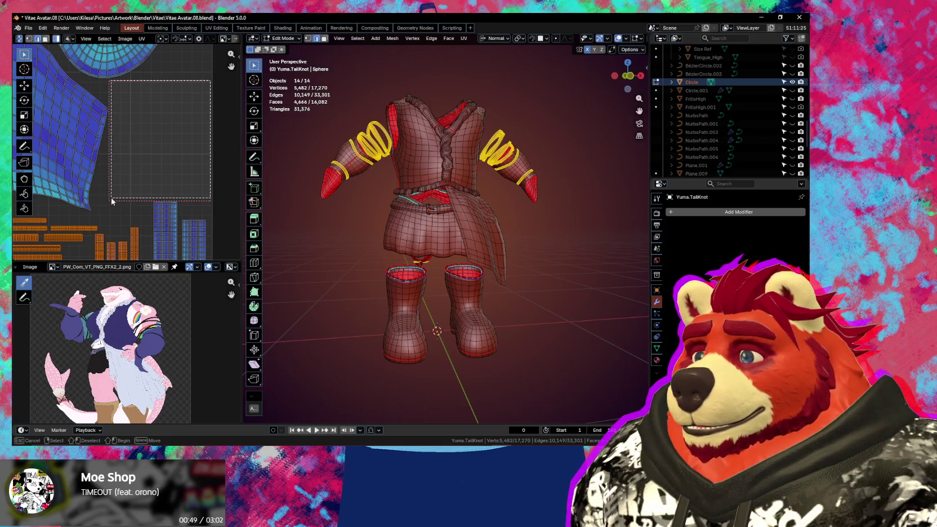
Step: Deselect the boot rim islands so only the belt buckle islands remain selected
scroll(127, 228, up, 3)
mouse_move(128, 228)
middle_down()
mouse_move(168, 86)
mouse_move(144, 99)
middle_up()
drag(190, 170, 83, 264)
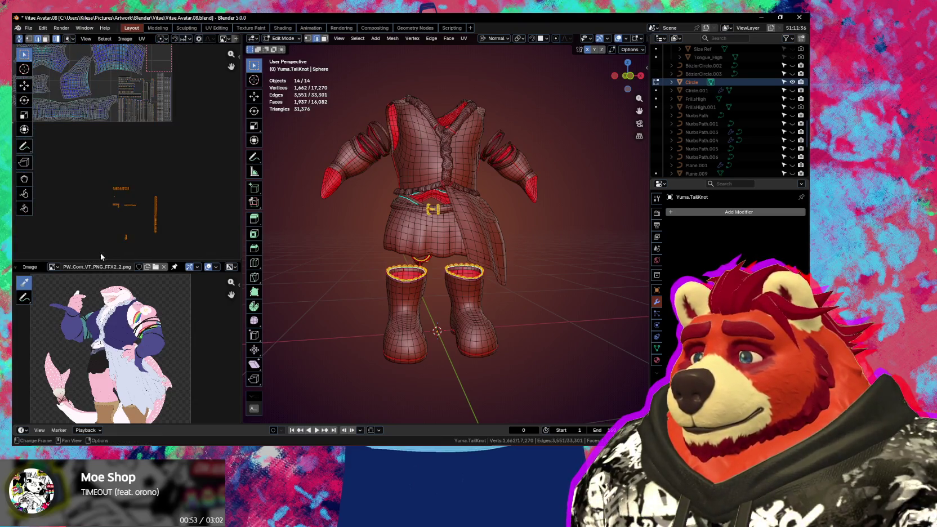
ctrl+drag(181, 178, 91, 230)
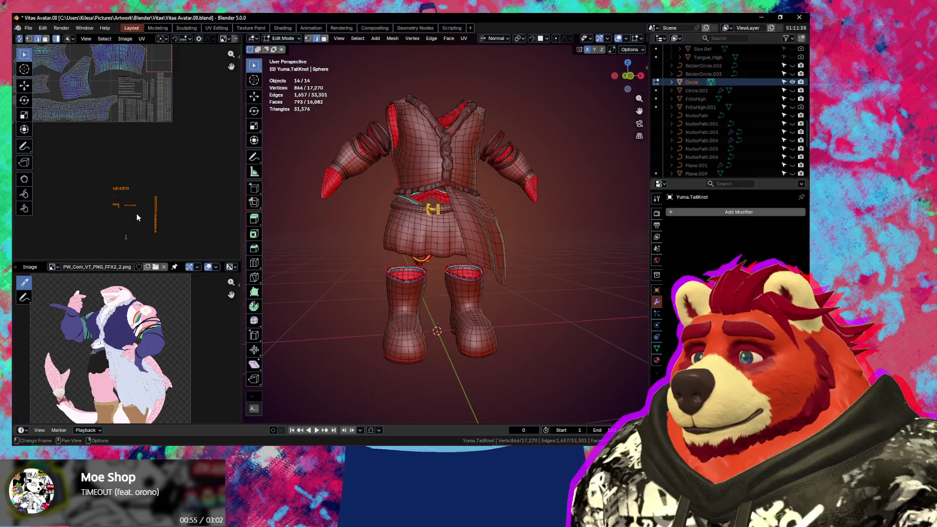
scroll(137, 214, up, 1)
Step: Pack the selected belt buckle UV islands with Pack Islands
click(142, 39)
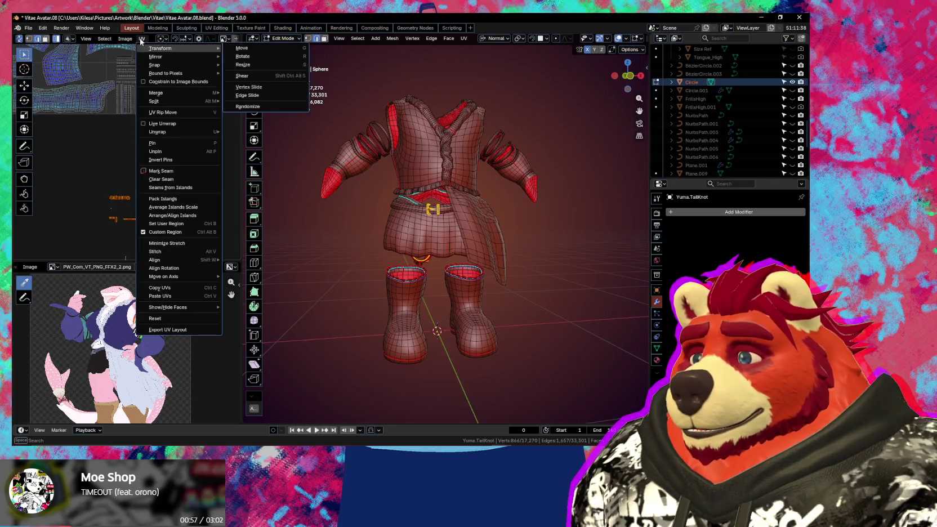
click(163, 199)
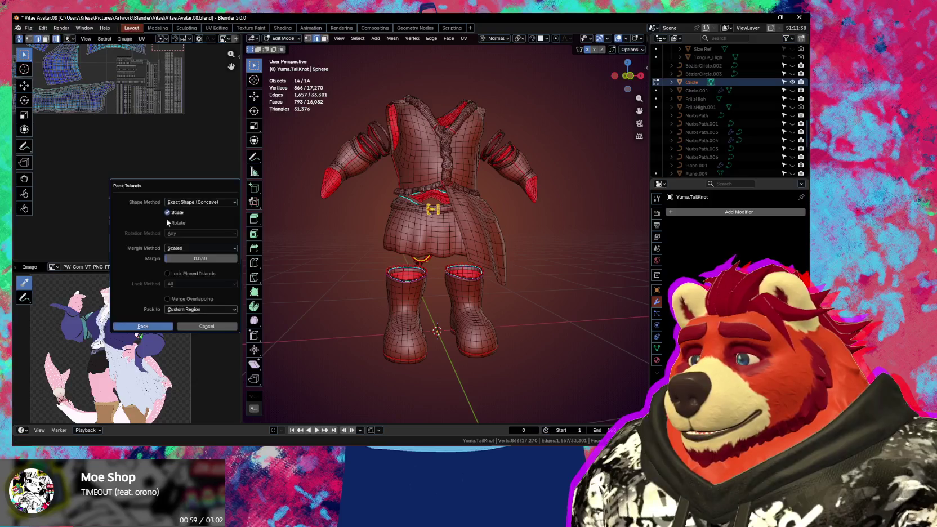
click(143, 326)
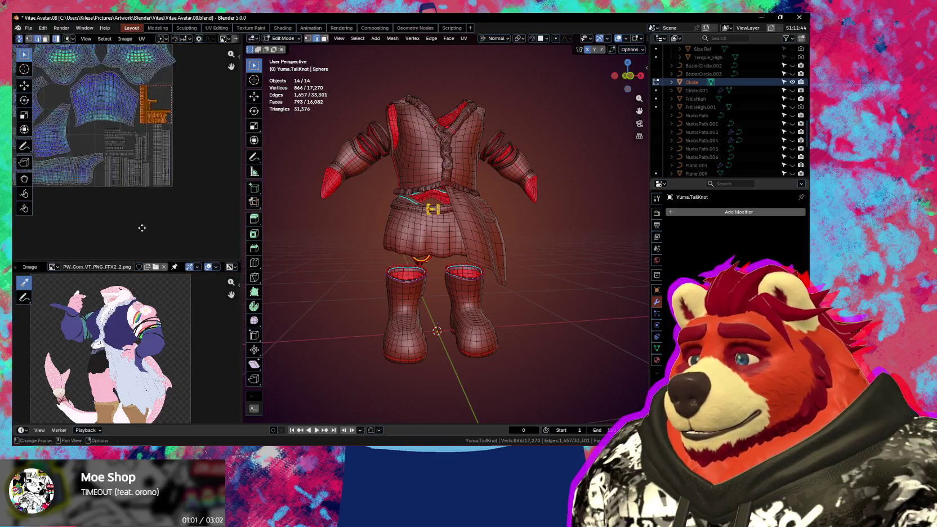
scroll(169, 160, up, 2)
scroll(169, 160, up, 2)
scroll(219, 185, up, 3)
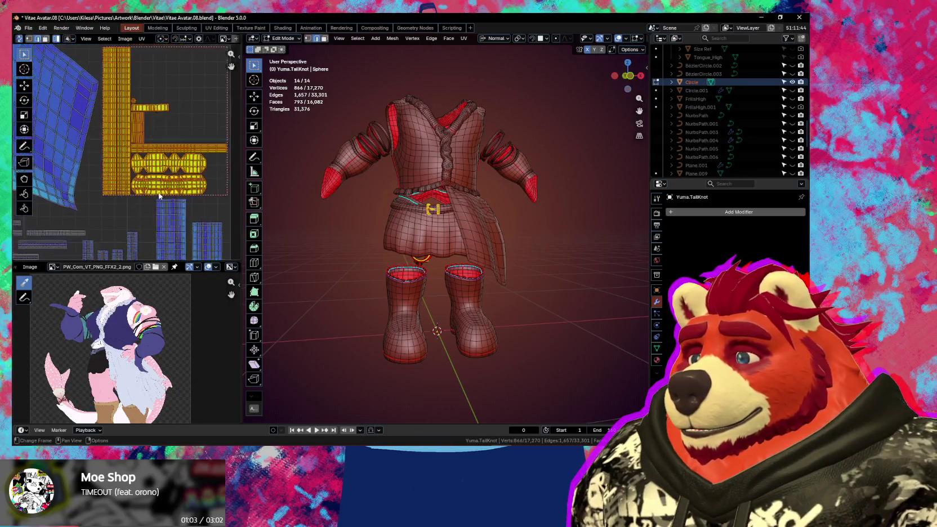
Step: Shrink the buckle islands slightly and move them into the upper-right corner of the UV square
key(s)
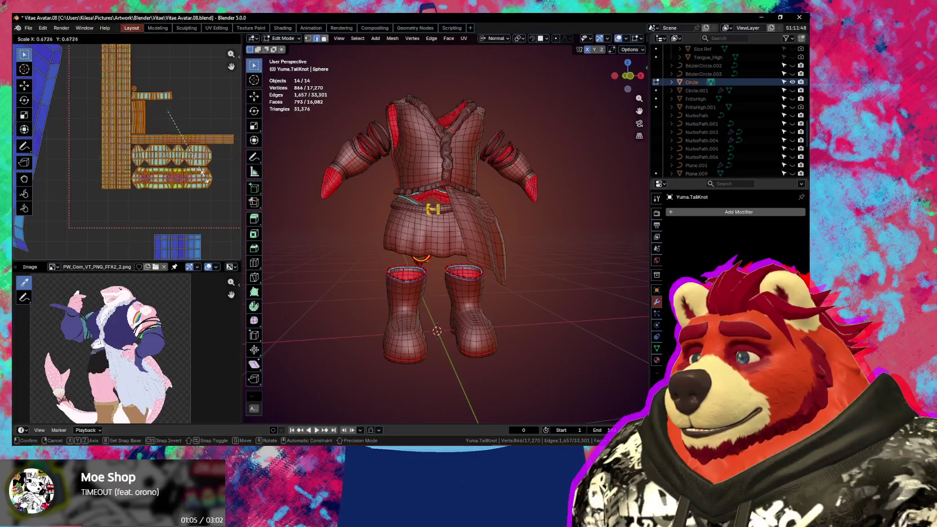
click(202, 173)
key(g)
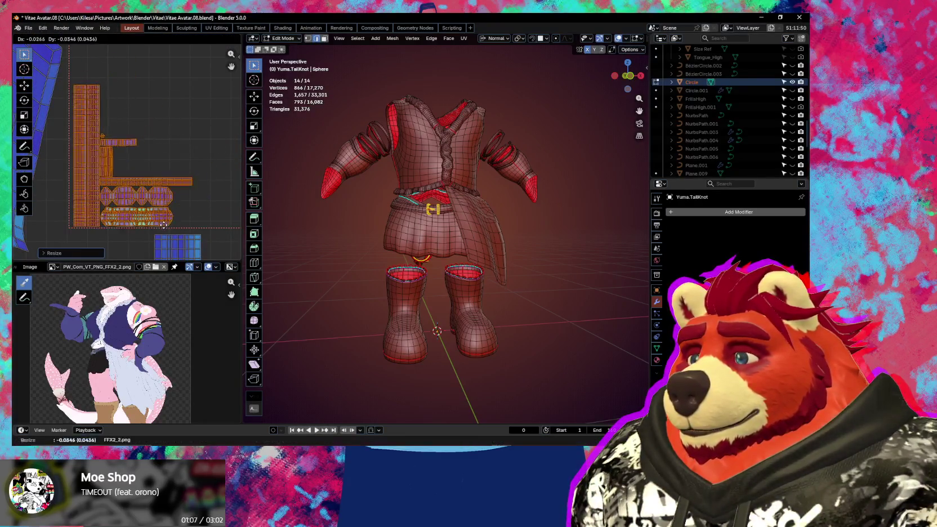
click(162, 226)
scroll(159, 217, down, 2)
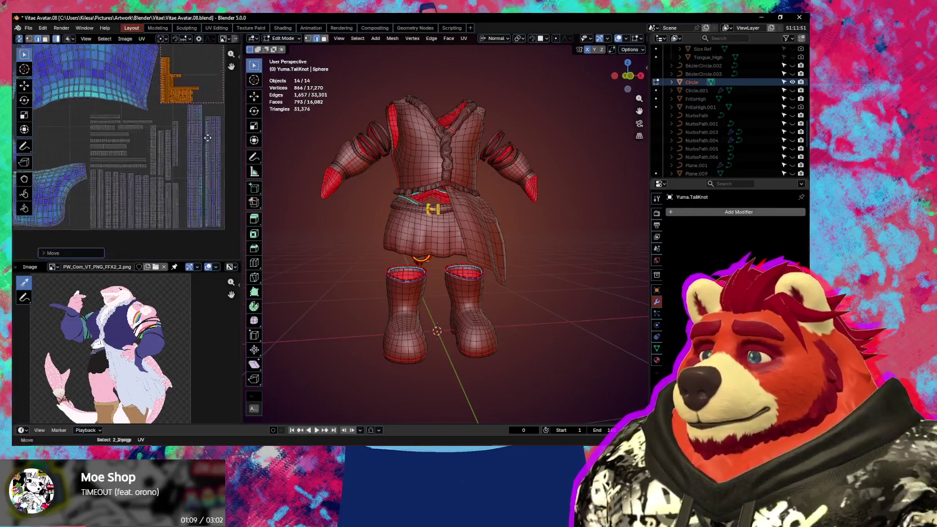
scroll(156, 213, down, 2)
scroll(155, 210, down, 2)
key(ctrl+z)
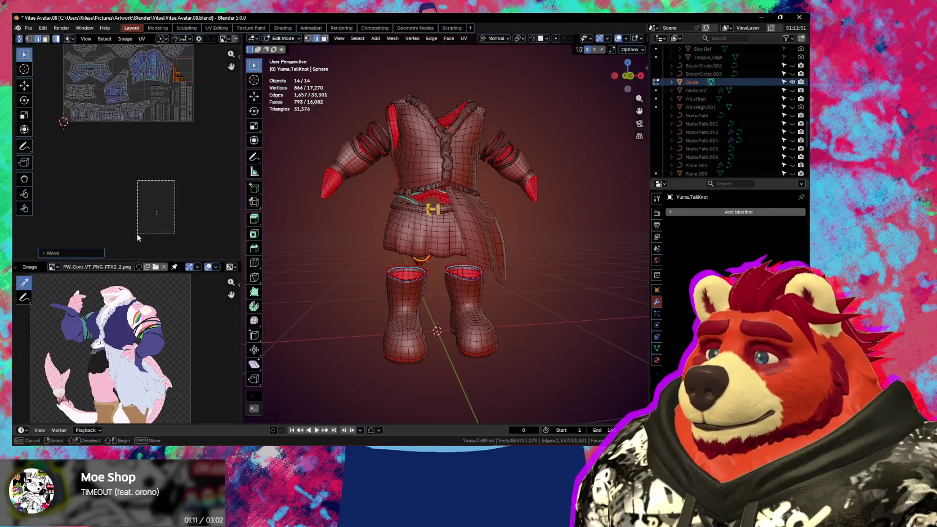
Step: Move the boot rim UV islands into a free spot in the packed layout
key(ctrl+z)
key(g)
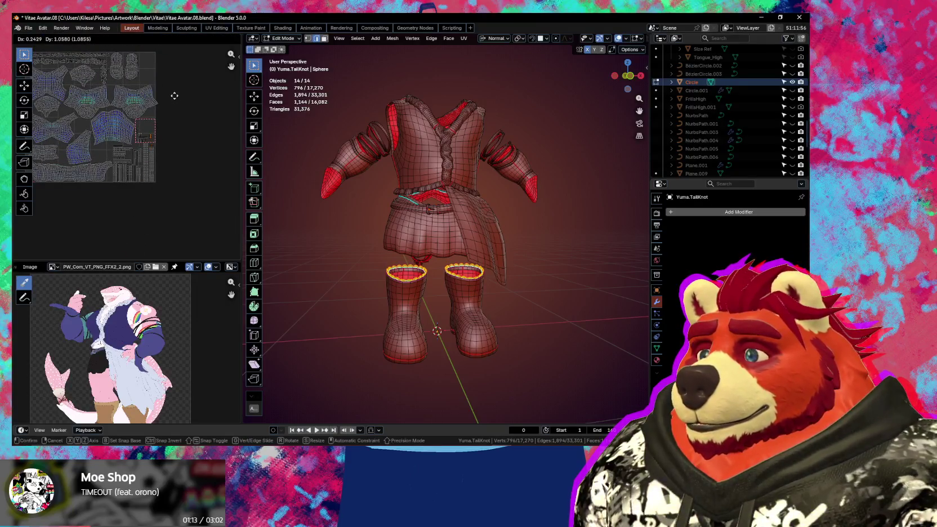
click(175, 96)
scroll(175, 96, up, 4)
middle_drag(135, 198, 185, 158)
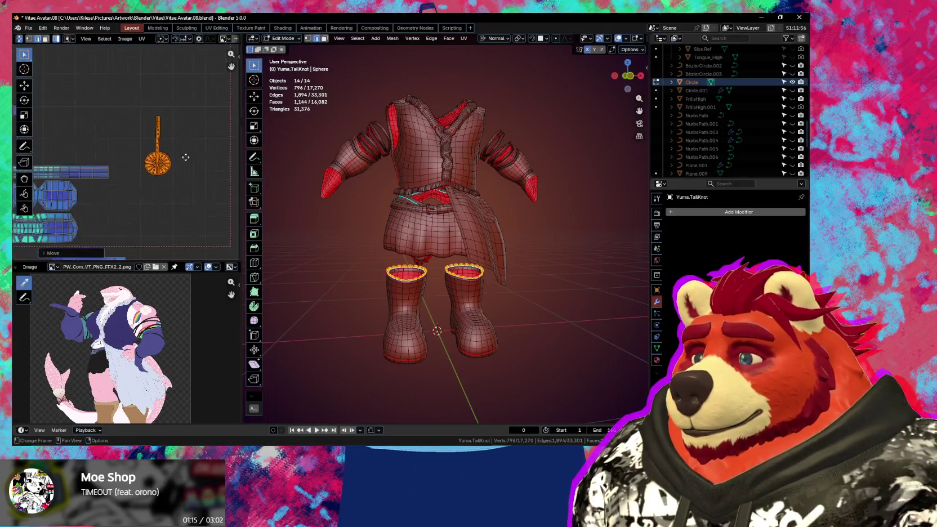
scroll(183, 195, down, 7)
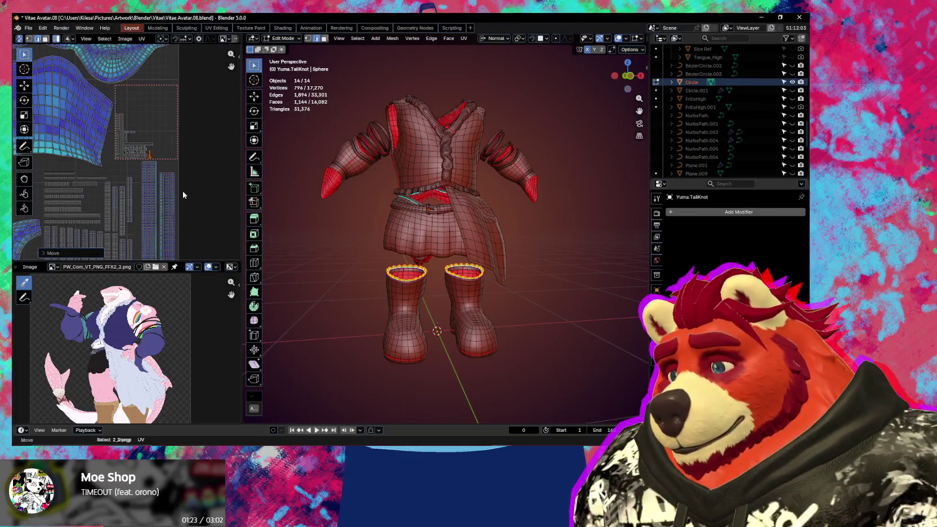
scroll(183, 195, up, 3)
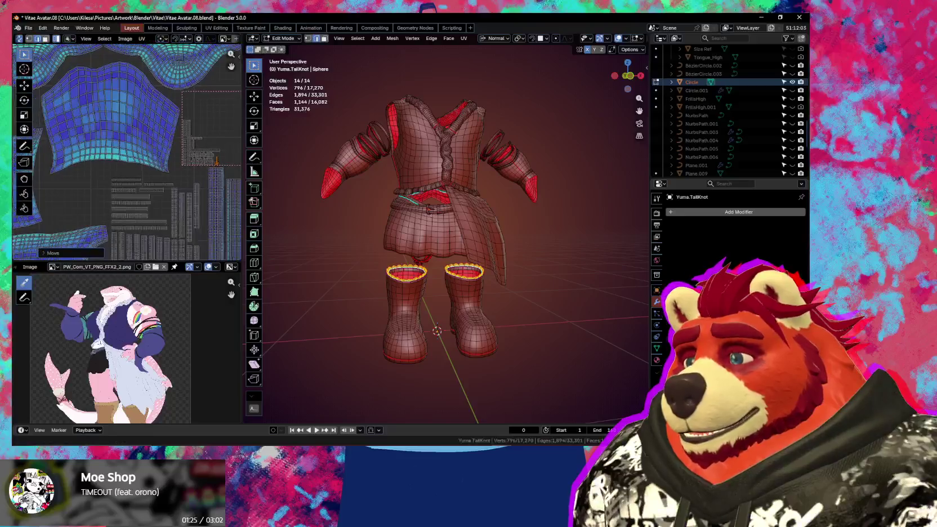
scroll(172, 234, down, 5)
middle_drag(172, 233, 200, 76)
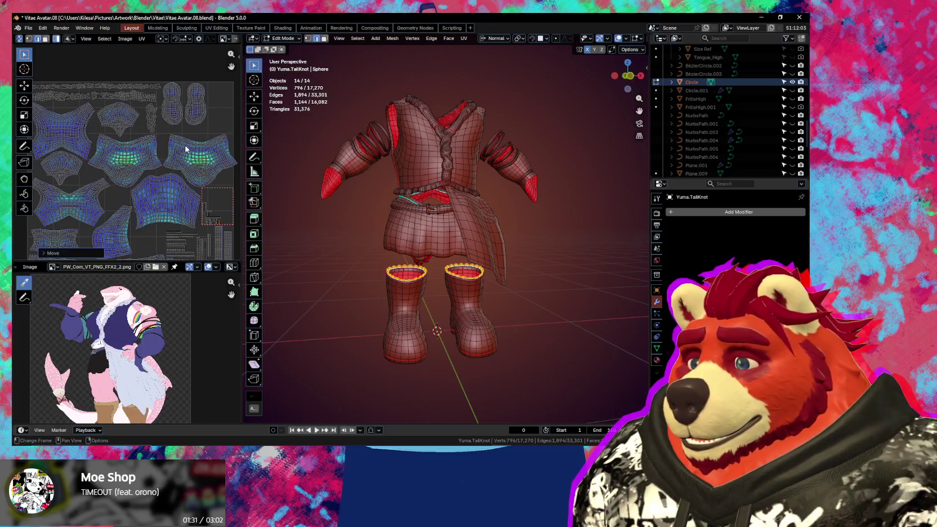
Step: Save Vitae Avatar.08.blend and bring up the undo history
middle_drag(390, 207, 425, 220)
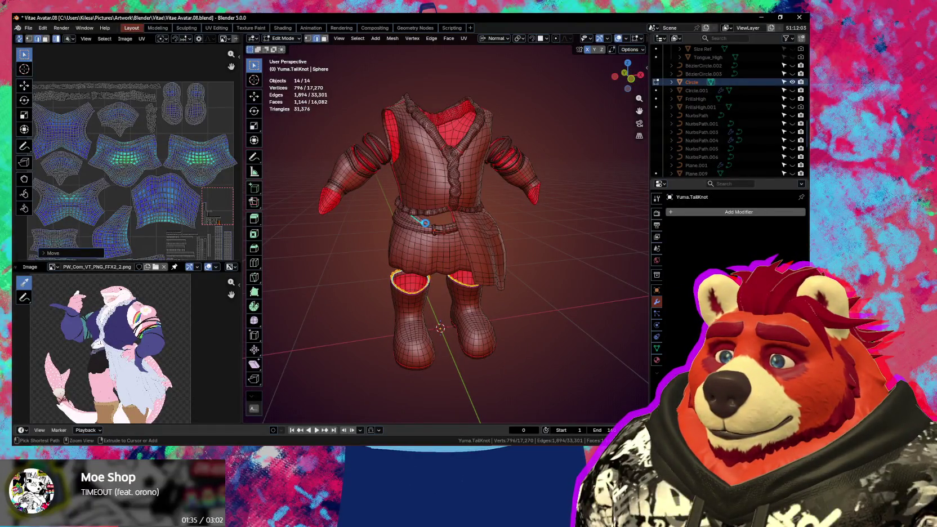
key(ctrl+s)
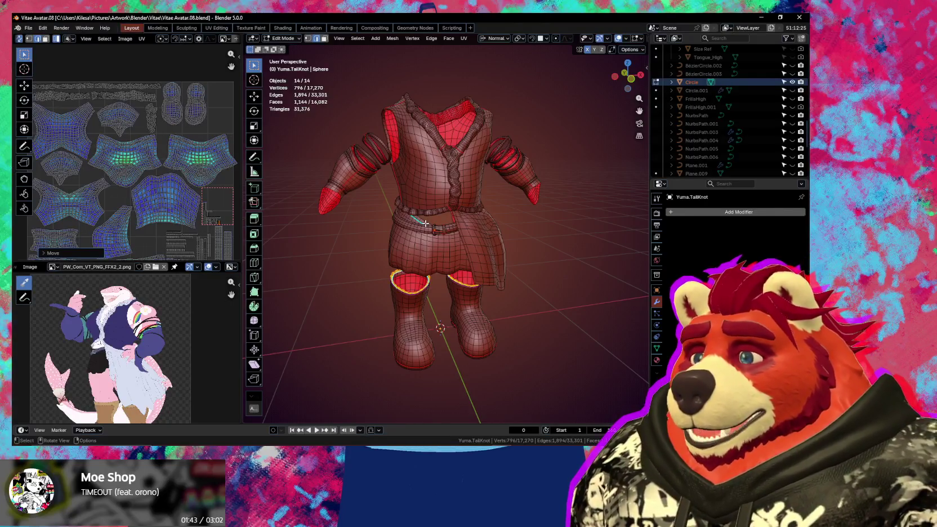
click(32, 28)
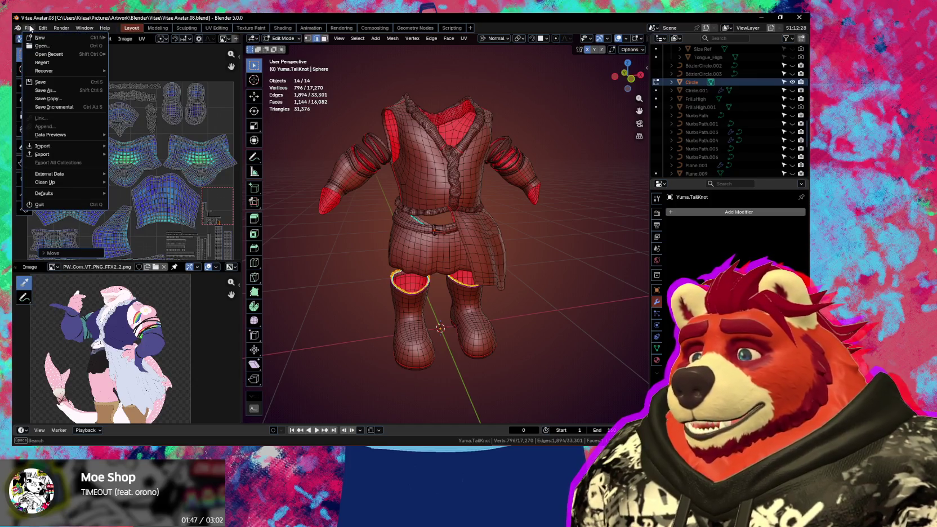
mouse_move(63, 54)
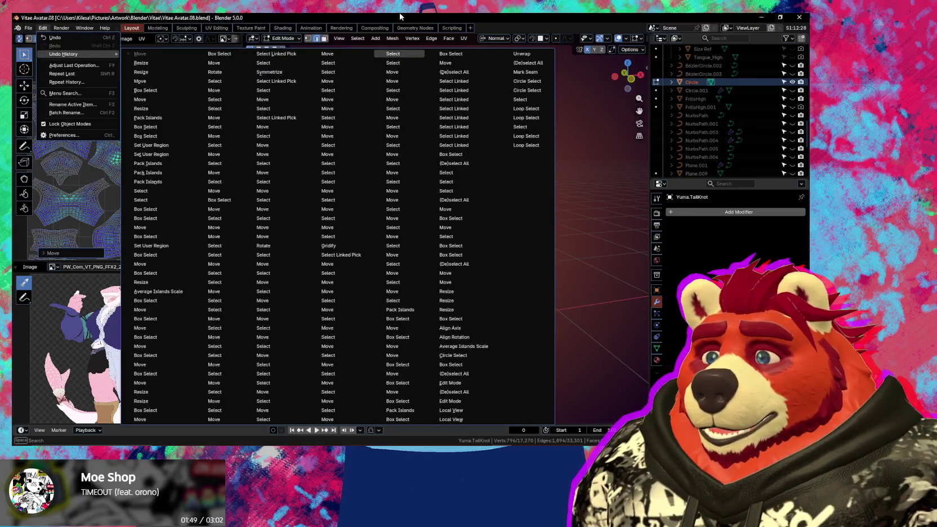
Step: Return the outfit to Object Mode and deselect all clothing pieces
click(438, 167)
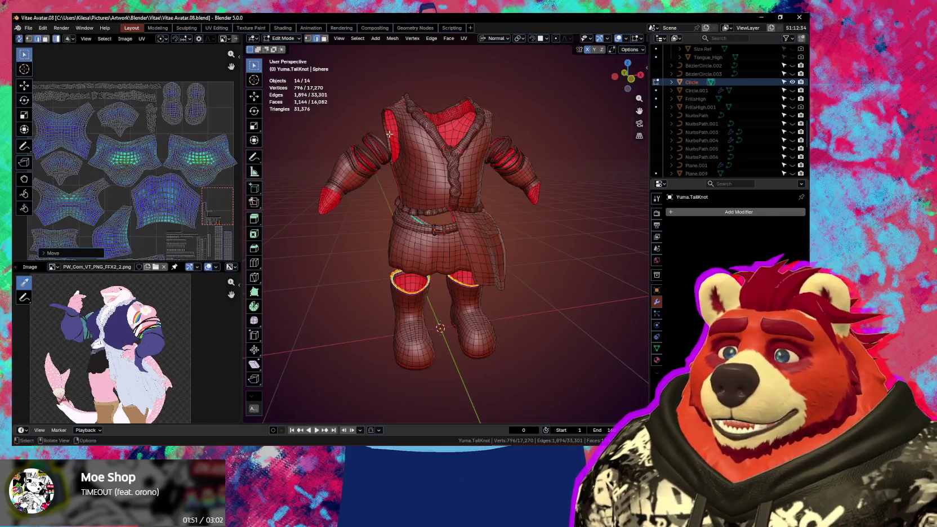
middle_drag(490, 220, 512, 233)
key(ctrl+Tab)
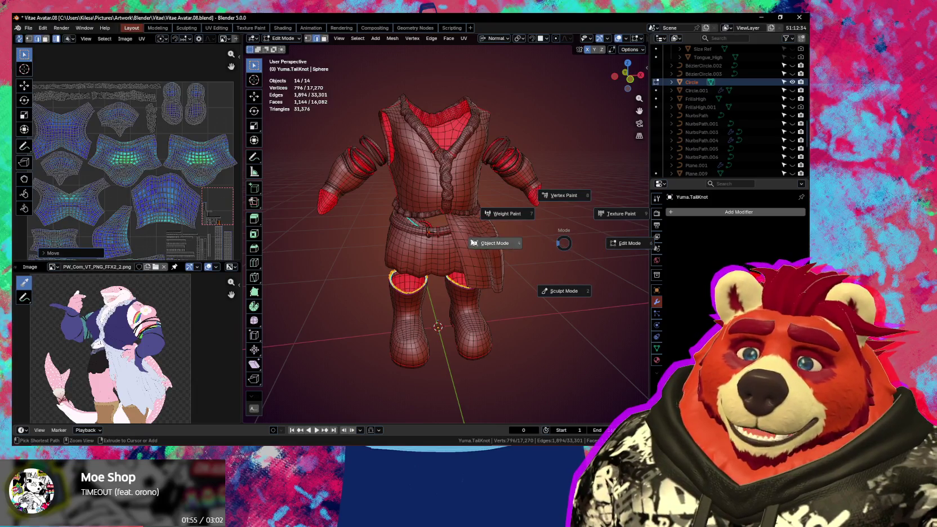
click(475, 243)
click(559, 235)
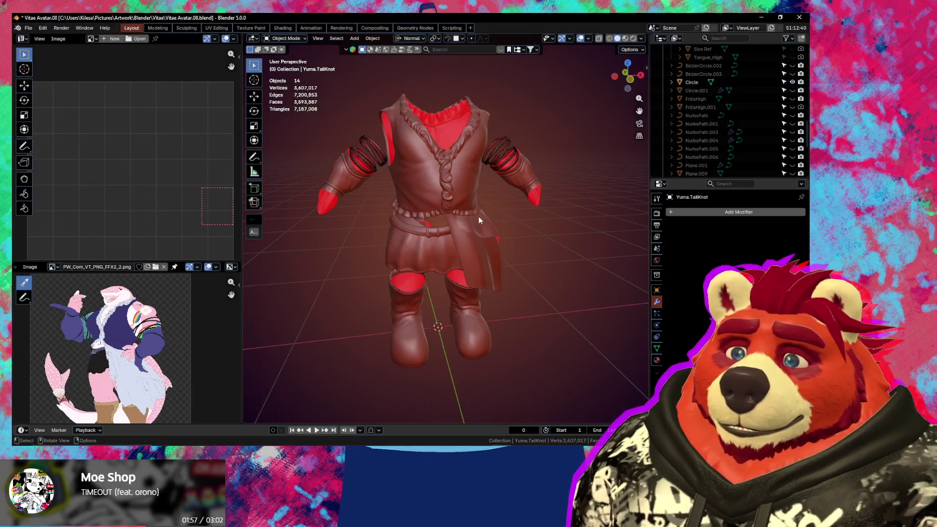
middle_drag(475, 216, 519, 215)
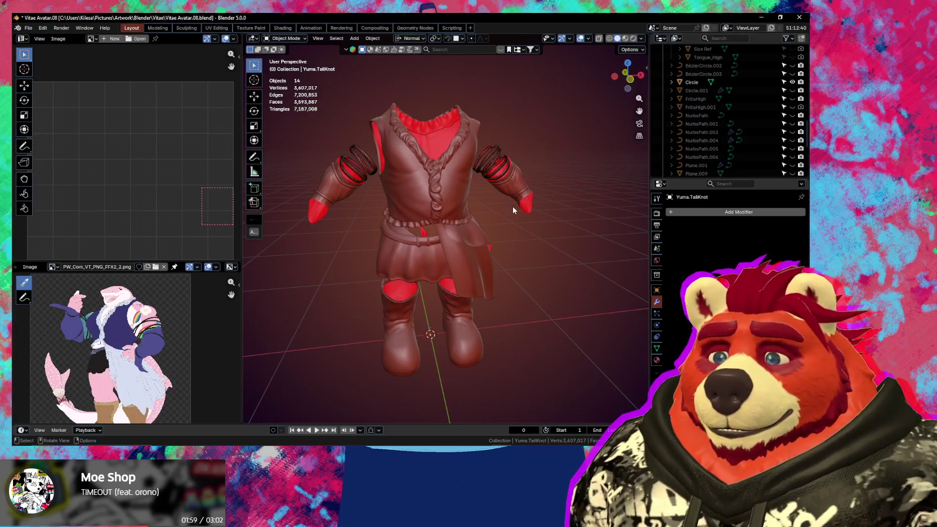
Step: Save Vitae Avatar.08.blend and switch over to VNyan
key(ctrl)
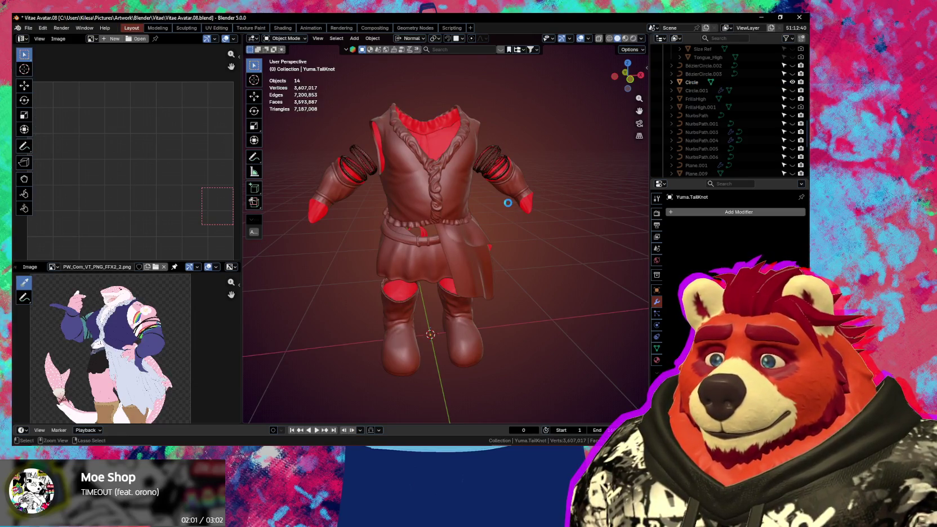
key(ctrl+s)
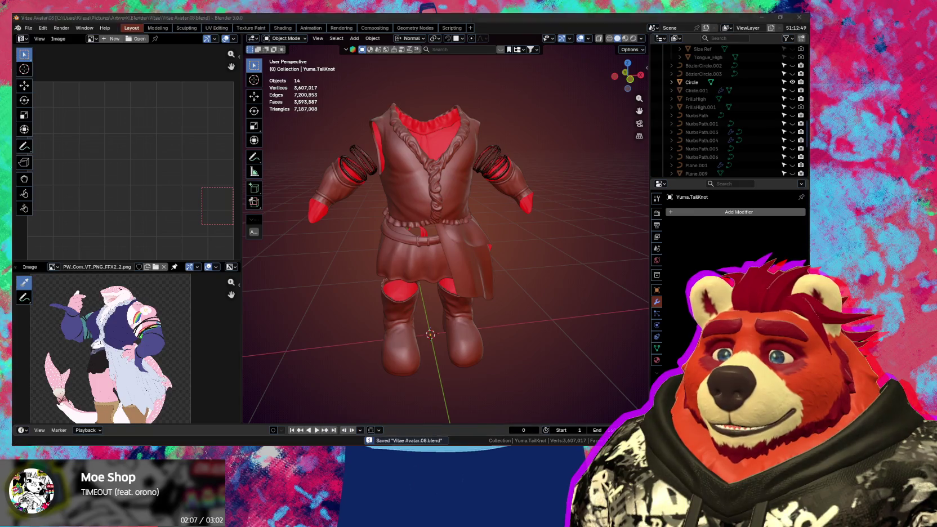
key(alt+Tab)
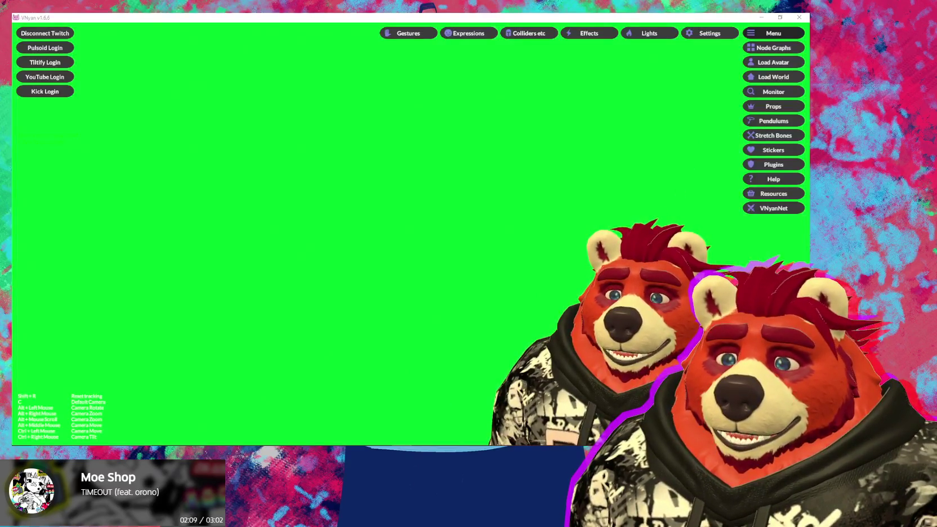
Step: Switch between VNyan and Blender, ending on the Blender window with the outfit
click(483, 437)
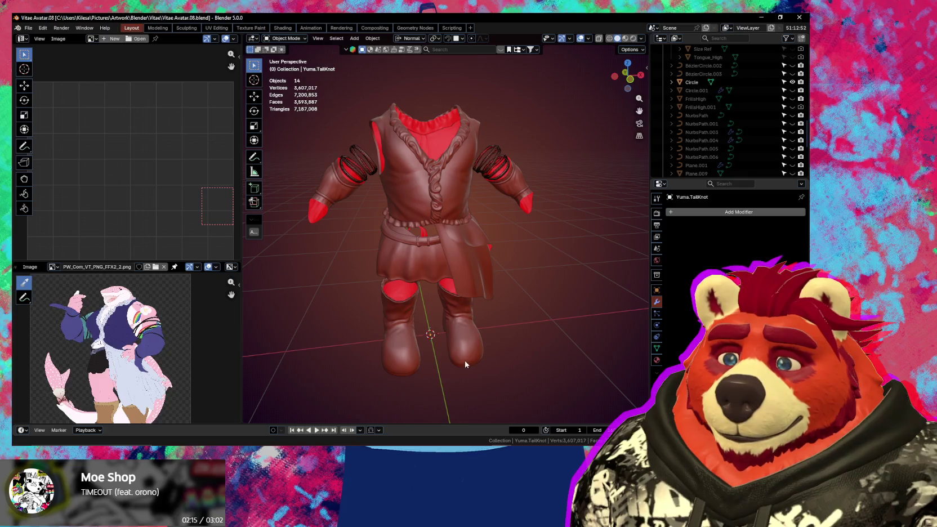
key(alt+Tab)
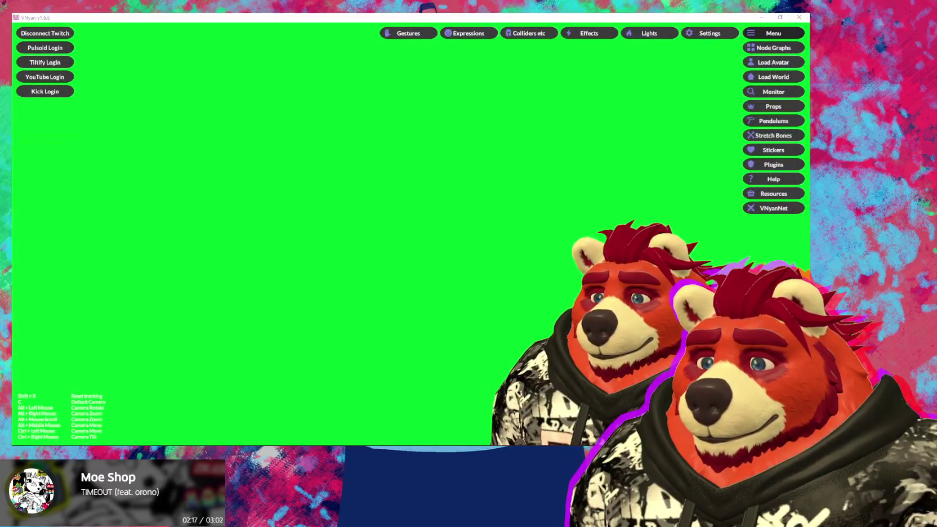
click(523, 247)
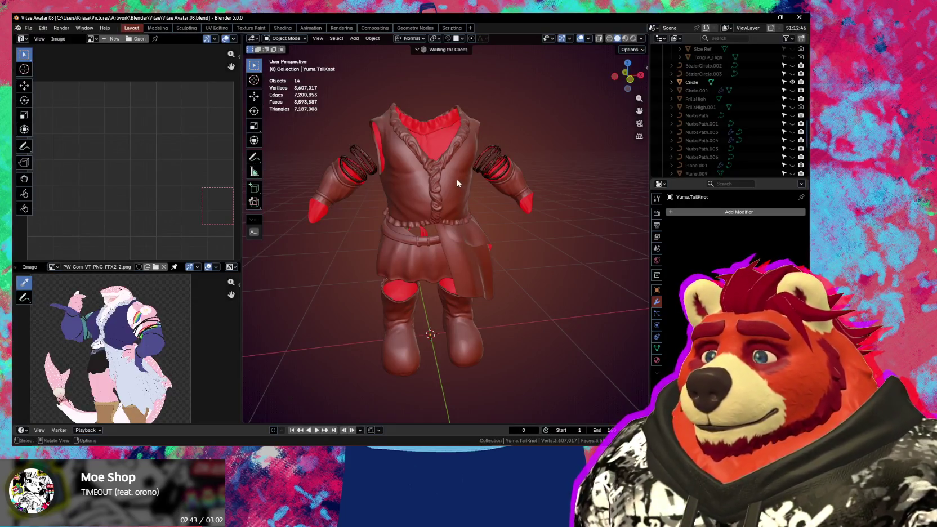
Step: Orbit to a side view of the outfit and select the arm frills
mouse_move(478, 208)
middle_down()
mouse_move(592, 211)
mouse_move(459, 215)
mouse_move(612, 205)
mouse_move(418, 207)
mouse_move(570, 240)
middle_up()
scroll(570, 240, up, 2)
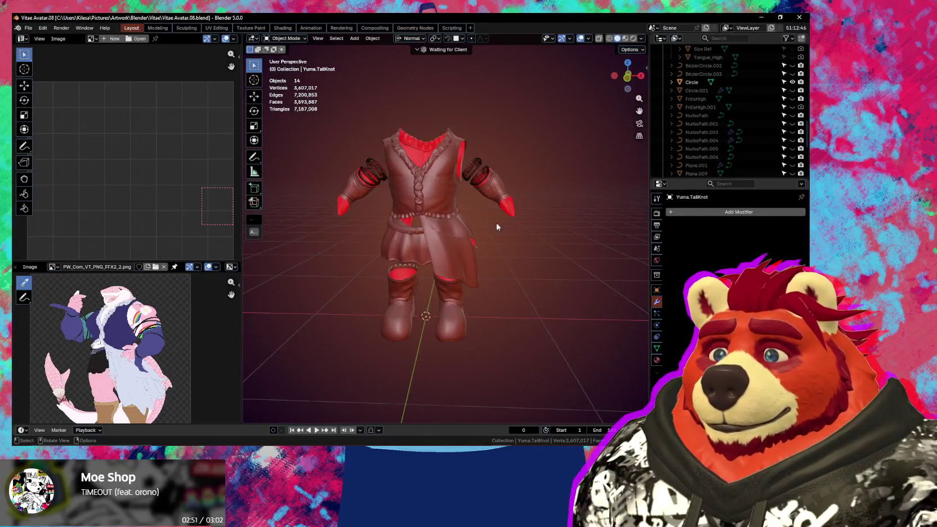
scroll(570, 240, up, 2)
mouse_move(451, 210)
middle_down()
mouse_move(442, 184)
mouse_move(465, 180)
middle_up()
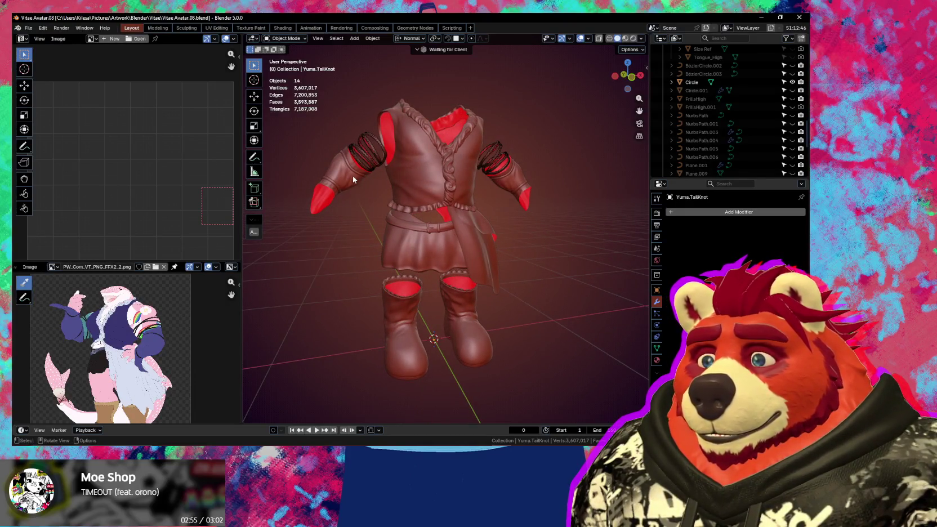
click(403, 186)
mouse_move(404, 188)
shift+middle_down()
mouse_move(419, 217)
mouse_move(537, 217)
mouse_move(470, 203)
mouse_move(460, 204)
mouse_move(519, 210)
mouse_move(421, 220)
shift+middle_up()
Step: Select the vest frills, sleeve, skirt, skirt flap and boots together
shift+click(433, 195)
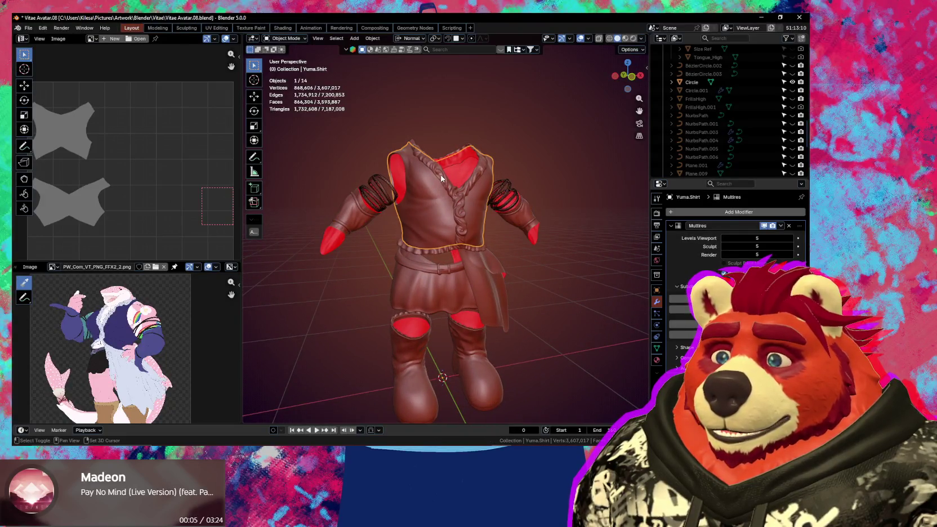
shift+click(354, 217)
shift+click(428, 292)
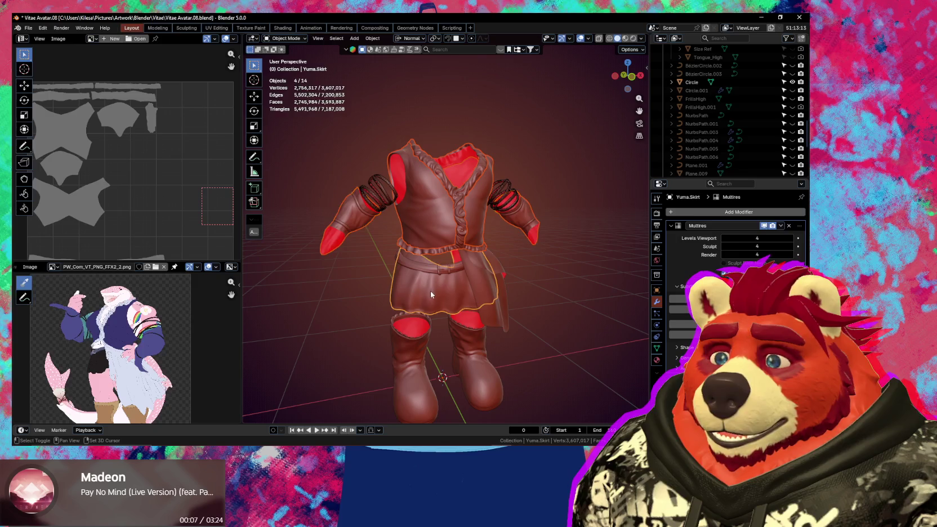
shift+click(478, 276)
shift+click(478, 354)
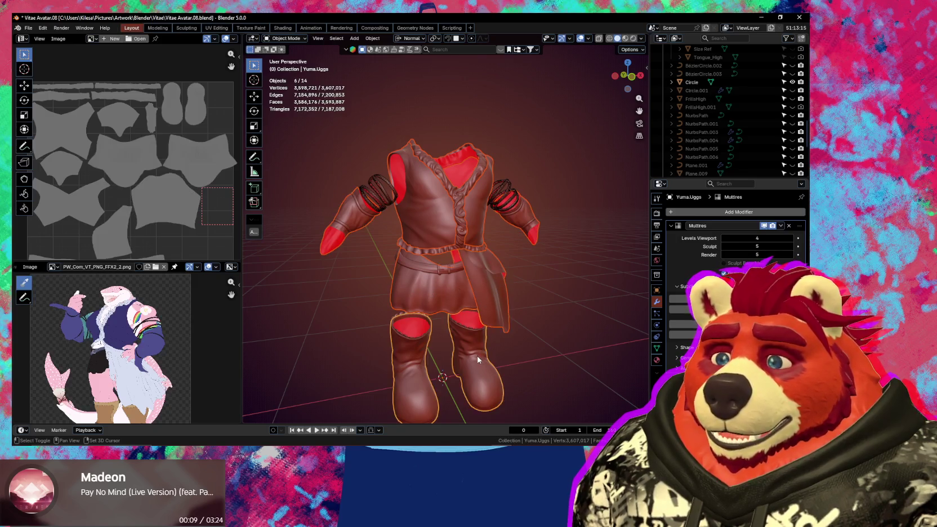
middle_drag(529, 299, 551, 309)
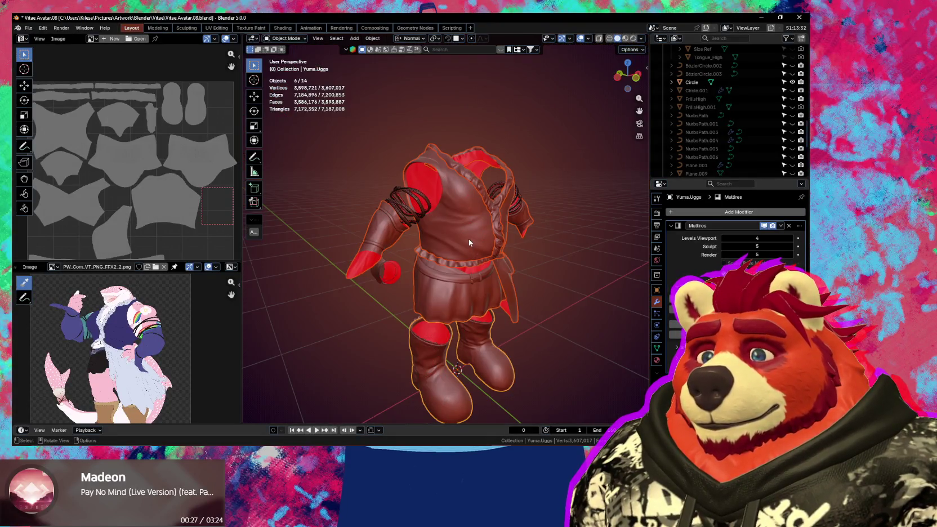
Step: Reselect individual pieces: the shirt, arm frills, skirt, then the boots
click(469, 238)
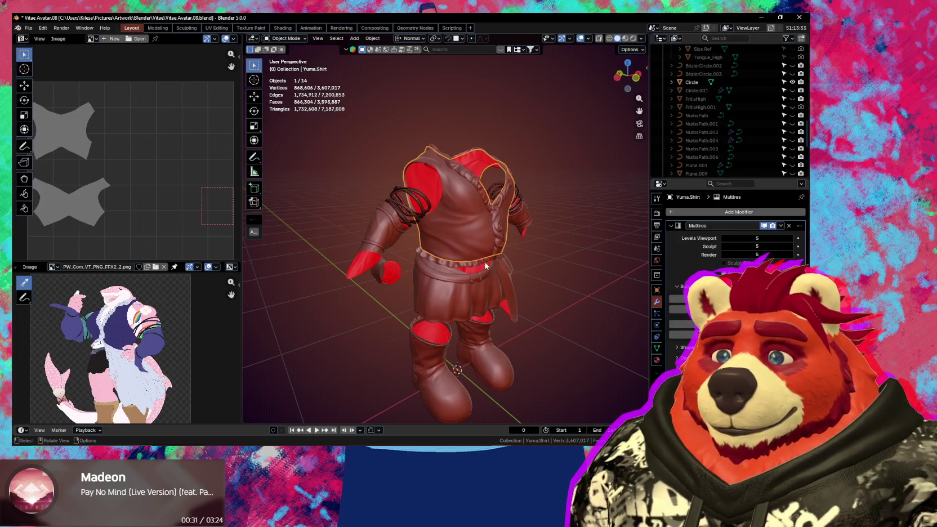
click(504, 264)
click(454, 296)
key(shift)
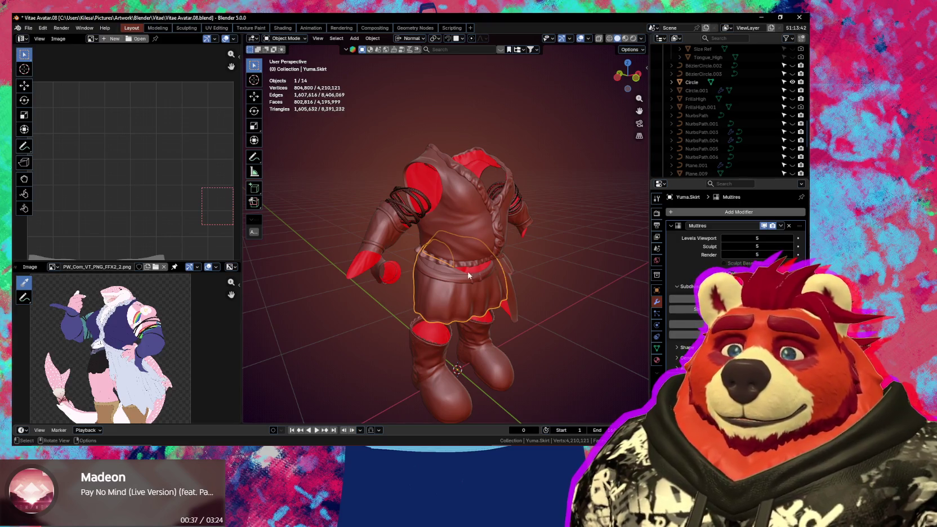
click(432, 365)
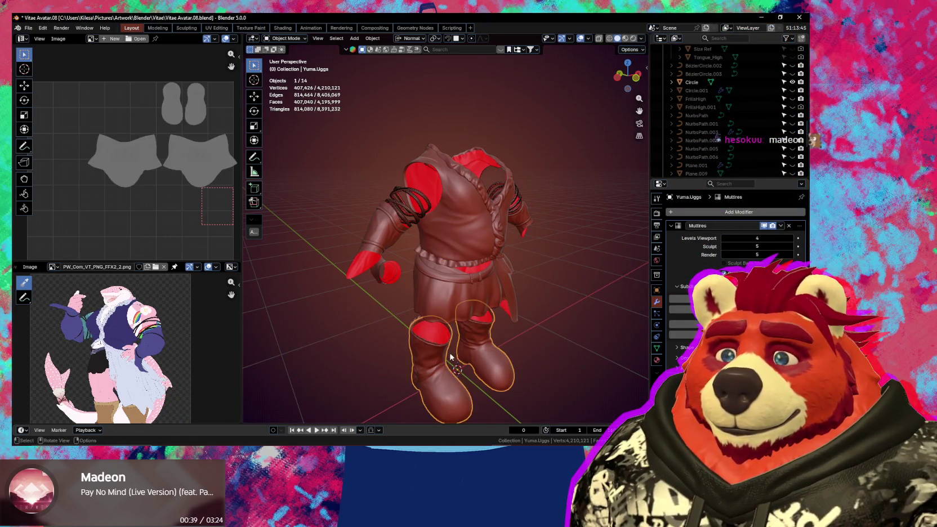
middle_drag(432, 365, 420, 227)
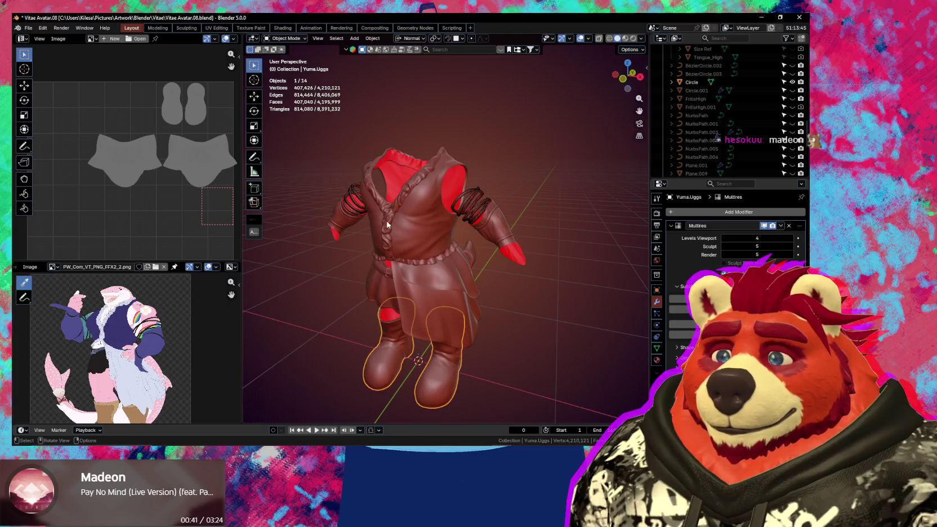
Step: Select the torso frills, kilt, trousers, boots and arm frills together
click(420, 227)
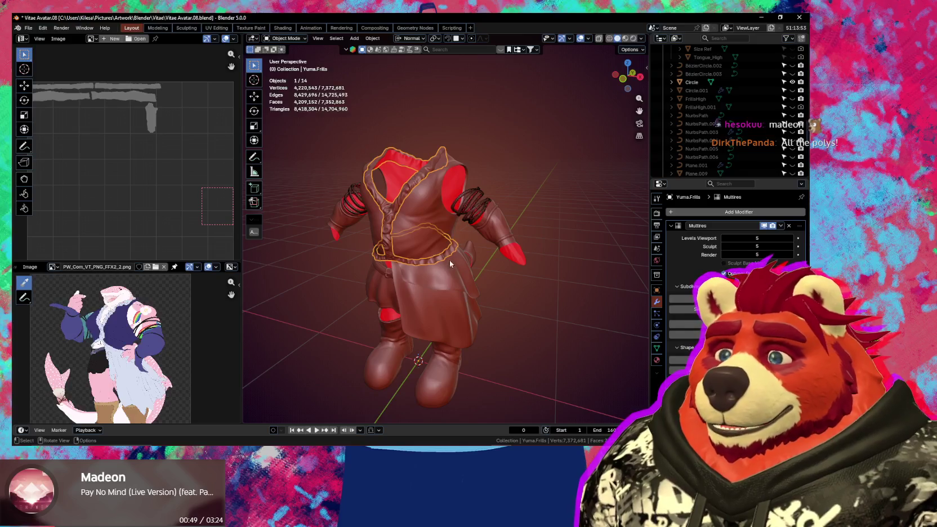
middle_drag(444, 269, 461, 279)
shift+click(462, 279)
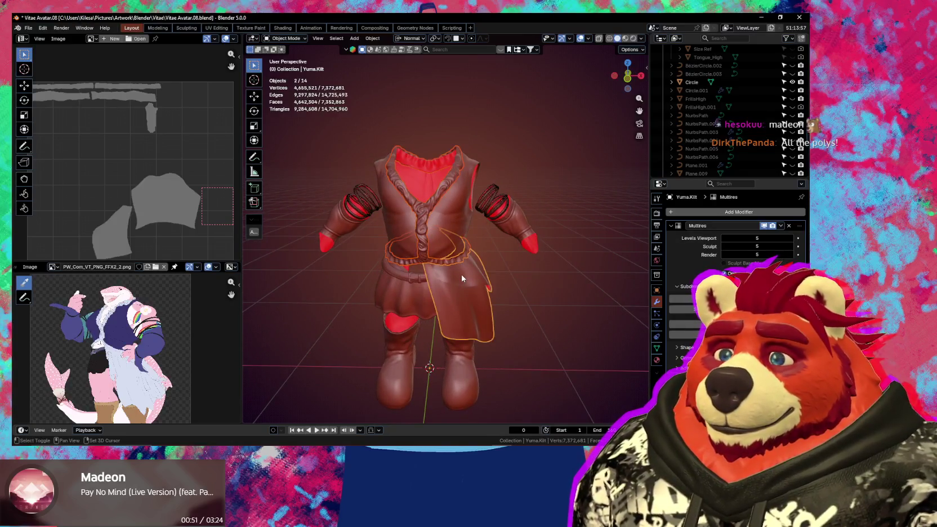
shift+click(417, 308)
shift+click(404, 347)
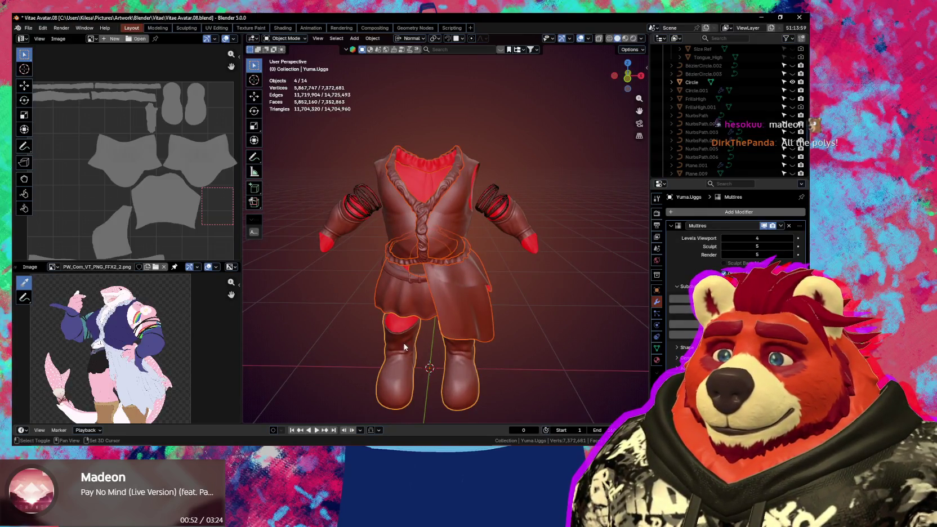
shift+click(340, 229)
mouse_move(340, 229)
middle_down()
mouse_move(418, 256)
mouse_move(488, 318)
middle_up()
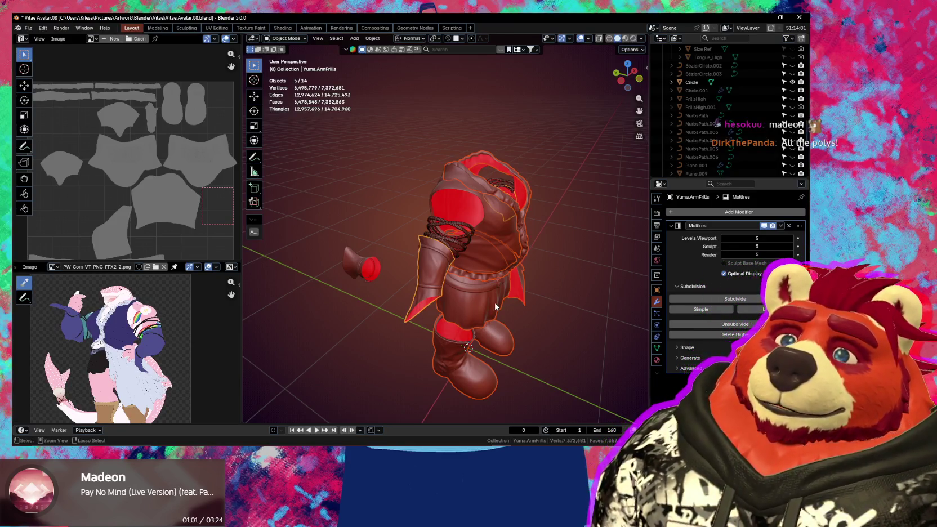
Step: Join the five selected pieces into one object with Ctrl+J
key(ctrl+j)
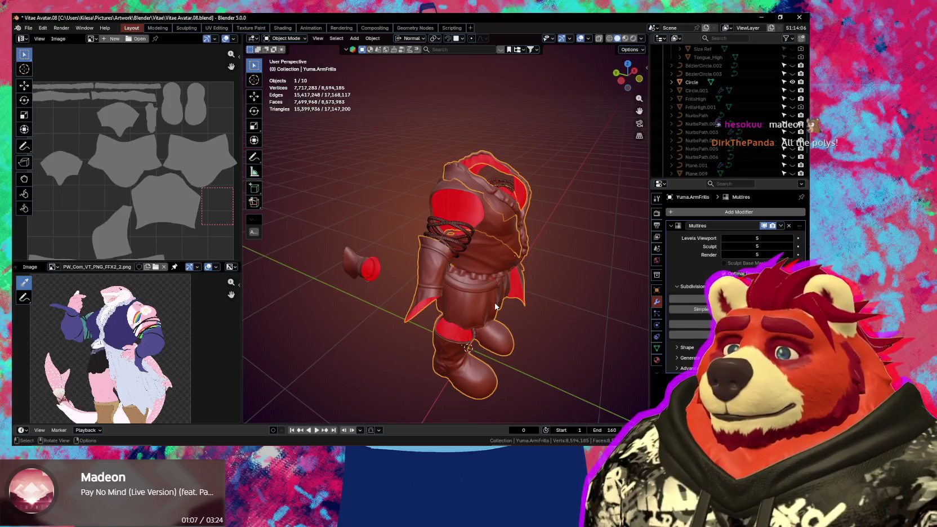
middle_drag(496, 307, 473, 219)
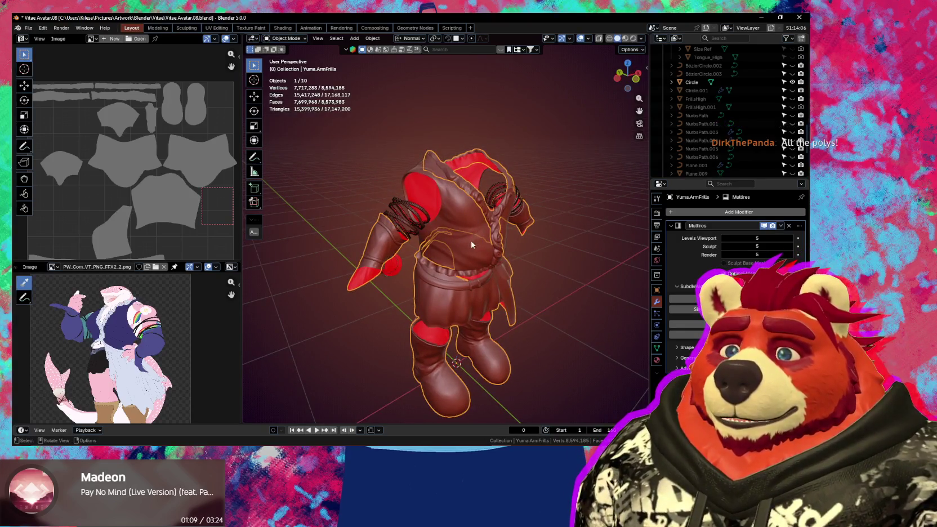
click(461, 236)
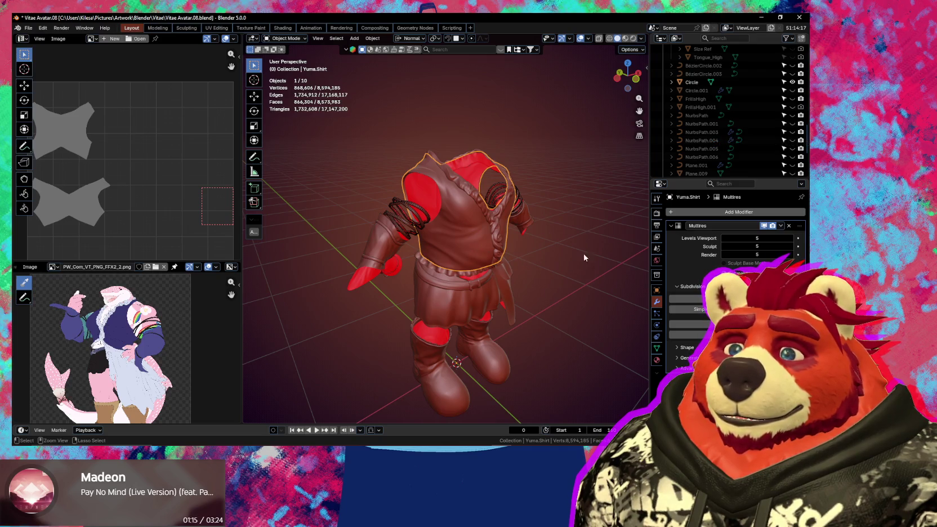
key(ctrl+z)
mouse_move(525, 303)
middle_down()
mouse_move(556, 311)
mouse_move(544, 289)
middle_up()
key(ctrl+j)
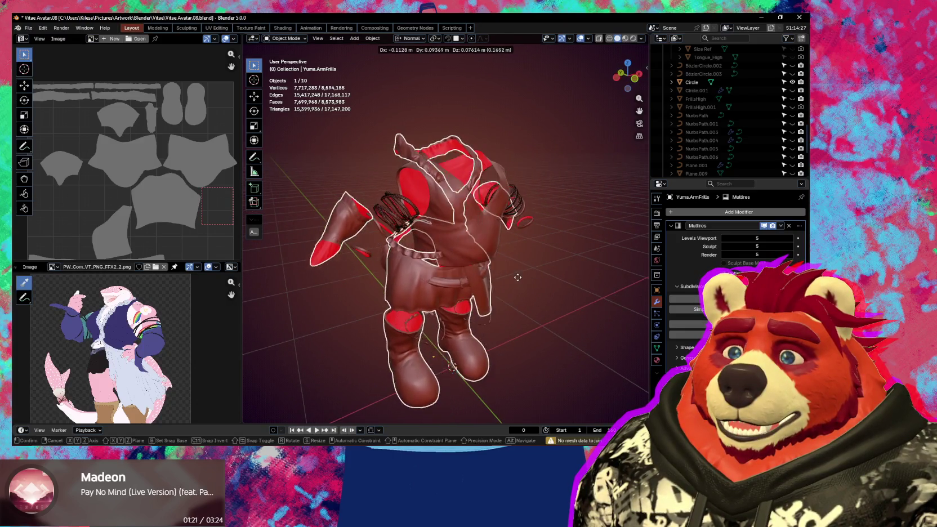
Step: Add the shirt to the joined outfit, leaving nine objects in the scene
shift+click(451, 231)
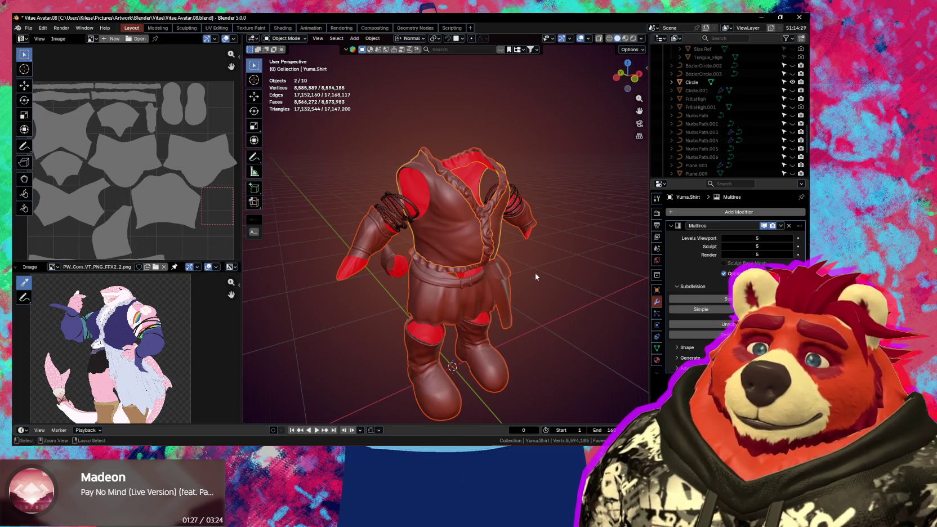
key(Delete)
middle_drag(530, 284, 530, 283)
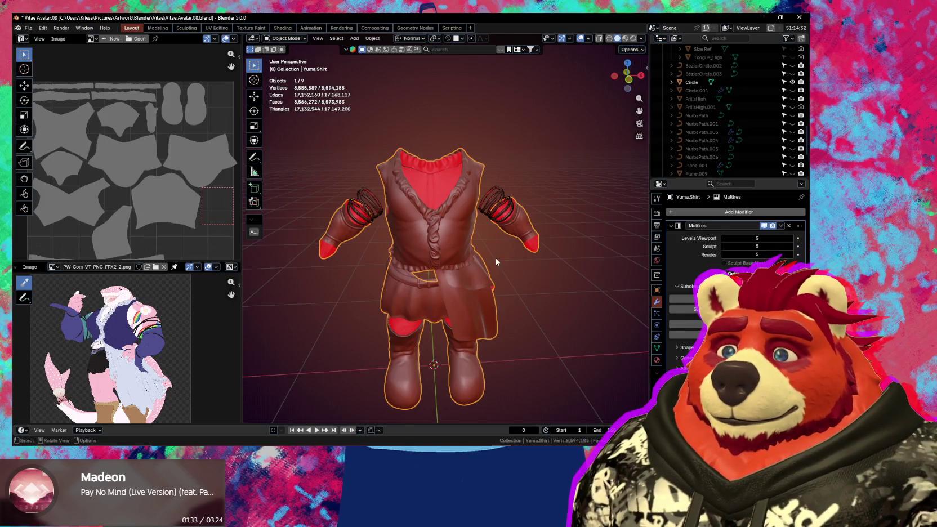
middle_drag(496, 261, 486, 259)
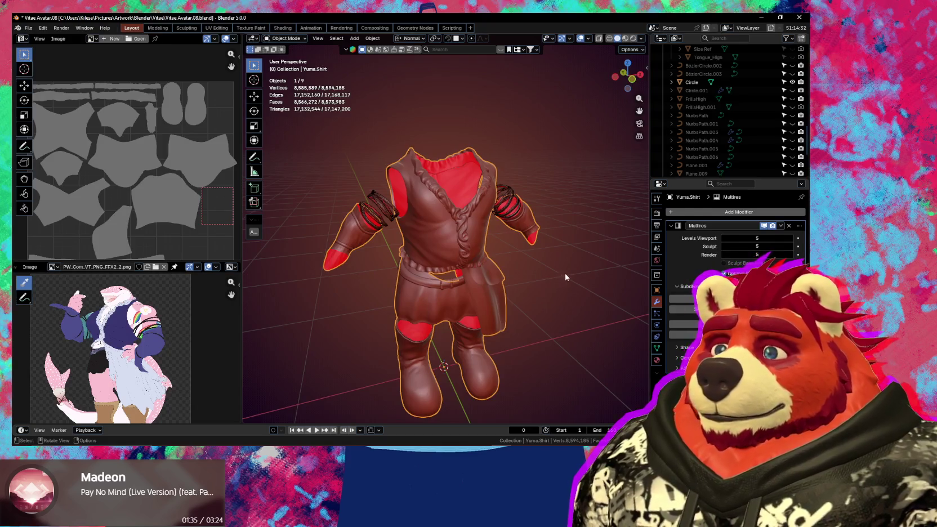
Step: Set the shirt's Multires Levels Viewport to 1, cutting the scene to 42,985 vertices
click(721, 237)
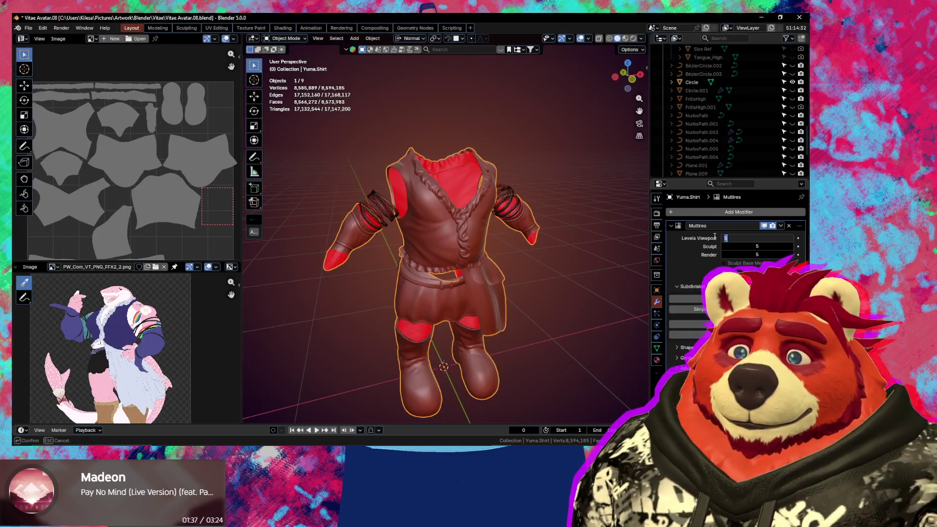
text(1)
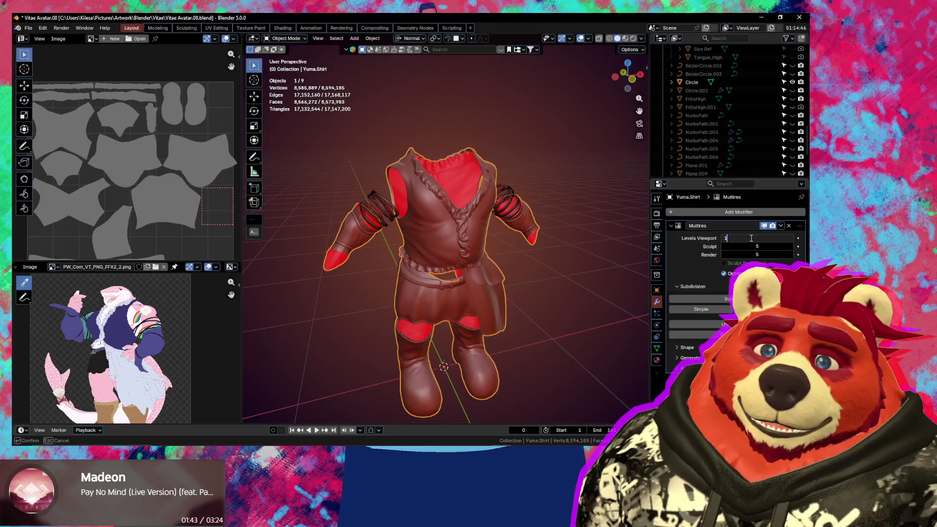
key(Return)
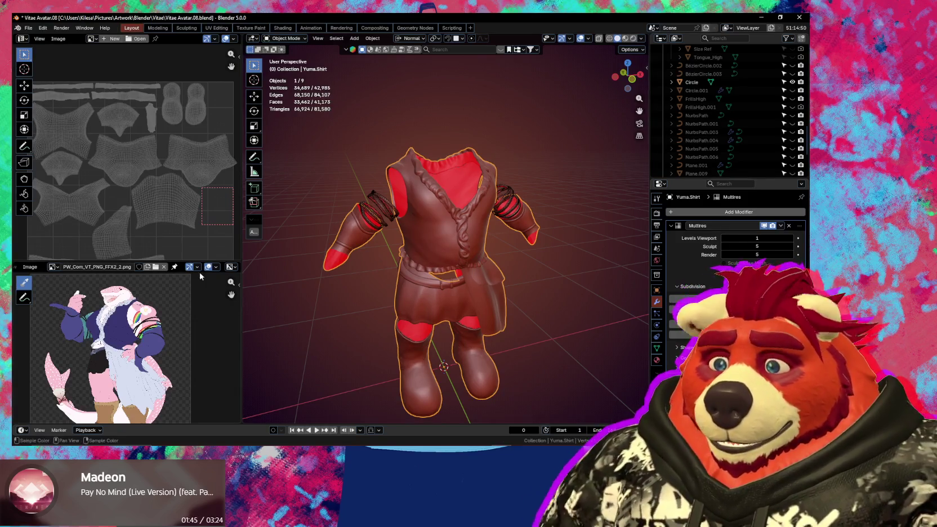
scroll(183, 265, up, 2)
scroll(183, 265, up, 2)
scroll(183, 263, down, 2)
scroll(185, 262, up, 2)
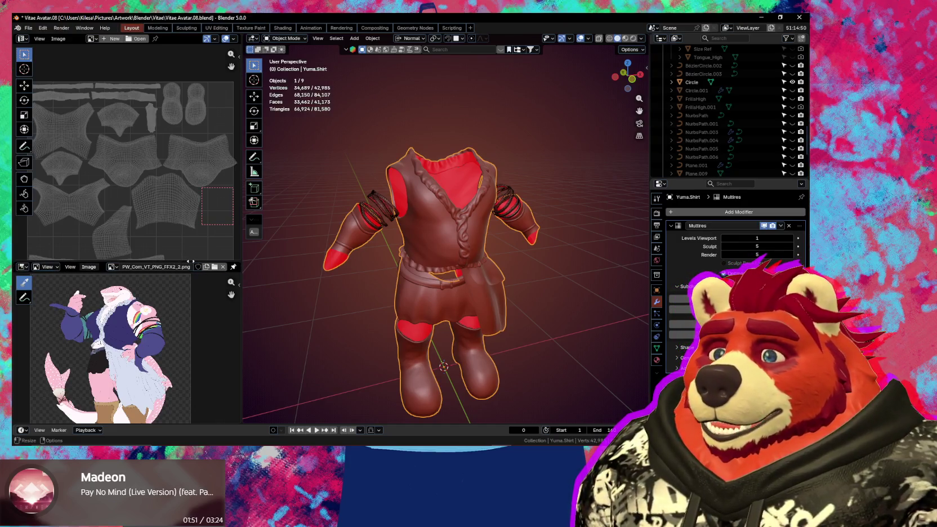
scroll(191, 264, down, 2)
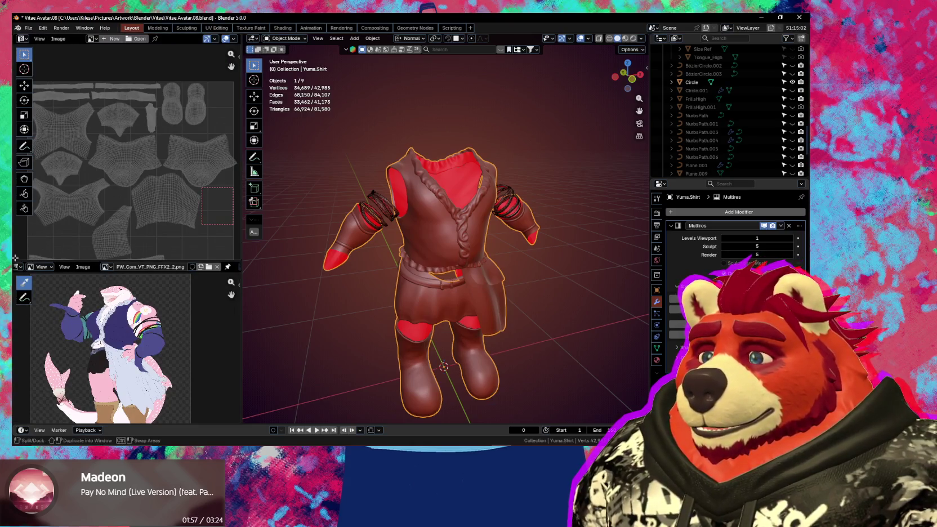
Step: Split a new area below the UV view, enlarge it, and make it a Shader Editor without sidebar
drag(17, 261, 22, 218)
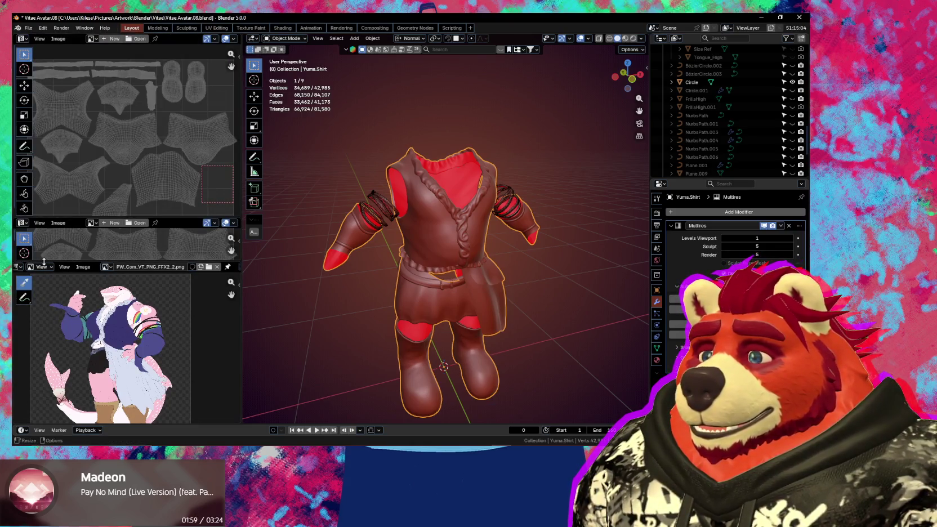
drag(44, 261, 44, 389)
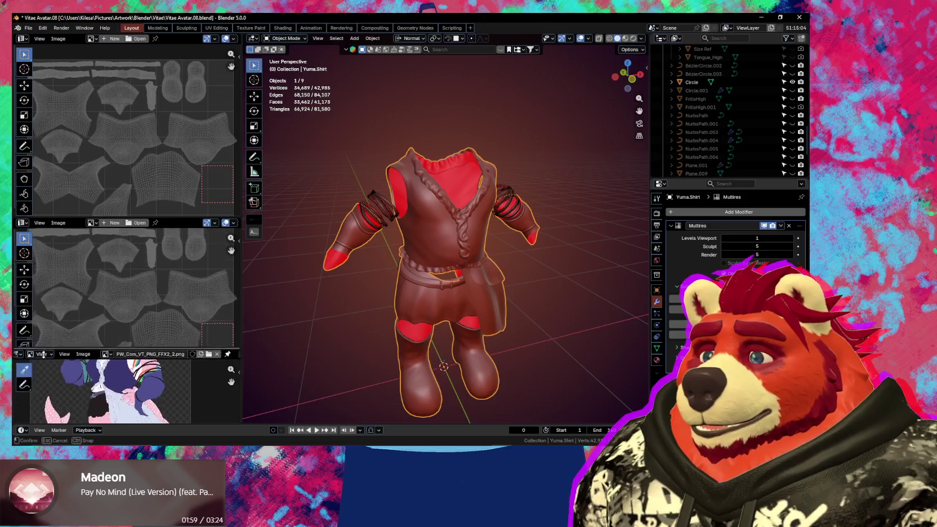
click(21, 224)
click(45, 297)
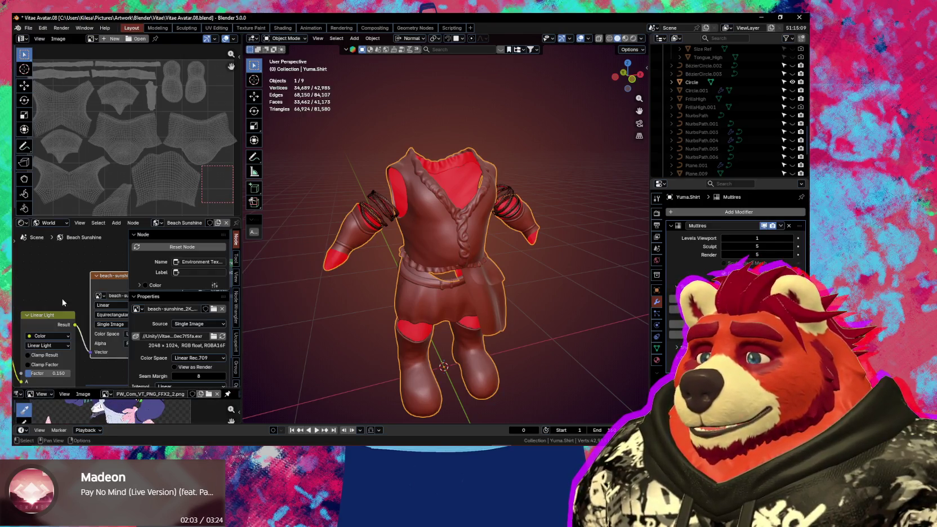
key(n)
Step: Switch the Shader Editor from the World tree to the Object material nodes
scroll(70, 308, down, 1)
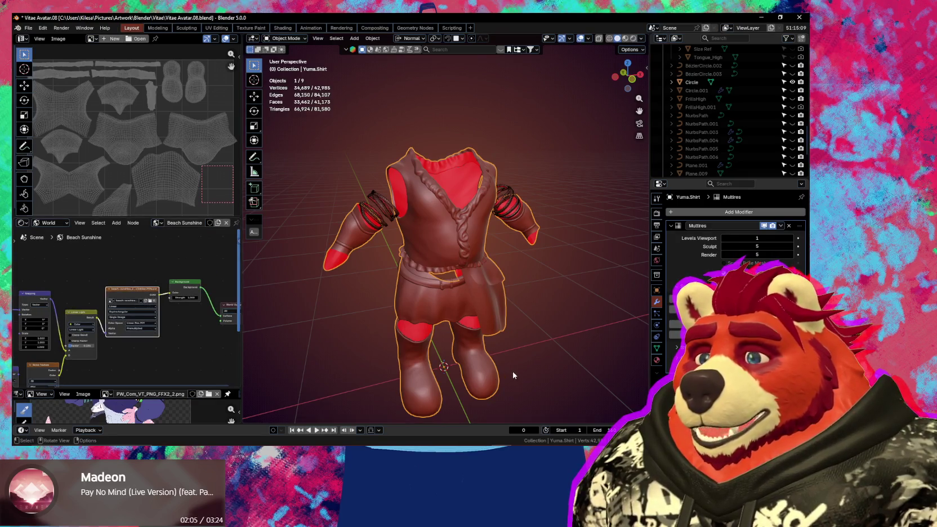
middle_drag(506, 380, 529, 361)
click(48, 223)
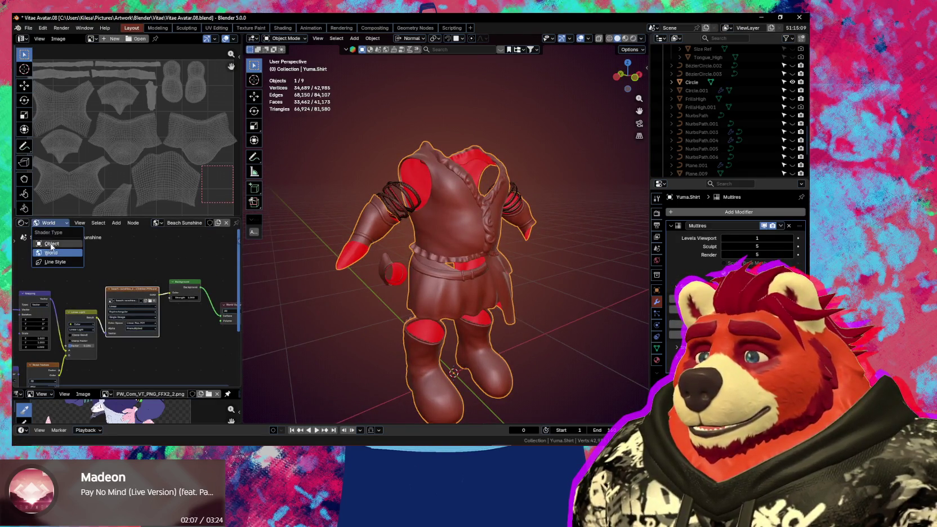
click(54, 248)
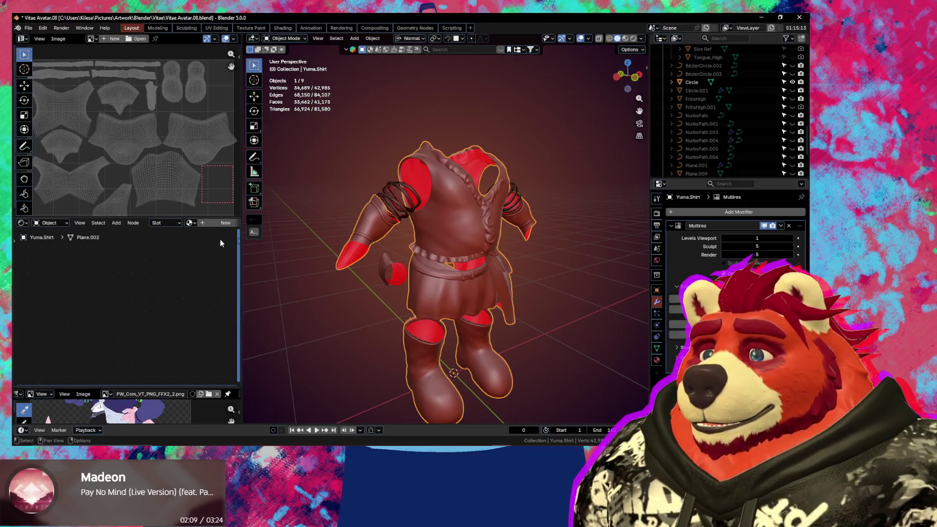
Step: Create a new shirt material and rename it from Material.002 to VitaeYumafit
click(223, 223)
scroll(174, 332, up, 1)
scroll(191, 334, up, 1)
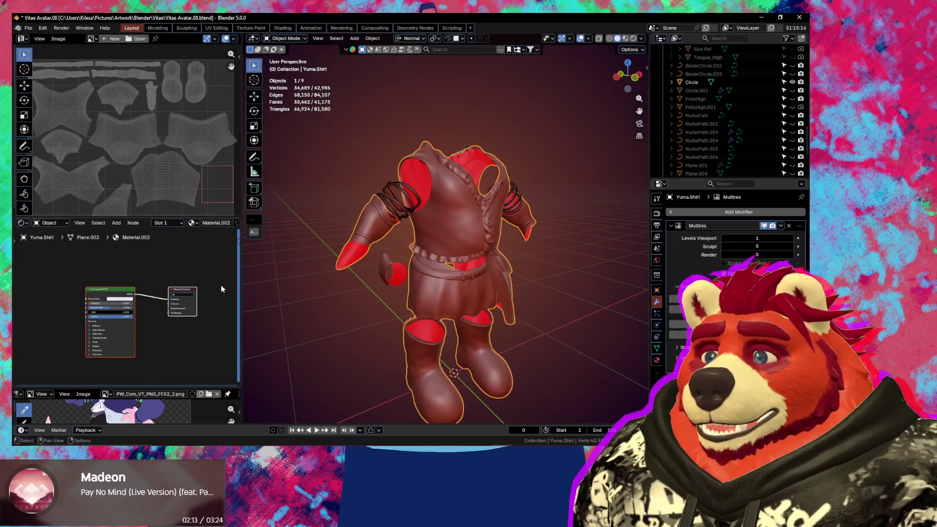
double_click(220, 225)
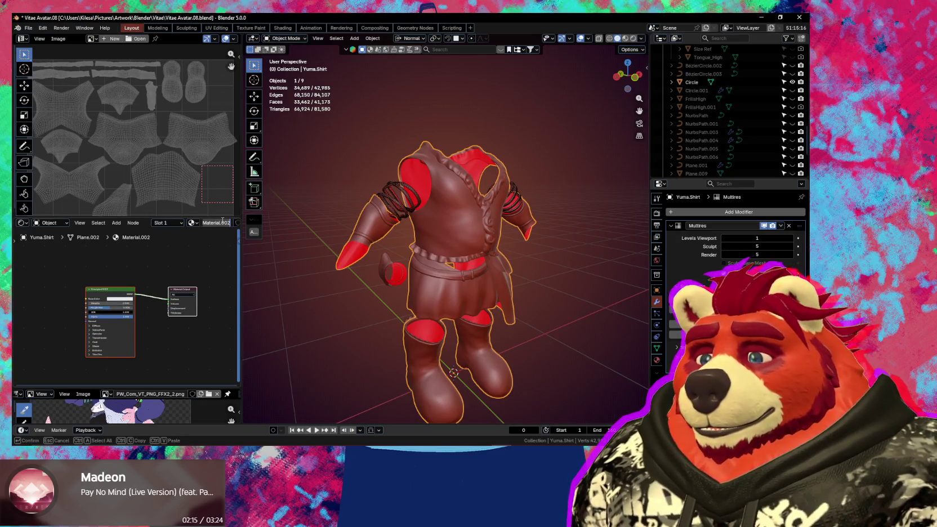
text(Vitae)
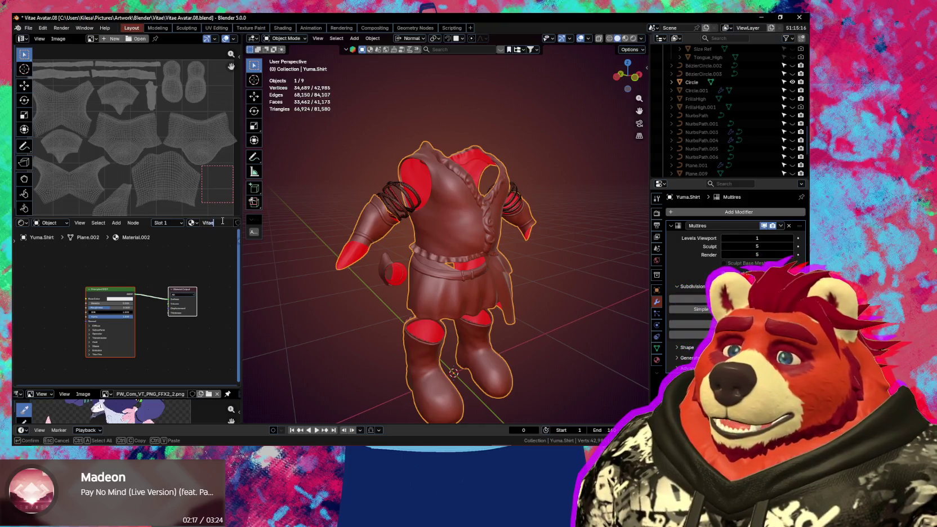
text(Yuma)
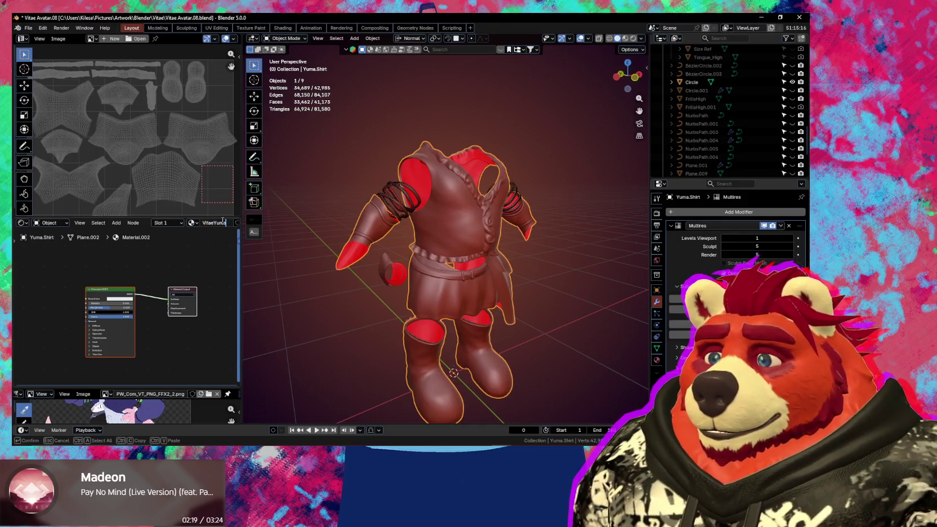
key(Return)
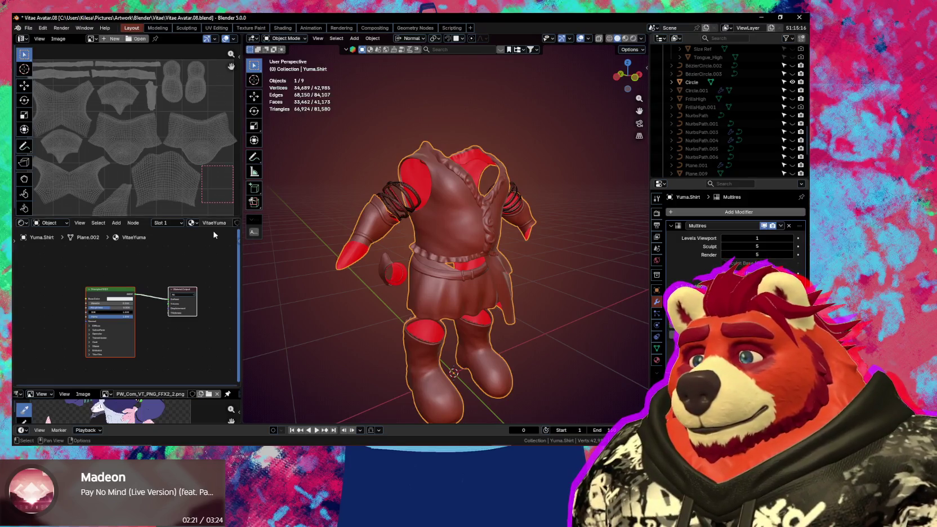
click(220, 224)
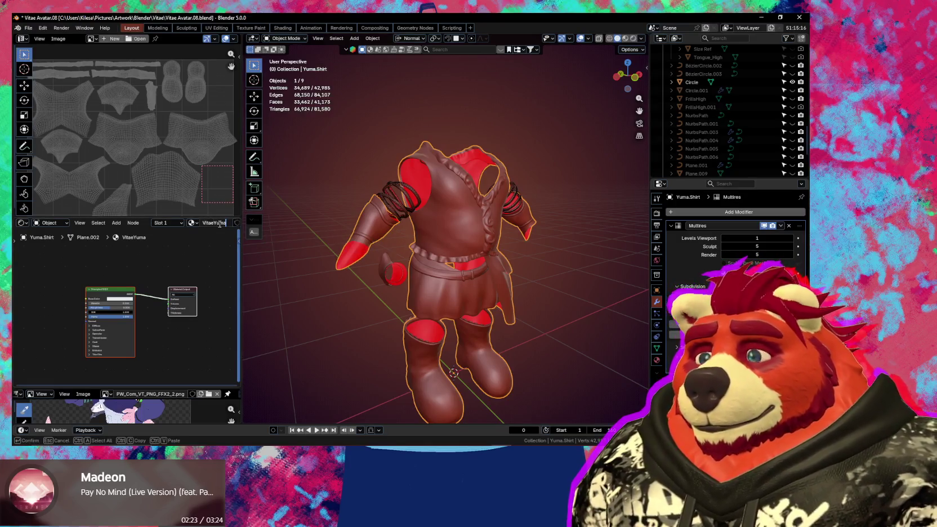
text(fit)
key(Return)
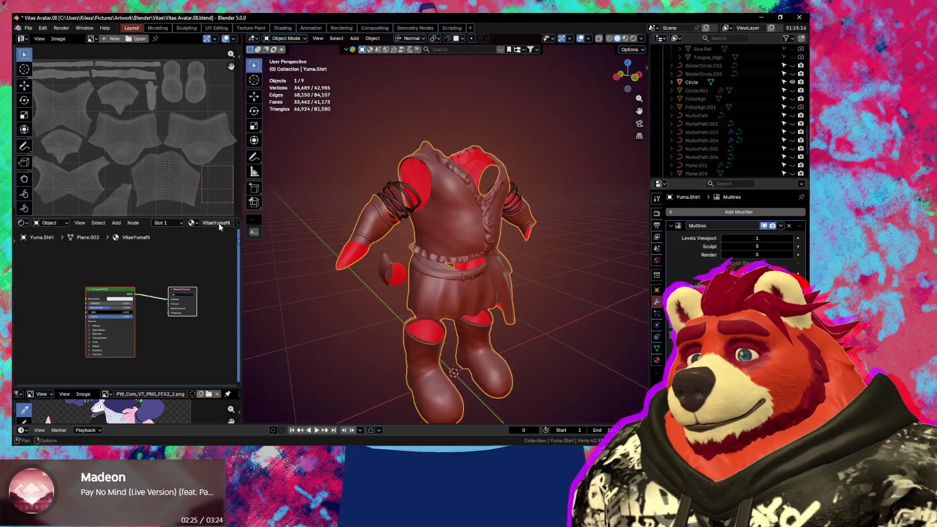
middle_drag(475, 255, 445, 256)
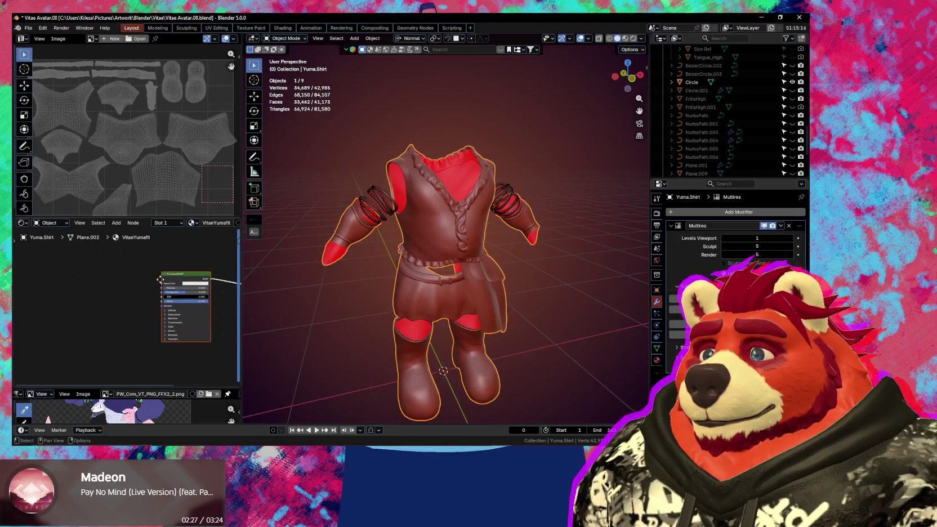
middle_drag(113, 316, 156, 311)
Step: Add an Image Texture node to the shirt material from Quick Favorites
key(q)
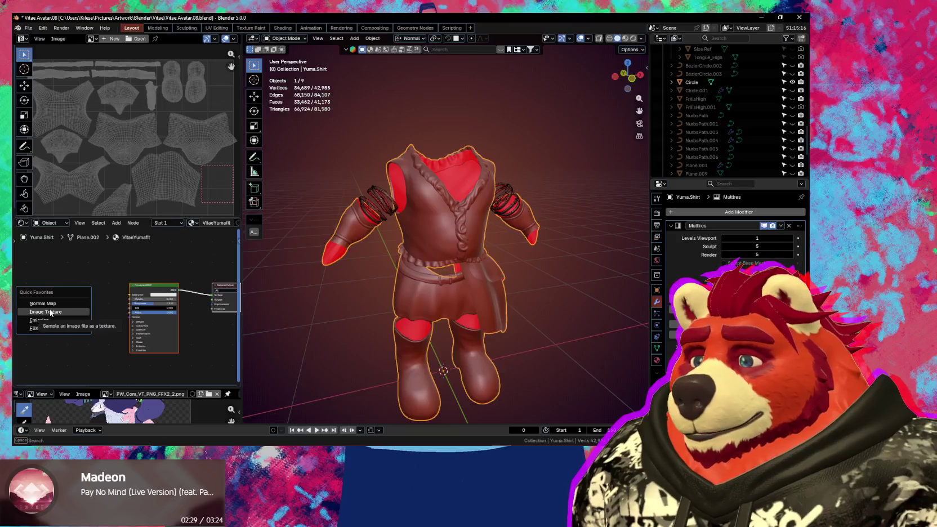
click(49, 313)
click(41, 316)
middle_drag(67, 338, 138, 274)
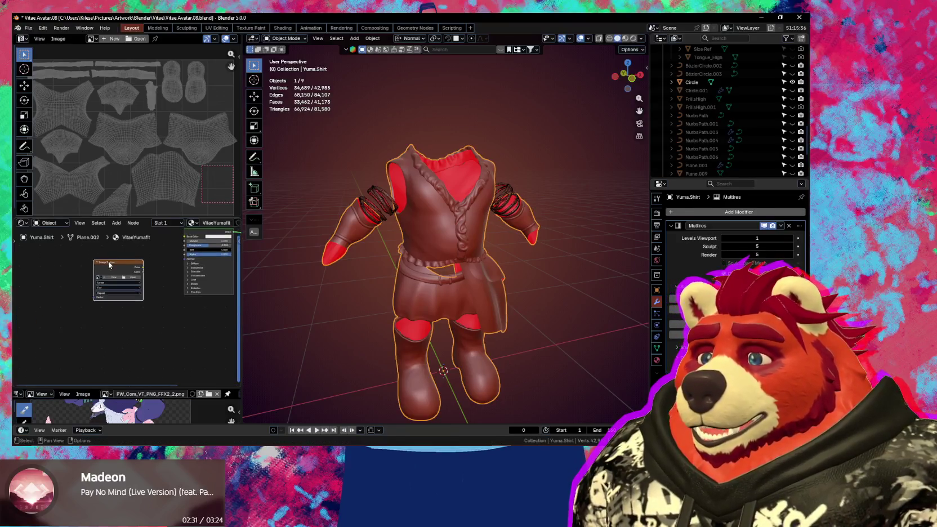
scroll(81, 315, up, 2)
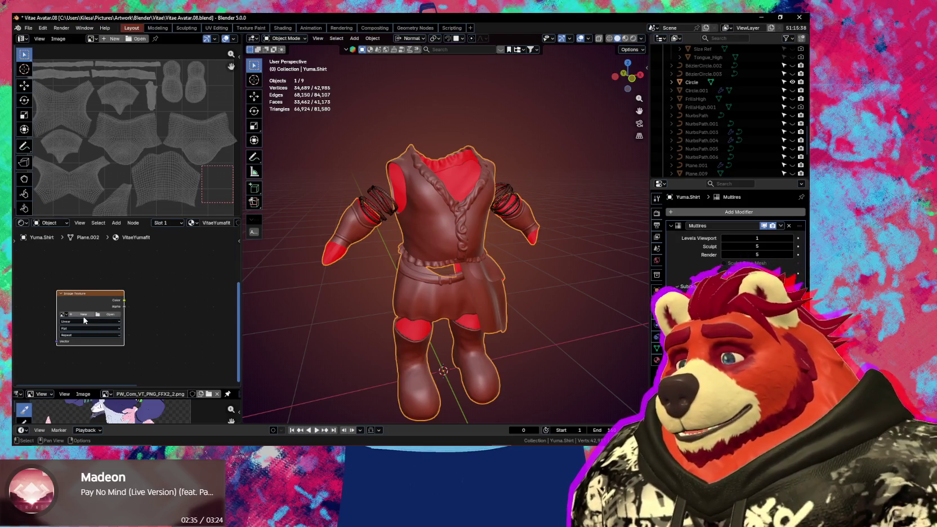
Step: Create a new 4096×4096 image named VitaeYuma_Normals with alpha turned off
click(84, 314)
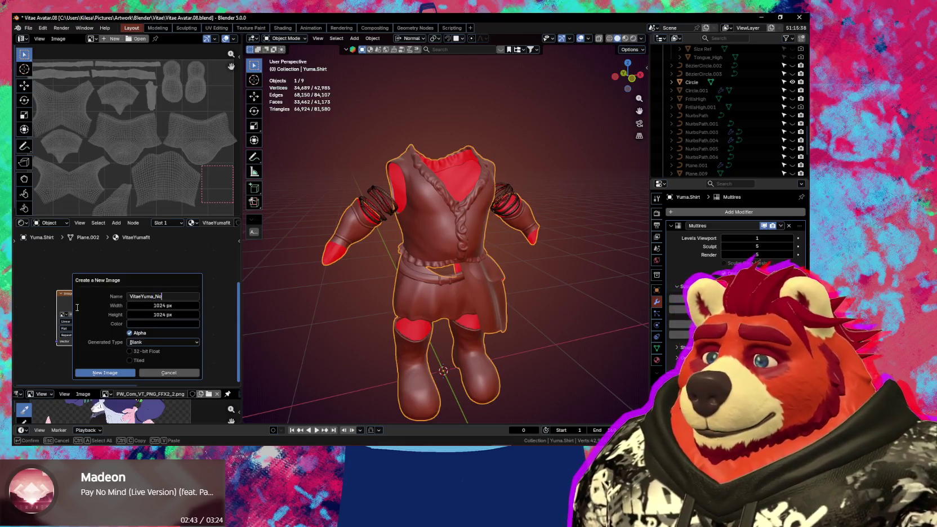
click(163, 305)
text(4096)
text(*4)
key(Tab)
text(4096)
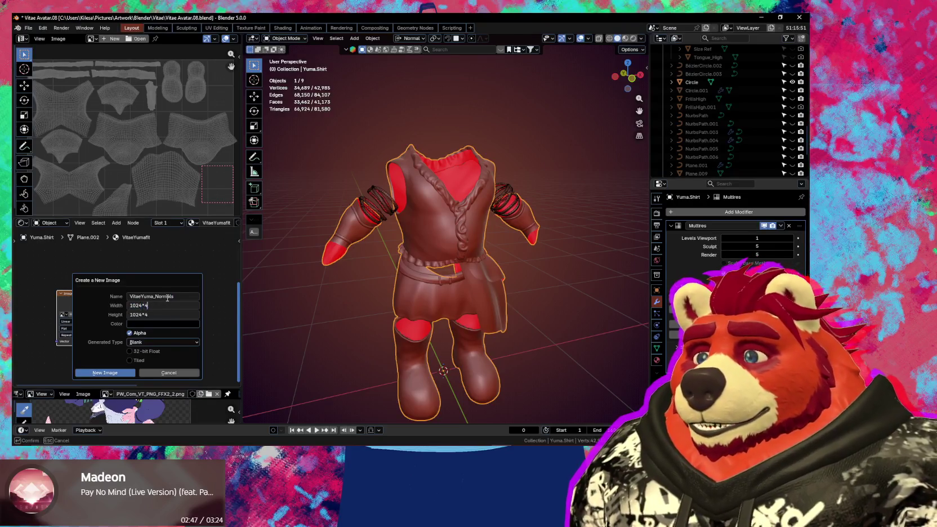
key(Return)
click(130, 333)
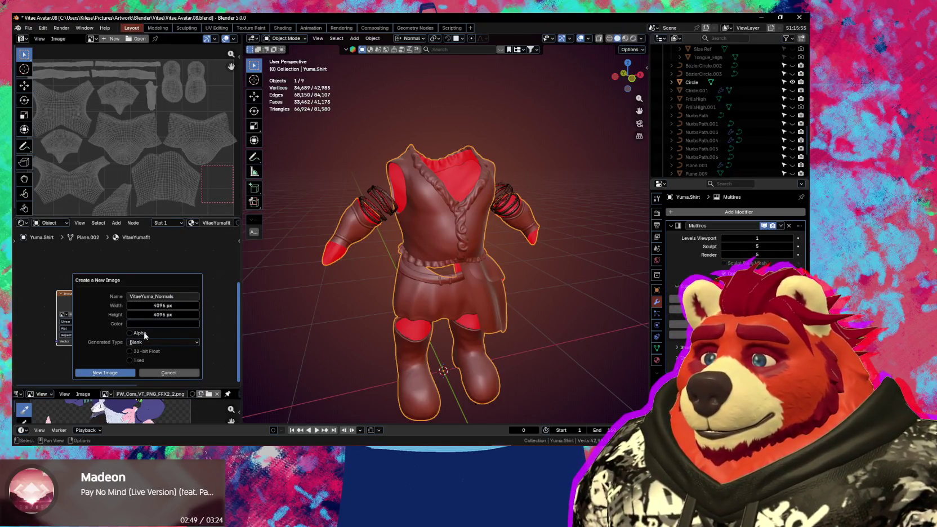
click(123, 373)
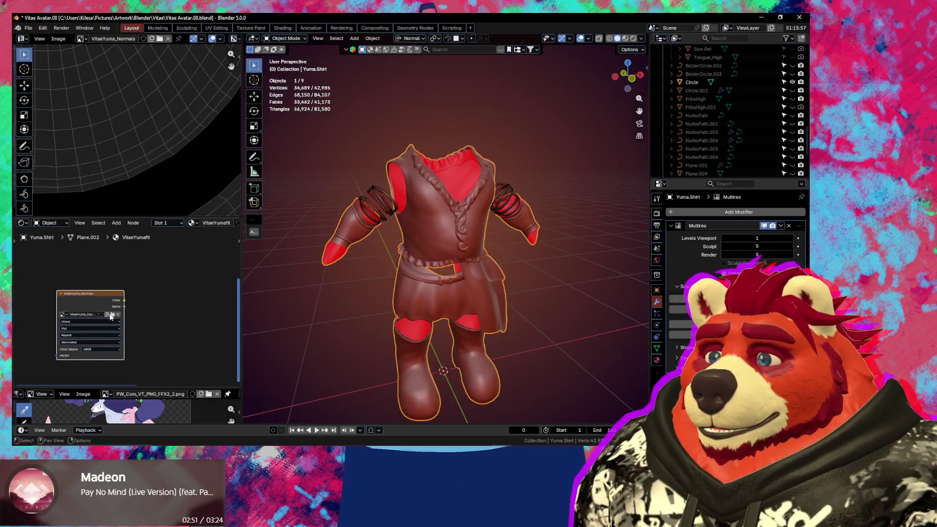
scroll(146, 185, down, 3)
scroll(146, 184, down, 2)
scroll(146, 184, down, 2)
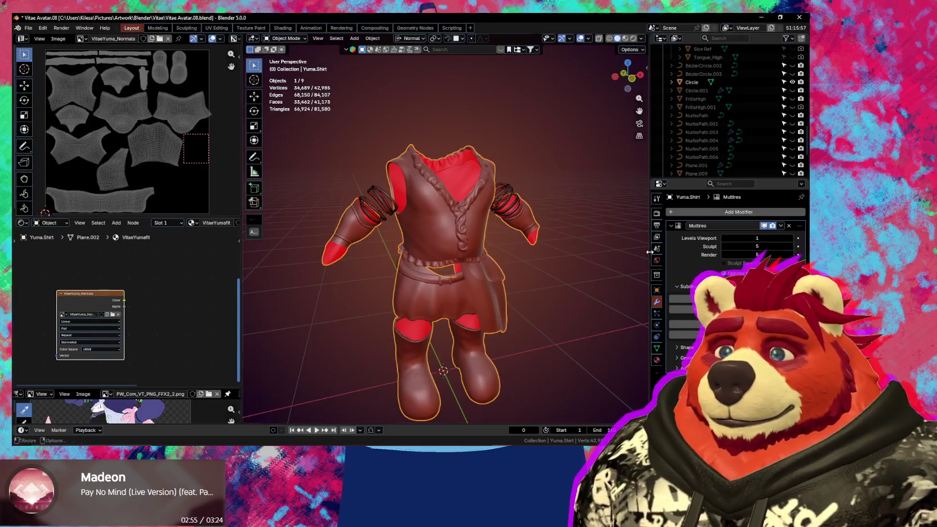
click(657, 214)
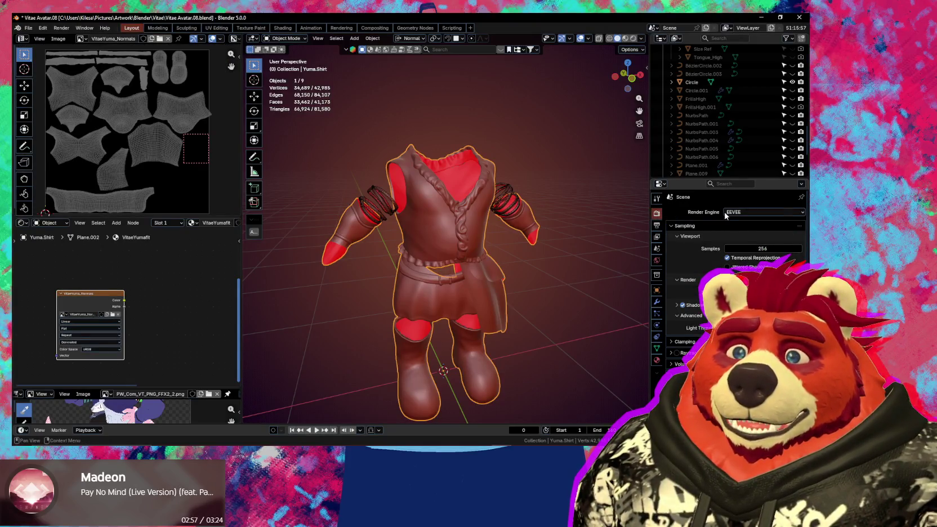
Step: Switch the render engine to Cycles with 64 maximum render samples
click(750, 212)
click(730, 242)
scroll(730, 242, down, 5)
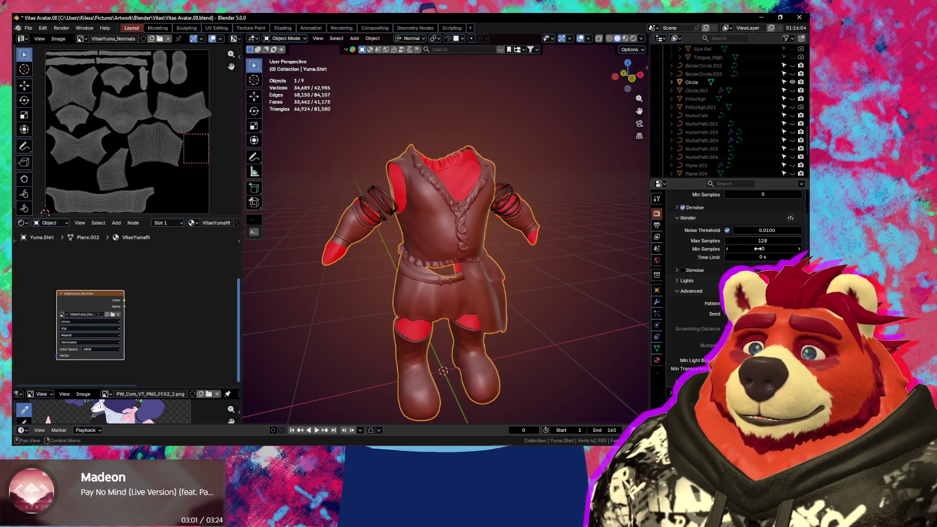
click(760, 241)
text(64)
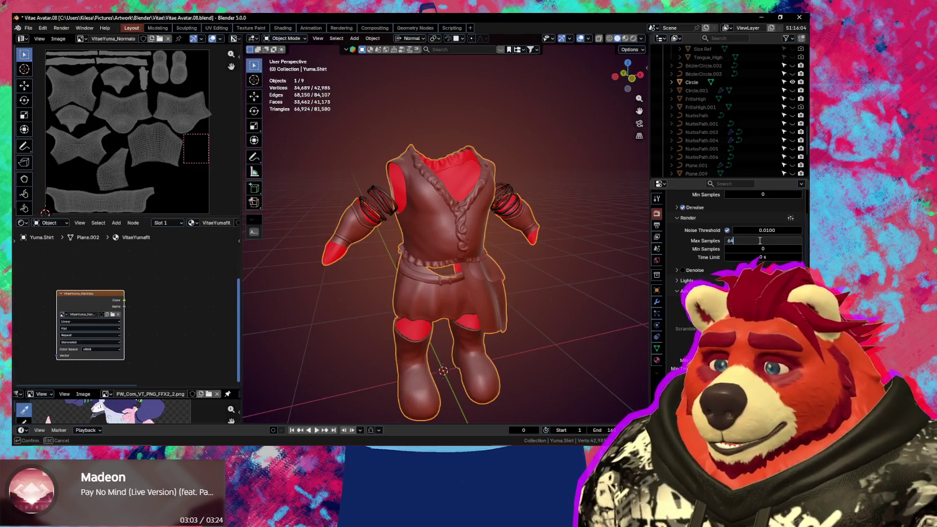
key(Return)
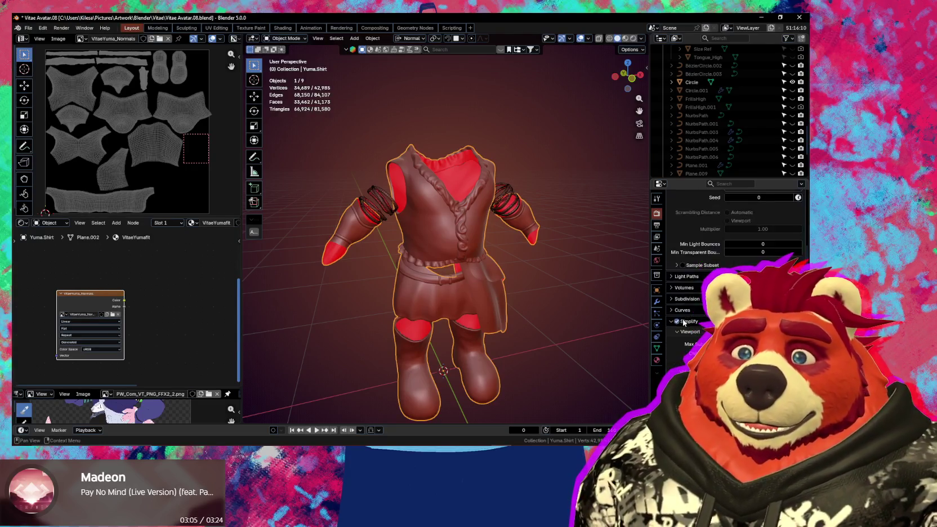
Step: Turn off Simplify and scroll down to the Bake panel
scroll(676, 243, down, 8)
click(672, 237)
click(676, 239)
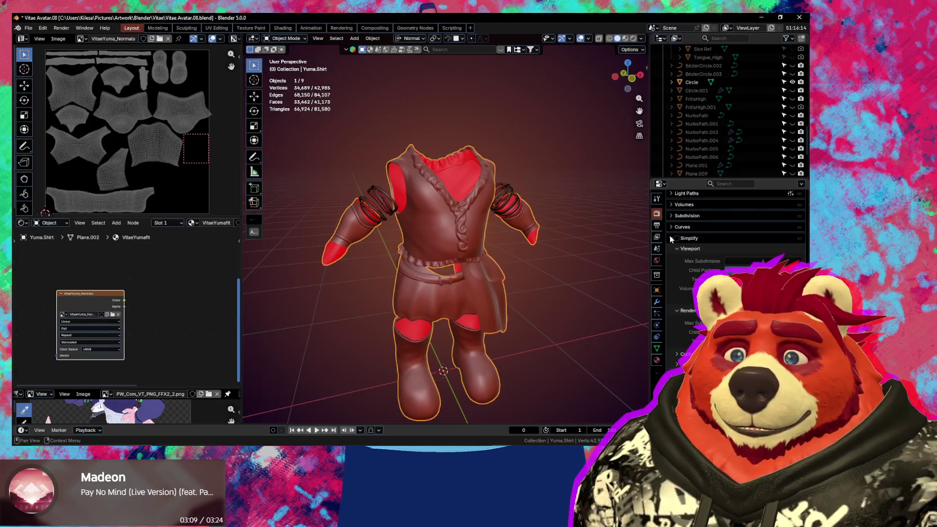
click(672, 238)
scroll(688, 297, down, 2)
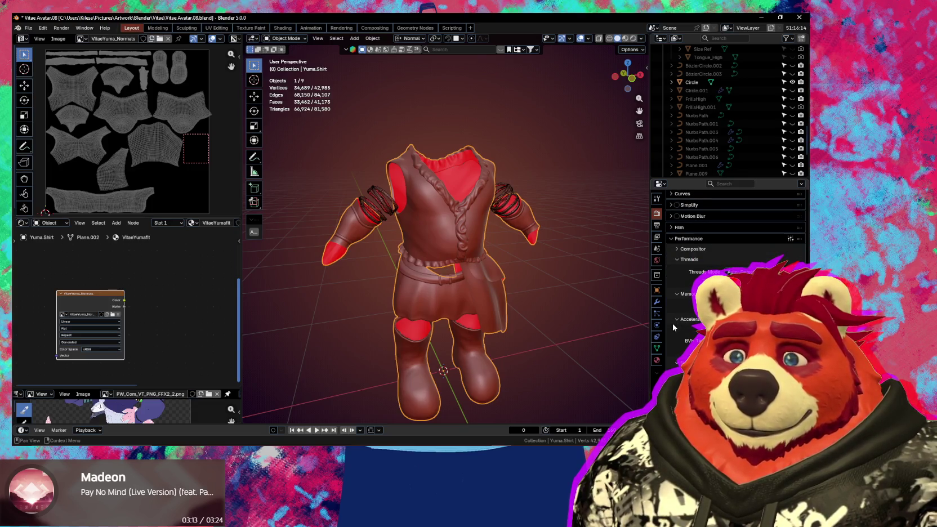
scroll(684, 332, down, 4)
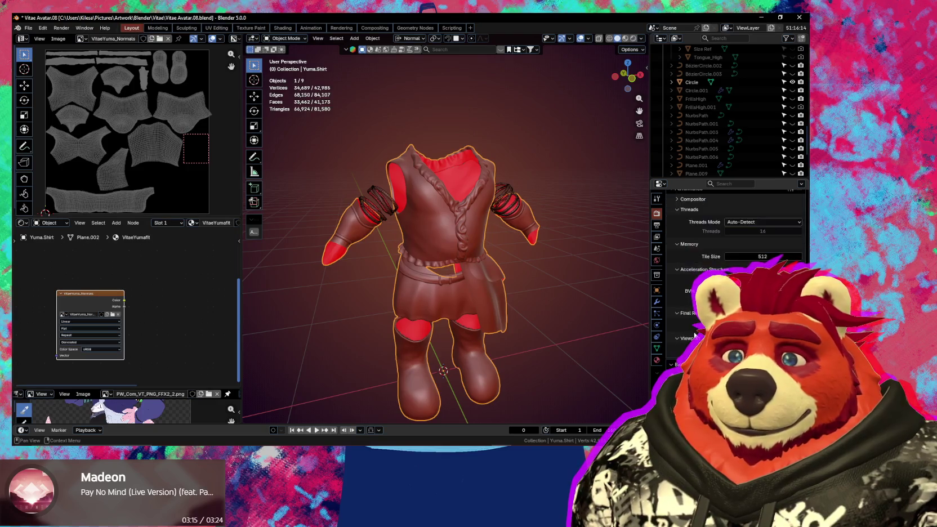
scroll(695, 335, down, 3)
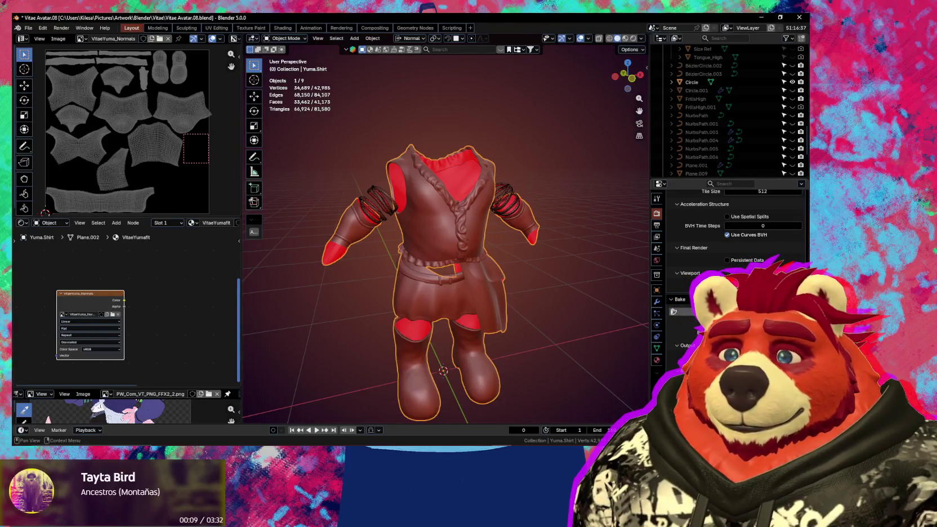
Step: Bake the shirt's Multires detail into the VitaeYuma_Normals image and pan across the result
click(685, 312)
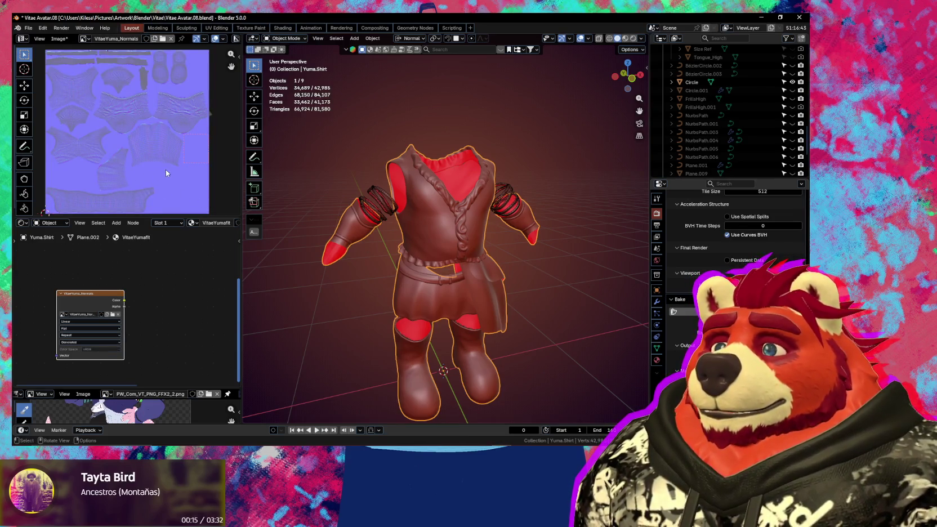
scroll(131, 156, up, 3)
mouse_move(57, 129)
middle_down()
mouse_move(185, 145)
mouse_move(195, 179)
middle_up()
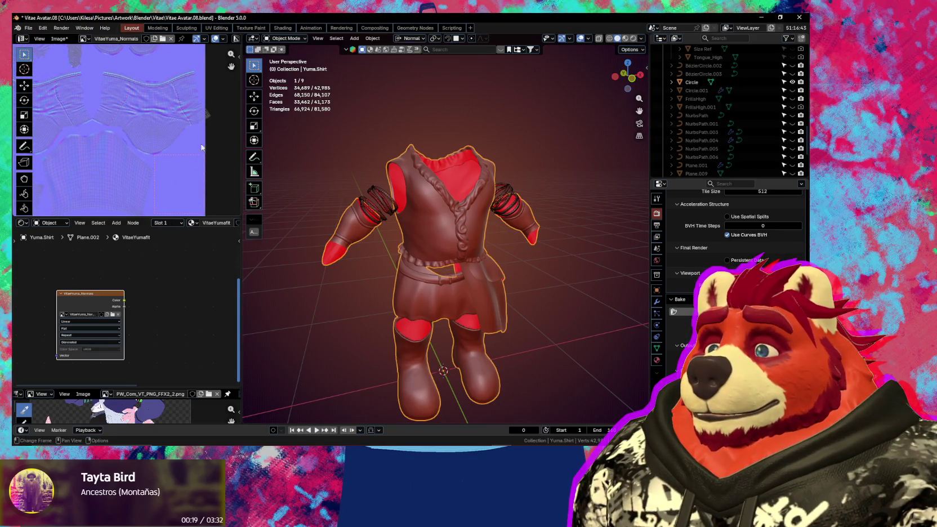
middle_drag(178, 122, 158, 151)
Step: Zoom over the baked normal map, then put the shirt into Edit Mode to show its UVs
scroll(189, 165, up, 2)
scroll(189, 165, down, 1)
scroll(188, 161, down, 1)
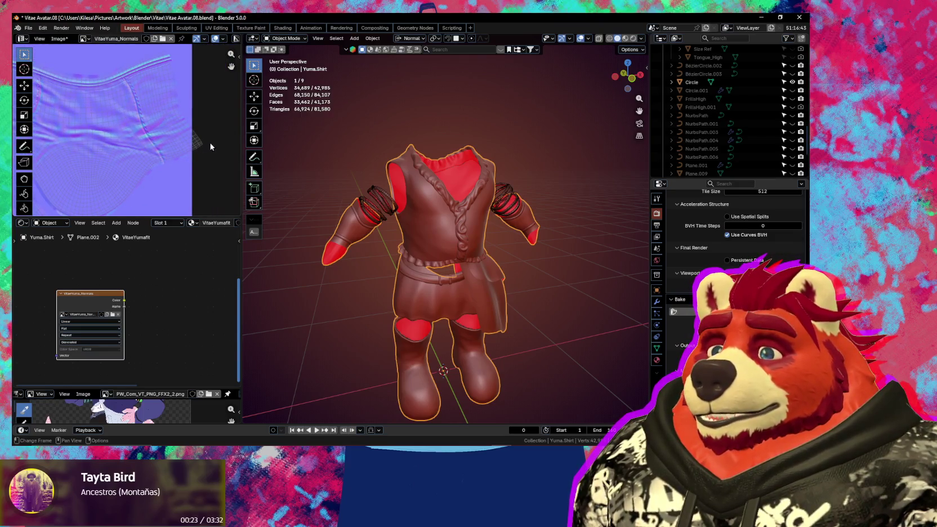
scroll(184, 147, down, 1)
scroll(120, 172, down, 1)
scroll(135, 169, down, 2)
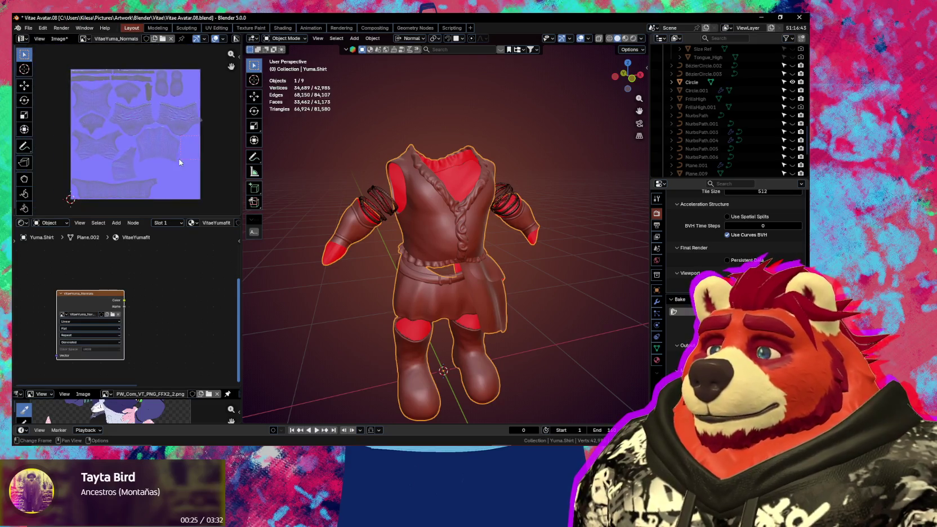
scroll(140, 171, down, 1)
scroll(139, 166, up, 3)
key(Tab)
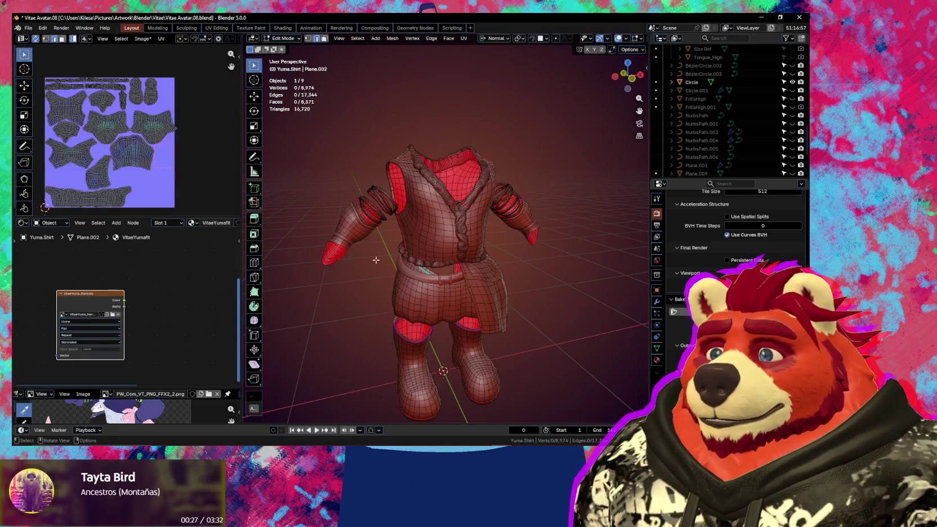
Step: Pan the UV layout and toggle the clothing between Object Mode and Edit Mode
scroll(113, 164, up, 2)
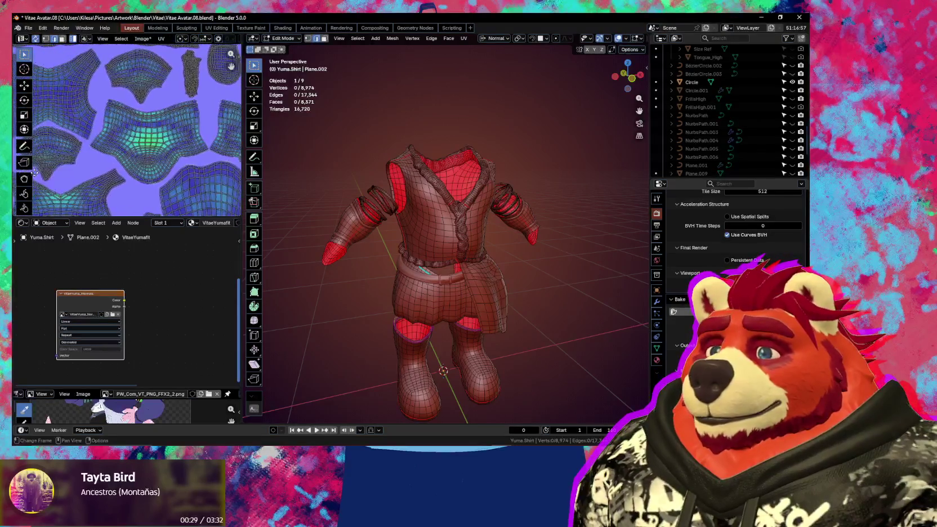
scroll(73, 174, up, 1)
scroll(73, 173, down, 1)
scroll(141, 147, down, 2)
scroll(211, 119, down, 2)
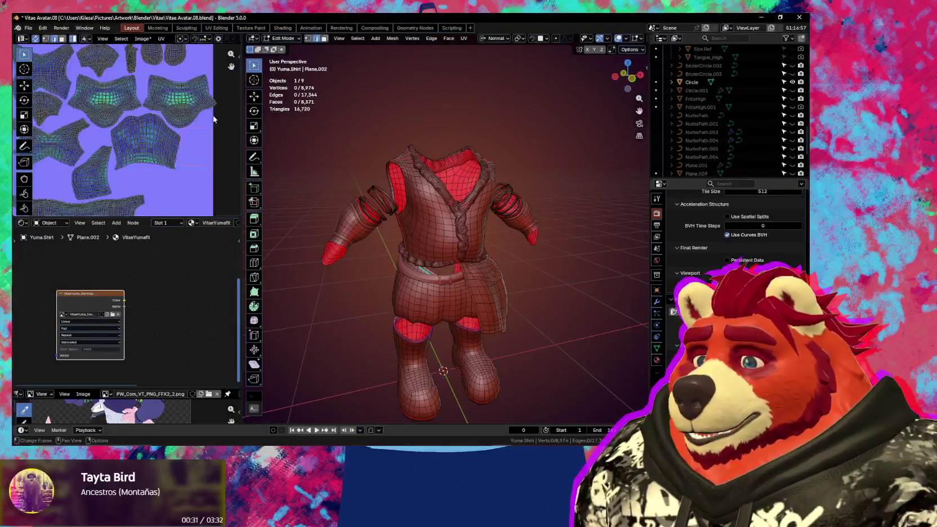
mouse_move(172, 153)
middle_down()
mouse_move(216, 176)
mouse_move(186, 199)
mouse_move(184, 130)
middle_up()
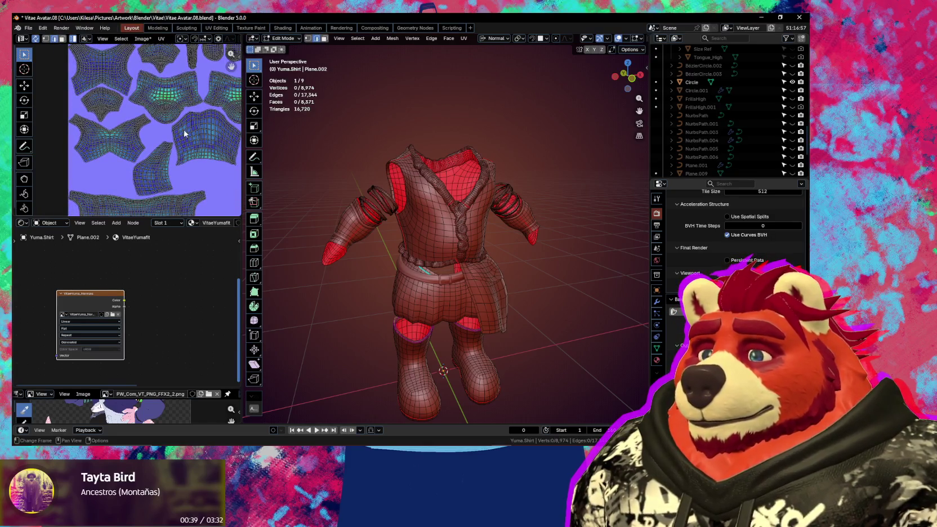
key(ctrl+Tab)
click(381, 278)
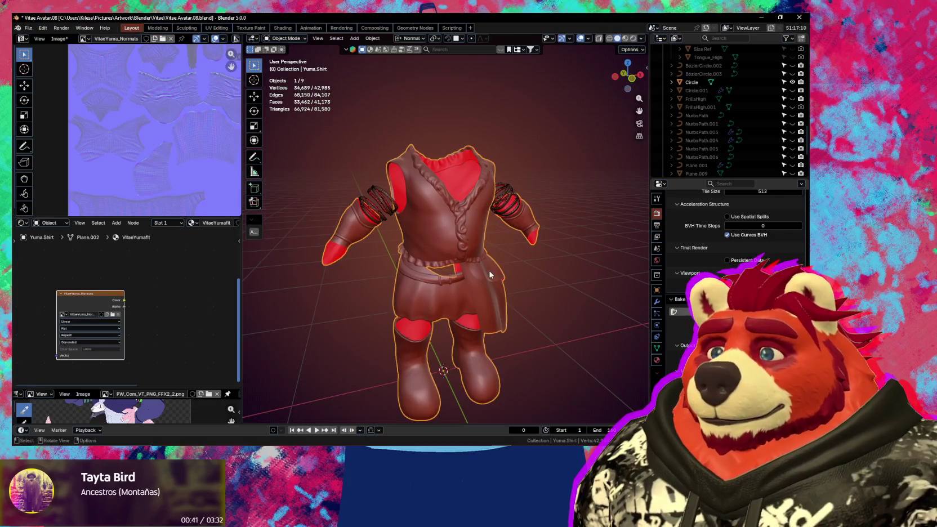
key(Tab)
key(Tab)
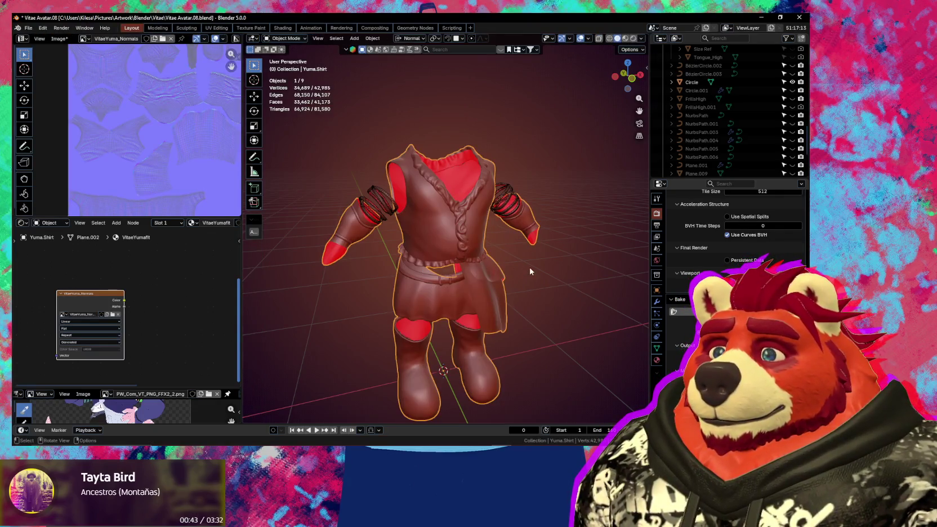
key(Tab)
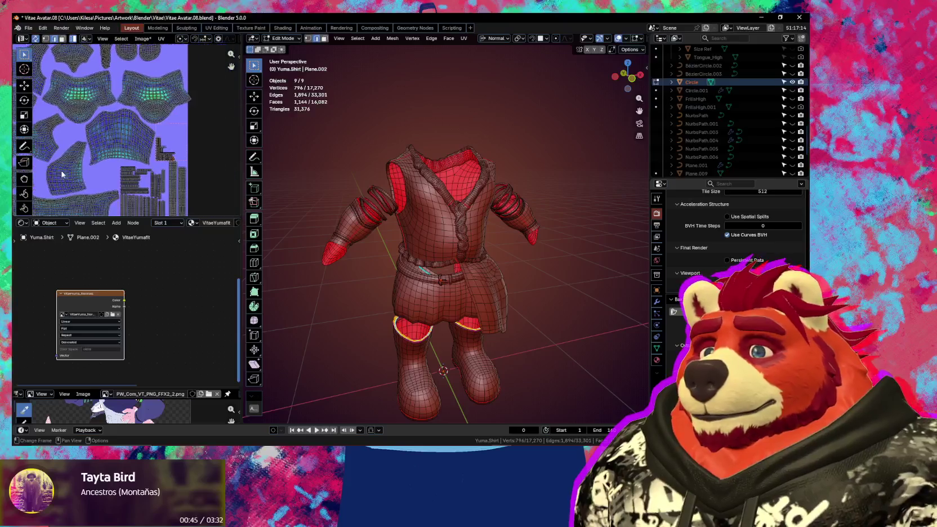
Step: Select both boots' UV islands and move them to a new spot
scroll(60, 174, down, 2)
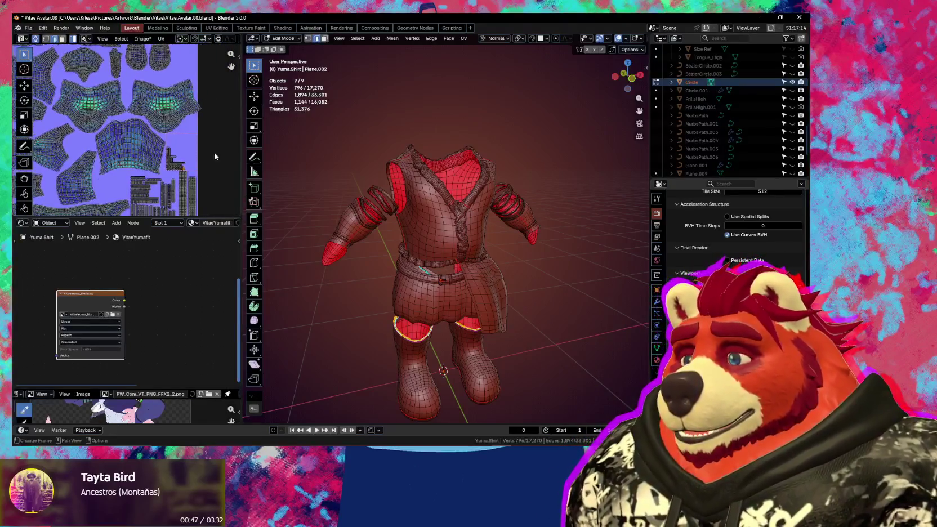
middle_drag(213, 160, 247, 179)
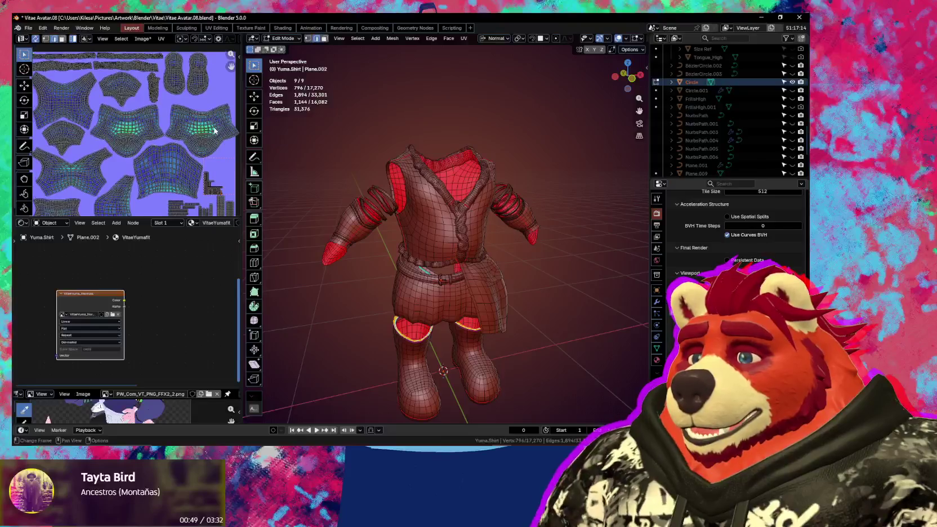
click(214, 130)
shift+click(138, 128)
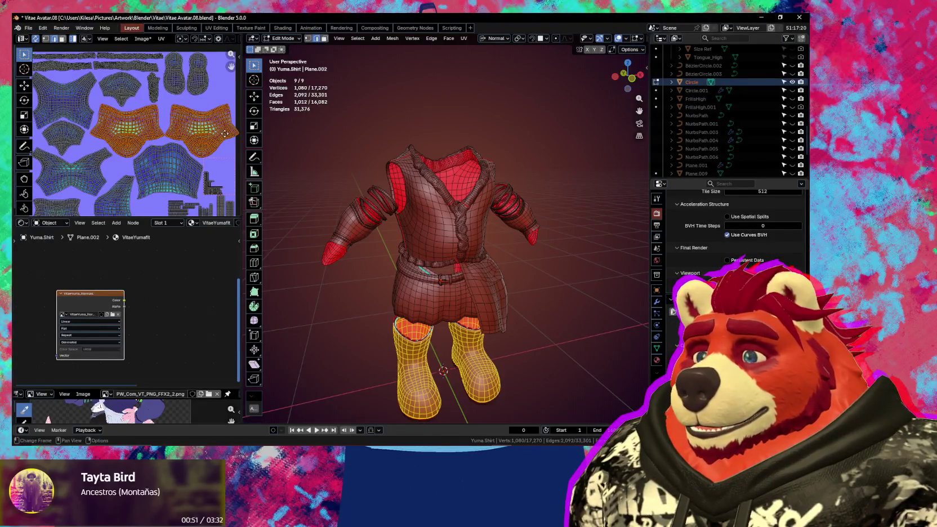
key(g)
click(224, 133)
Step: Bring the image's left edge into view and select the shirt-front UV island
middle_drag(225, 134, 130, 142)
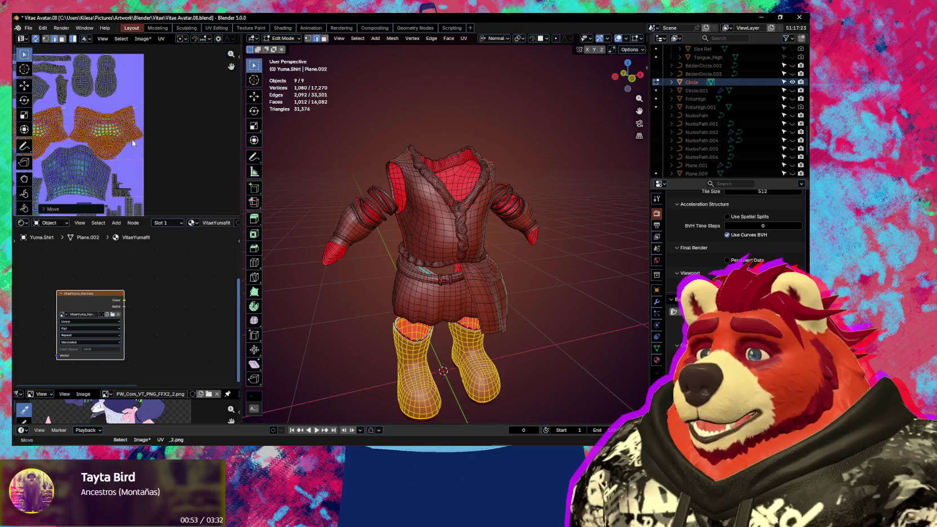
scroll(145, 152, up, 2)
scroll(144, 153, down, 2)
scroll(144, 152, up, 3)
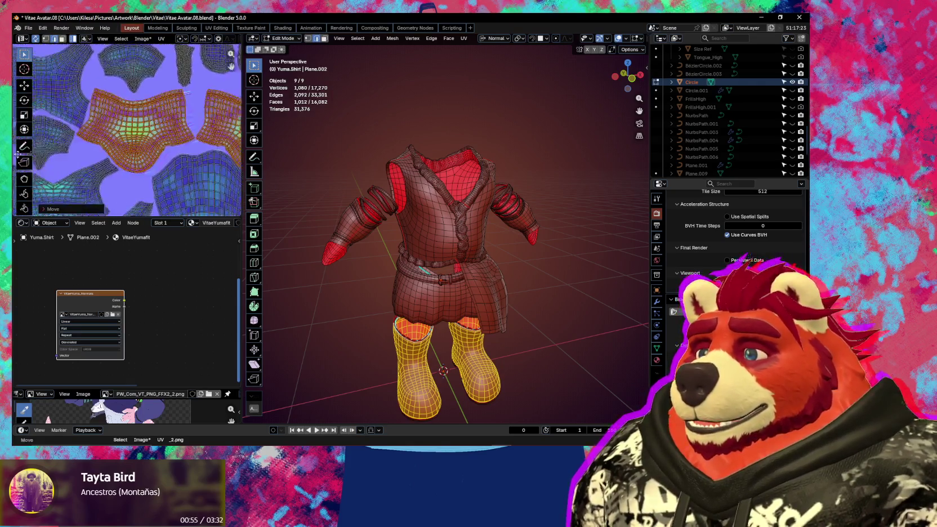
scroll(144, 152, down, 2)
mouse_move(144, 123)
middle_down()
mouse_move(144, 157)
mouse_move(104, 180)
mouse_move(120, 143)
mouse_move(129, 144)
middle_up()
click(129, 144)
Step: Scale the linked shirt-front UV island around its own centre
scroll(158, 158, down, 3)
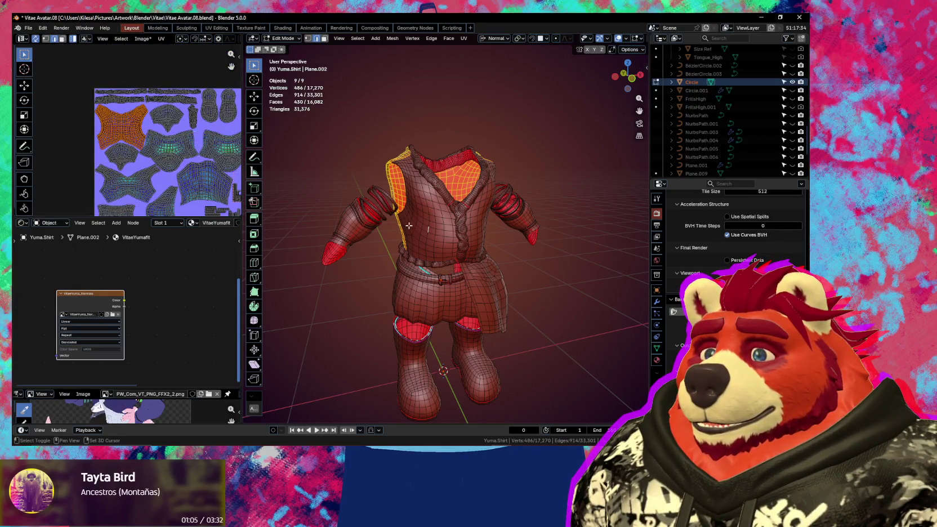
key(l)
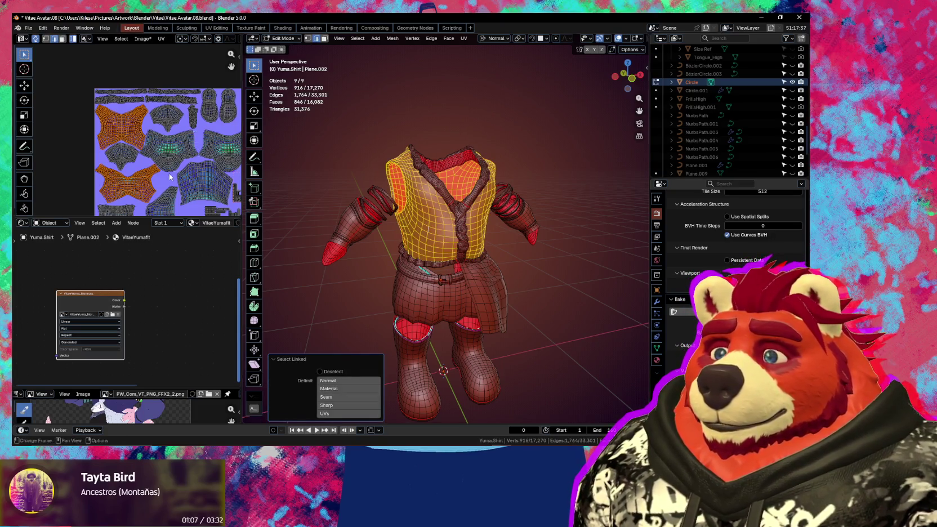
key(period)
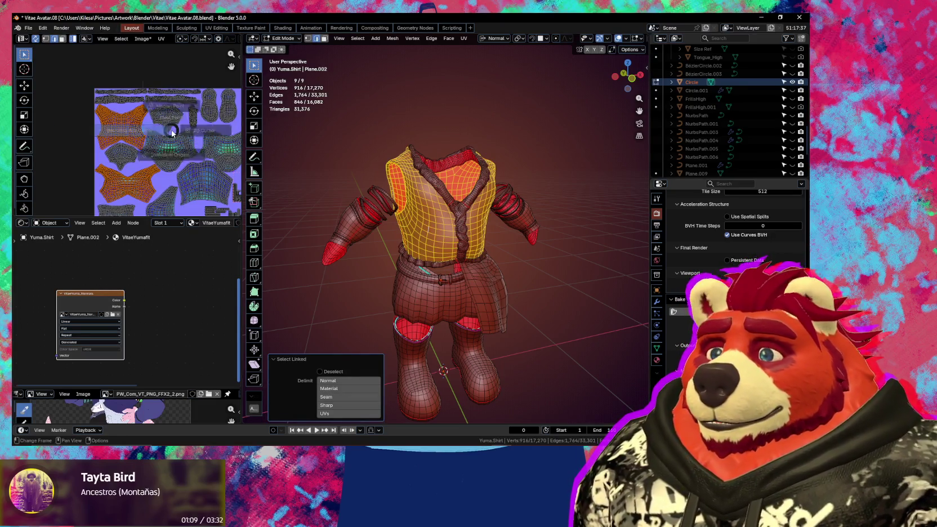
click(189, 179)
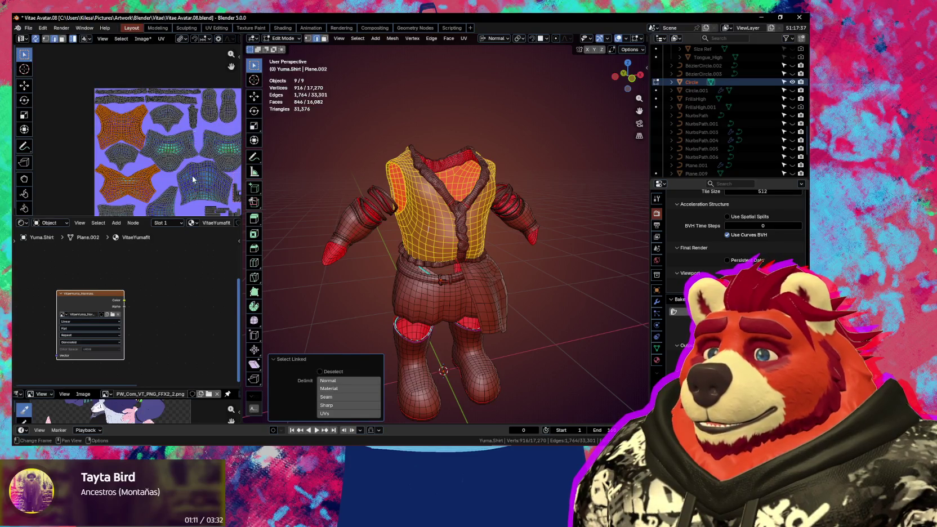
key(s)
click(189, 176)
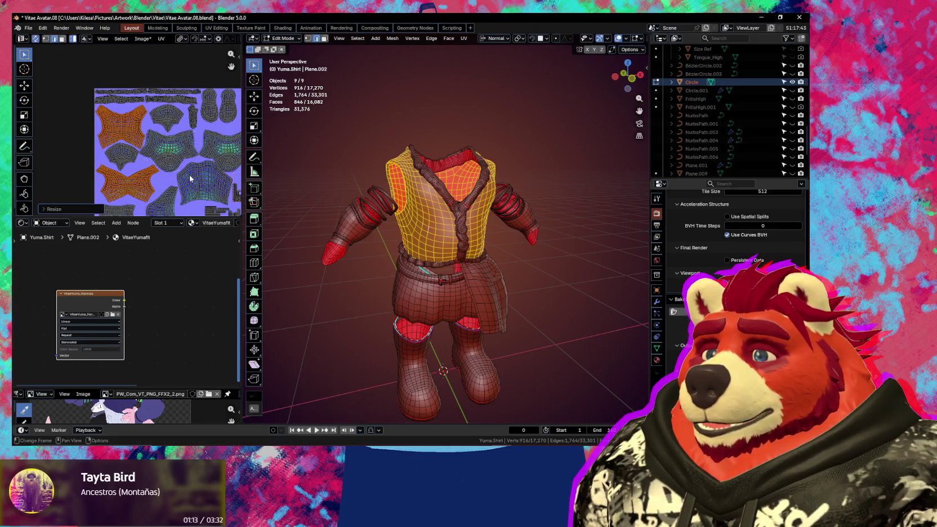
Step: Nudge a torso UV island to a new position
scroll(139, 133, up, 2)
click(141, 133)
key(g)
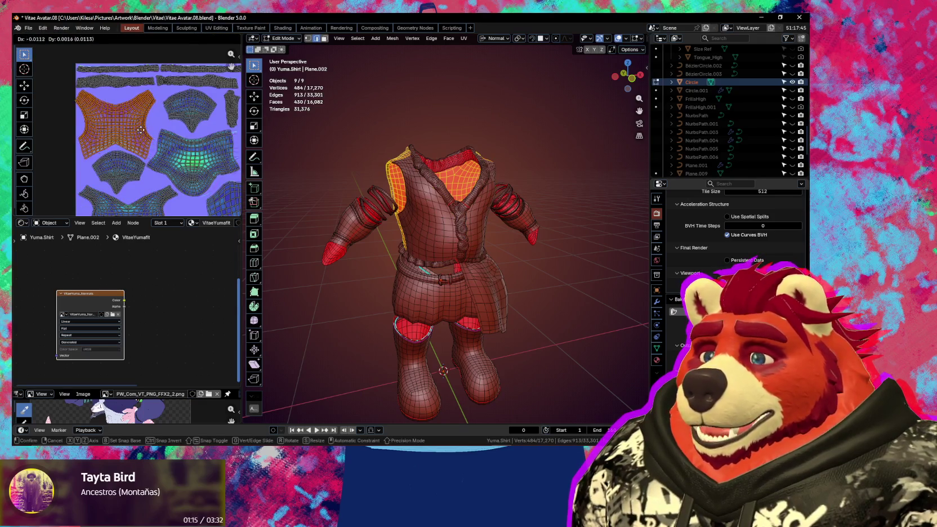
click(140, 131)
scroll(141, 130, up, 2)
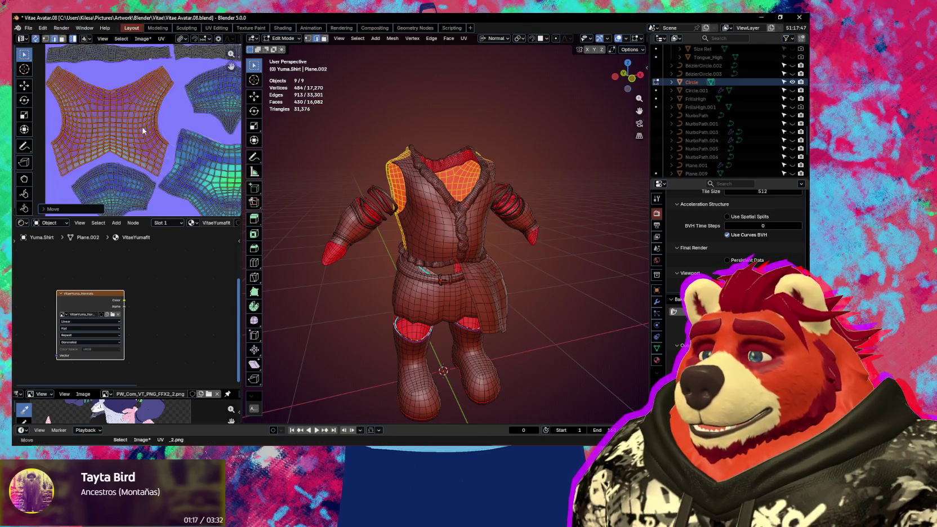
key(g)
click(142, 128)
Step: Reposition the sleeve and torso UV islands
middle_drag(108, 191, 148, 138)
click(147, 138)
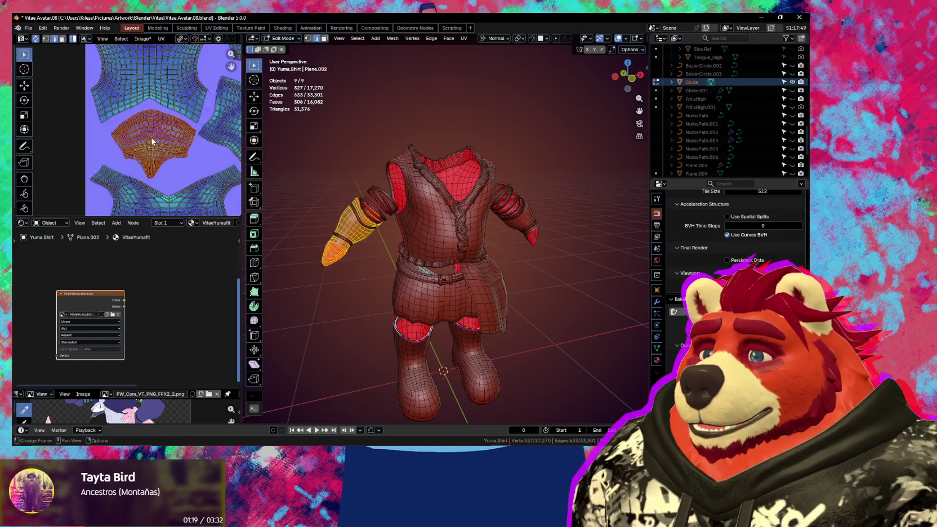
key(g)
click(148, 138)
middle_drag(170, 203, 163, 150)
click(163, 149)
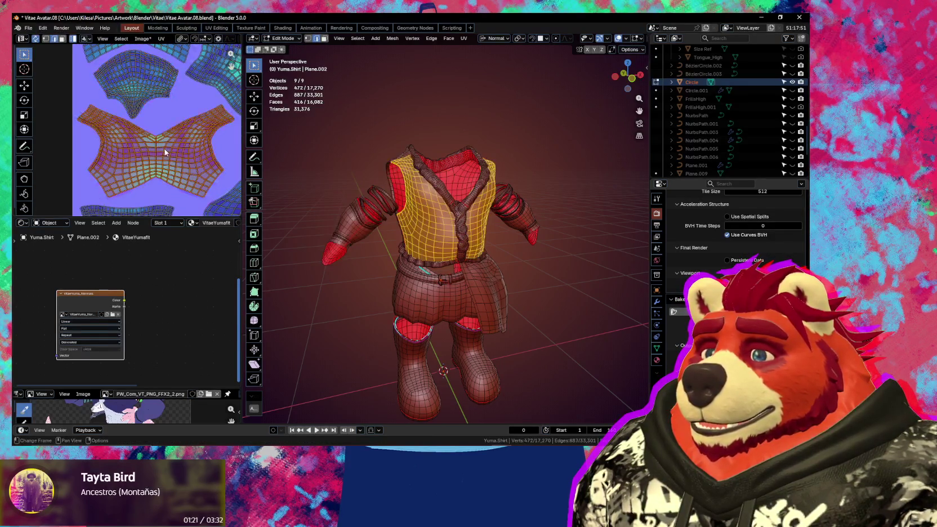
key(g)
click(162, 149)
Step: Move the skirt flap's UV island to a new spot
scroll(162, 149, down, 3)
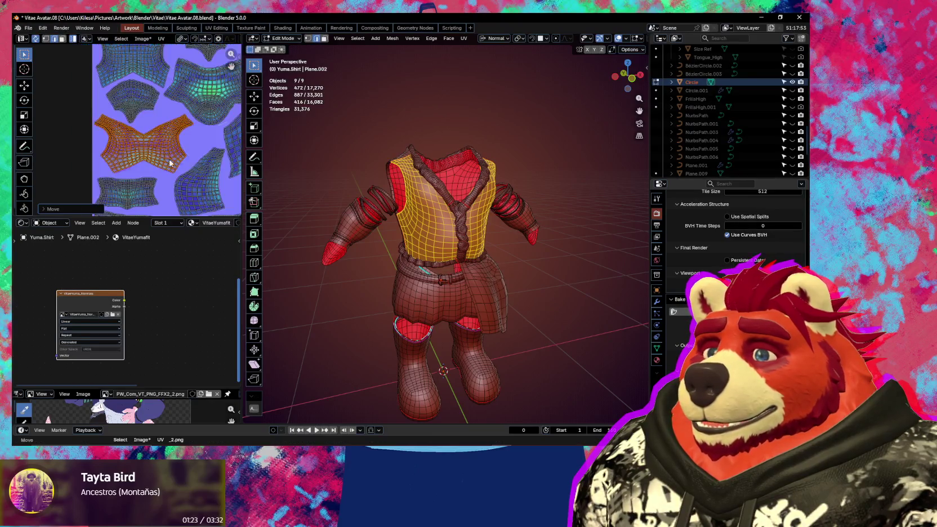
middle_drag(162, 149, 97, 108)
click(138, 130)
key(g)
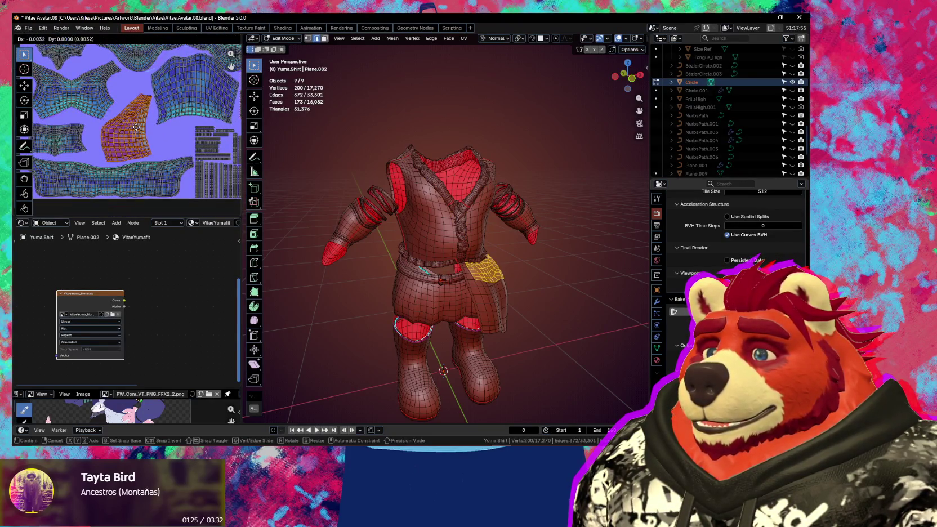
click(135, 127)
Step: Move the upper and left UV islands to new spots in the layout
middle_drag(176, 119, 136, 144)
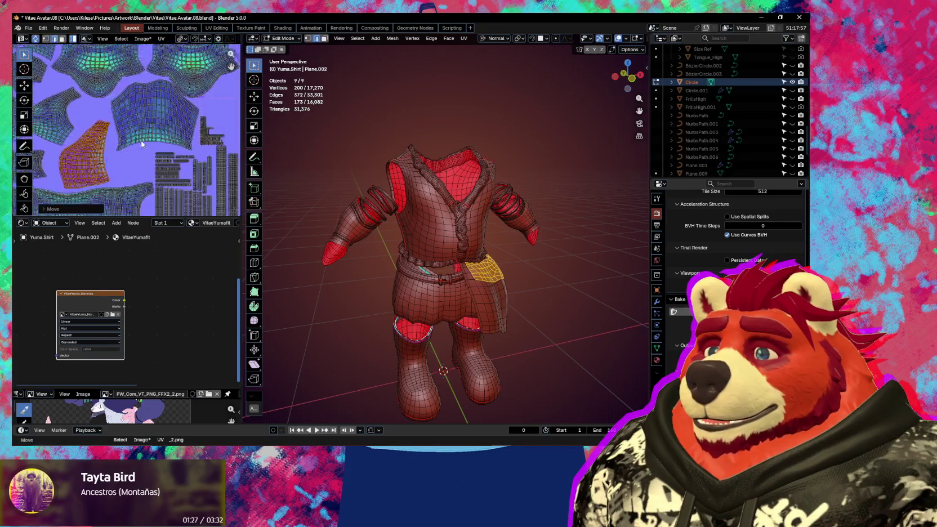
click(159, 116)
key(g)
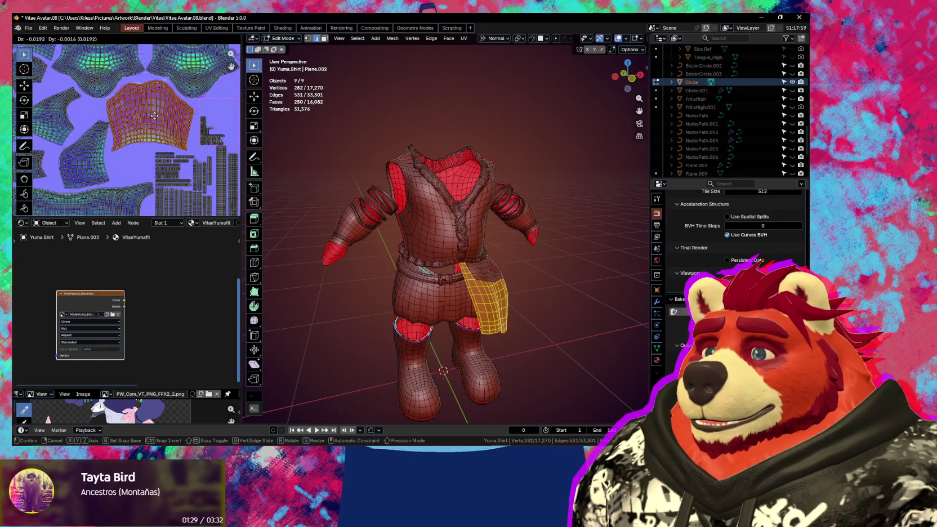
click(154, 115)
click(102, 146)
key(g)
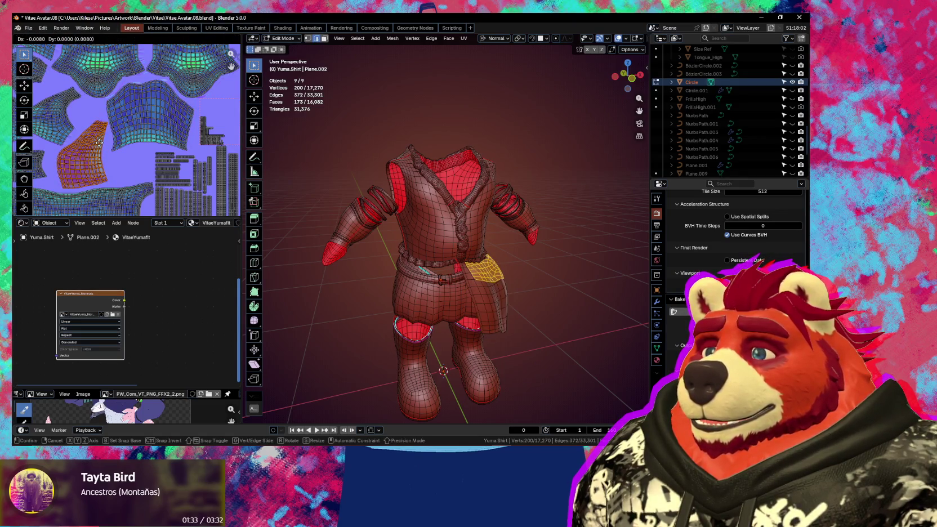
click(99, 143)
scroll(99, 143, down, 2)
scroll(98, 143, down, 2)
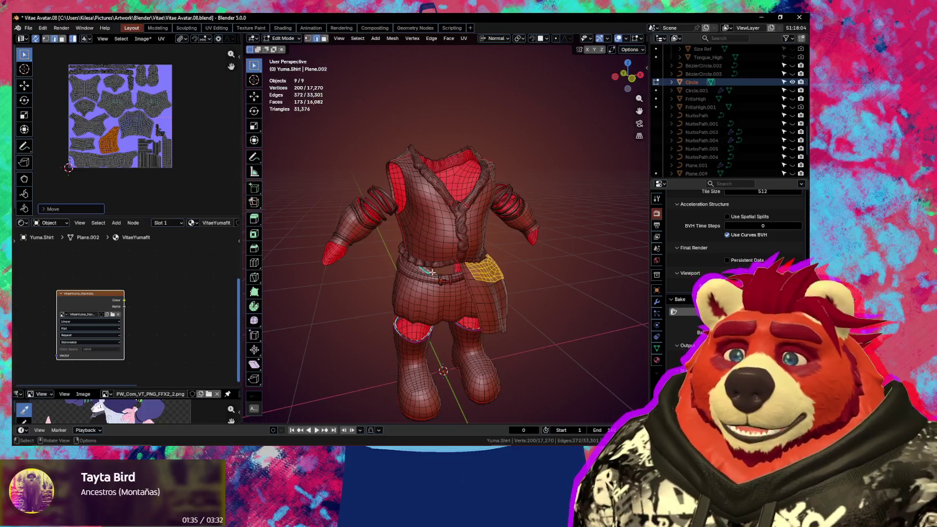
key(ctrl+Tab)
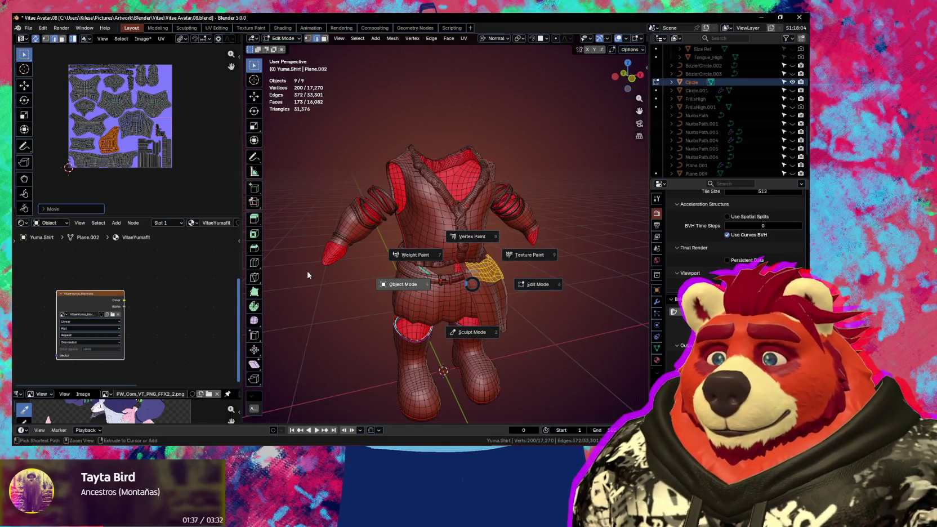
Step: Return to Object Mode, select only Yuma.Shirt, and rebake its Multires detail into VitaeYuma_Normals
click(308, 278)
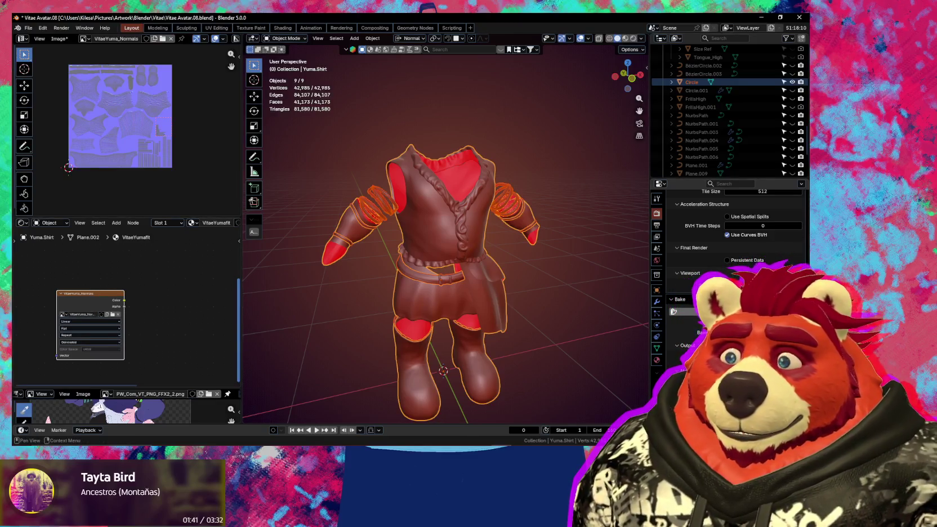
click(670, 307)
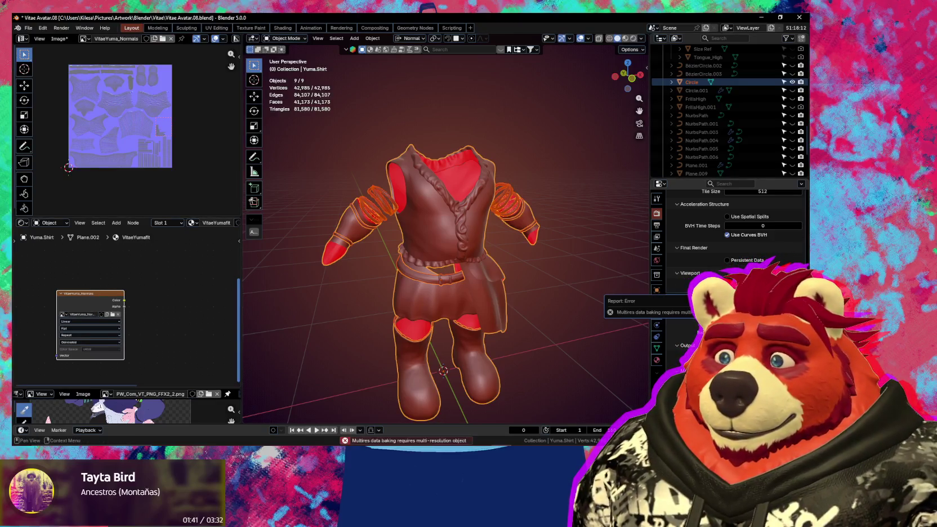
click(430, 223)
click(676, 312)
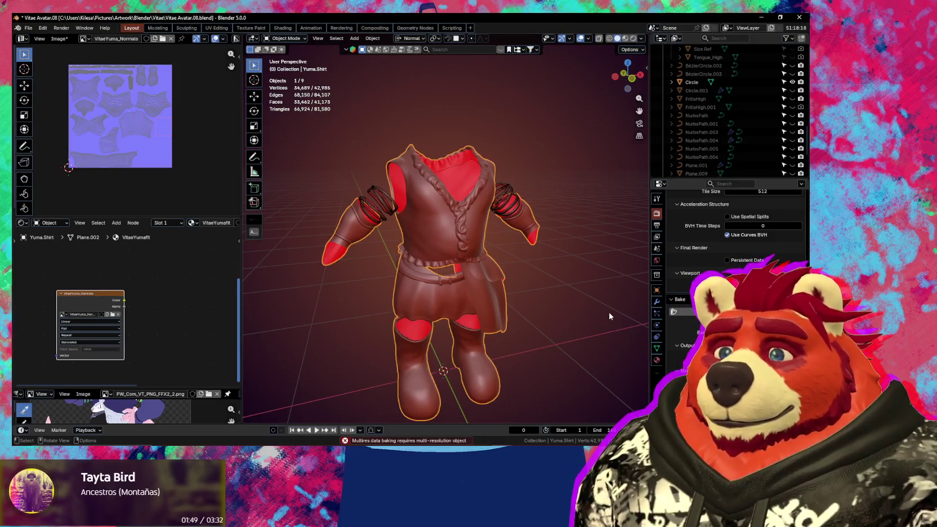
middle_drag(420, 287, 450, 290)
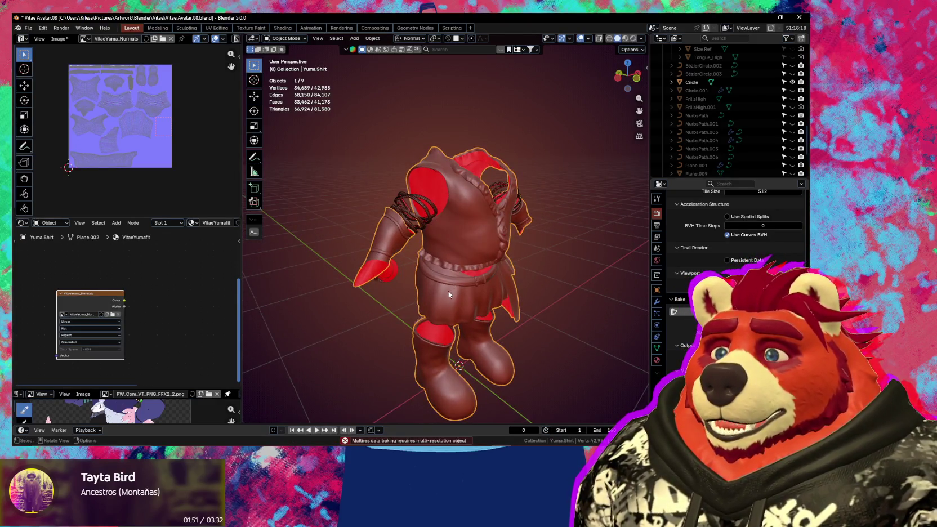
click(656, 302)
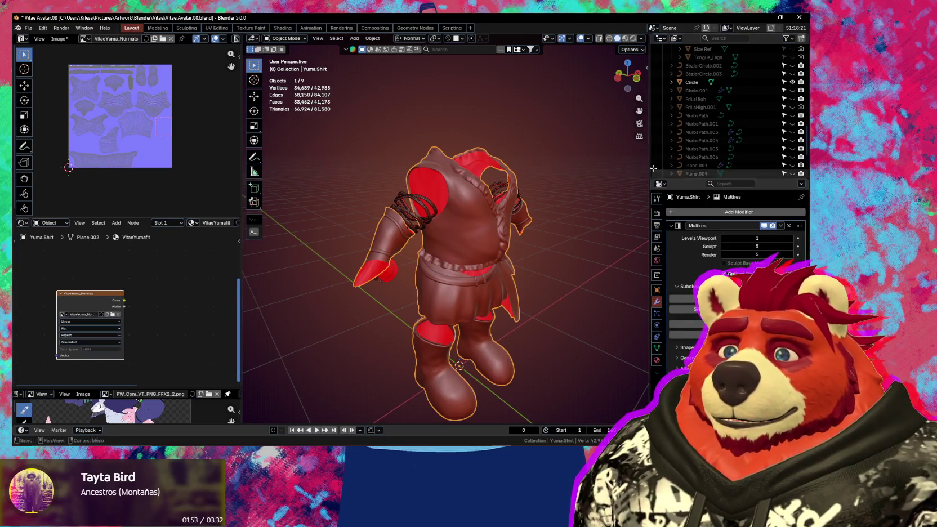
Step: Hide Multires in the viewport, enable Material Preview, and face the shirt front-on
click(765, 225)
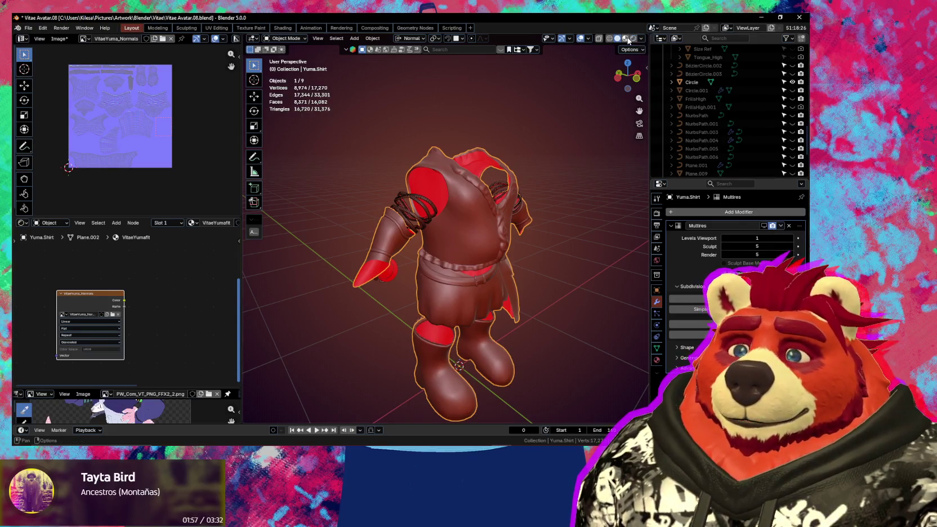
click(627, 38)
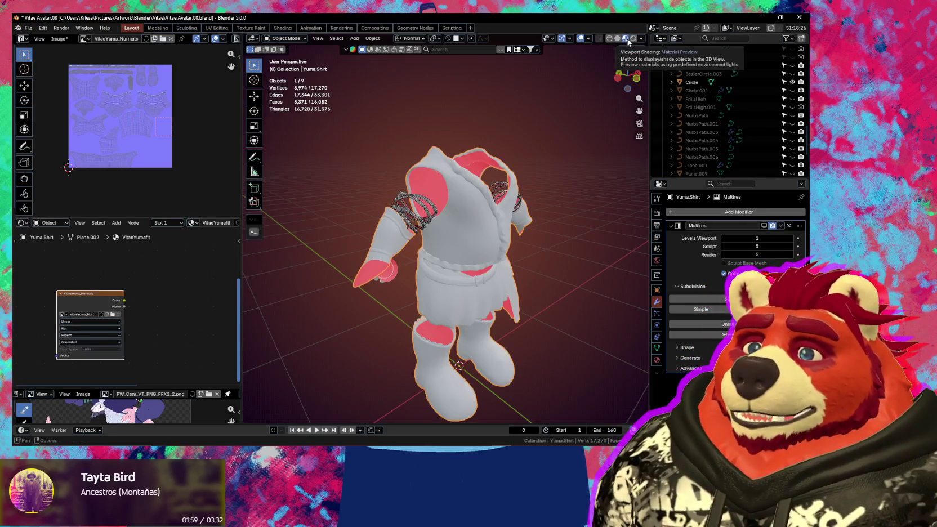
middle_drag(417, 186, 439, 182)
middle_drag(487, 218, 385, 252)
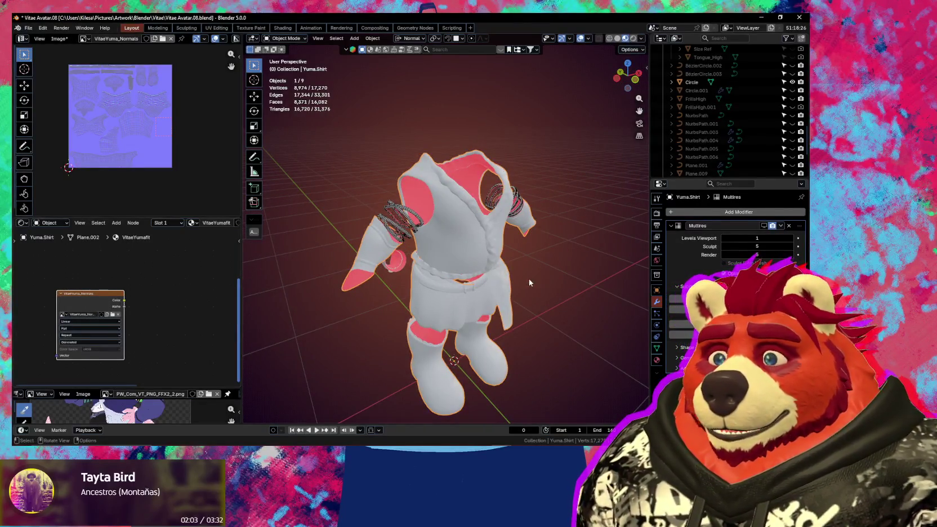
middle_drag(529, 283, 551, 199)
Step: Create a Ucupaint Quick Node Setup for the shirt's material
key(n)
scroll(551, 199, up, 3)
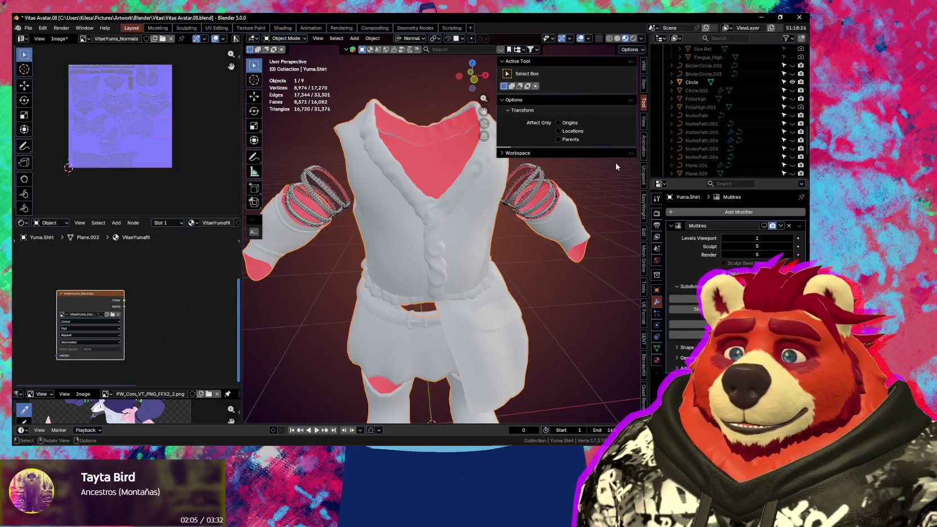
click(643, 176)
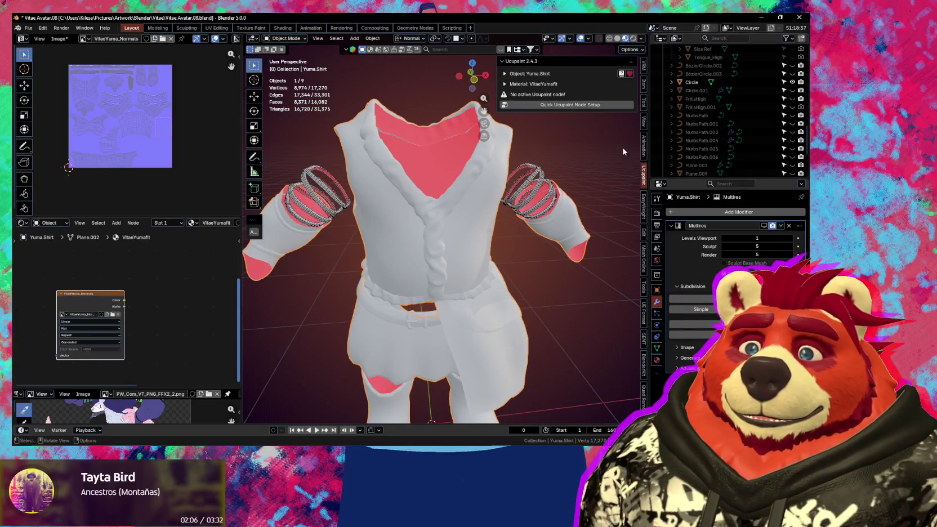
click(578, 106)
click(557, 193)
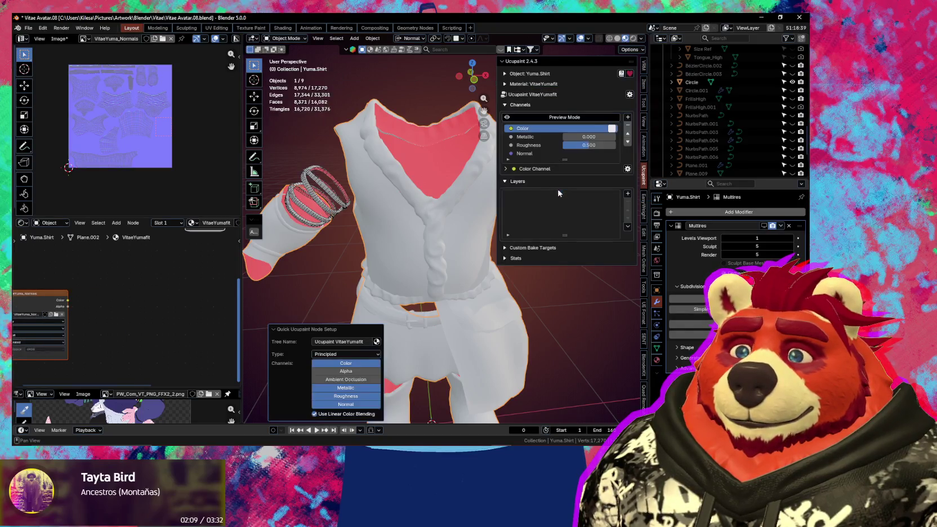
Step: Add existing image VitaeYuma_Normals as a Normal Map layer on the Normal channel
click(628, 194)
click(433, 227)
click(458, 226)
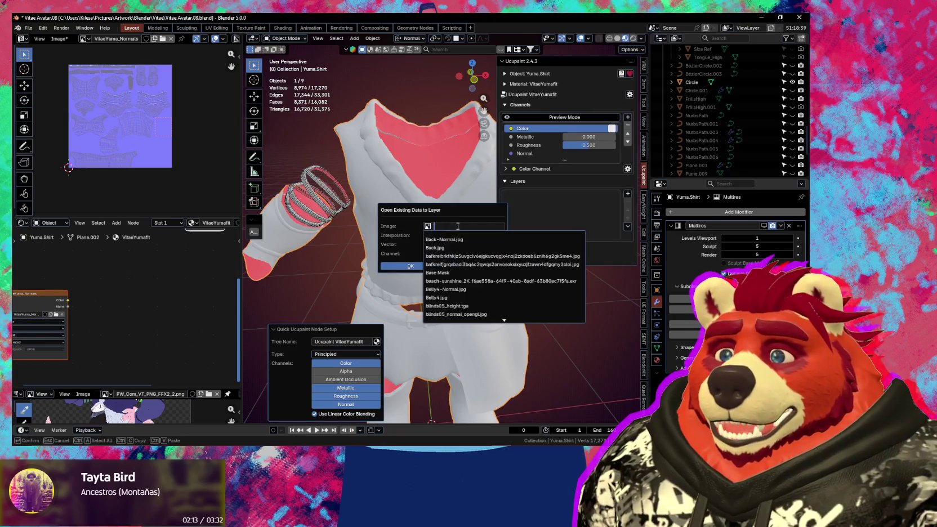
text(yuma)
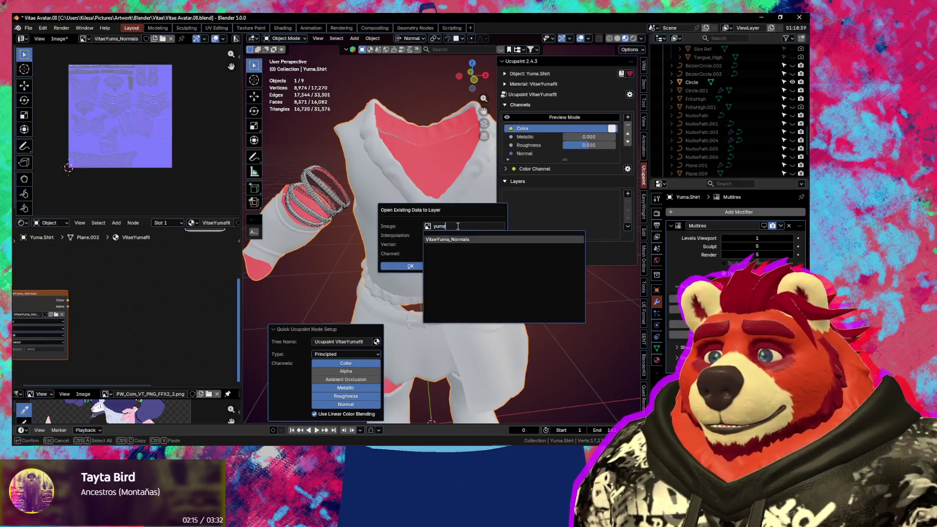
key(Return)
click(446, 255)
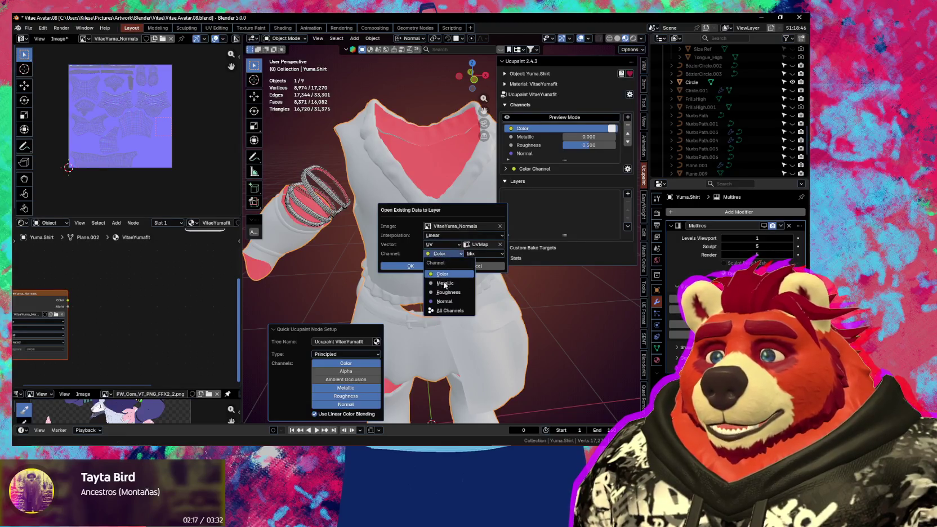
click(448, 303)
click(445, 263)
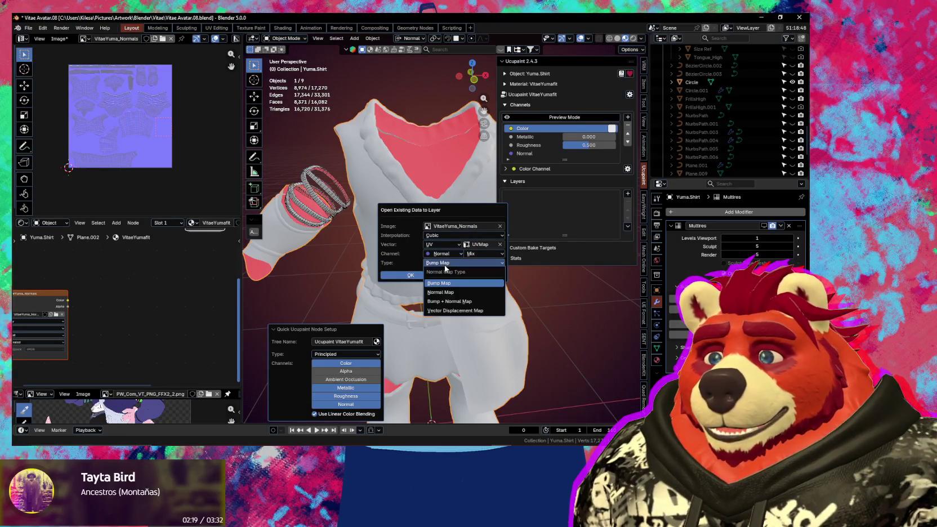
click(454, 293)
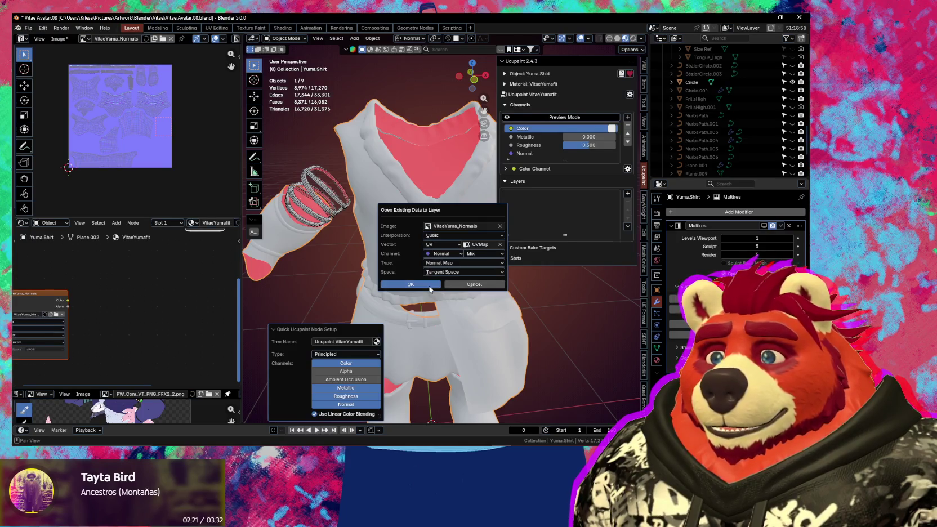
click(430, 290)
middle_drag(439, 290, 457, 277)
Step: Hide the side panel and orbit to inspect the shirt and skirt from front and side
key(n)
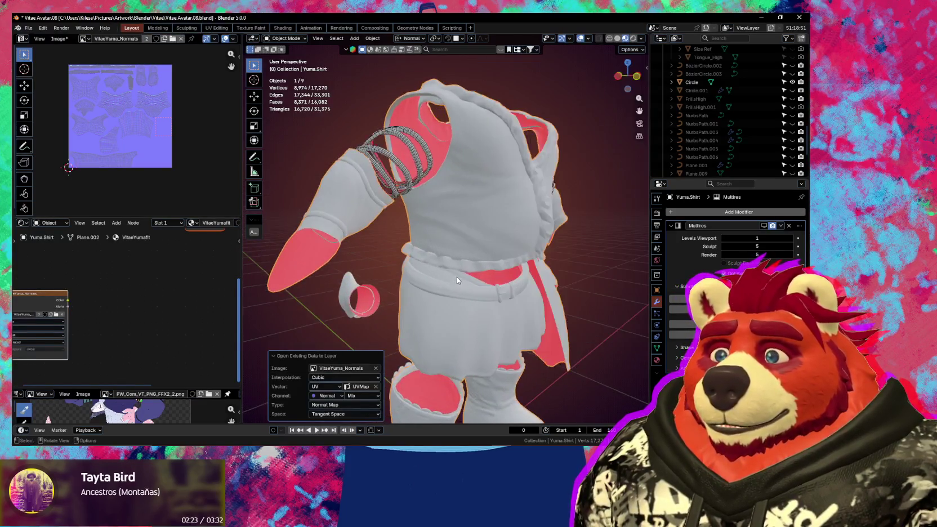
mouse_move(459, 326)
middle_down()
mouse_move(399, 255)
mouse_move(460, 222)
middle_up()
scroll(398, 255, up, 3)
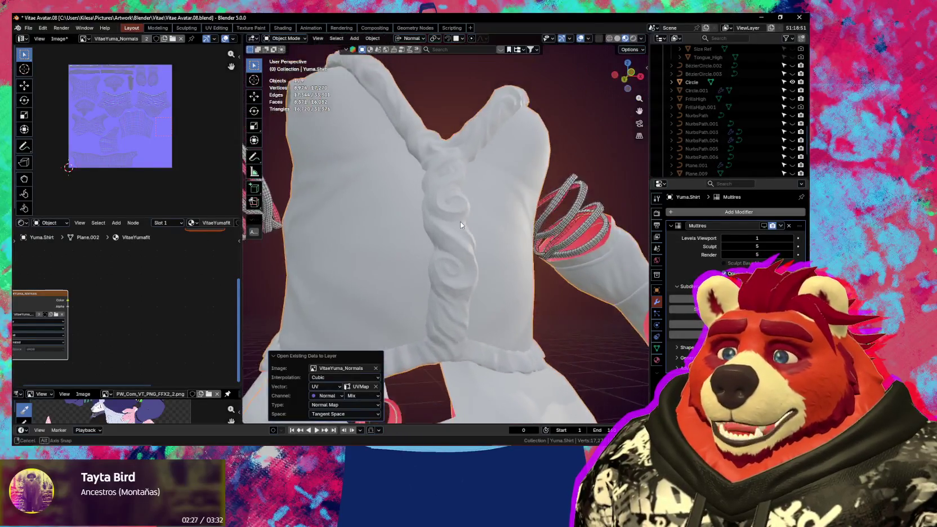
scroll(468, 258, up, 3)
mouse_move(469, 258)
middle_down()
mouse_move(436, 291)
mouse_move(388, 291)
mouse_move(481, 301)
mouse_move(473, 293)
mouse_move(398, 297)
mouse_move(571, 329)
mouse_move(517, 272)
mouse_move(565, 292)
mouse_move(540, 317)
mouse_move(496, 329)
mouse_move(407, 277)
mouse_move(361, 291)
mouse_move(450, 285)
mouse_move(398, 283)
mouse_move(471, 263)
mouse_move(394, 242)
middle_up()
scroll(571, 329, down, 3)
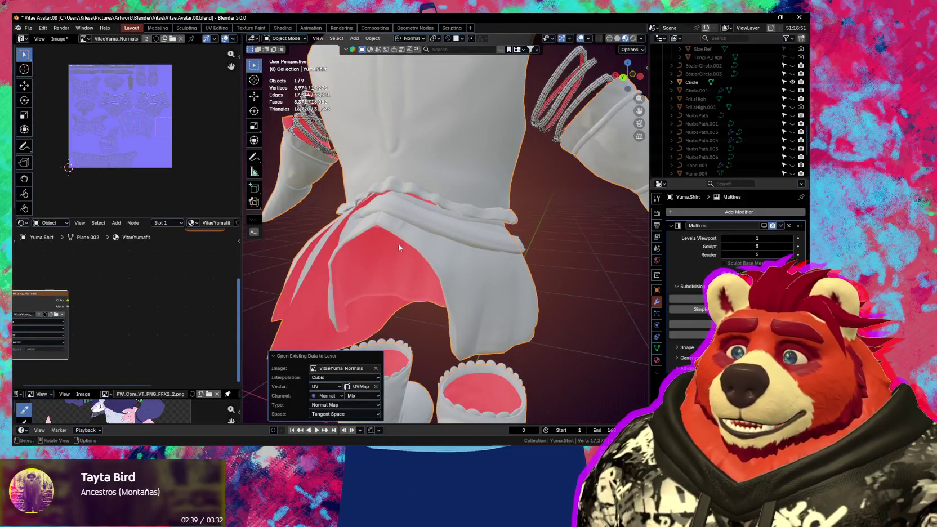
mouse_move(457, 296)
middle_down()
mouse_move(403, 287)
mouse_move(480, 287)
mouse_move(490, 205)
mouse_move(530, 205)
mouse_move(457, 197)
mouse_move(602, 207)
mouse_move(465, 222)
mouse_move(393, 283)
mouse_move(428, 273)
mouse_move(509, 294)
mouse_move(533, 259)
mouse_move(488, 291)
mouse_move(459, 278)
mouse_move(561, 275)
mouse_move(458, 263)
mouse_move(448, 321)
mouse_move(466, 303)
mouse_move(436, 296)
mouse_move(446, 316)
mouse_move(445, 296)
mouse_move(410, 303)
mouse_move(472, 299)
mouse_move(340, 233)
middle_up()
Step: Shade the arm straps smooth
click(287, 234)
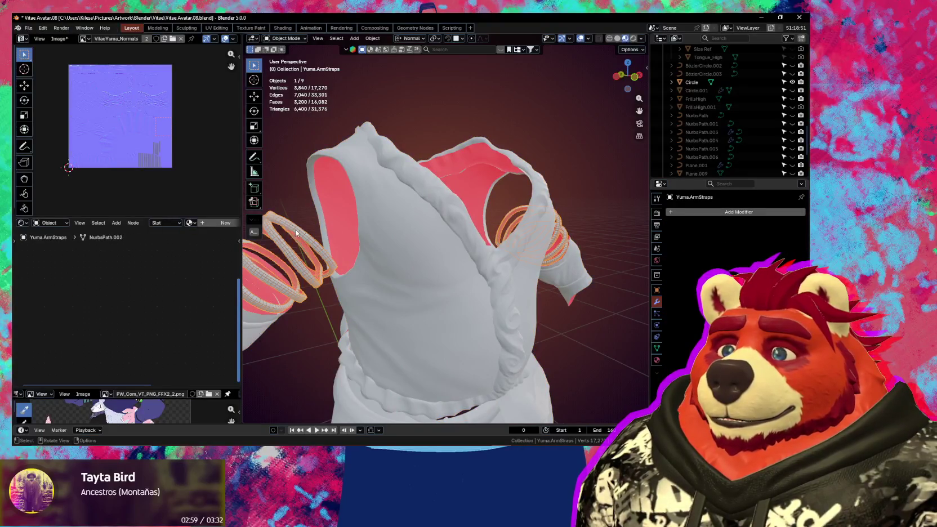
right_click(289, 232)
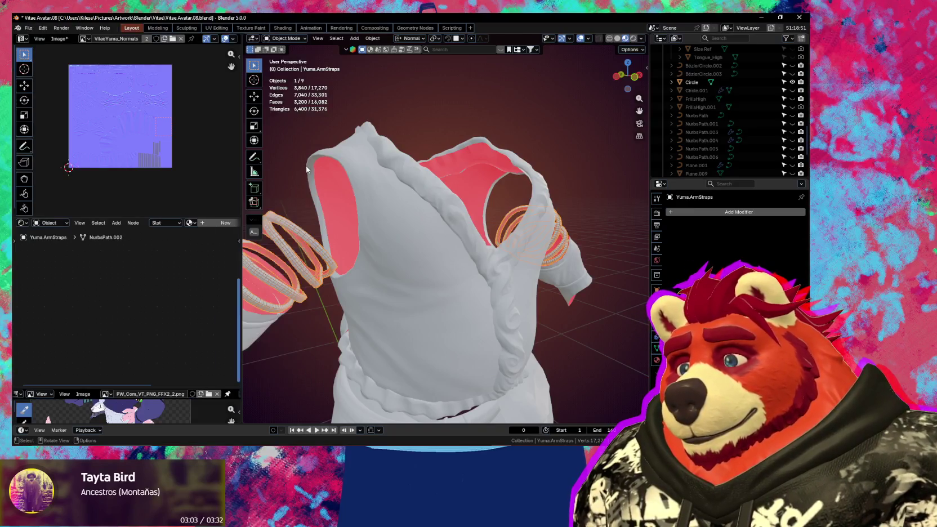
right_click(316, 223)
click(315, 325)
scroll(372, 320, down, 3)
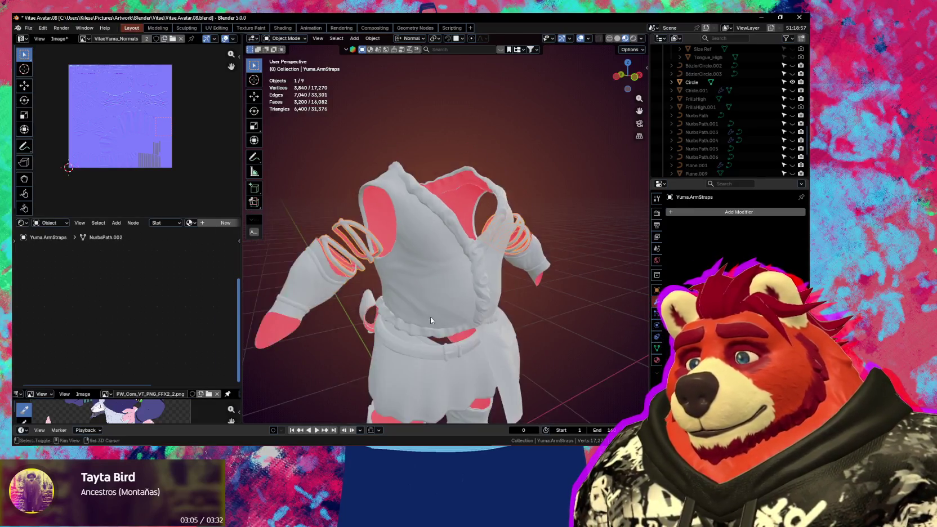
Step: Make Yuma.Shirt the active object and start renaming it
mouse_move(427, 272)
middle_down()
mouse_move(513, 260)
mouse_move(452, 260)
mouse_move(487, 270)
middle_up()
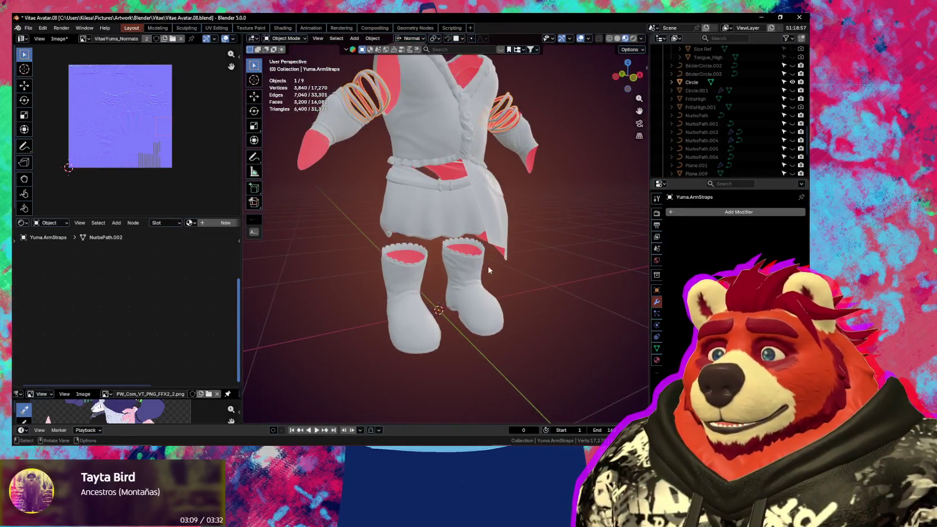
middle_drag(508, 232, 498, 235)
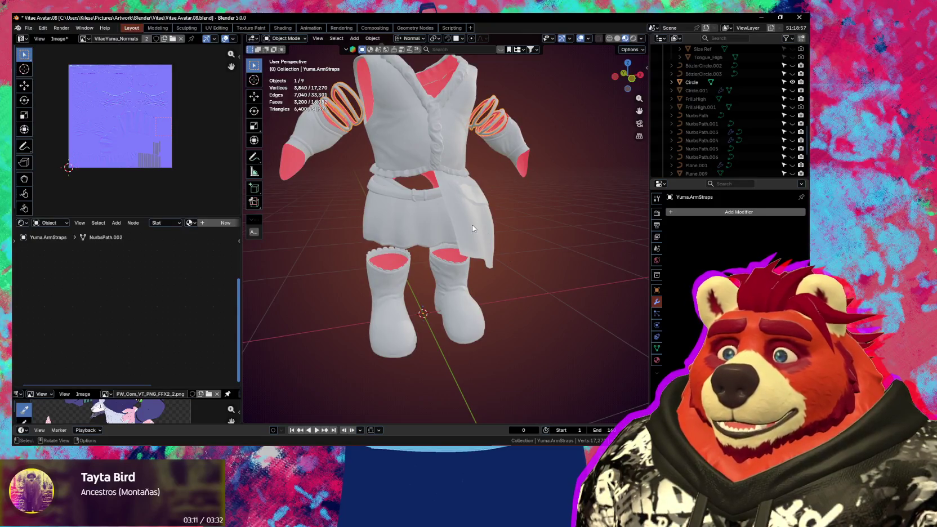
click(472, 227)
mouse_move(514, 244)
middle_down()
mouse_move(532, 247)
mouse_move(537, 264)
middle_up()
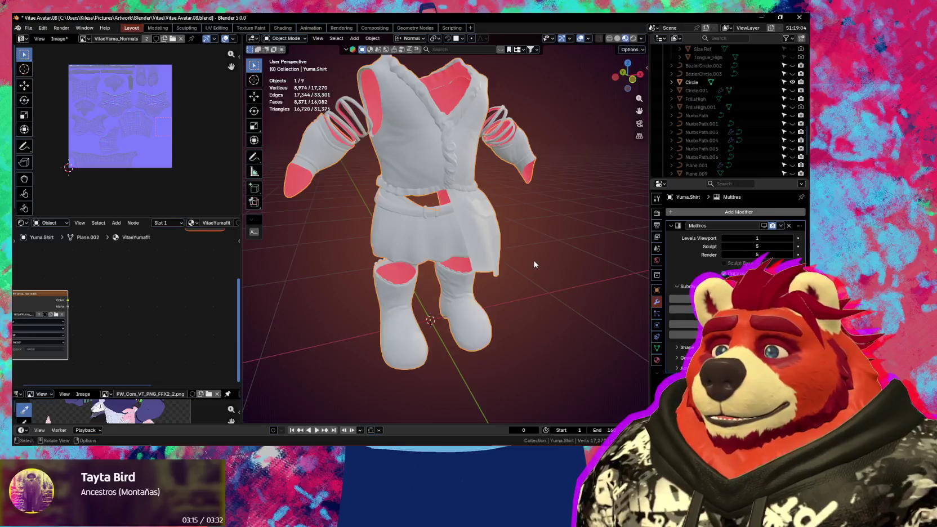
key(F2)
text(Yuma.Mult)
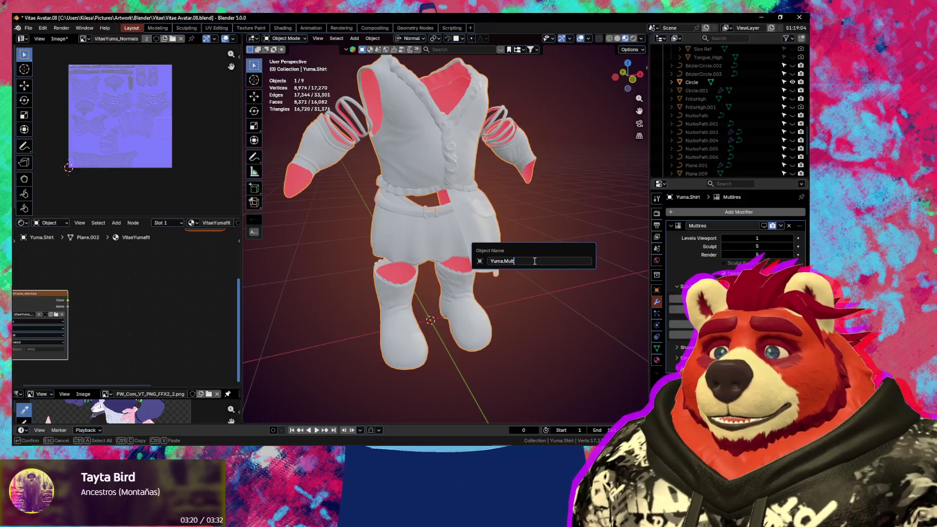
Step: Rename the shirt Yuma.Multi, duplicate it in place, and hide the original
text(i)
key(Return)
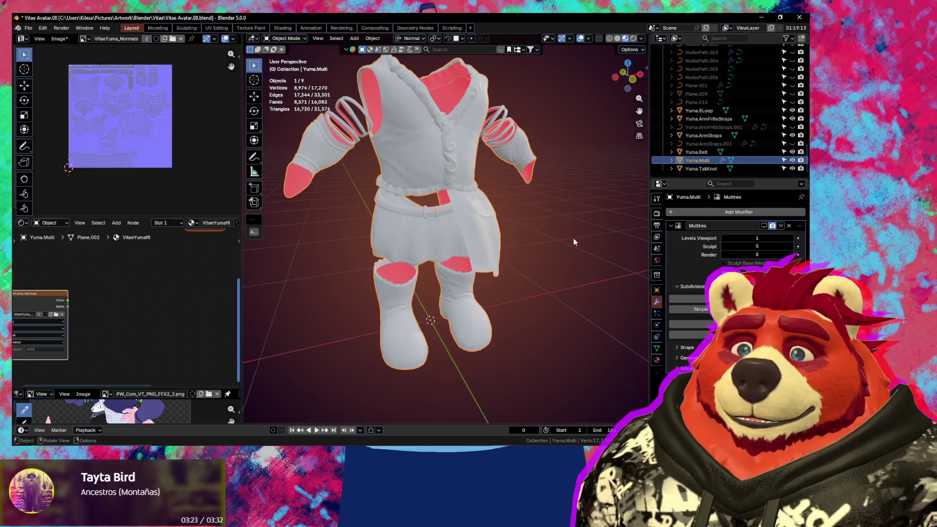
key(shift+d)
key(Escape)
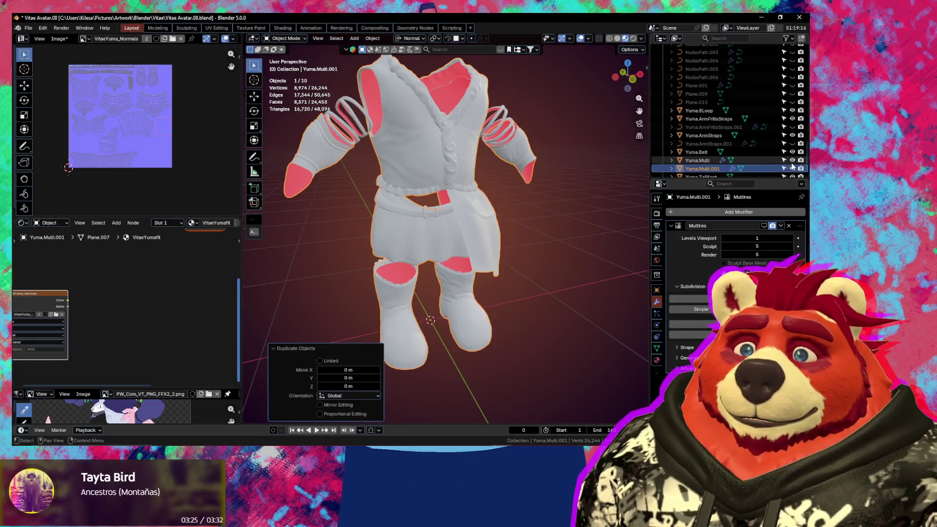
click(792, 161)
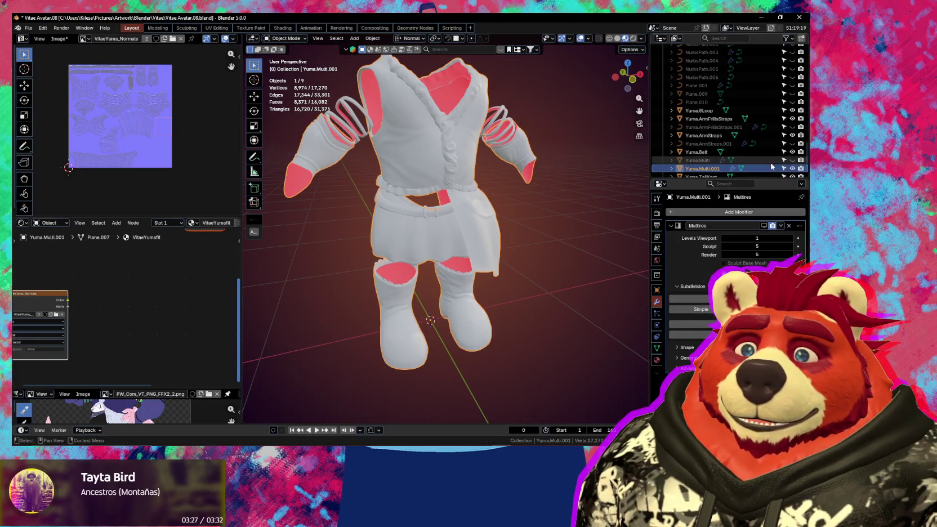
Step: Rename the duplicate Yuma.Outfit and remove its Multires modifier
double_click(708, 169)
text(Outf)
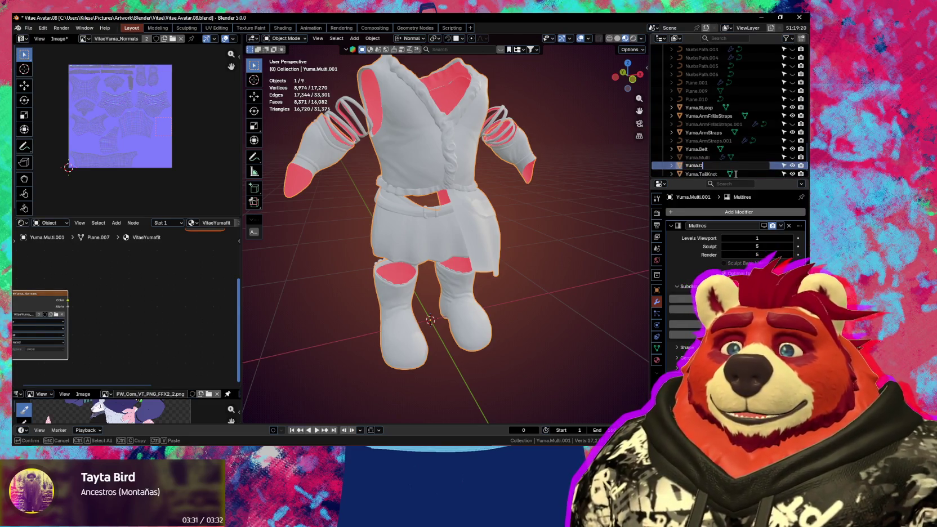
text(it)
key(Return)
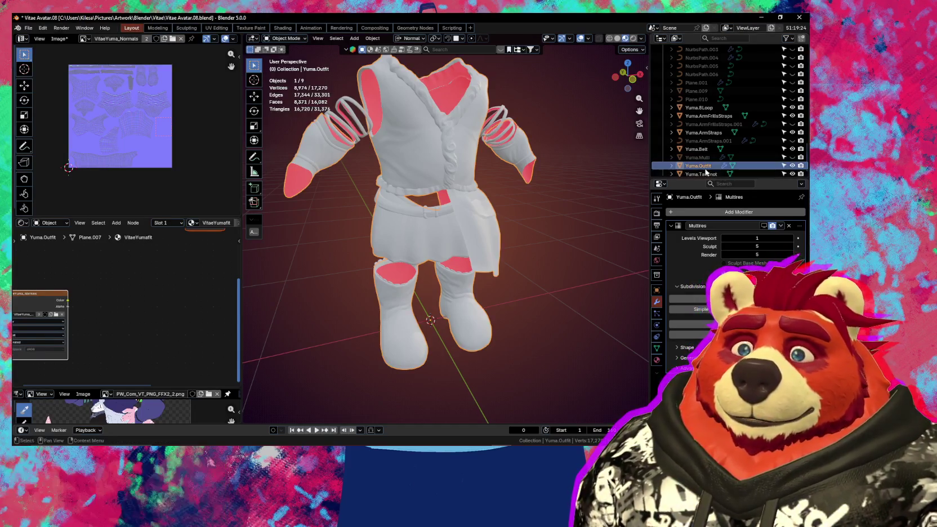
click(705, 175)
click(705, 165)
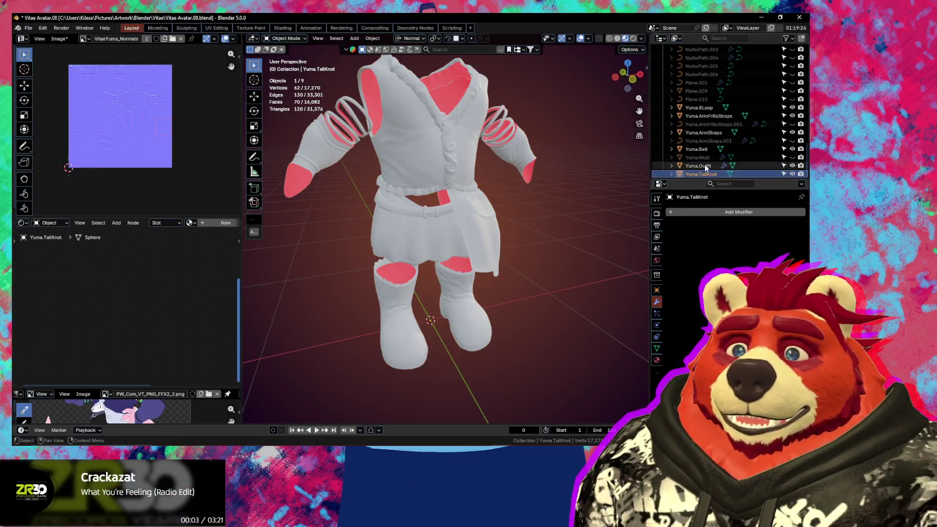
click(790, 226)
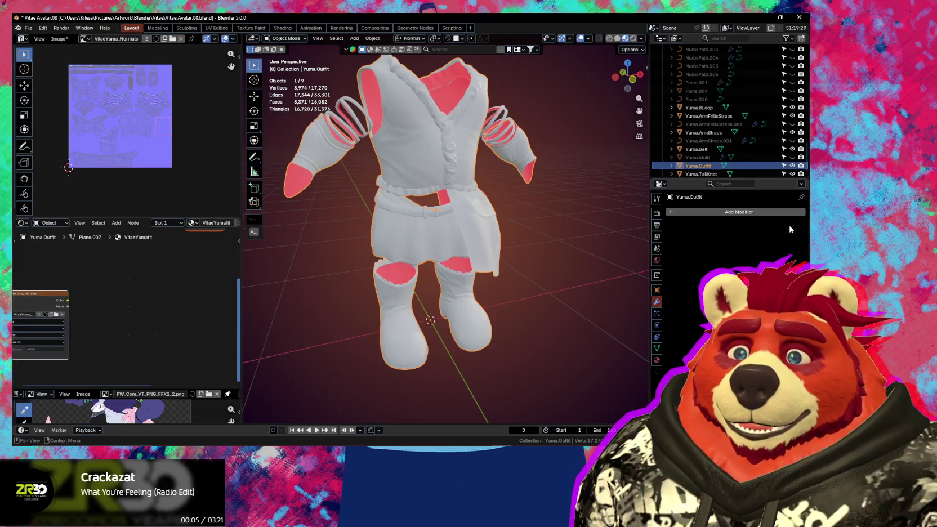
Step: Select the Belt, TailKnot, ArmFrillsStraps, 8Loop, Circle, TailSkirt and TailLoop pieces, with Yuma.Outfit active
key(Up)
key(Up)
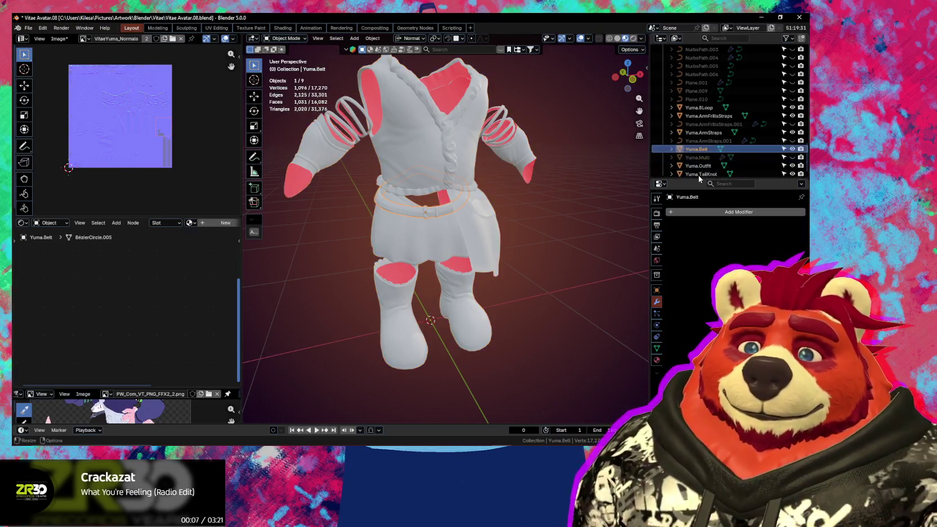
ctrl+click(702, 174)
ctrl+click(699, 166)
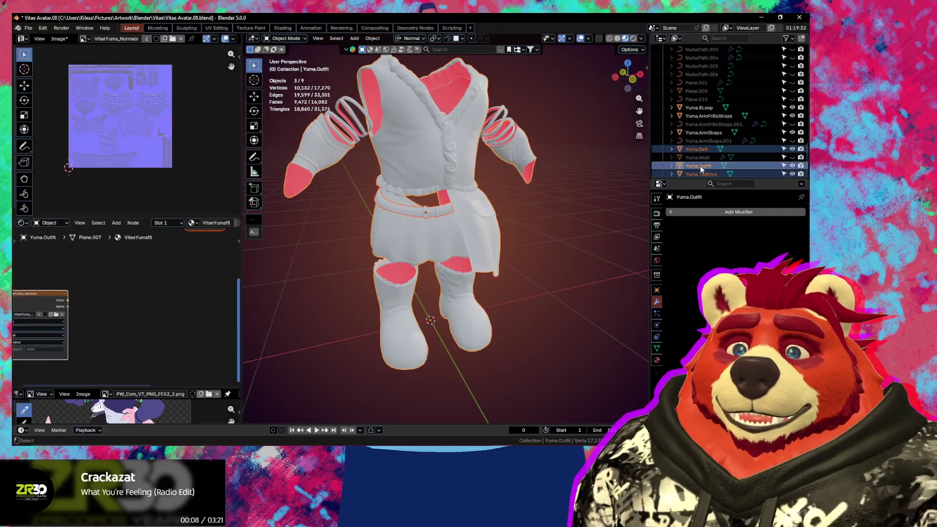
shift+click(708, 116)
ctrl+click(706, 113)
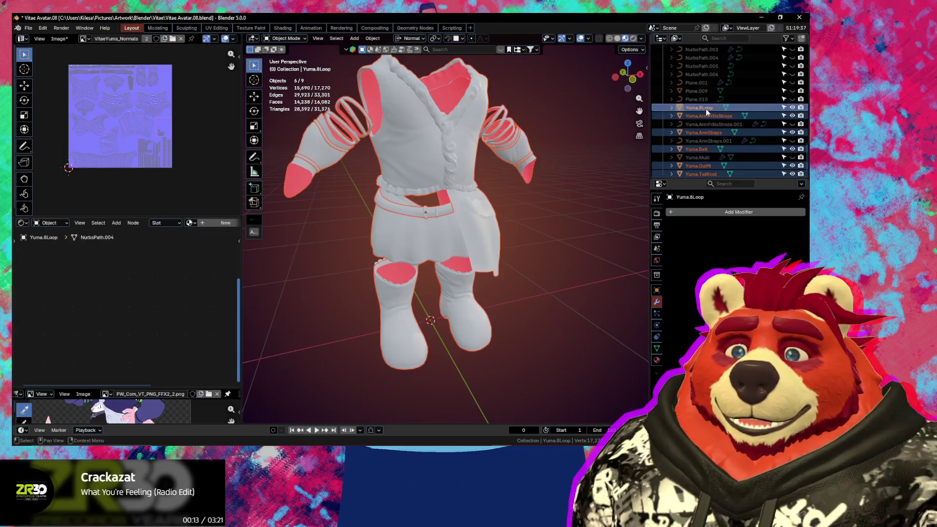
scroll(707, 113, up, 5)
ctrl+click(695, 100)
scroll(696, 102, up, 3)
scroll(699, 104, up, 3)
scroll(705, 107, up, 3)
scroll(708, 110, up, 3)
ctrl+click(718, 132)
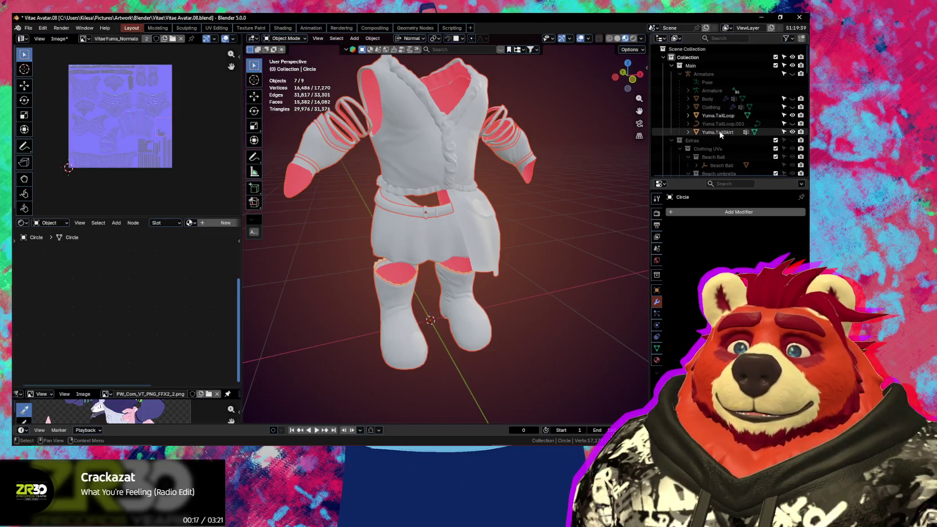
ctrl+click(718, 115)
scroll(722, 118, down, 5)
scroll(716, 121, down, 3)
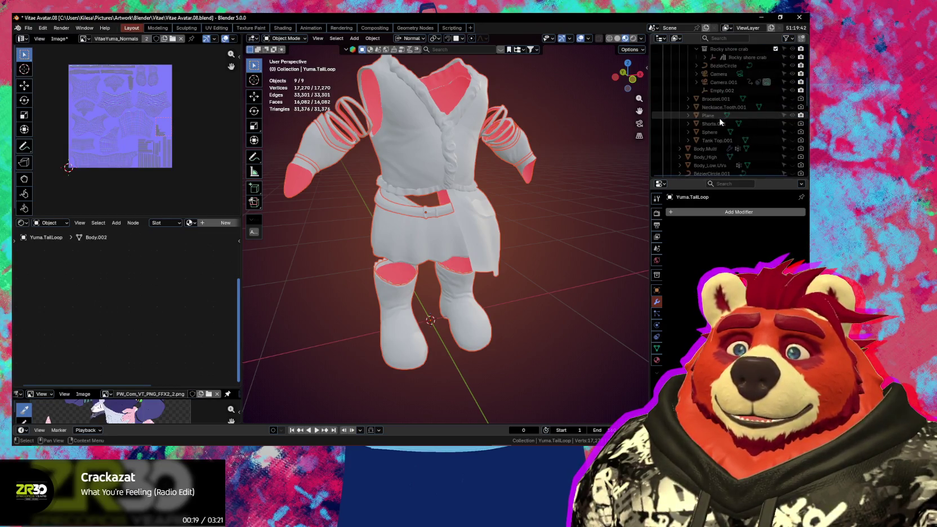
scroll(693, 130, down, 3)
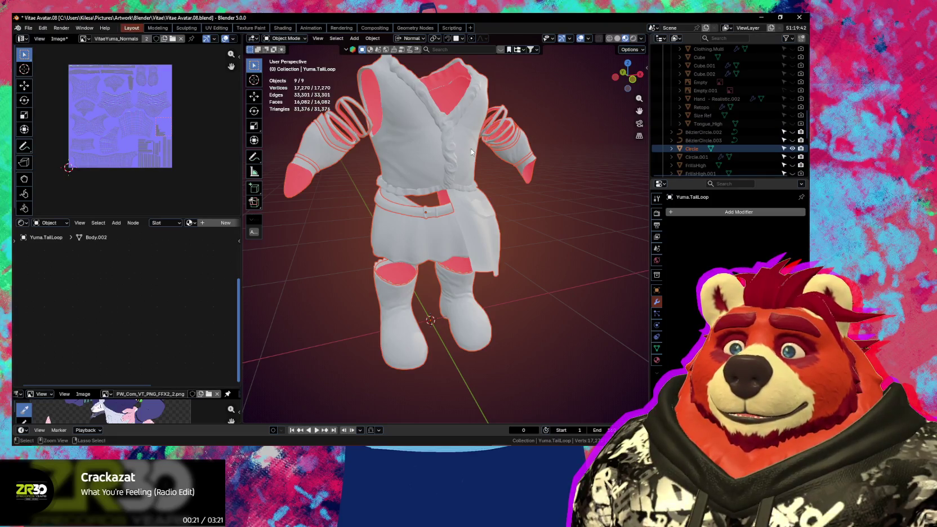
Step: Join the selected clothing into Yuma.Outfit and apply all its transforms
mouse_move(420, 163)
middle_down()
mouse_move(433, 155)
mouse_move(457, 182)
middle_up()
shift+click(445, 155)
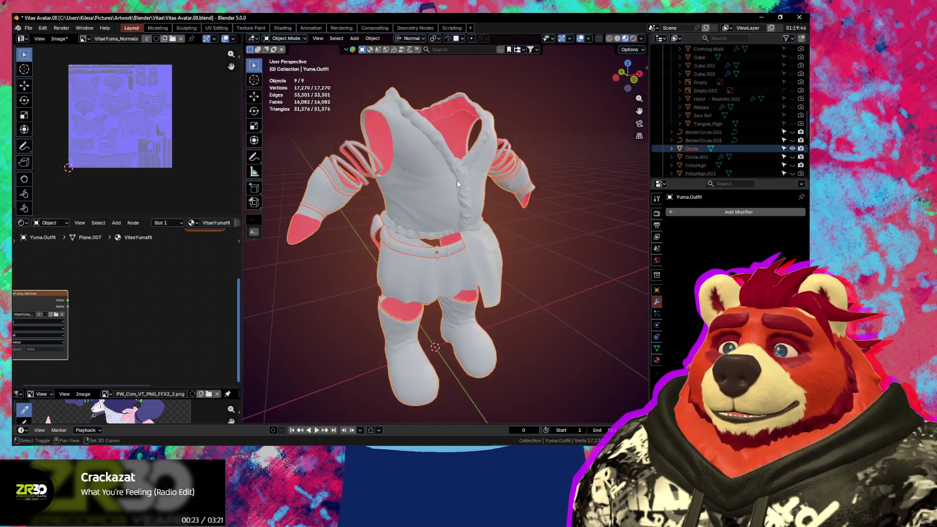
key(Delete)
middle_drag(494, 263, 476, 239)
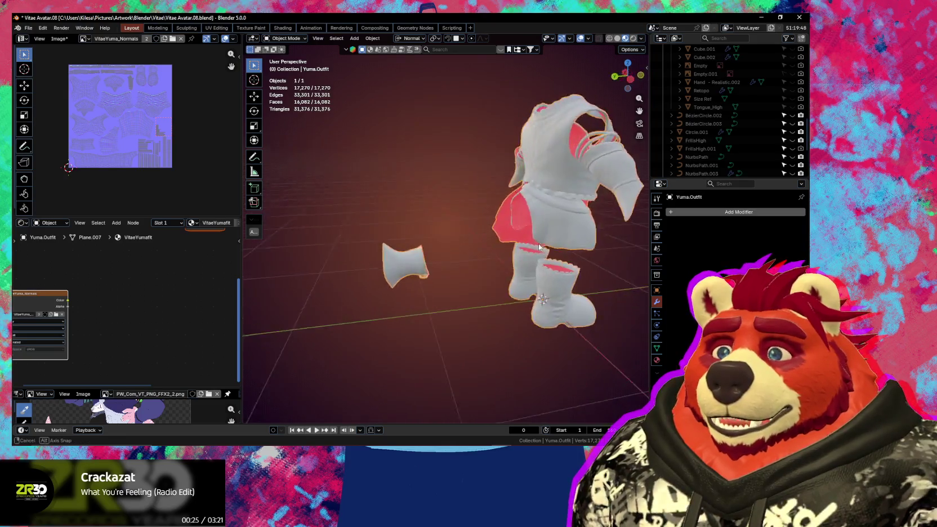
key(ctrl+a)
click(461, 265)
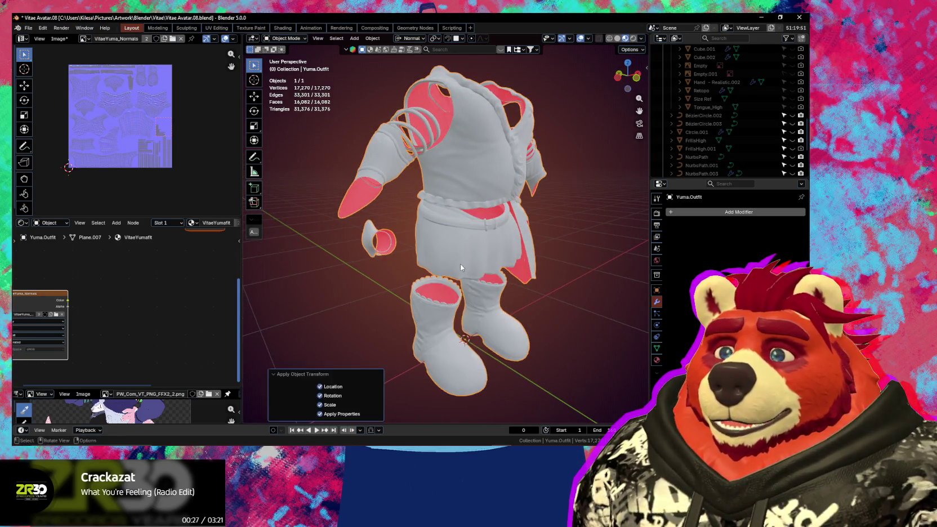
Step: Inspect the joined outfit up close, then unhide the pink body beneath it
mouse_move(438, 259)
middle_down()
mouse_move(545, 266)
mouse_move(525, 258)
mouse_move(512, 234)
mouse_move(441, 251)
mouse_move(493, 248)
mouse_move(448, 243)
mouse_move(465, 259)
mouse_move(443, 267)
mouse_move(496, 281)
mouse_move(518, 257)
middle_up()
mouse_move(519, 224)
middle_down()
mouse_move(461, 264)
mouse_move(444, 254)
mouse_move(437, 226)
mouse_move(513, 246)
mouse_move(553, 242)
middle_up()
scroll(490, 242, up, 3)
scroll(478, 251, up, 2)
scroll(437, 227, down, 5)
scroll(437, 227, up, 5)
scroll(789, 123, up, 3)
scroll(794, 115, up, 4)
scroll(800, 111, up, 4)
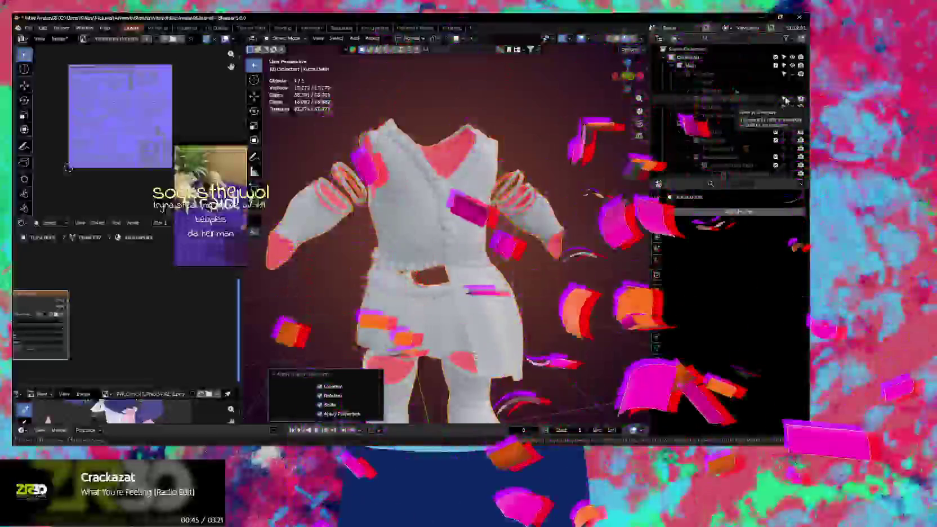
key(alt+h)
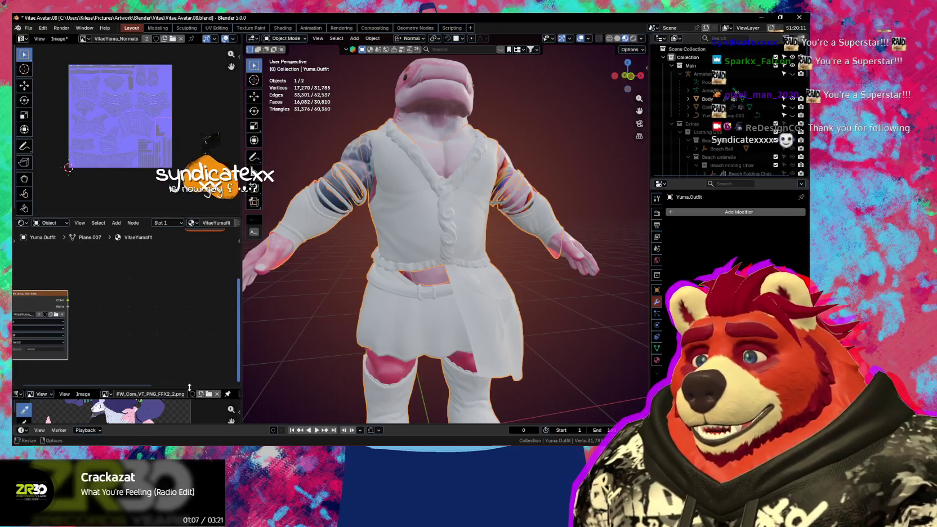
mouse_move(372, 353)
middle_down()
mouse_move(449, 311)
mouse_move(433, 292)
mouse_move(439, 320)
mouse_move(487, 305)
middle_up()
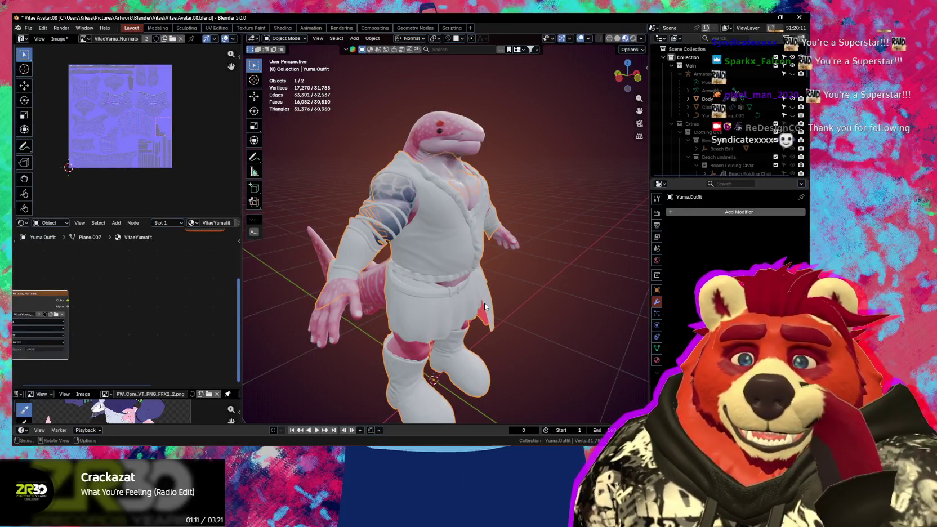
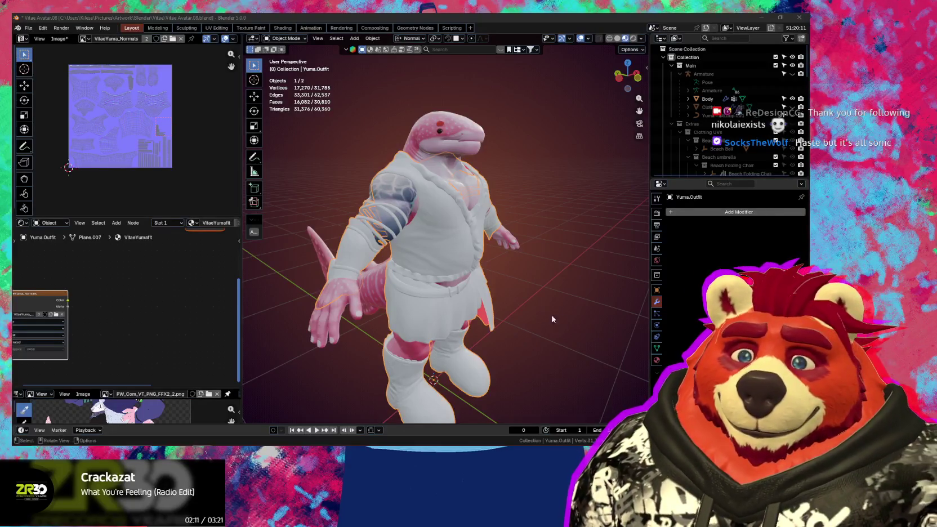
Step: Orbit and zoom the viewport to view the robed character from the front
middle_drag(494, 274, 444, 268)
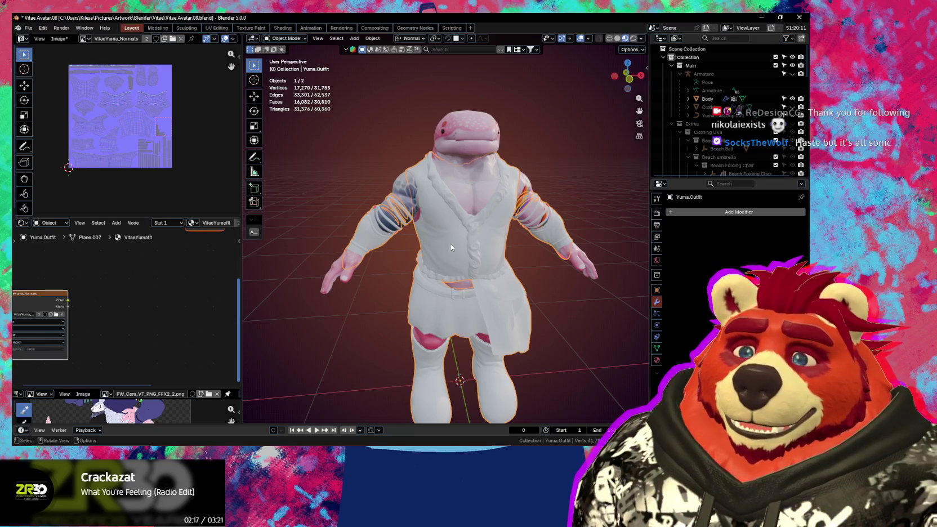
scroll(451, 239, up, 3)
mouse_move(456, 234)
middle_down()
mouse_move(471, 203)
mouse_move(493, 241)
mouse_move(421, 253)
mouse_move(459, 253)
middle_up()
scroll(473, 217, up, 2)
scroll(474, 217, up, 2)
scroll(448, 295, down, 2)
scroll(429, 256, down, 2)
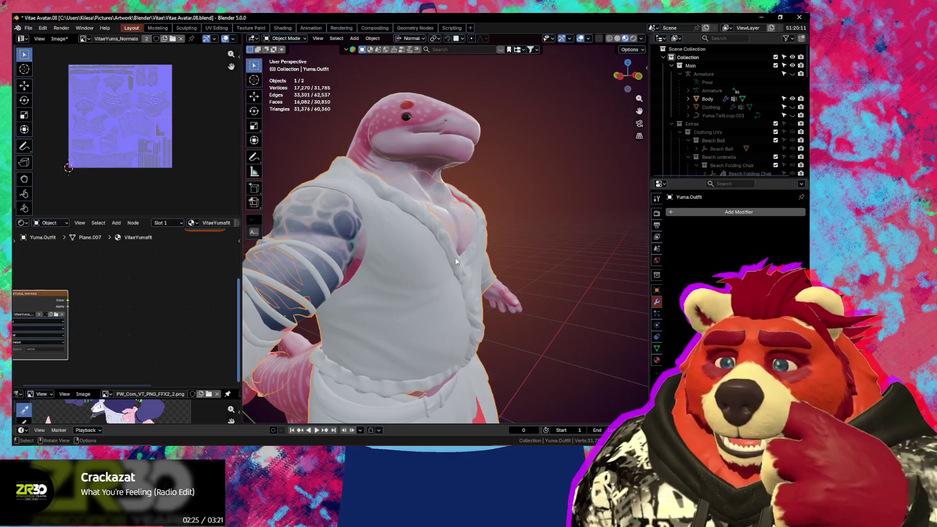
middle_drag(456, 261, 448, 276)
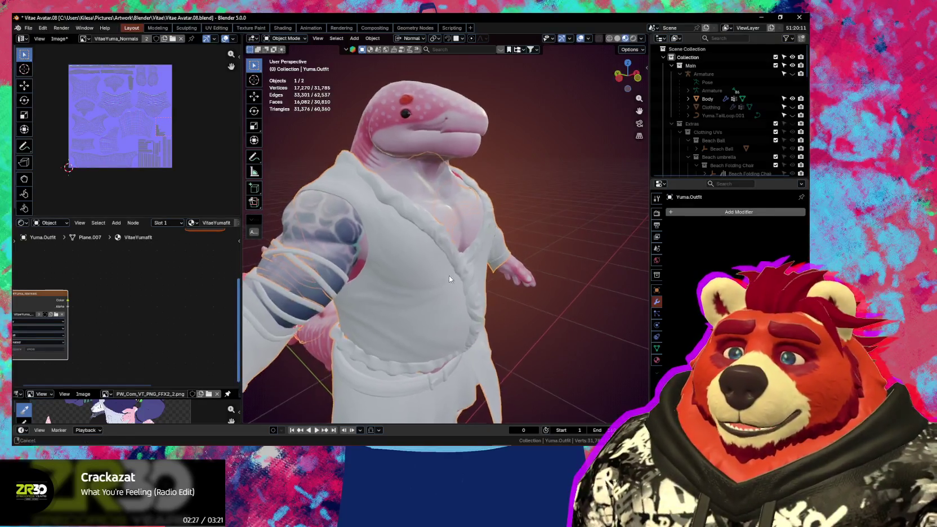
scroll(457, 244, down, 2)
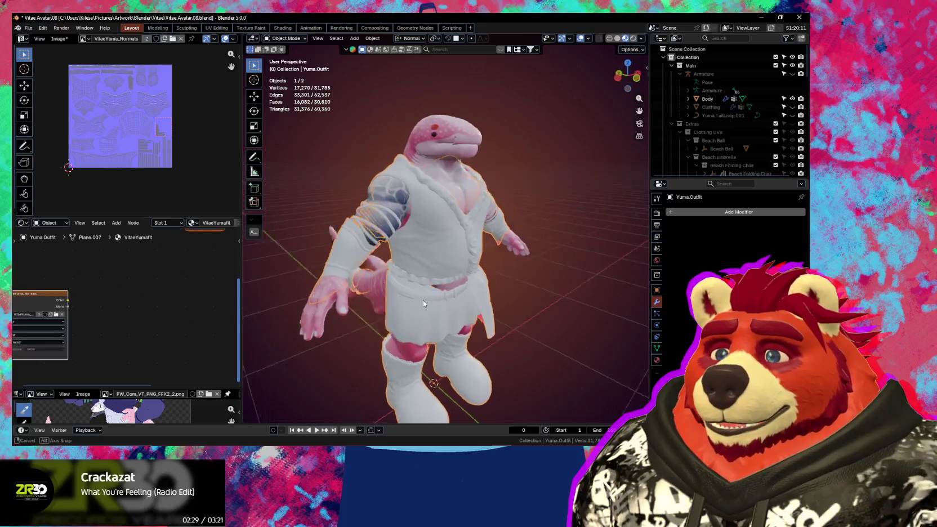
scroll(417, 300, up, 2)
mouse_move(417, 300)
middle_down()
mouse_move(459, 266)
mouse_move(415, 214)
middle_up()
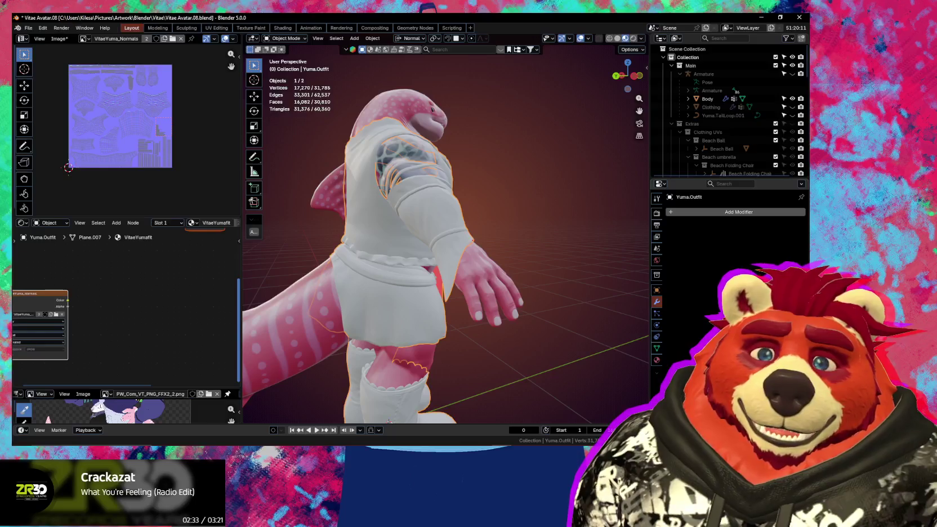
mouse_move(424, 282)
middle_down()
mouse_move(379, 260)
mouse_move(439, 269)
mouse_move(412, 246)
mouse_move(418, 265)
middle_up()
scroll(457, 242, up, 3)
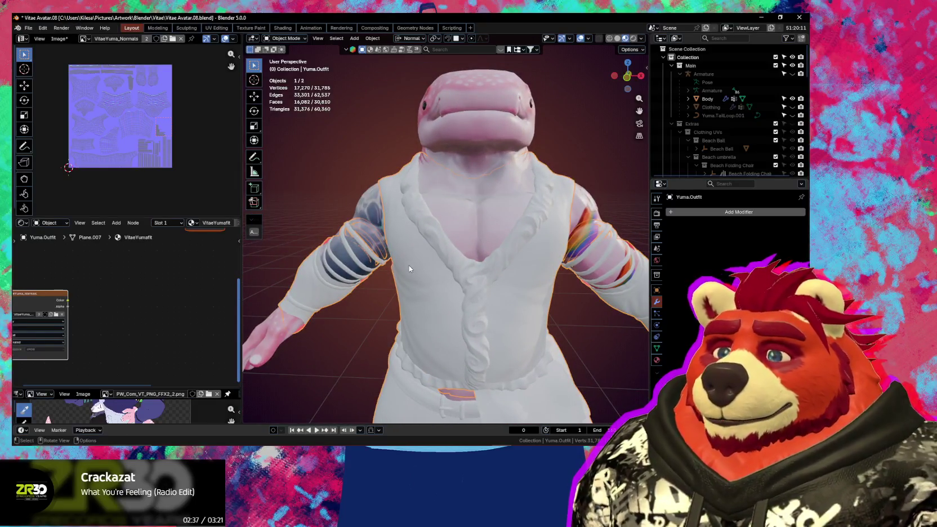
Step: Show the Ucupaint sidebar and enlarge the reference image, panned to the character's torso
key(n)
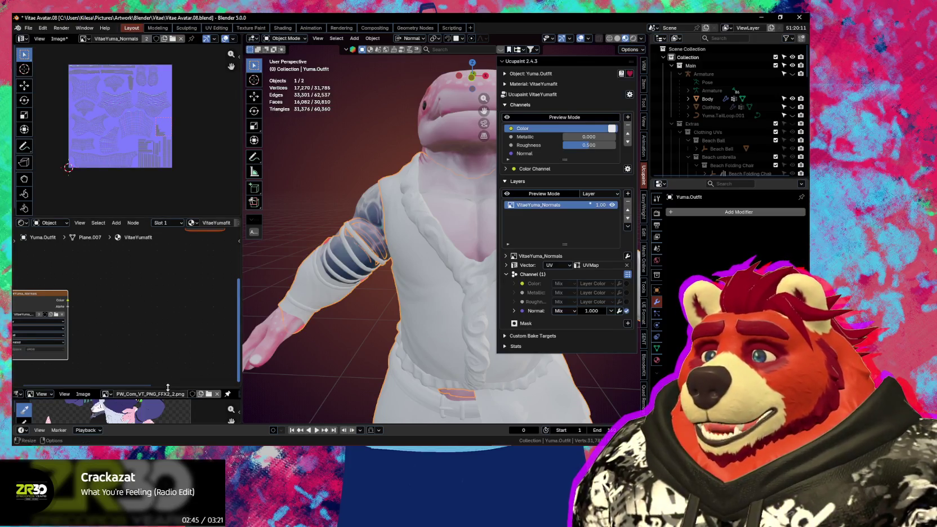
drag(168, 389, 178, 260)
mouse_move(160, 352)
middle_down()
mouse_move(171, 342)
mouse_move(152, 354)
middle_up()
scroll(167, 344, down, 1)
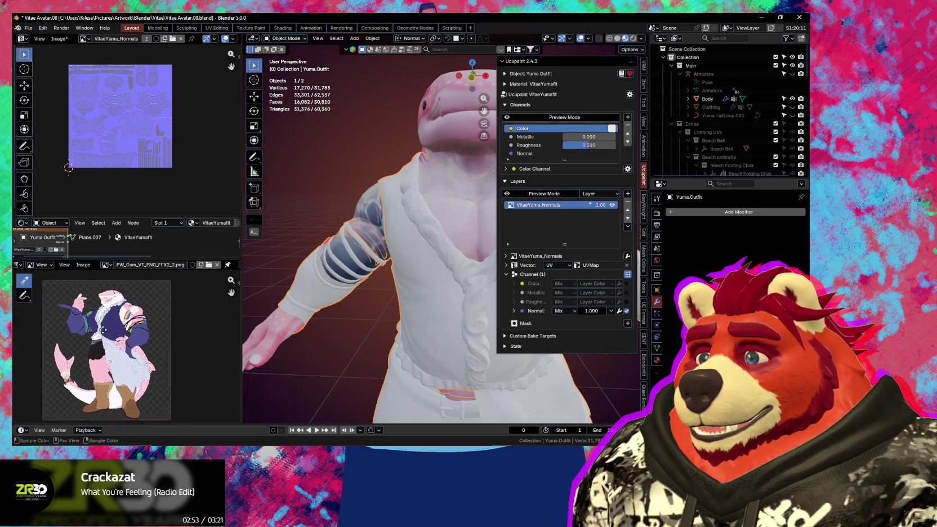
middle_drag(107, 328, 113, 328)
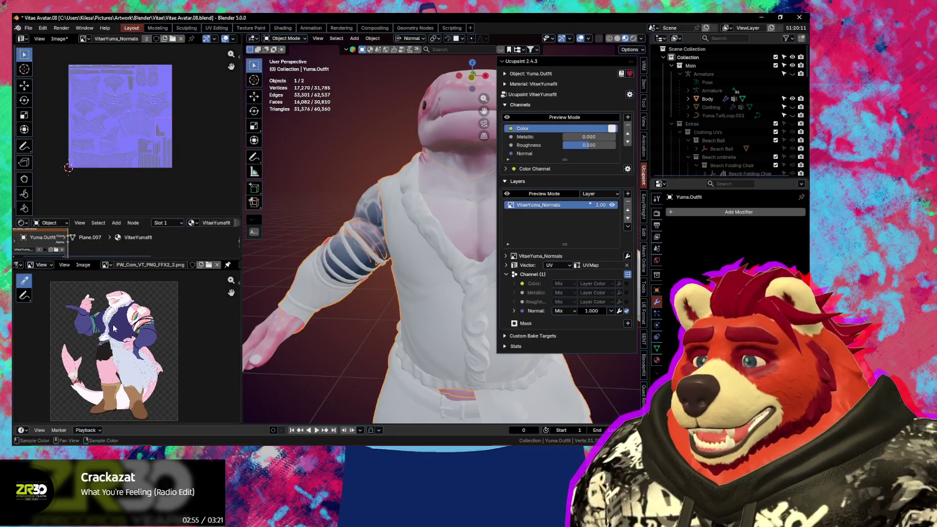
scroll(113, 328, up, 3)
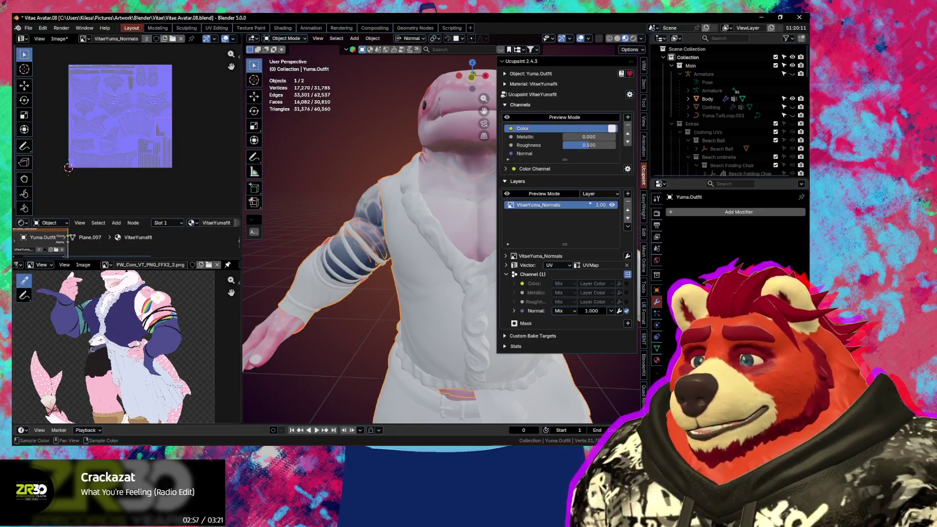
middle_drag(128, 340, 143, 351)
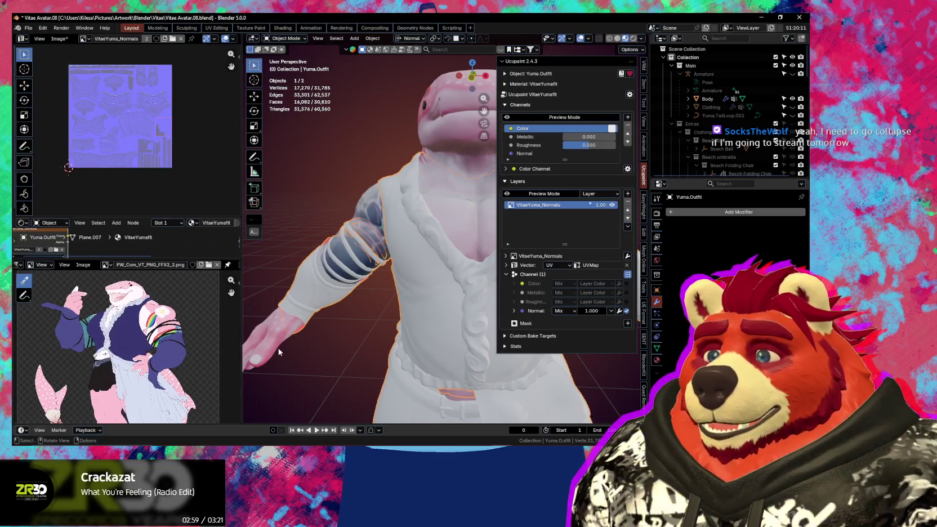
middle_drag(259, 352, 384, 358)
Step: Hide the Ucupaint sidebar and orbit in on the character's head and upper torso
key(n)
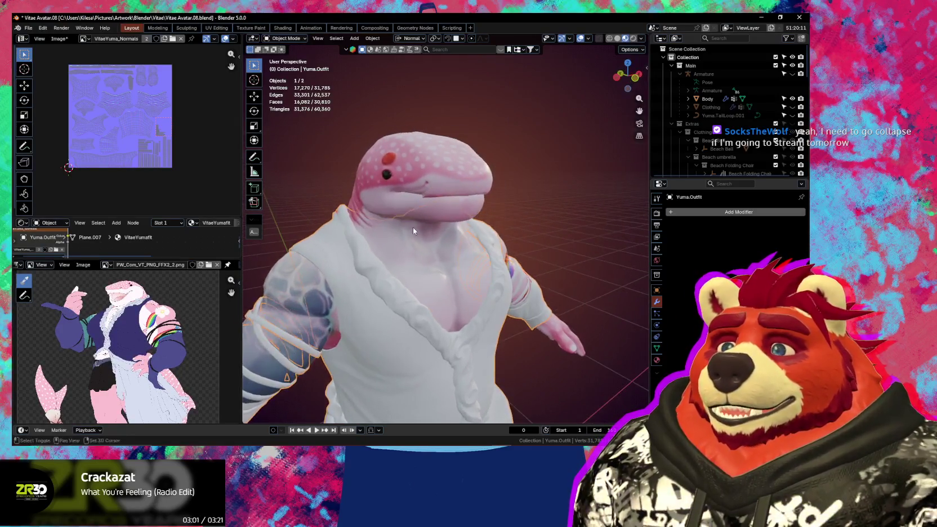
scroll(417, 169, up, 4)
scroll(418, 164, up, 1)
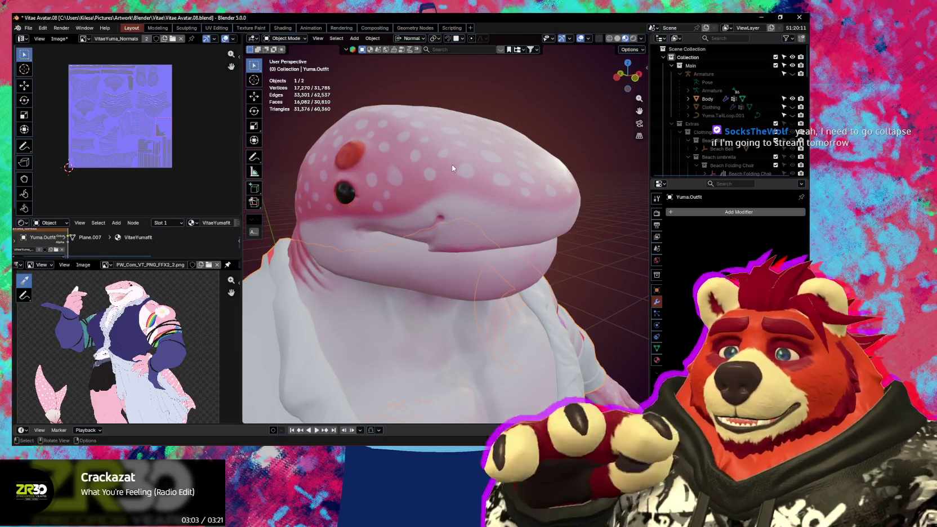
mouse_move(453, 175)
middle_down()
mouse_move(463, 201)
mouse_move(471, 169)
mouse_move(470, 299)
mouse_move(446, 313)
mouse_move(478, 302)
mouse_move(463, 249)
mouse_move(480, 298)
mouse_move(476, 227)
mouse_move(475, 241)
middle_up()
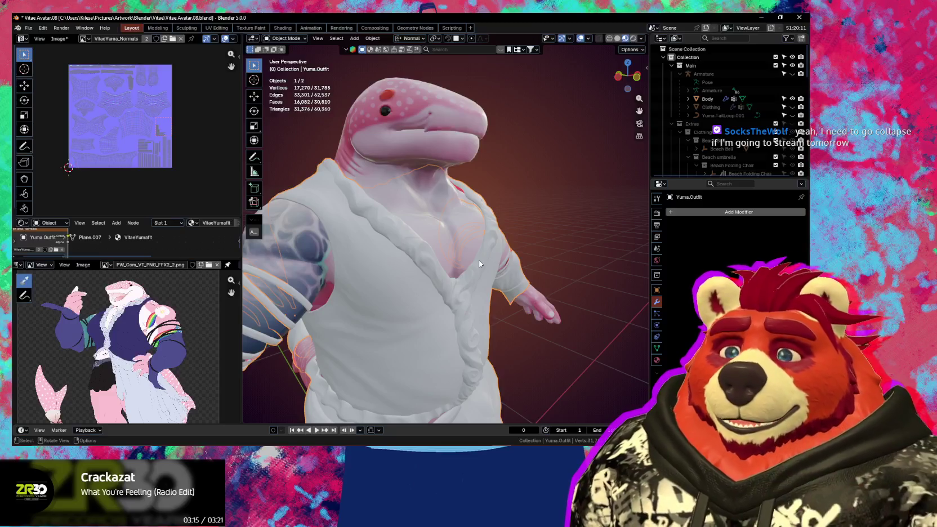
mouse_move(448, 267)
middle_down()
mouse_move(432, 261)
mouse_move(454, 277)
mouse_move(405, 275)
middle_up()
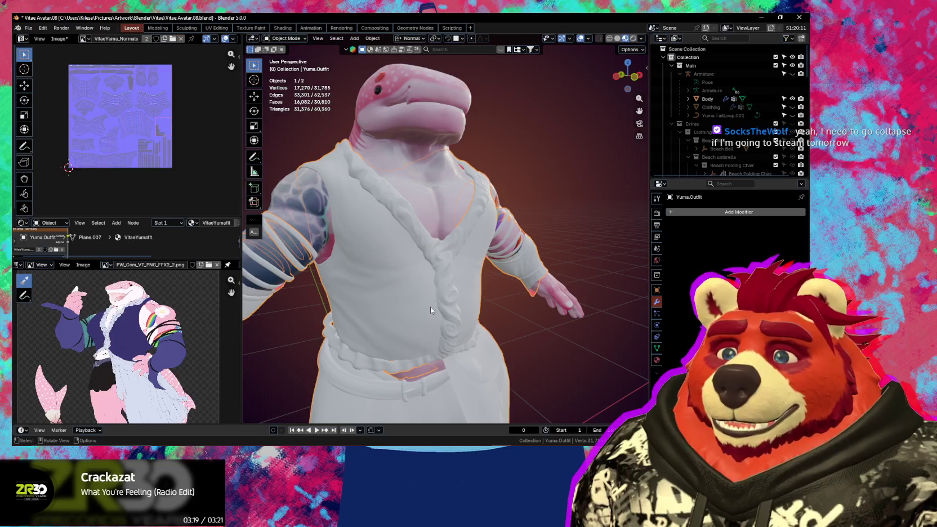
scroll(425, 274, up, 2)
middle_drag(427, 277, 454, 283)
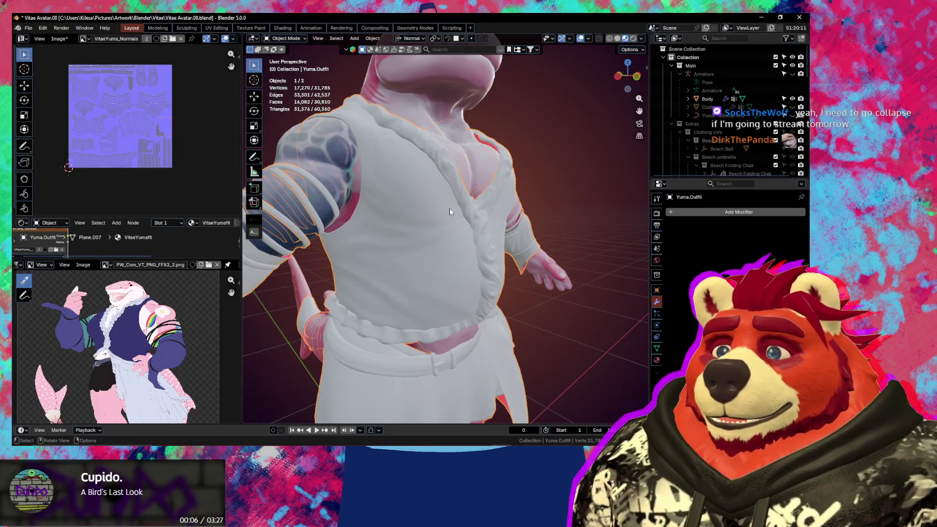
mouse_move(450, 212)
middle_down()
mouse_move(443, 210)
mouse_move(452, 247)
mouse_move(476, 256)
middle_up()
Step: Add a Solid Color w/ Image Mask layer in purple sampled from the reference outfit
key(n)
scroll(234, 388, up, 1)
scroll(234, 388, up, 2)
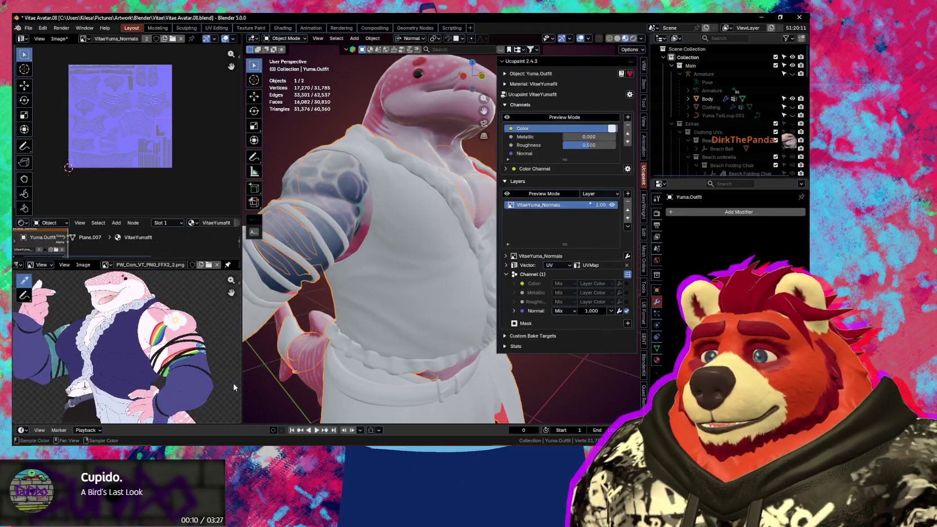
click(626, 194)
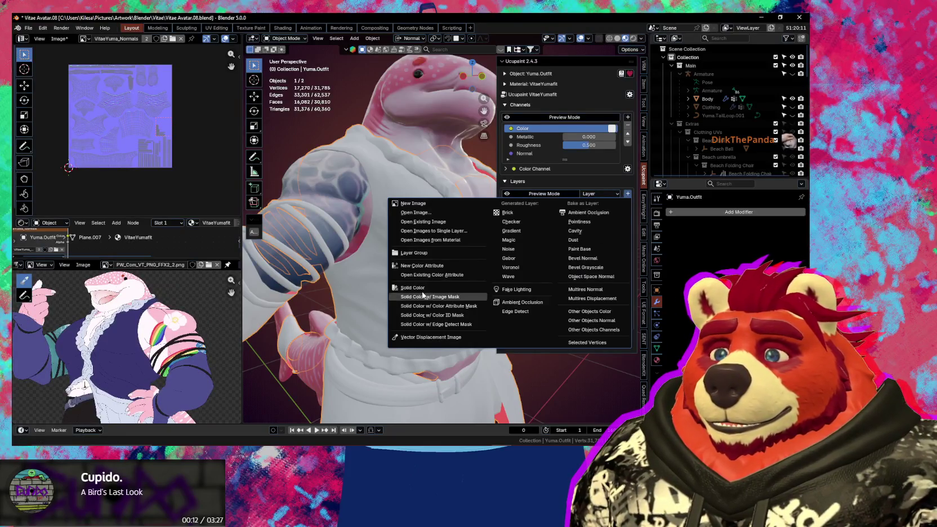
click(425, 297)
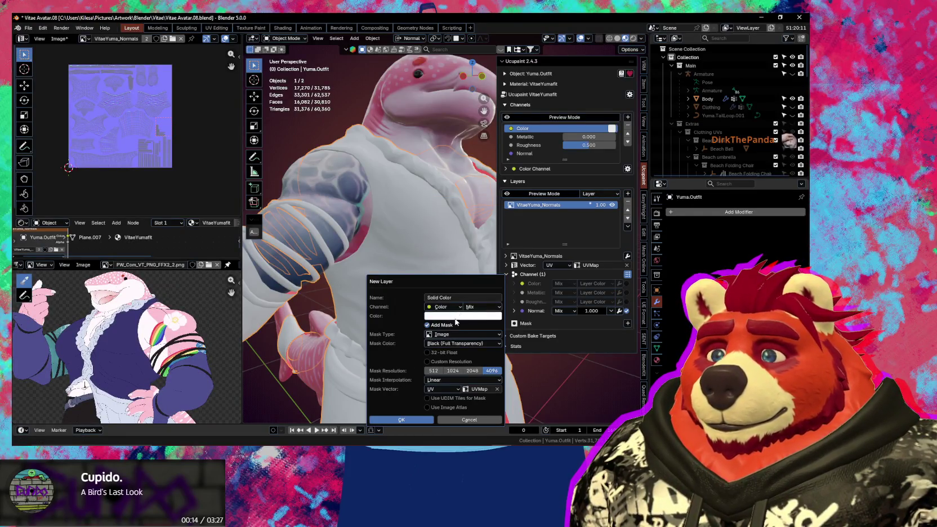
click(483, 317)
click(500, 303)
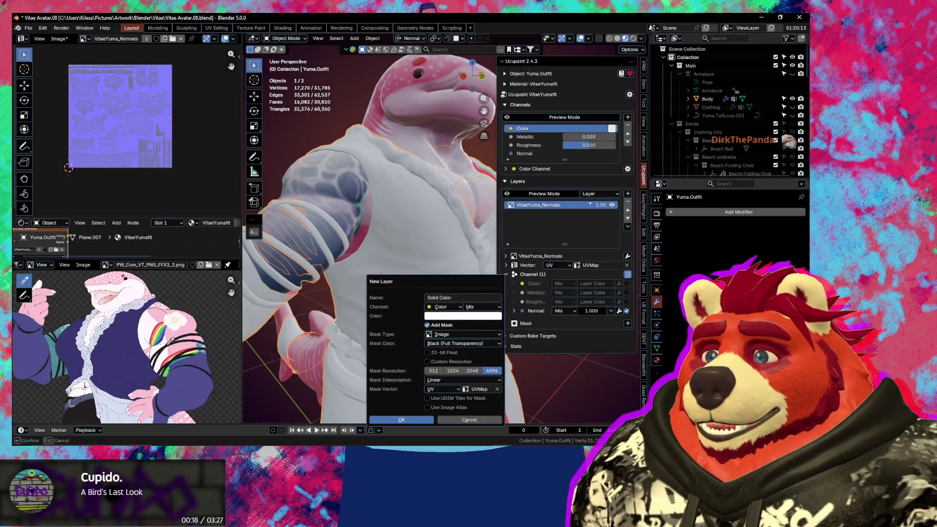
click(120, 116)
click(401, 420)
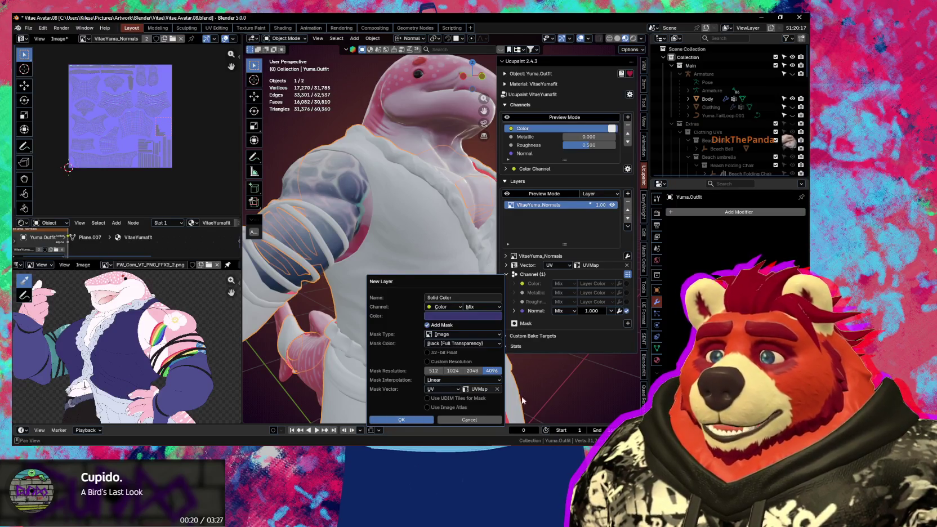
Step: Add another image-masked solid colour layer in the whitish lace colour from the reference
click(628, 194)
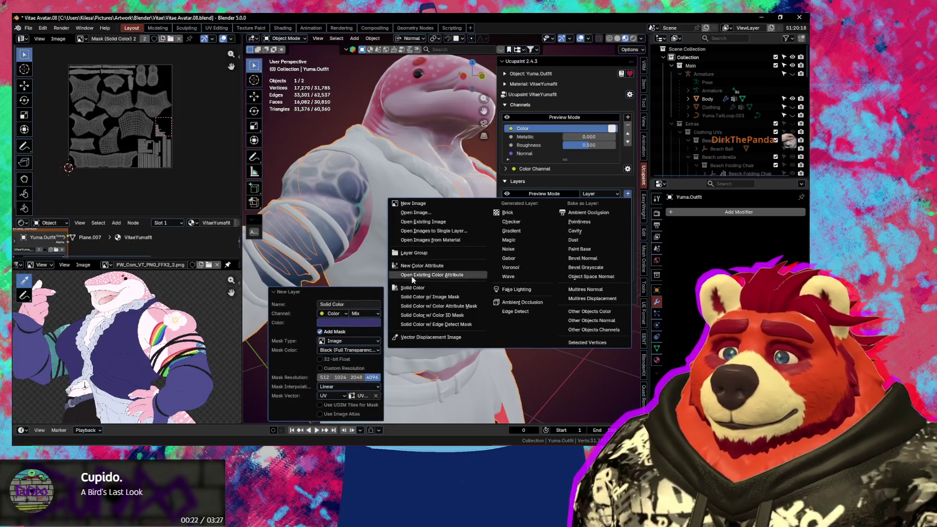
click(419, 297)
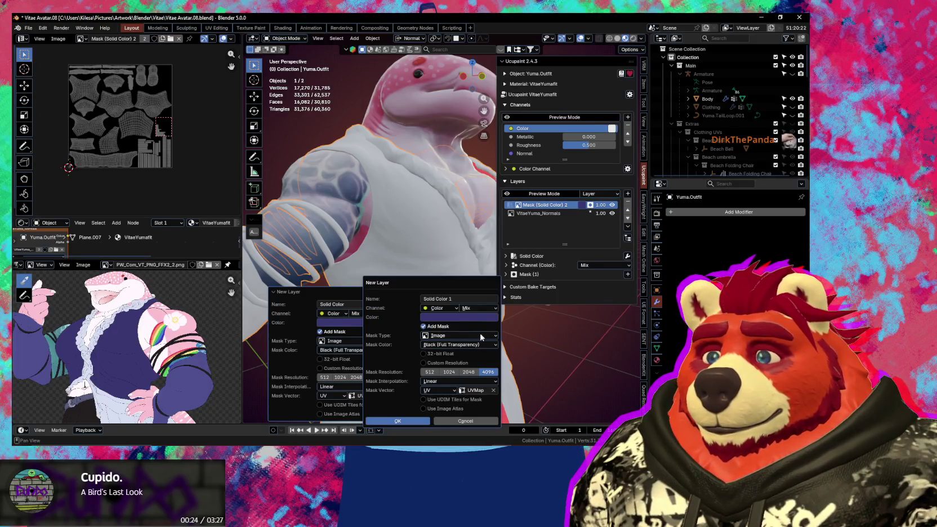
click(482, 317)
click(501, 309)
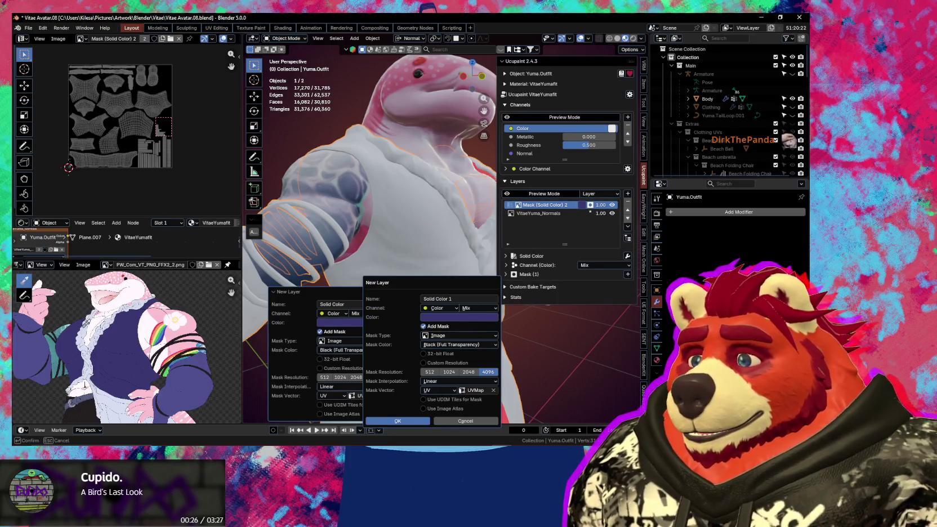
click(99, 331)
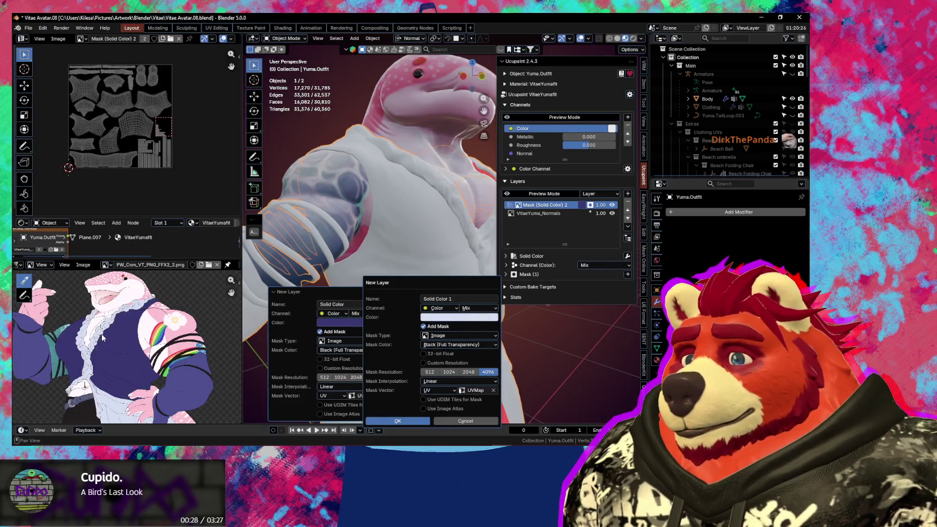
click(386, 421)
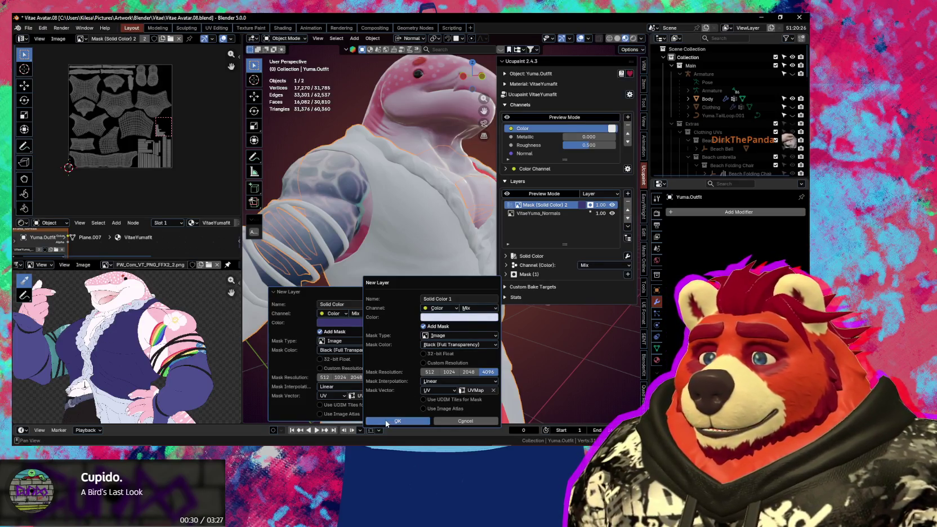
scroll(115, 359, up, 5)
scroll(114, 359, down, 2)
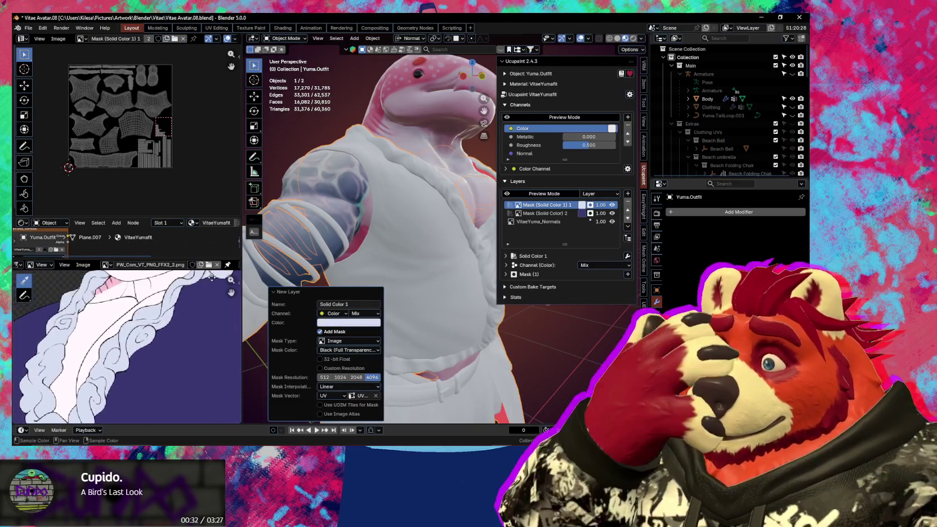
scroll(113, 349, down, 3)
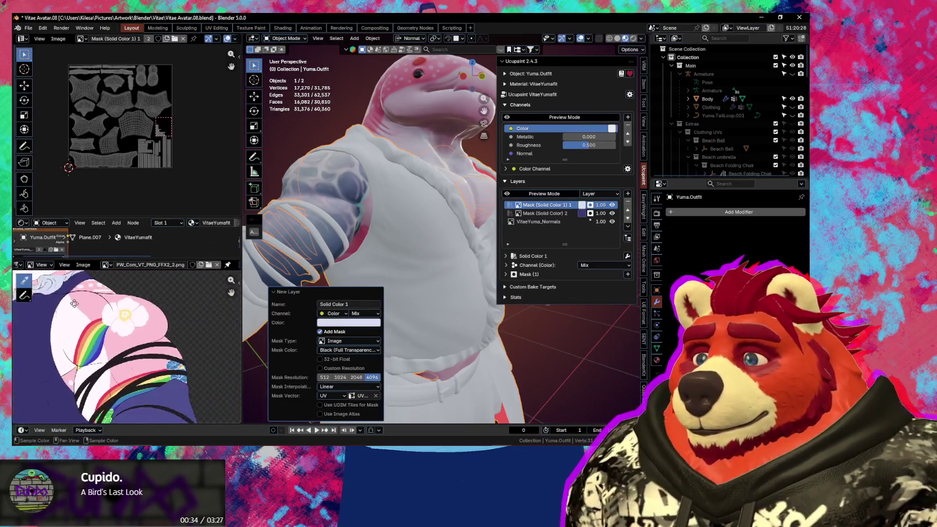
scroll(73, 381, up, 3)
scroll(73, 381, up, 1)
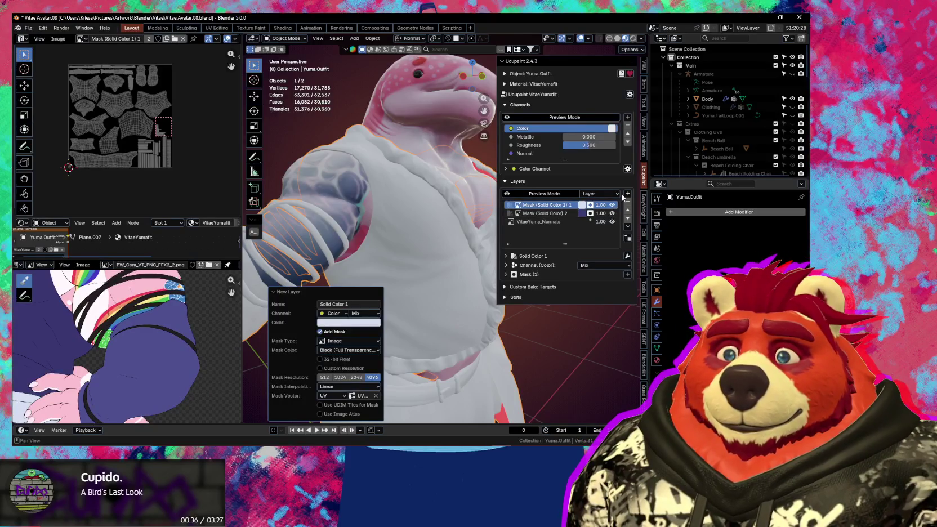
Step: Add Solid Color 2 with an image mask in dark purple sampled from the reference
click(627, 194)
click(433, 299)
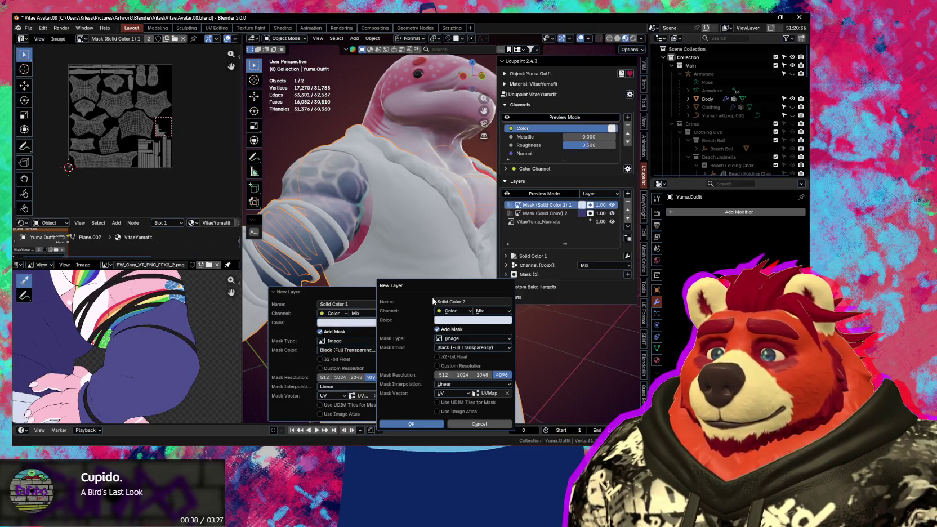
click(479, 321)
click(510, 308)
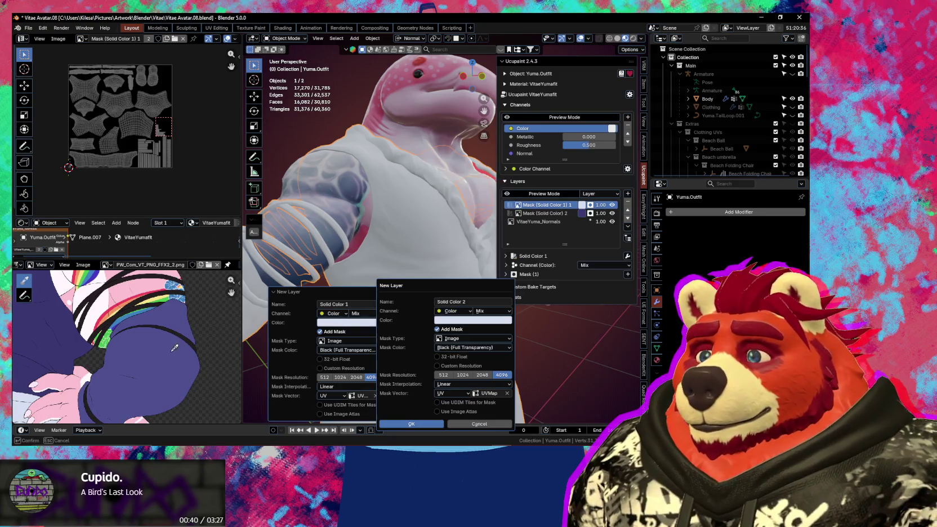
click(162, 357)
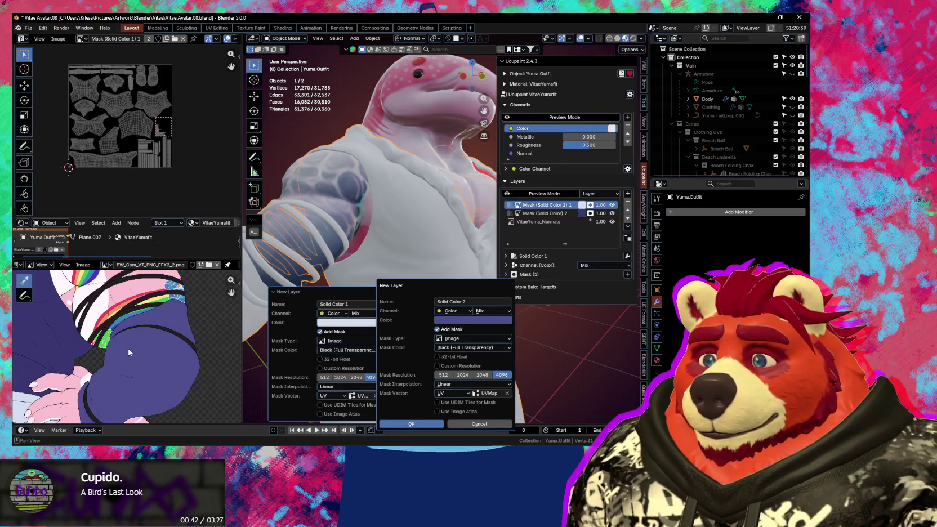
key(Return)
scroll(128, 353, down, 3)
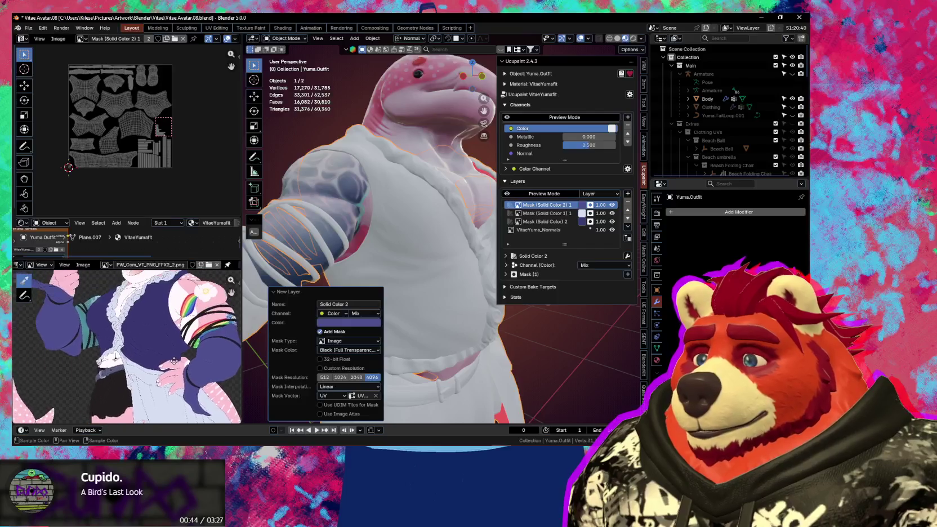
scroll(169, 416, down, 5)
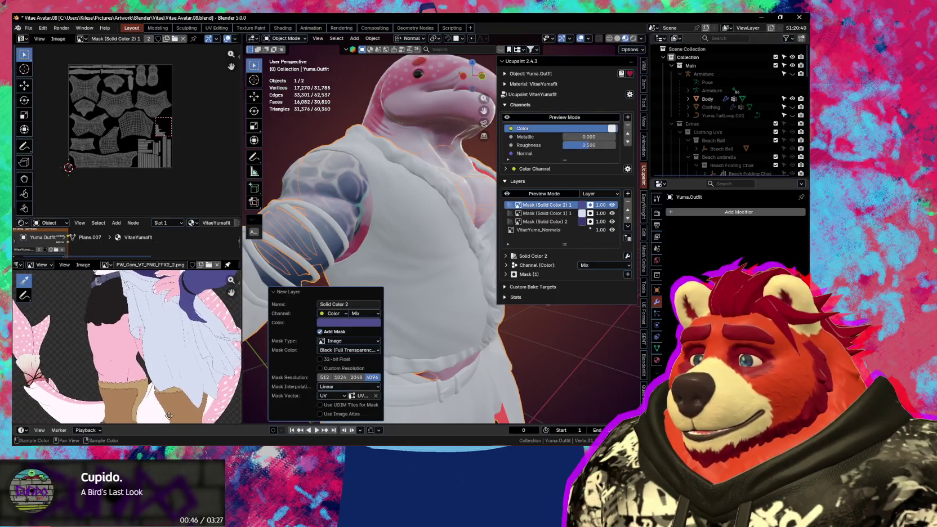
scroll(169, 416, up, 2)
scroll(169, 415, up, 2)
scroll(169, 416, up, 2)
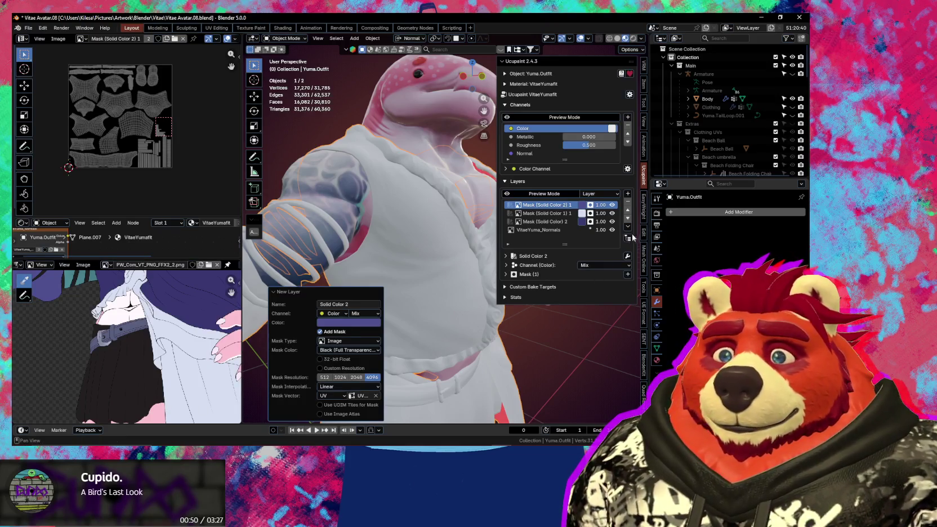
Step: Add Solid Color 3 with an image mask, its colour sampled from the reference
click(627, 195)
click(443, 300)
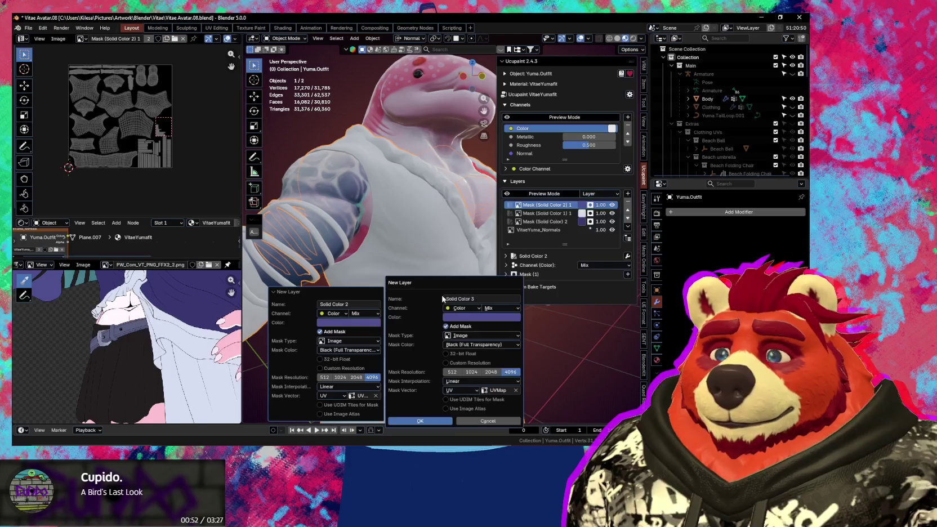
click(490, 318)
click(513, 309)
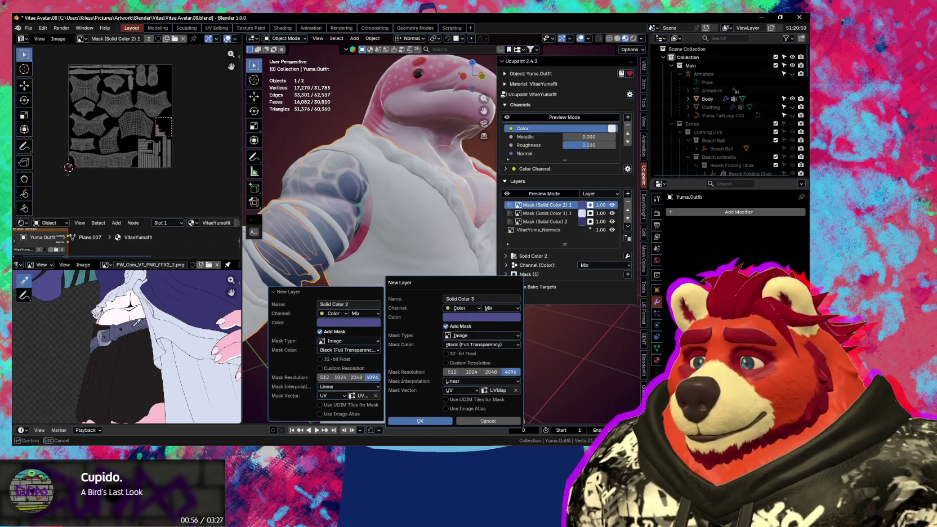
click(135, 326)
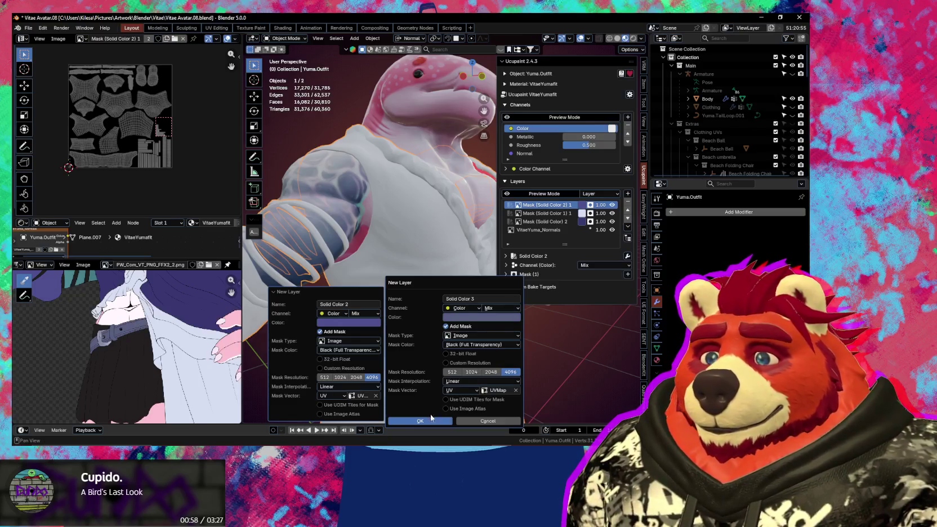
key(Return)
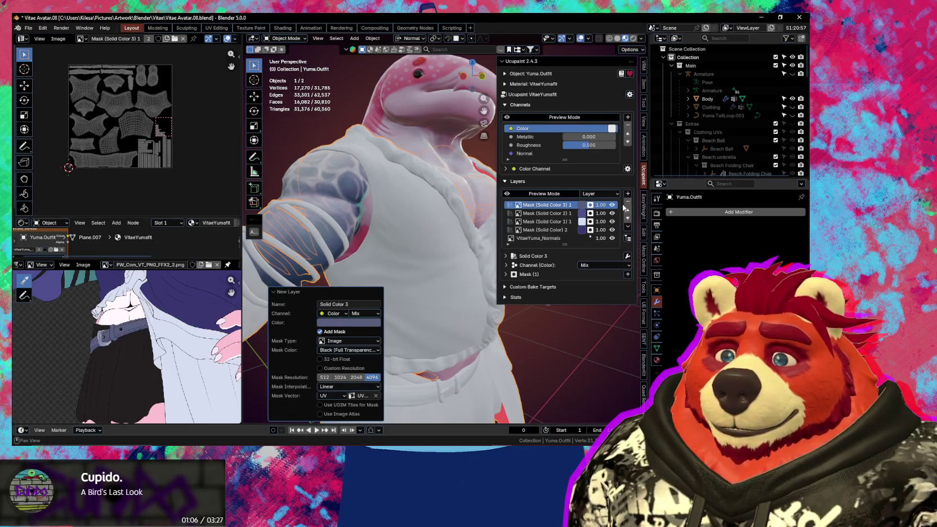
Step: Add Solid Color 4 with a 4096 image mask in dark slate-blue sampled from the reference
click(628, 193)
click(445, 296)
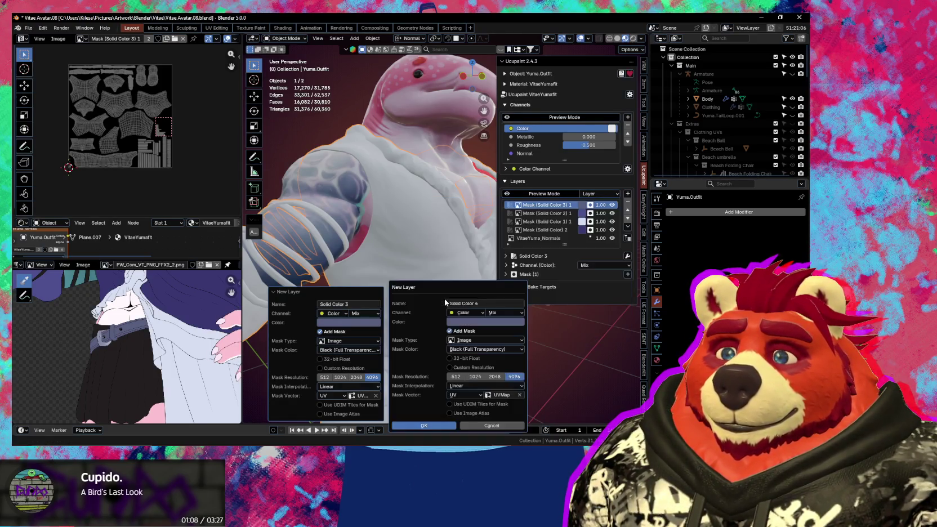
click(483, 322)
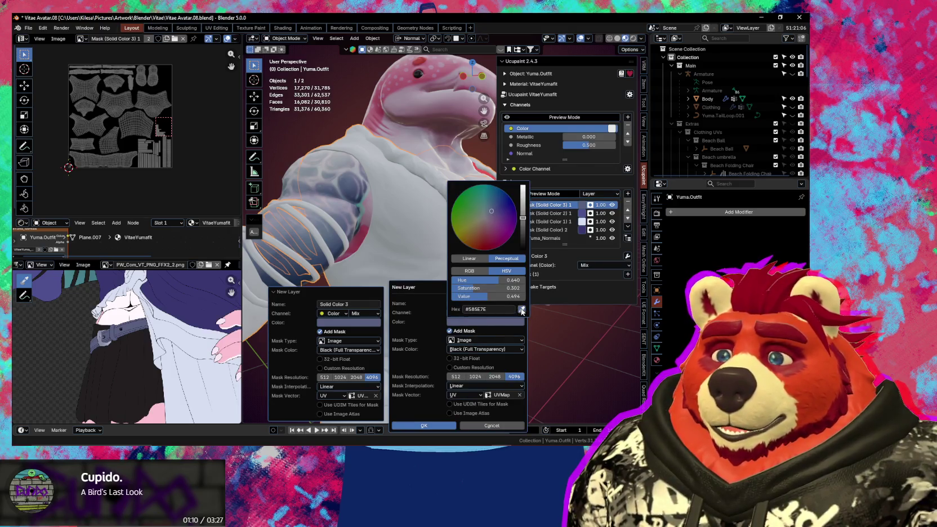
click(522, 310)
click(135, 364)
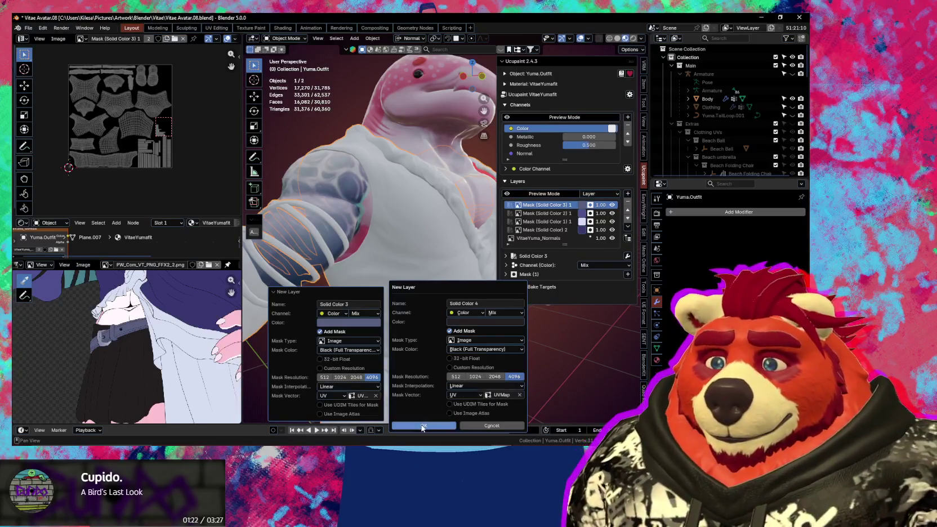
click(425, 426)
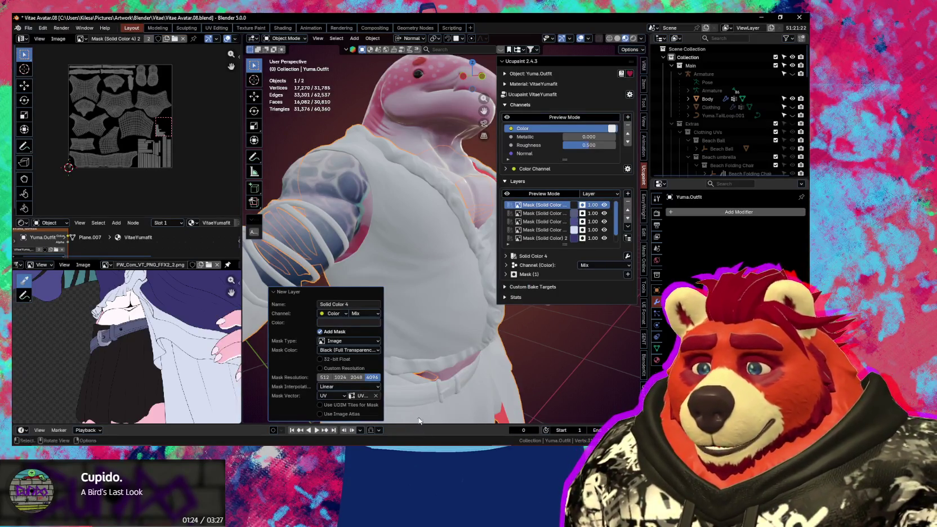
Step: Frame the reference on the character's boots and bring up the Ucupaint add-layer menu
middle_drag(445, 359, 431, 358)
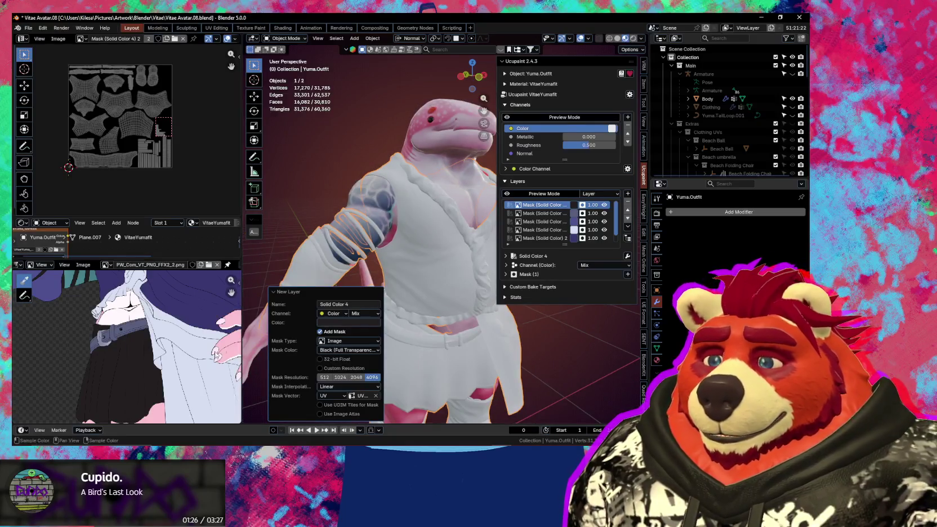
scroll(189, 380, down, 2)
scroll(188, 380, down, 2)
middle_drag(189, 380, 173, 349)
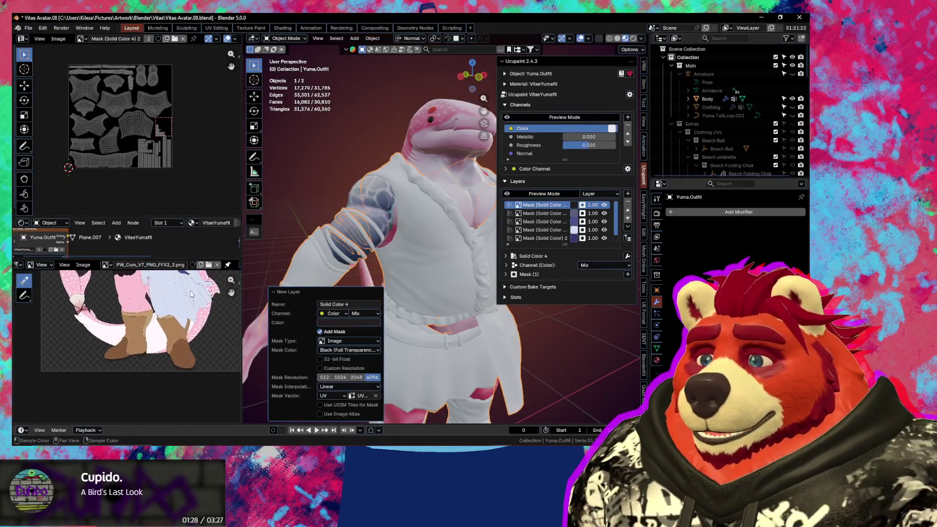
scroll(172, 349, up, 3)
scroll(173, 350, up, 2)
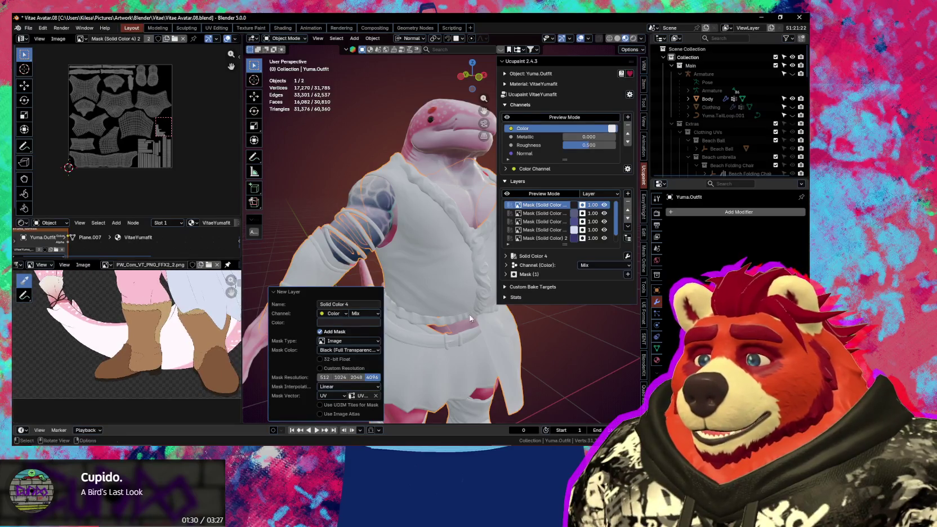
click(289, 290)
click(628, 193)
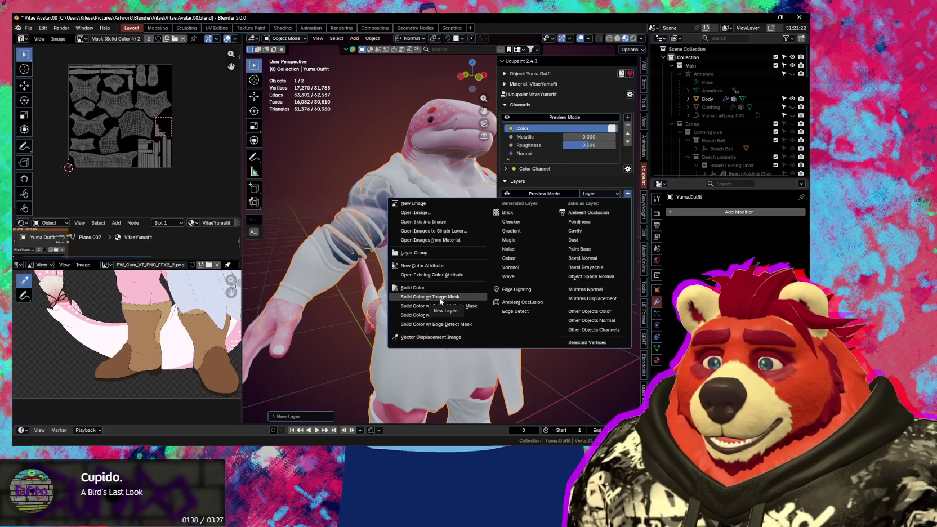
Step: Add masked layers Solid Color 5 and 6 in boot browns sampled from the reference
click(441, 297)
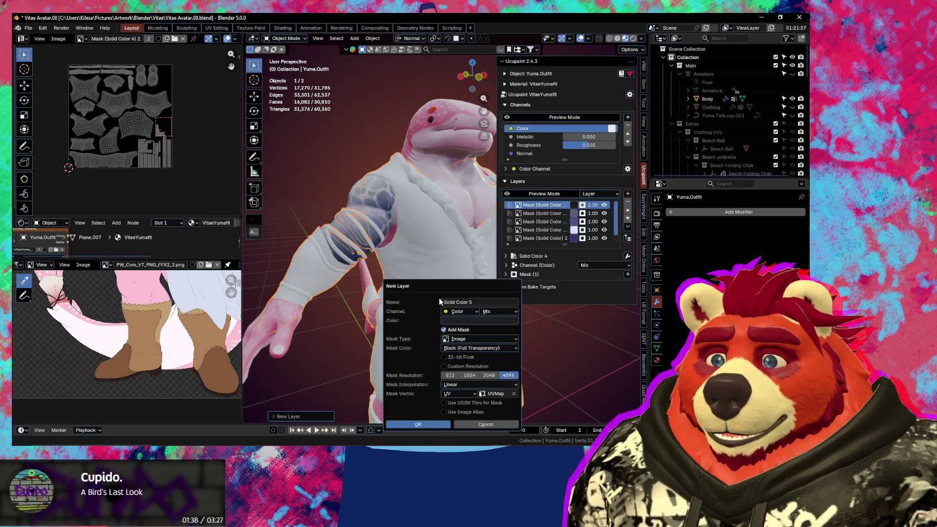
click(482, 320)
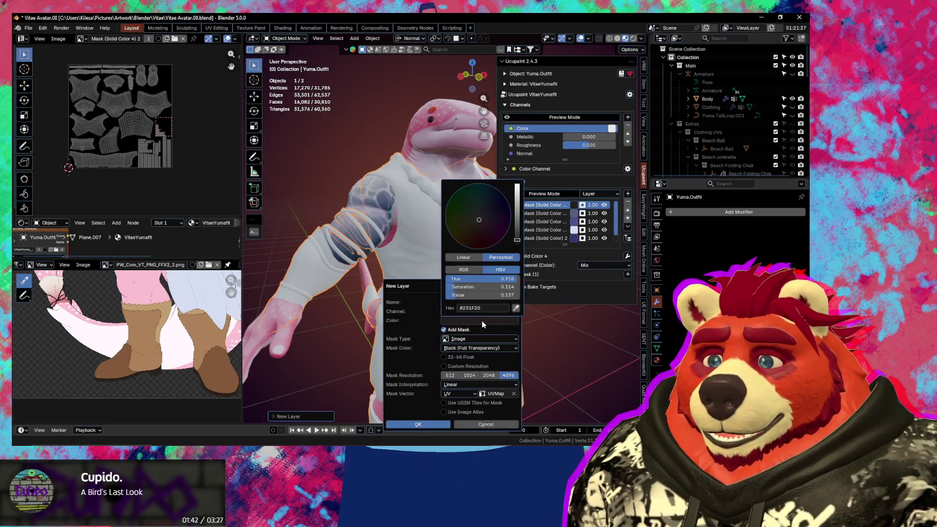
click(517, 309)
click(133, 352)
click(396, 423)
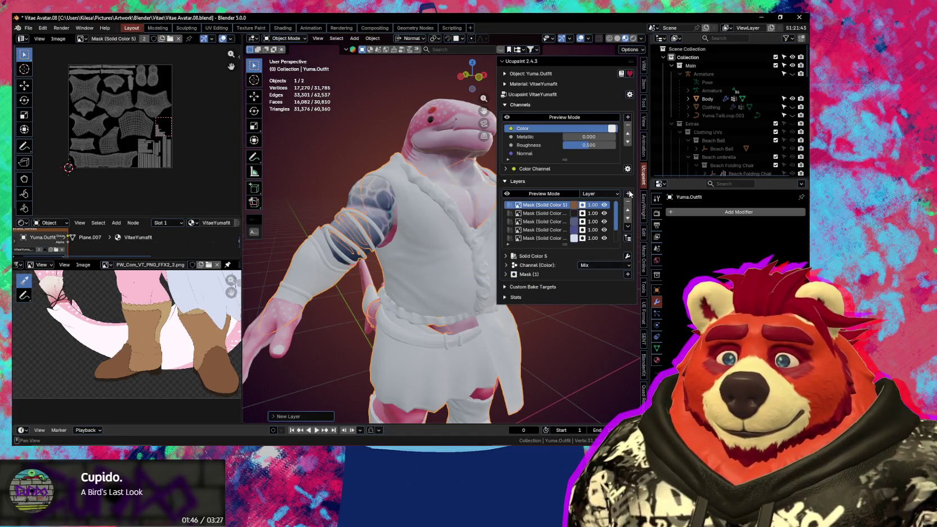
click(629, 194)
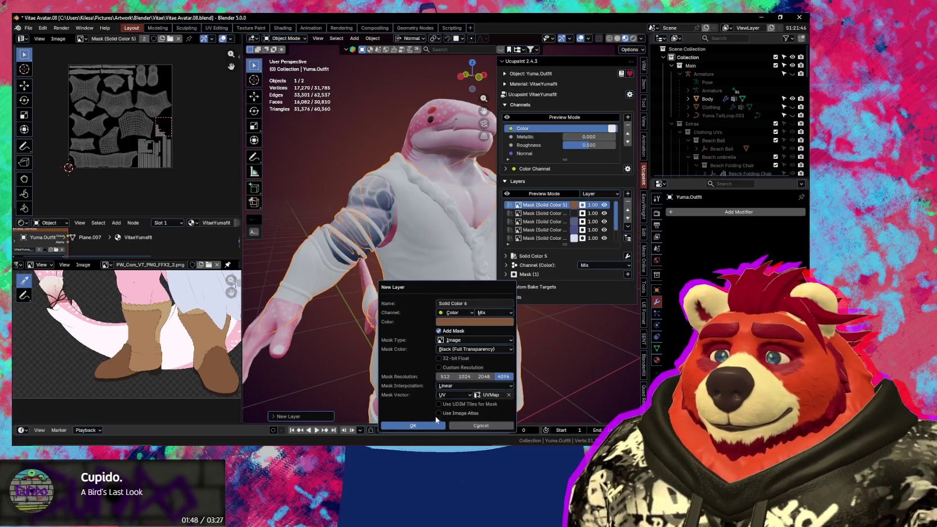
click(509, 324)
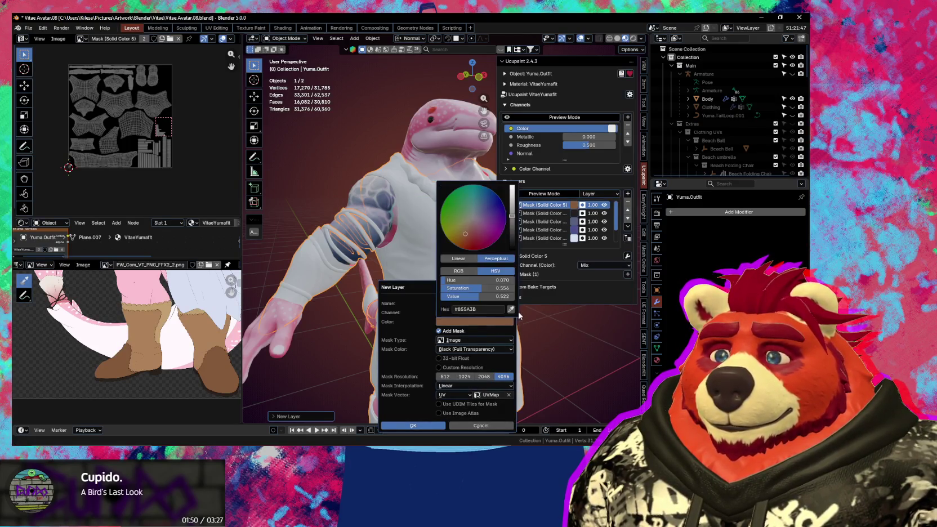
click(394, 426)
Step: Add Solid Color 7 with an image mask in light tan sampled from the reference
click(628, 195)
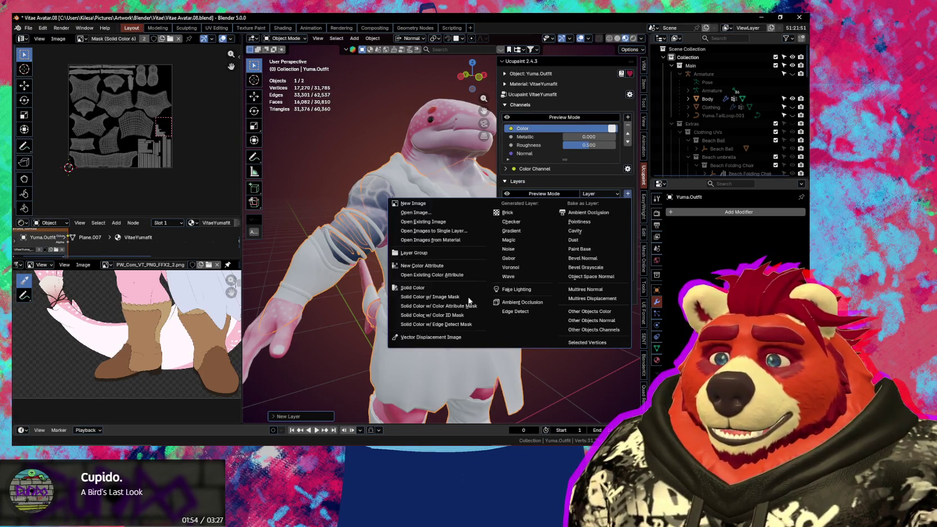
click(433, 299)
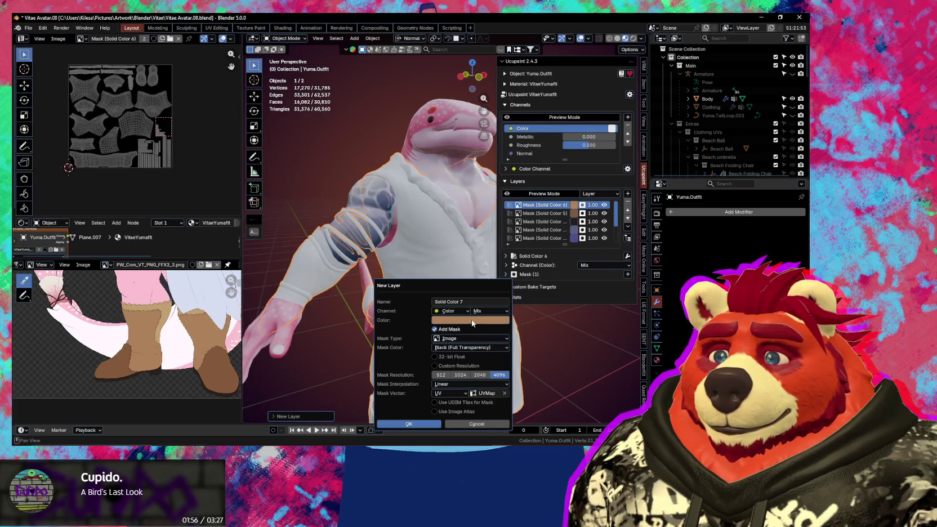
click(471, 320)
click(506, 311)
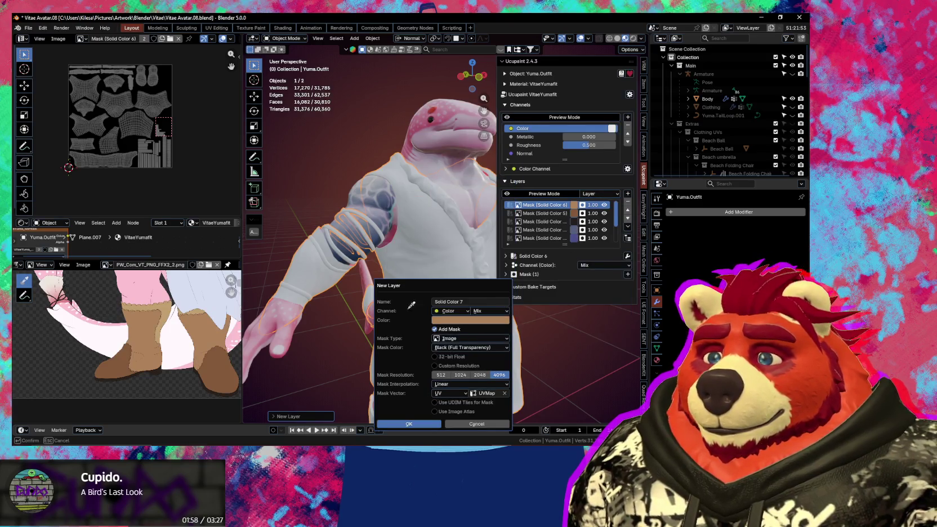
click(167, 307)
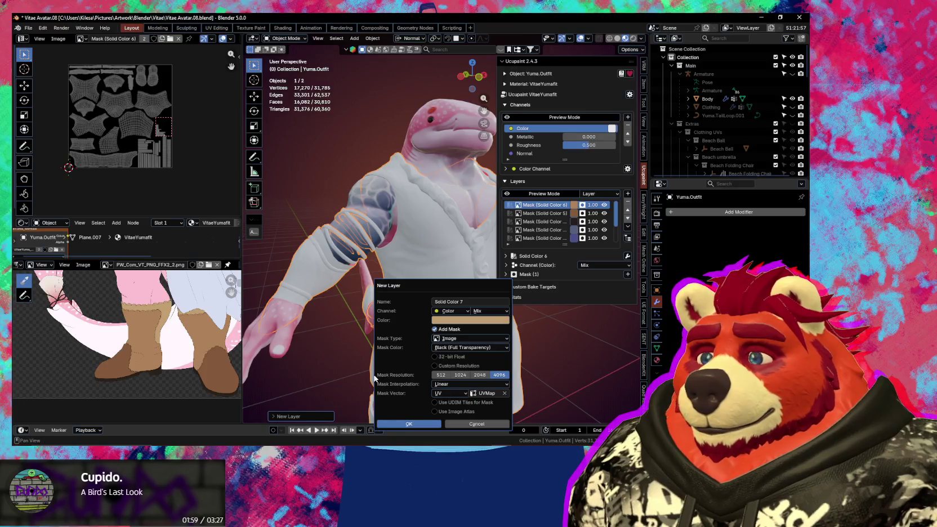
click(418, 425)
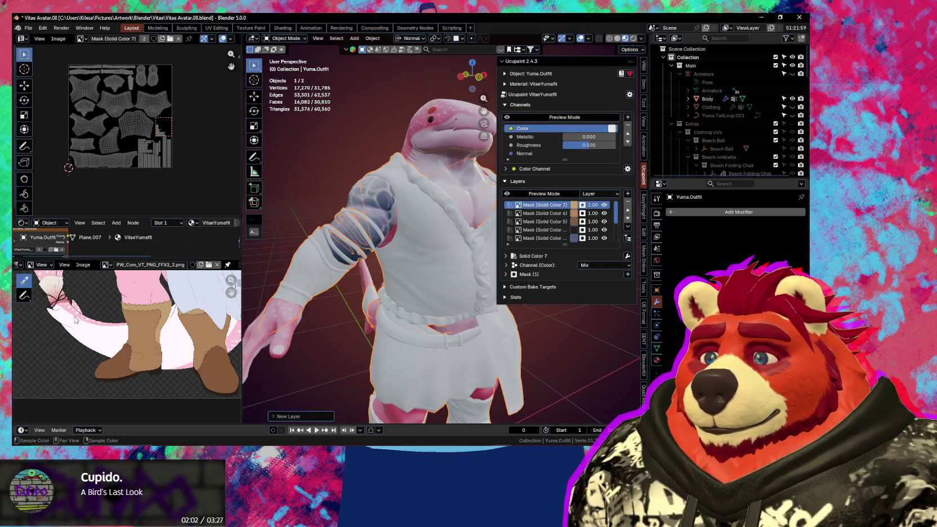
Step: Zoom the reference onto the tied ribbon and start Solid Color 8 with a 4096 image mask
middle_drag(75, 319, 103, 335)
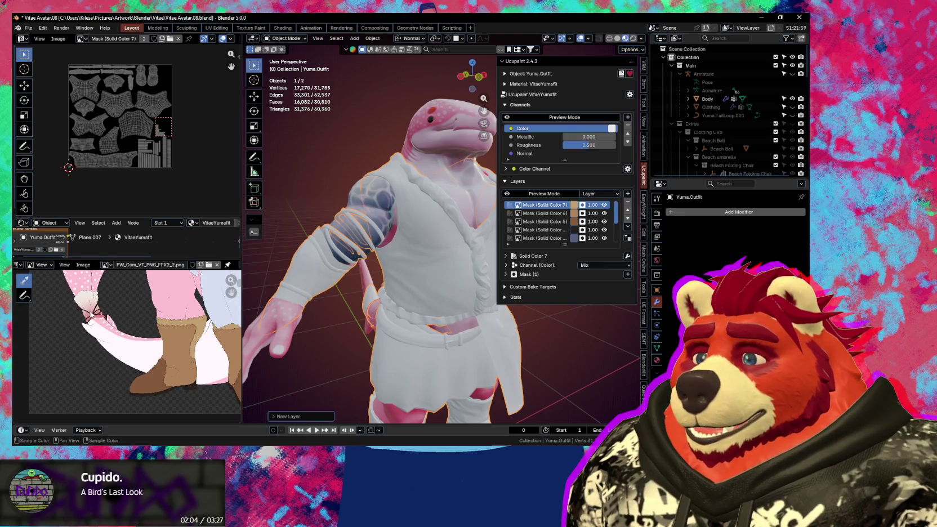
scroll(99, 321, up, 2)
scroll(107, 332, up, 2)
scroll(118, 349, up, 2)
scroll(130, 366, up, 2)
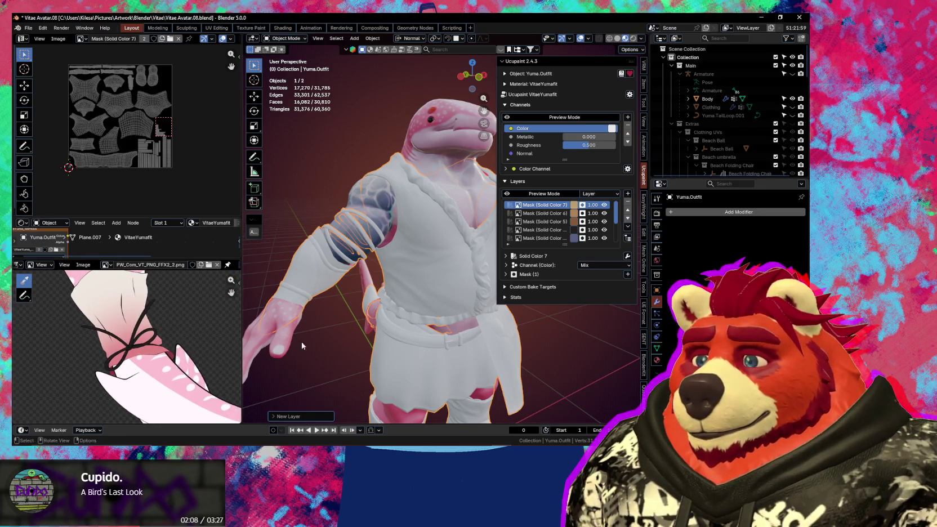
click(628, 194)
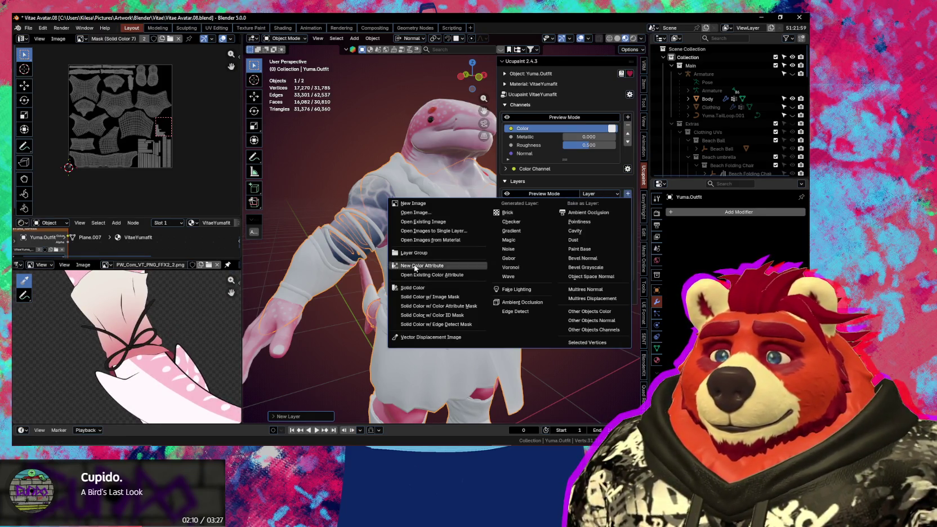
click(425, 302)
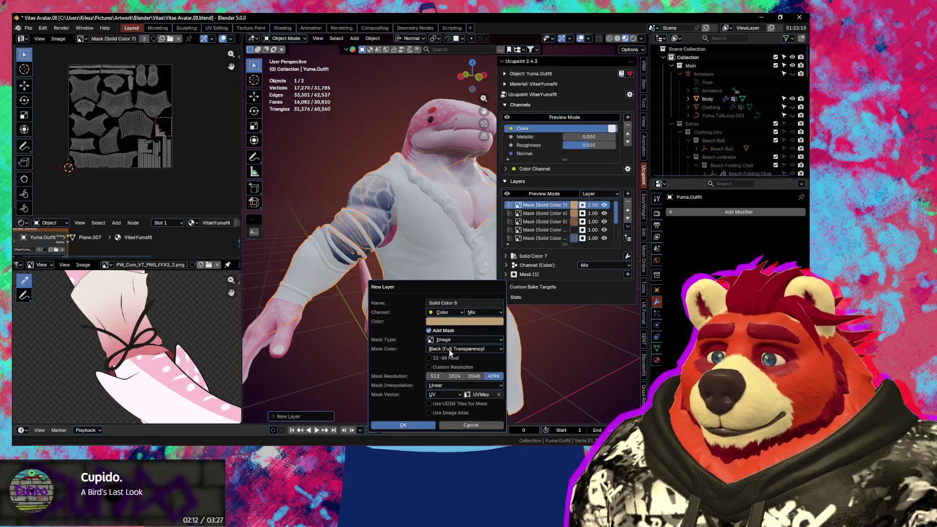